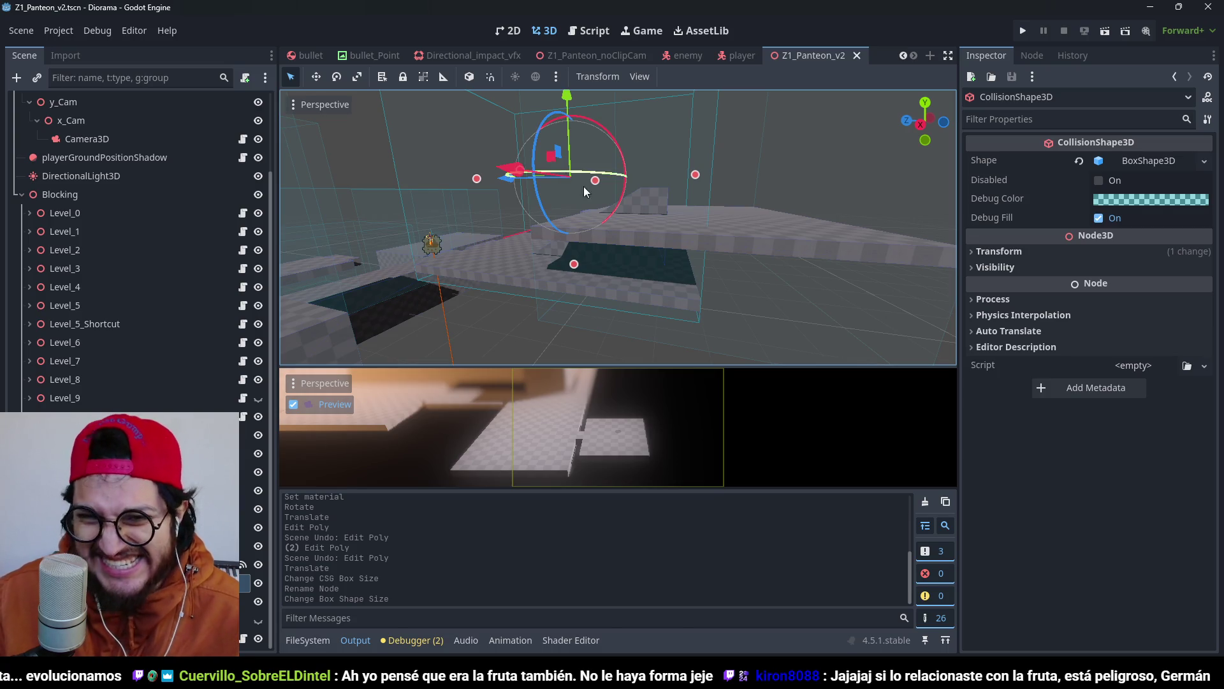
In Right view, drag the Stairs polygon corners into a longer ramp, then save the scene.
scroll(583, 187, up, 4)
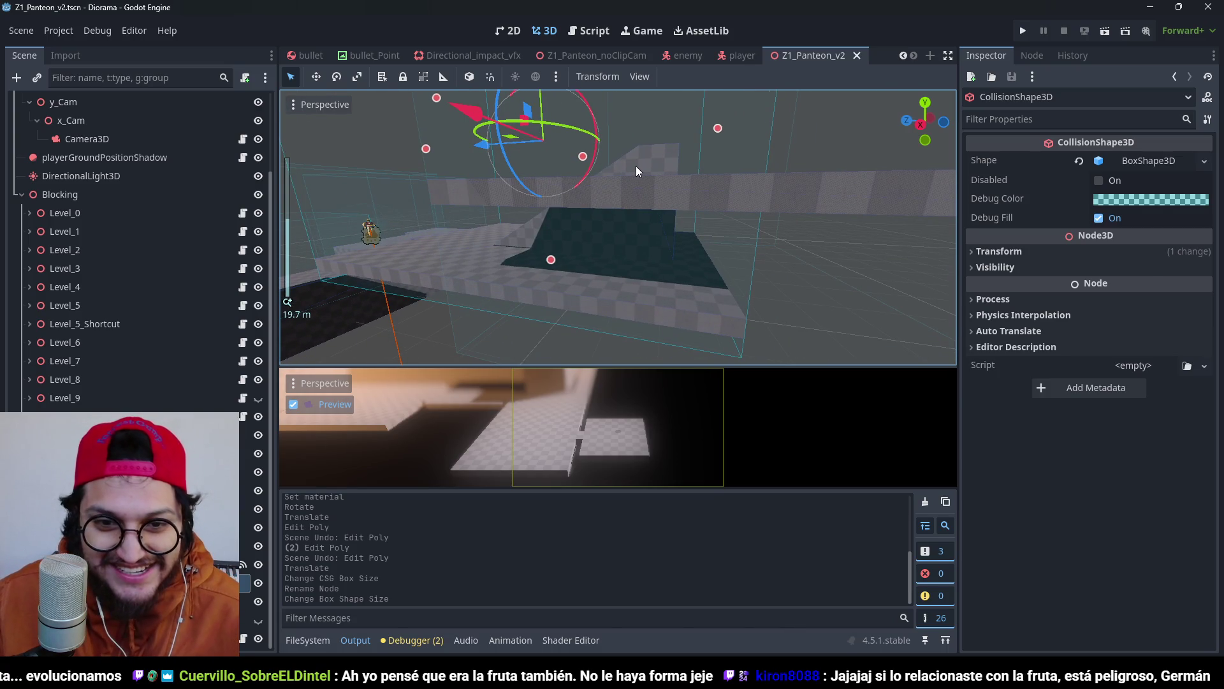
click(636, 167)
key(KP_3)
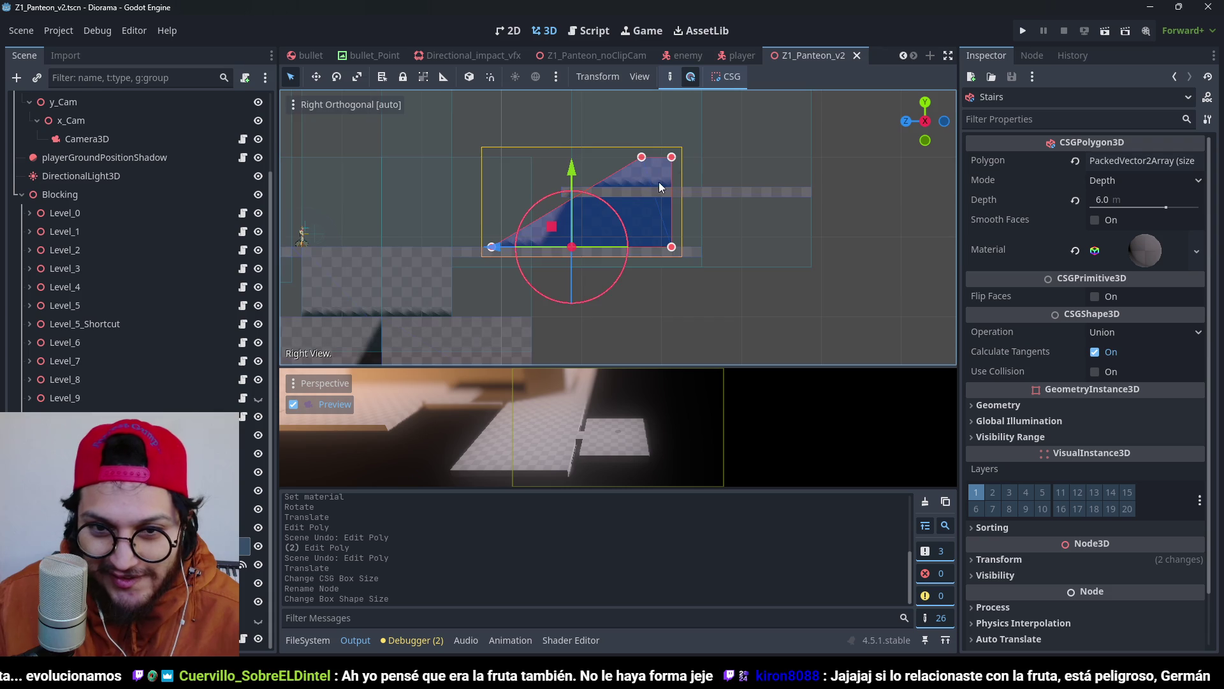
scroll(660, 182, up, 3)
drag(617, 164, 661, 173)
drag(659, 294, 661, 292)
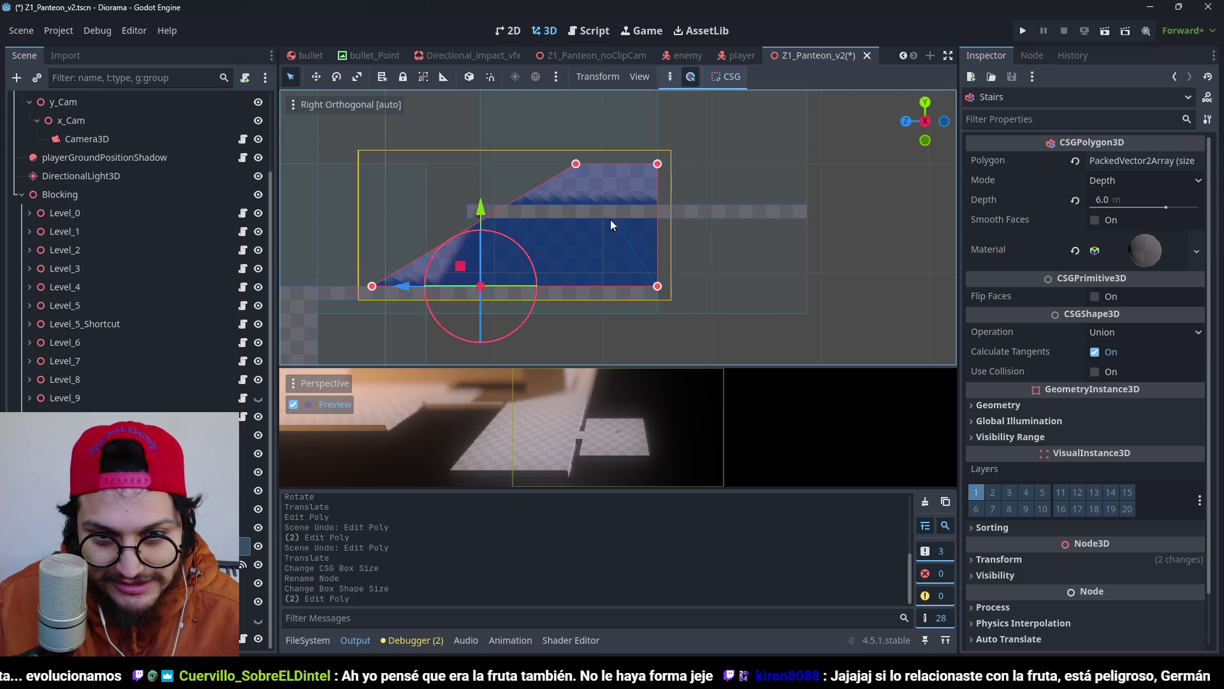
drag(633, 174, 633, 174)
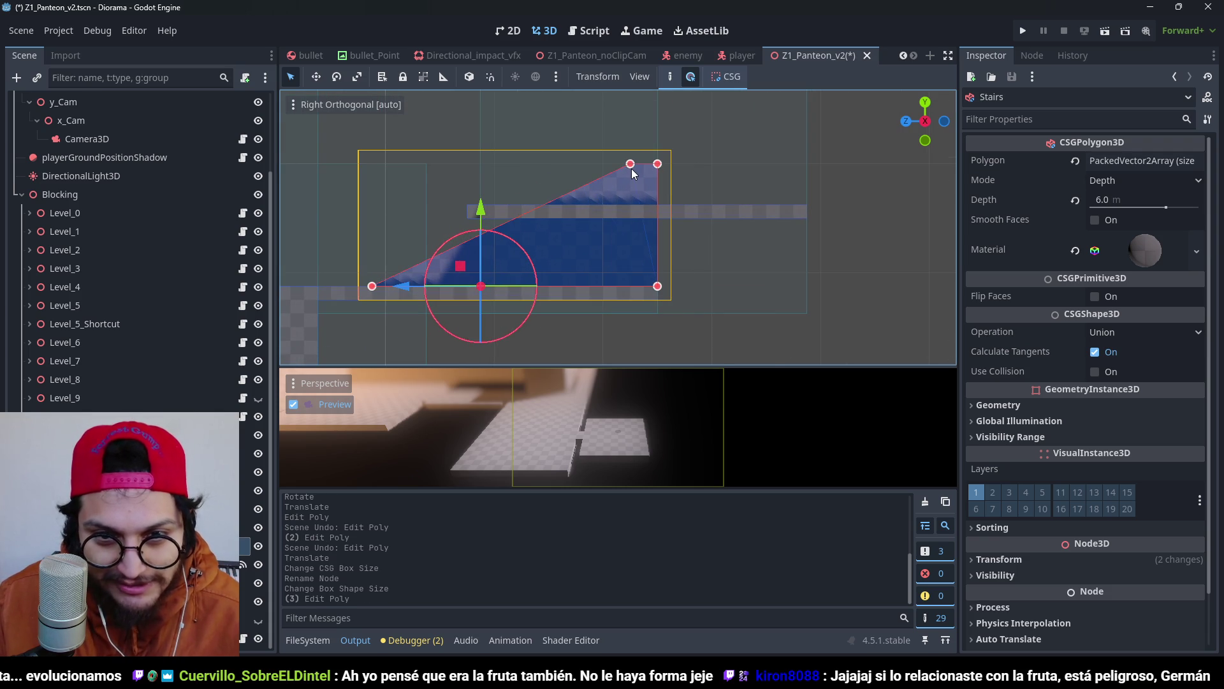
scroll(634, 173, down, 6)
key(ctrl+s)
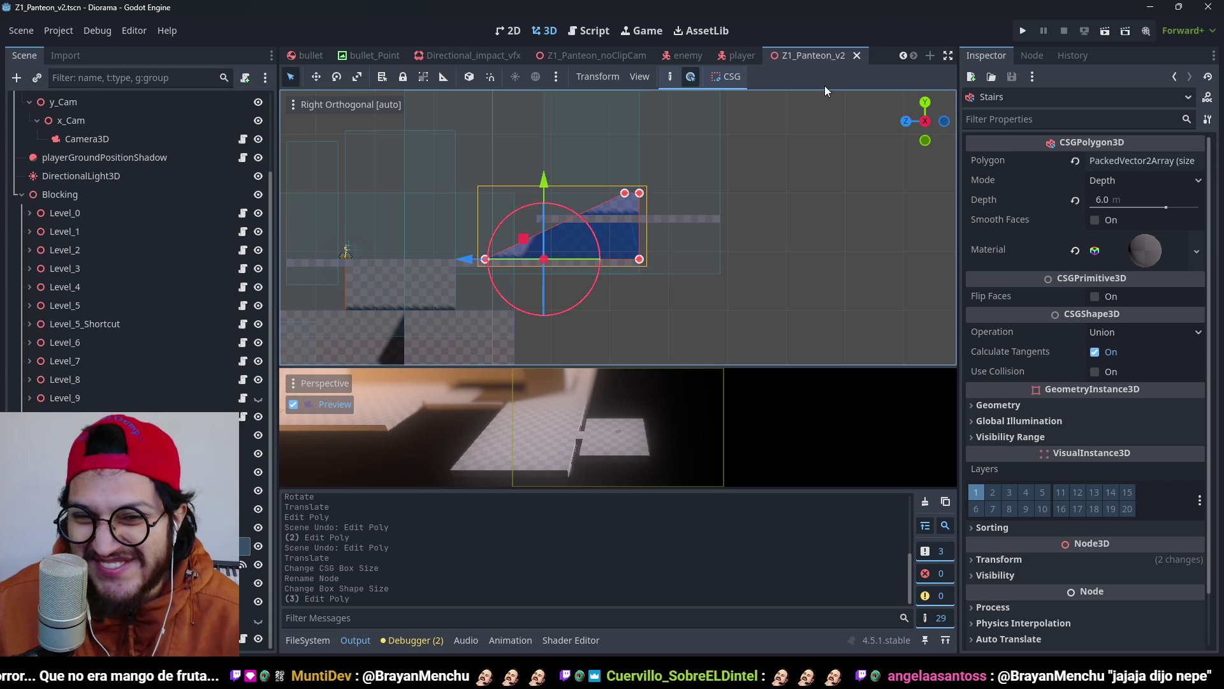
Move Level_11 right and 3.0 m up past the ramp's top in Right view, then save.
mouse_move(540, 222)
mouse_down()
mouse_move(732, 293)
mouse_move(588, 196)
mouse_move(453, 364)
mouse_up()
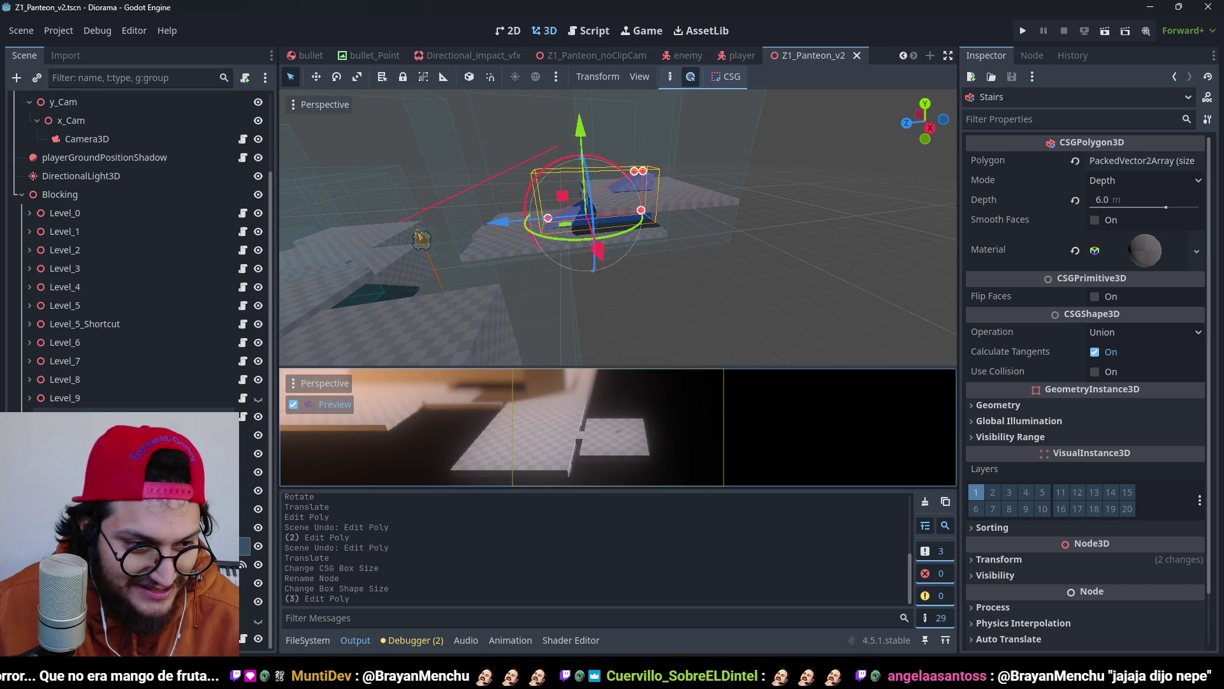
scroll(140, 256, up, 3)
click(607, 212)
key(f)
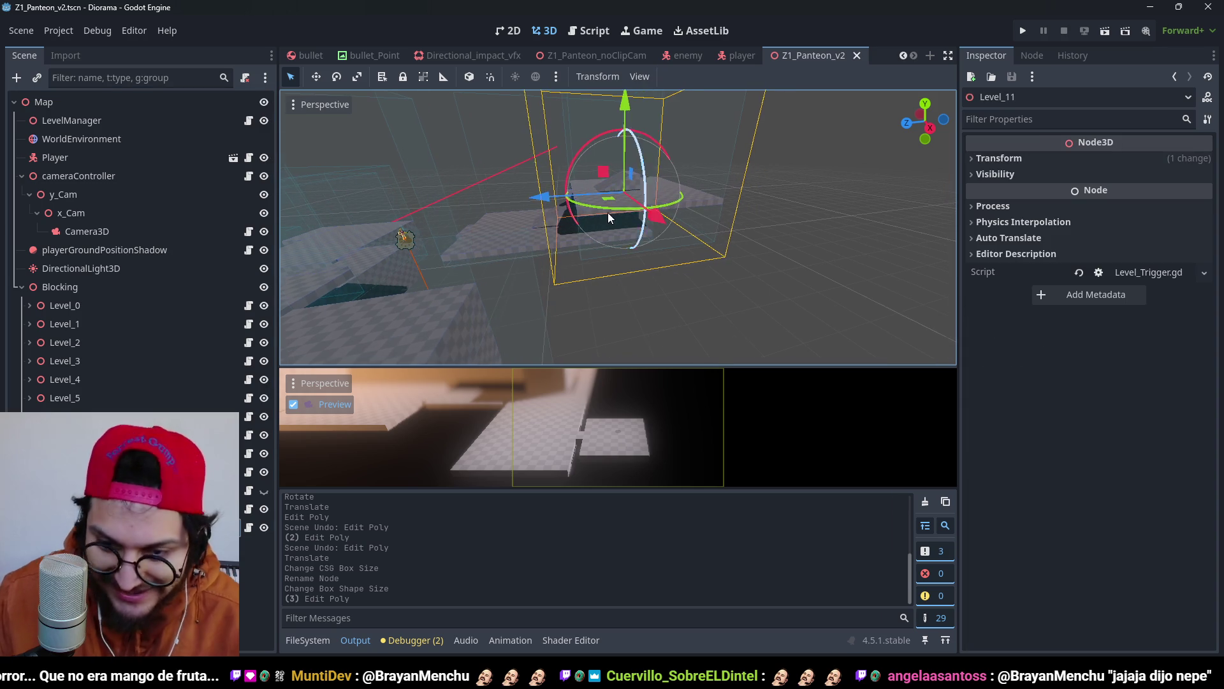
key(KP_3)
scroll(714, 235, up, 5)
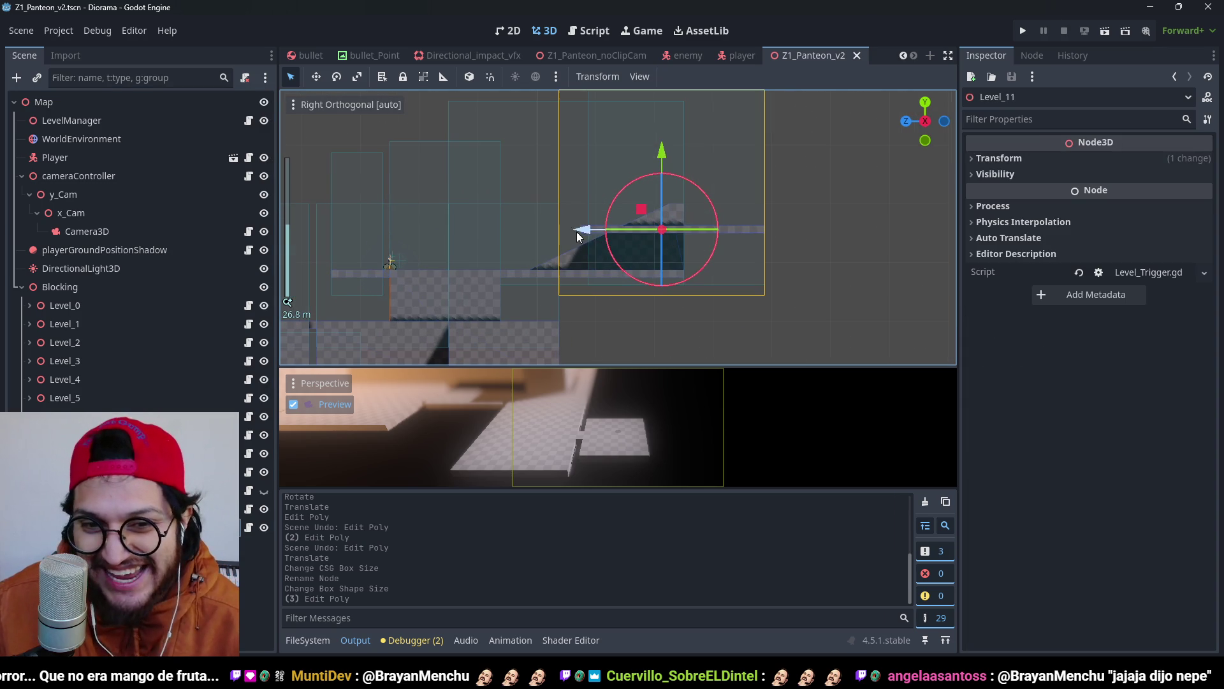
drag(585, 231, 680, 234)
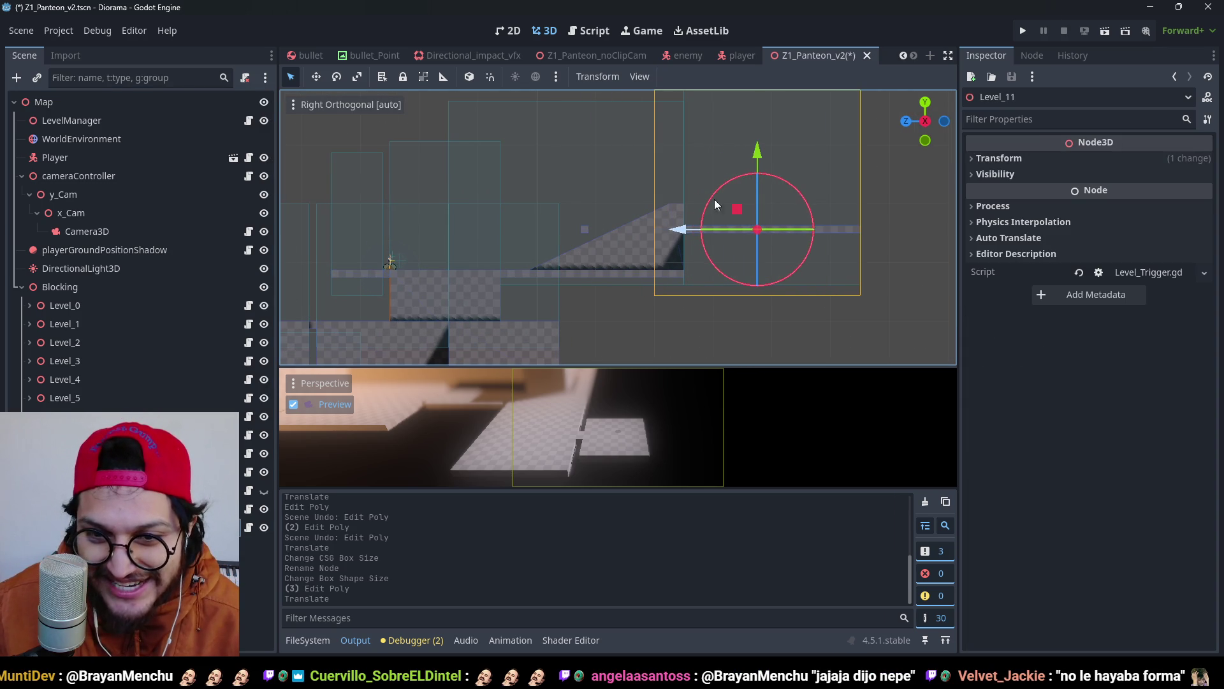
drag(757, 150, 741, 124)
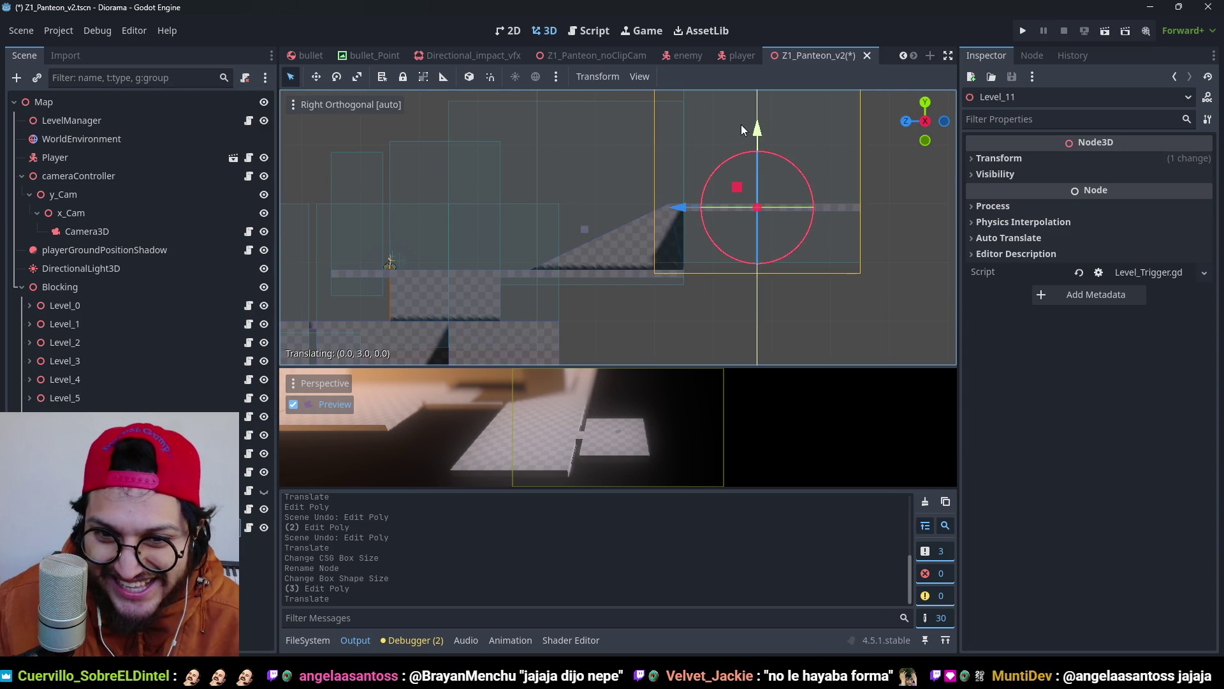
key(ctrl+s)
mouse_move(617, 186)
mouse_down()
mouse_move(722, 221)
mouse_move(610, 250)
mouse_move(661, 267)
mouse_move(600, 228)
mouse_move(623, 225)
mouse_move(567, 250)
mouse_up()
In top view, slide Block13 along its depth axis, widen it from 3 m to 4 m, and save.
click(574, 241)
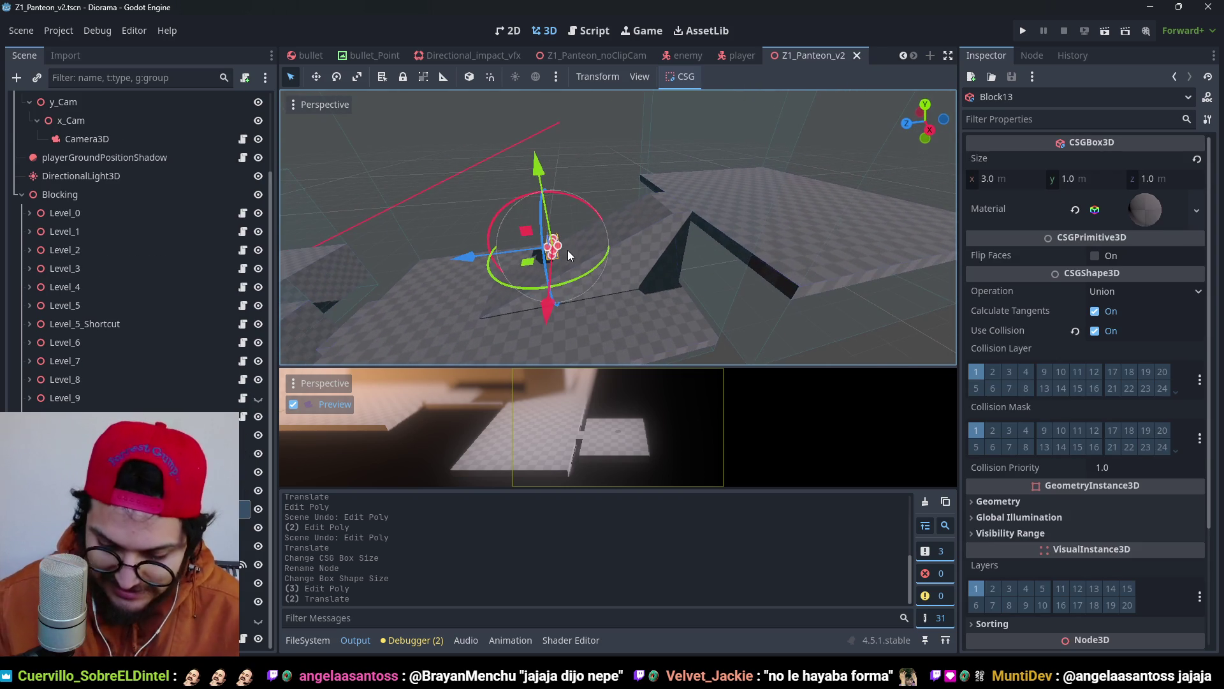
key(KP_7)
mouse_move(614, 351)
mouse_down()
mouse_move(615, 246)
mouse_move(614, 278)
mouse_up()
scroll(610, 178, up, 5)
scroll(610, 185, up, 4)
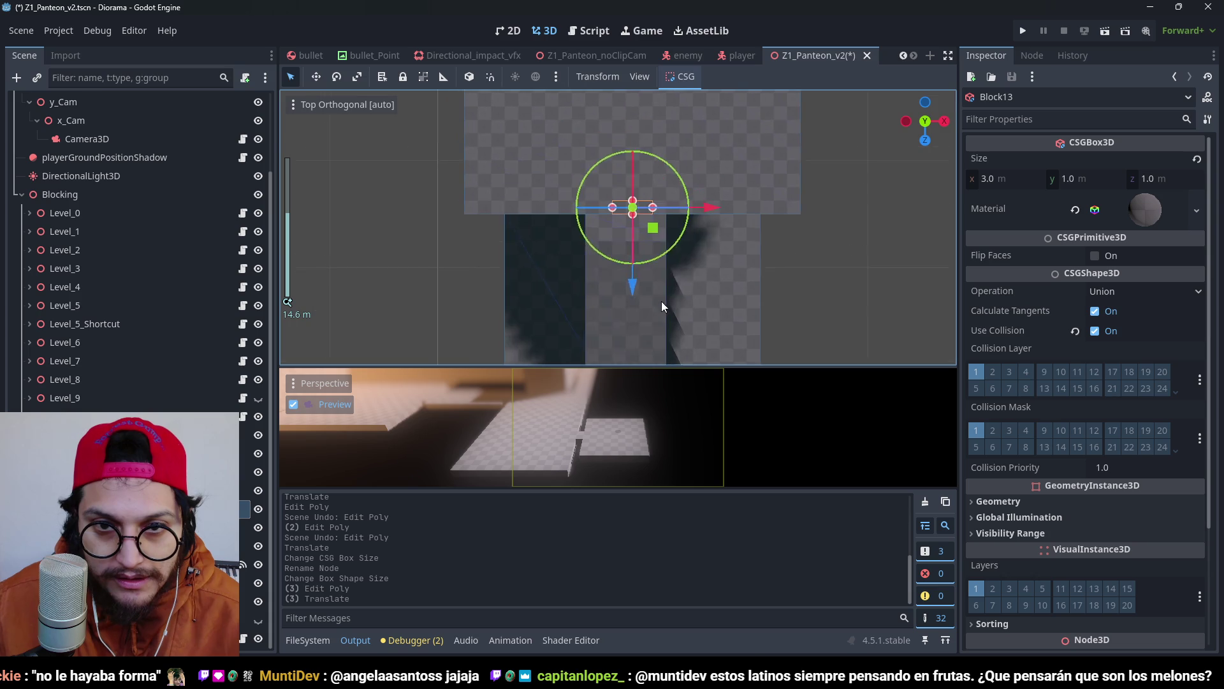
drag(602, 203, 588, 203)
key(ctrl+s)
Move Block13 vertically so it sits at the top of the ramp.
scroll(663, 245, down, 4)
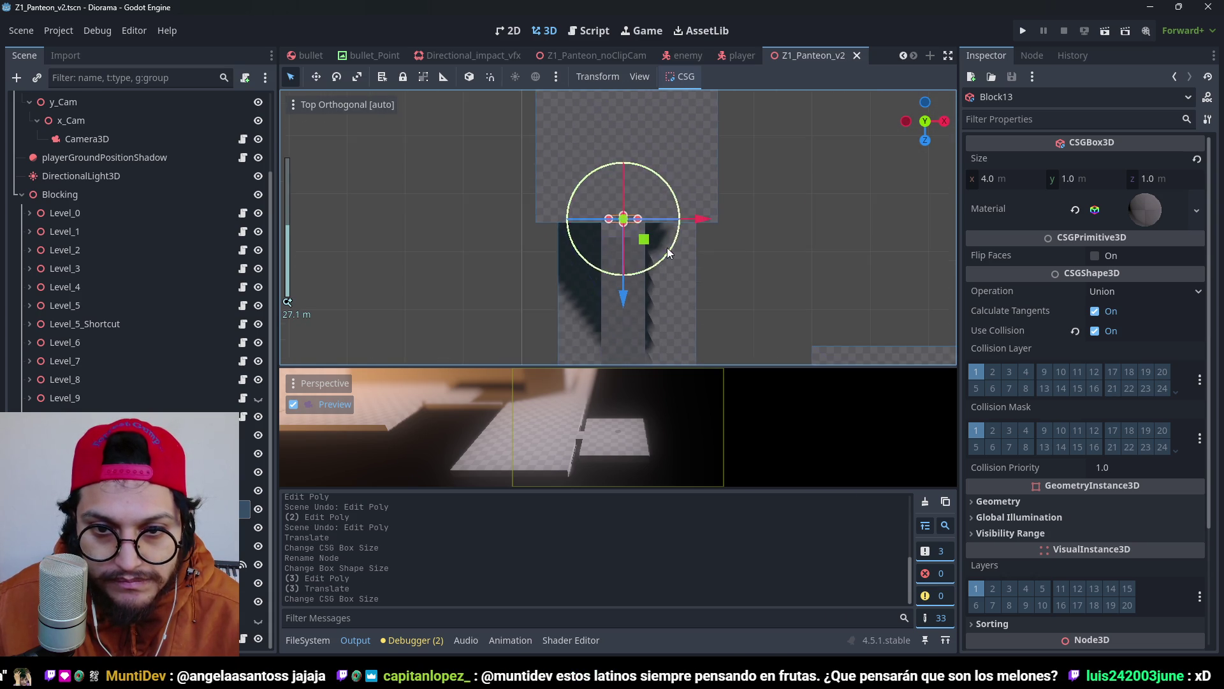
scroll(668, 249, down, 5)
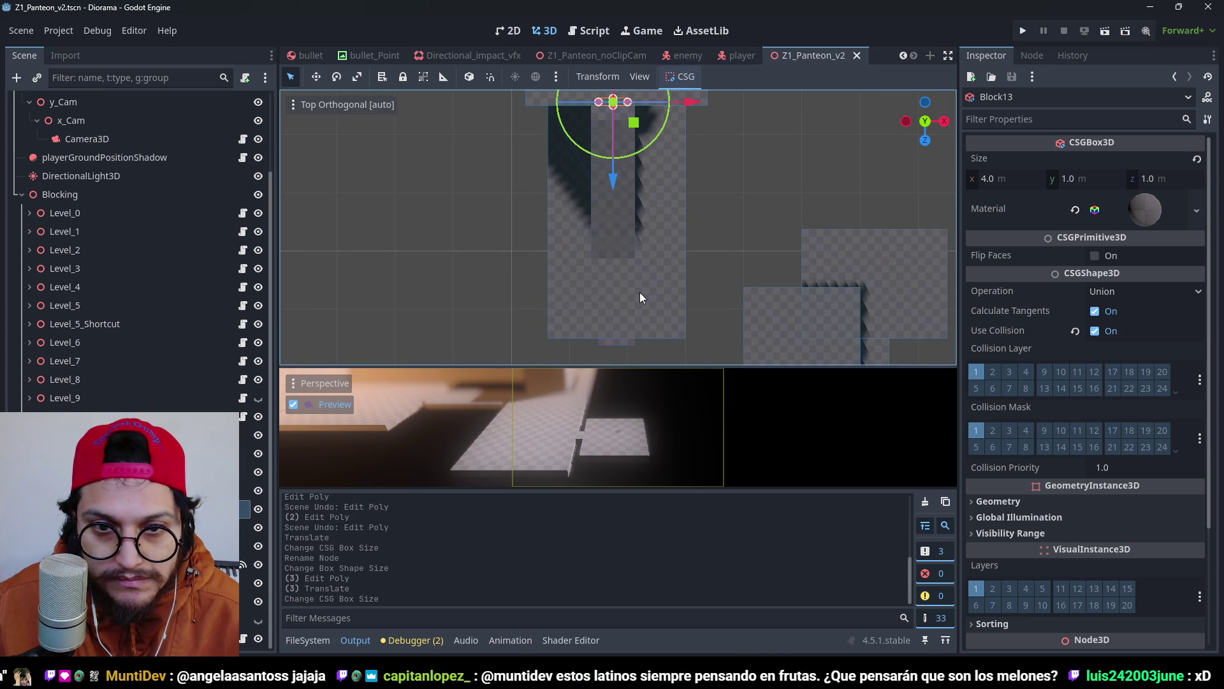
scroll(655, 117, up, 5)
scroll(655, 170, up, 2)
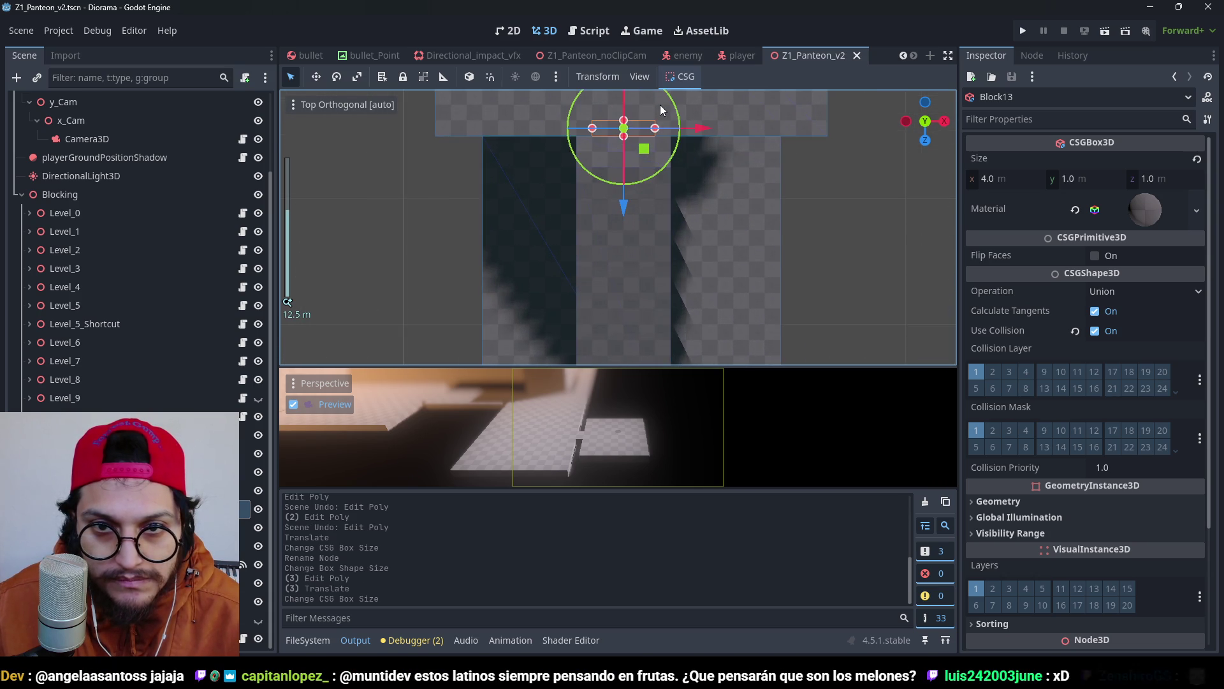
mouse_move(660, 104)
mouse_down()
mouse_move(587, 261)
mouse_move(519, 133)
mouse_move(568, 129)
mouse_up()
scroll(652, 202, up, 5)
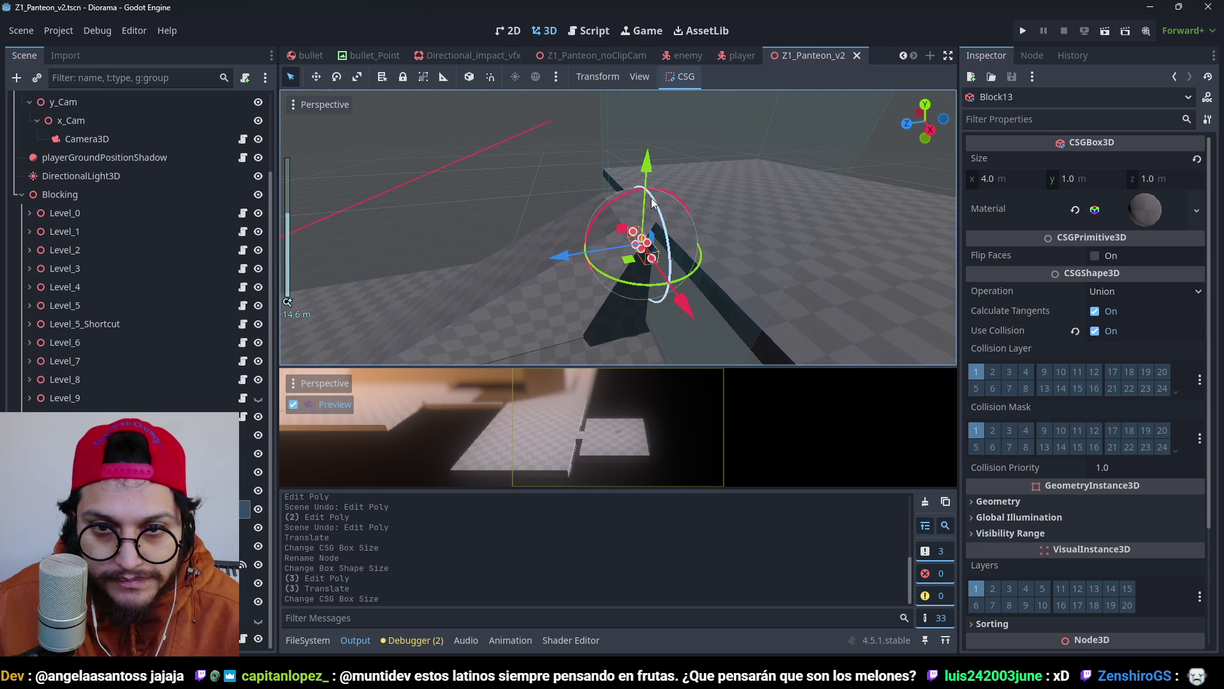
mouse_move(642, 180)
mouse_down()
mouse_move(643, 133)
mouse_move(619, 191)
mouse_up()
Shift Level_11 1 m along the Z axis and save the scene.
click(645, 210)
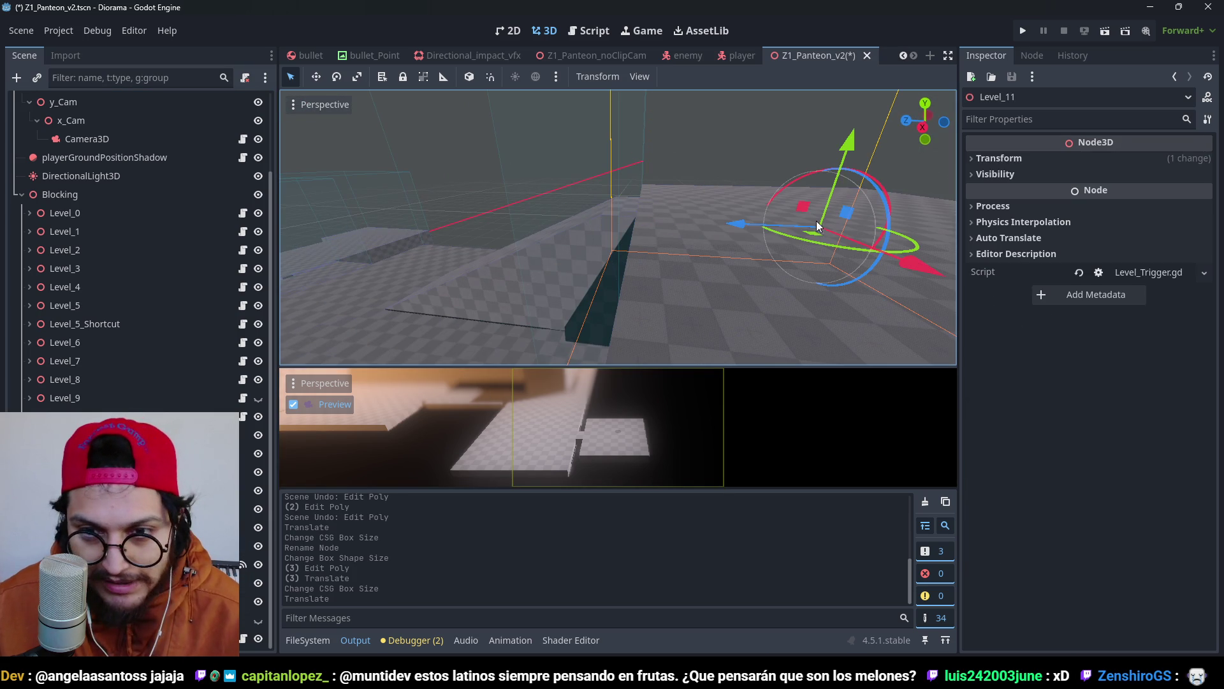
drag(740, 233, 751, 234)
key(ctrl+s)
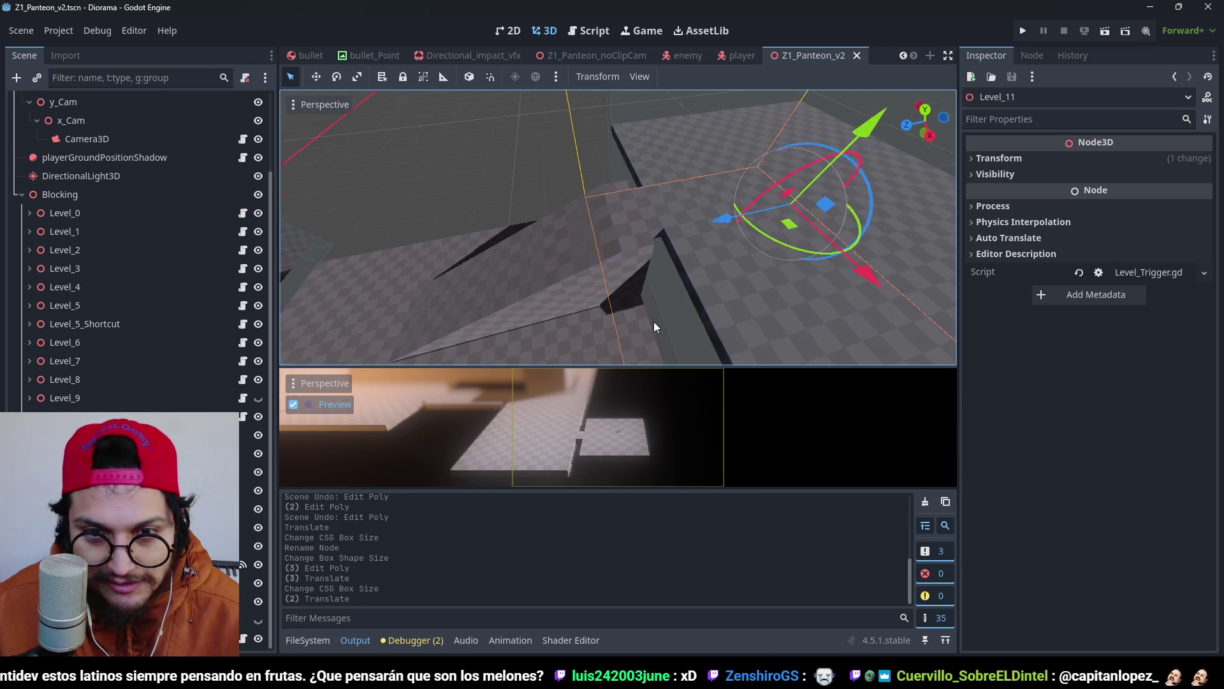
key(f)
scroll(721, 246, up, 2)
scroll(721, 243, down, 2)
mouse_move(720, 243)
mouse_down()
mouse_move(526, 181)
mouse_move(661, 232)
mouse_move(806, 240)
mouse_move(580, 197)
mouse_move(628, 214)
mouse_move(636, 239)
mouse_move(599, 245)
mouse_move(522, 216)
mouse_move(439, 213)
mouse_move(569, 263)
mouse_up()
scroll(628, 215, up, 3)
Pull the Stairs ramp's lower end point further left and turn on Use Collision.
click(577, 253)
click(644, 204)
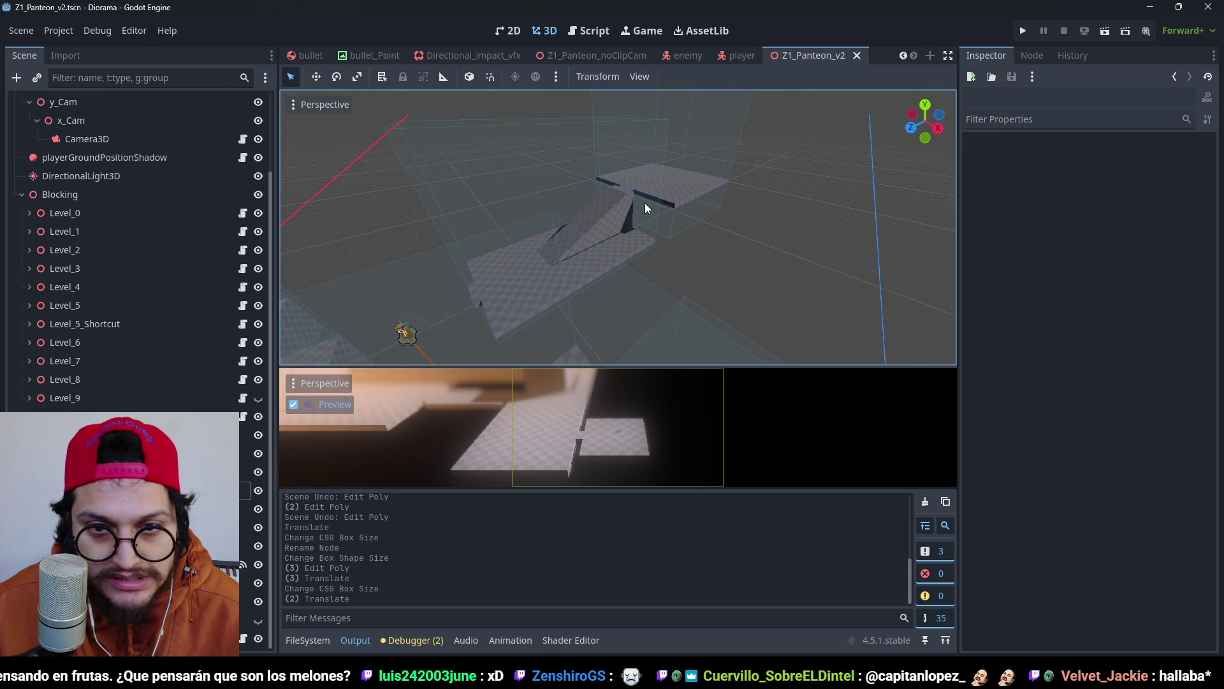
click(625, 229)
key(KP_3)
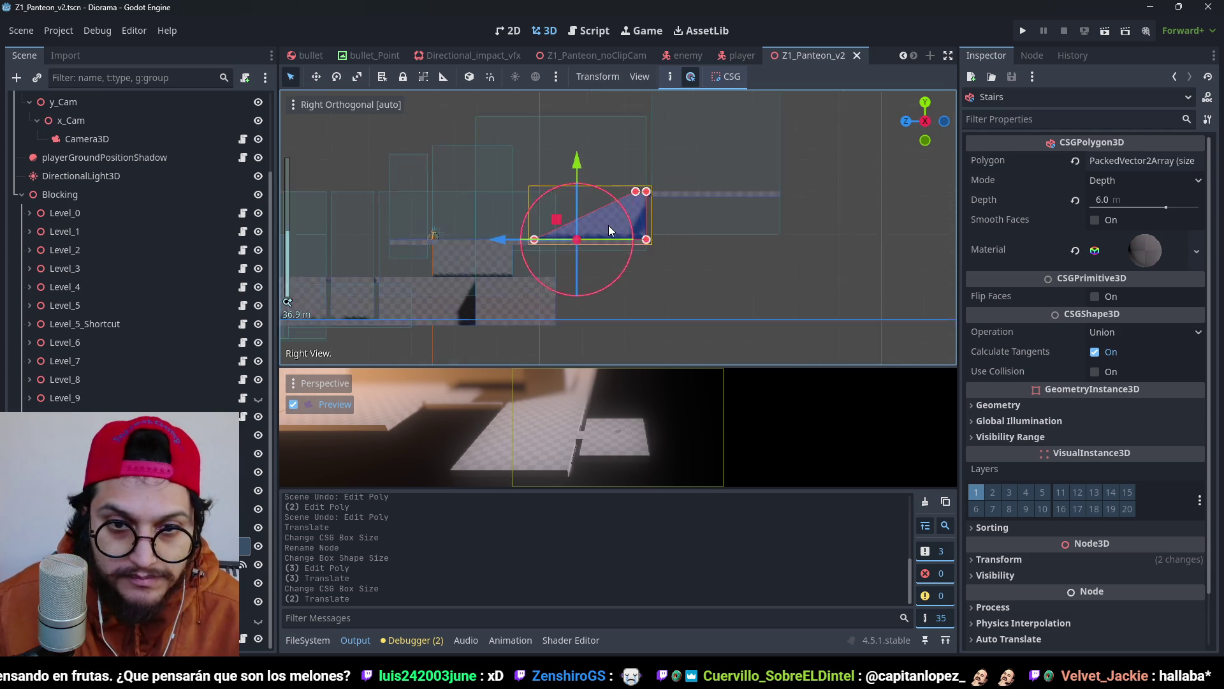
scroll(687, 224, up, 6)
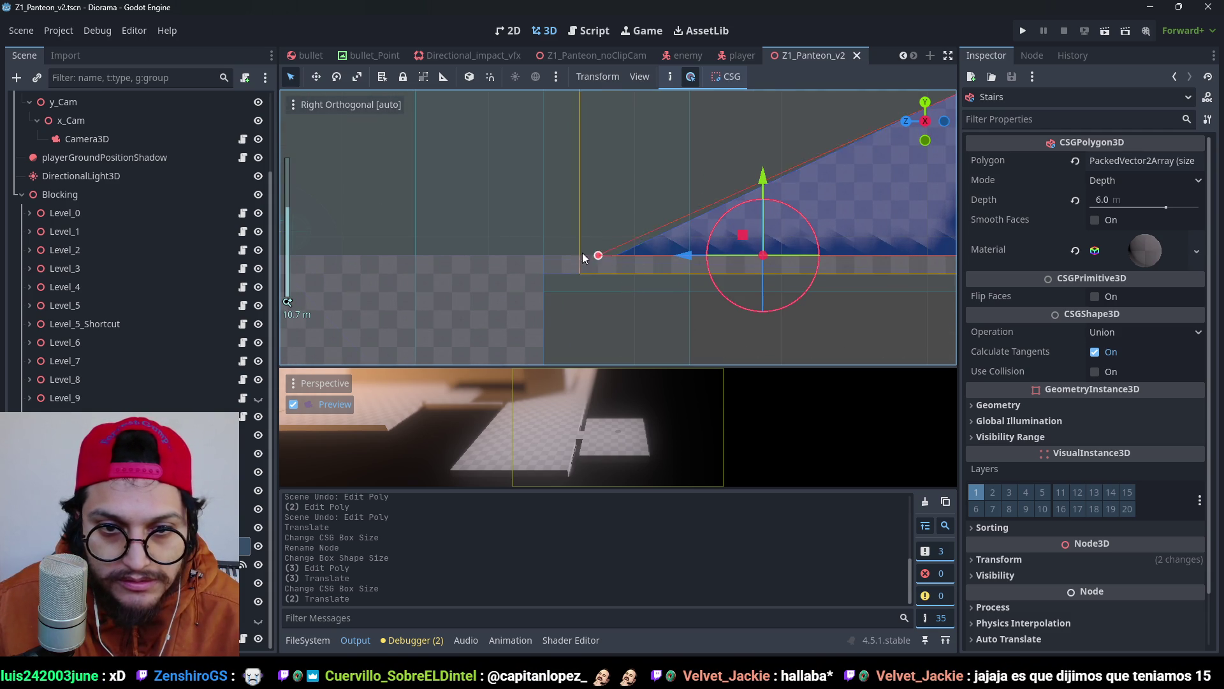
drag(545, 256, 542, 256)
scroll(638, 246, down, 4)
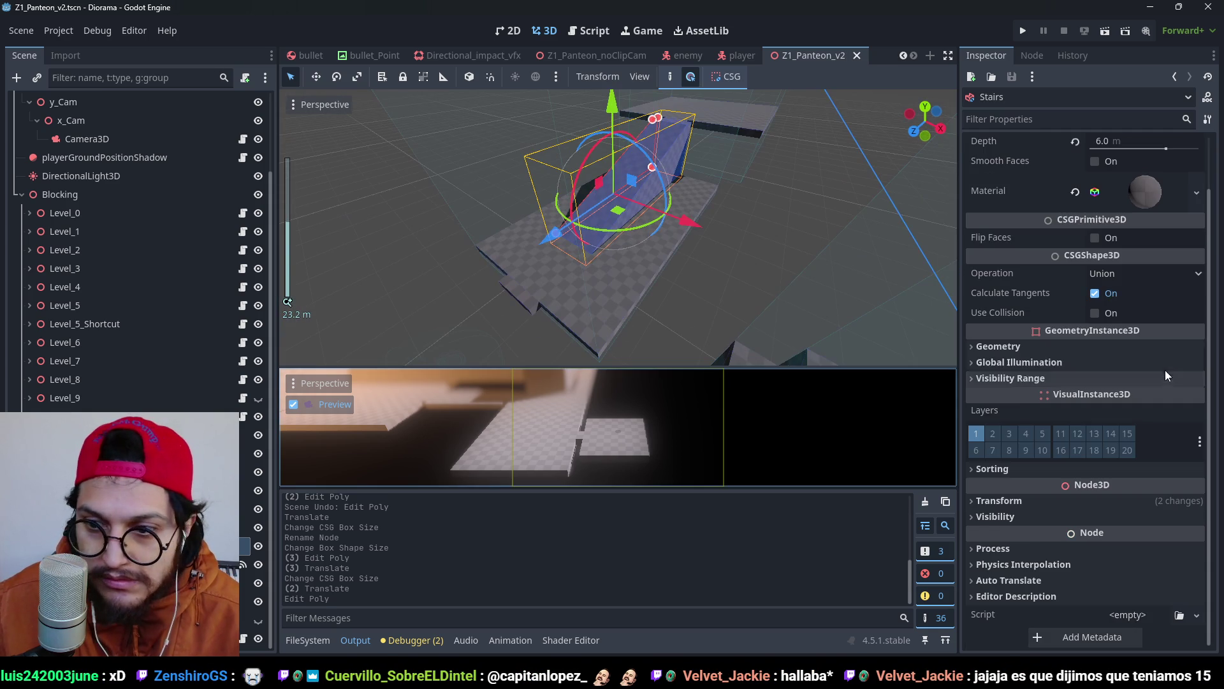
click(1095, 312)
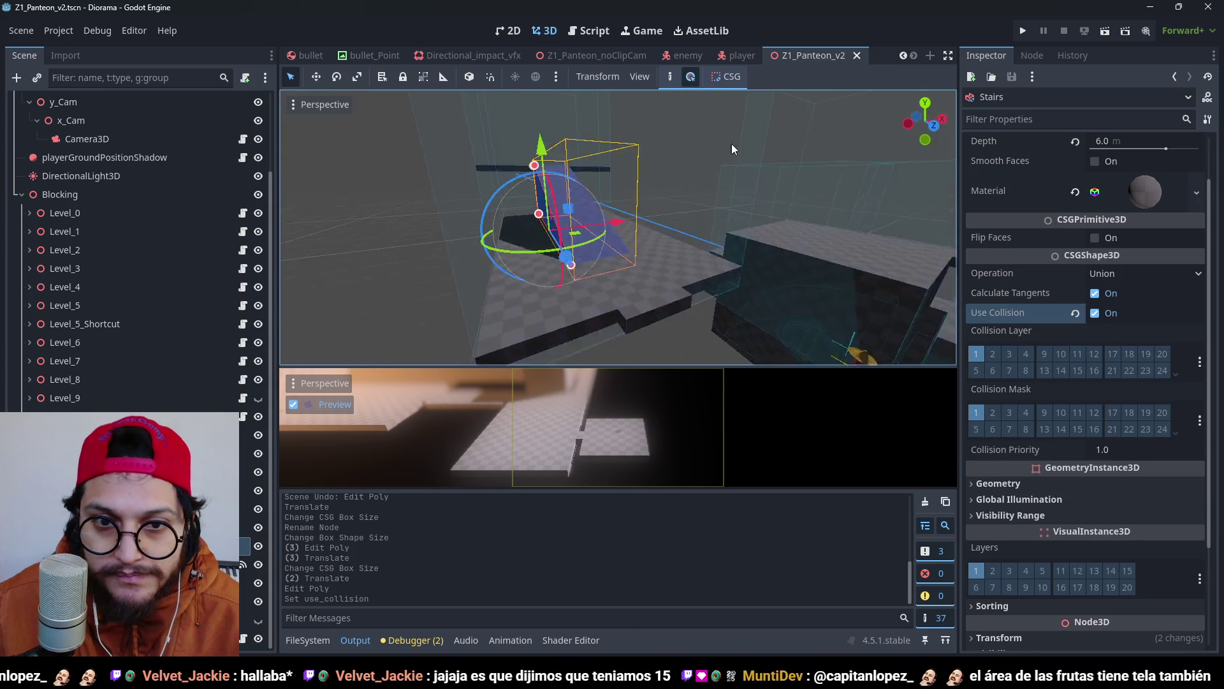
scroll(678, 168, down, 3)
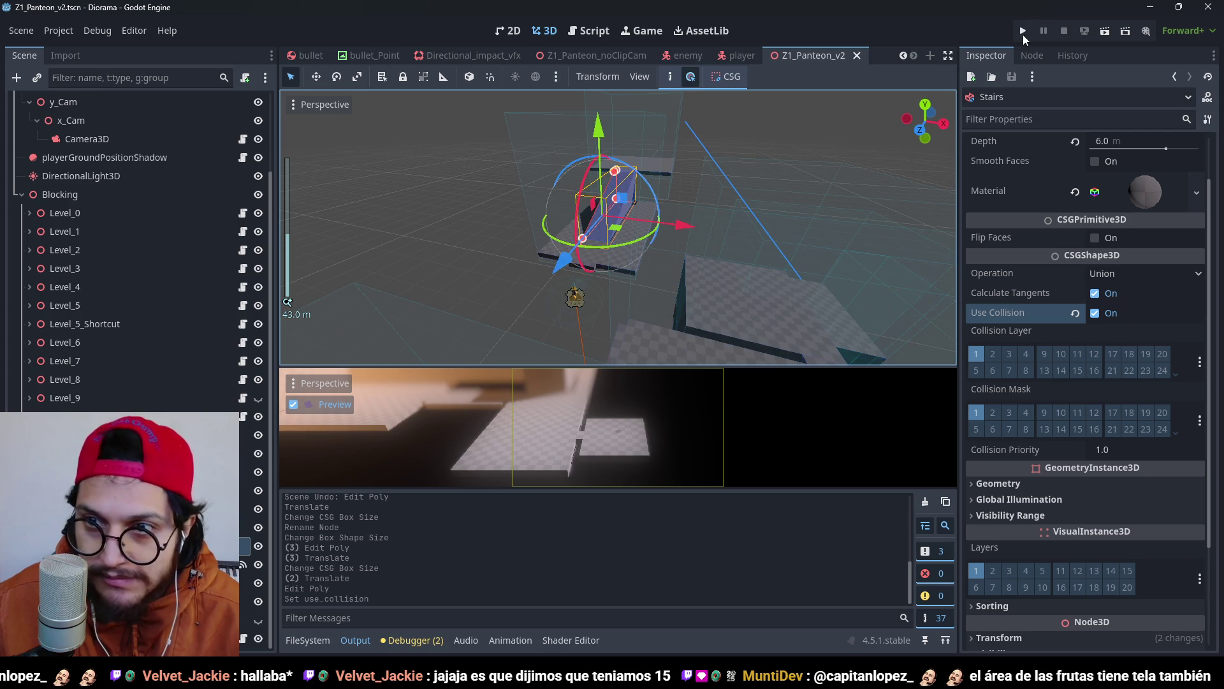
Play-test the level, walking the character up and down the ramp, then stop with F8.
click(1023, 31)
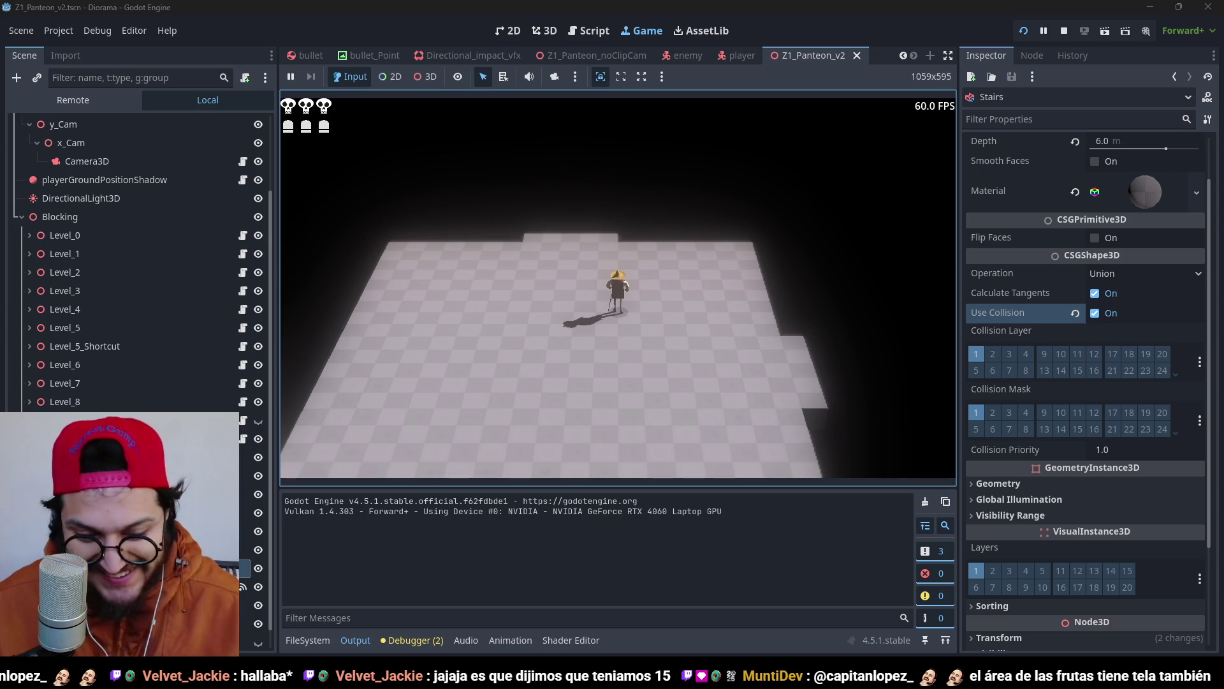
key(w)
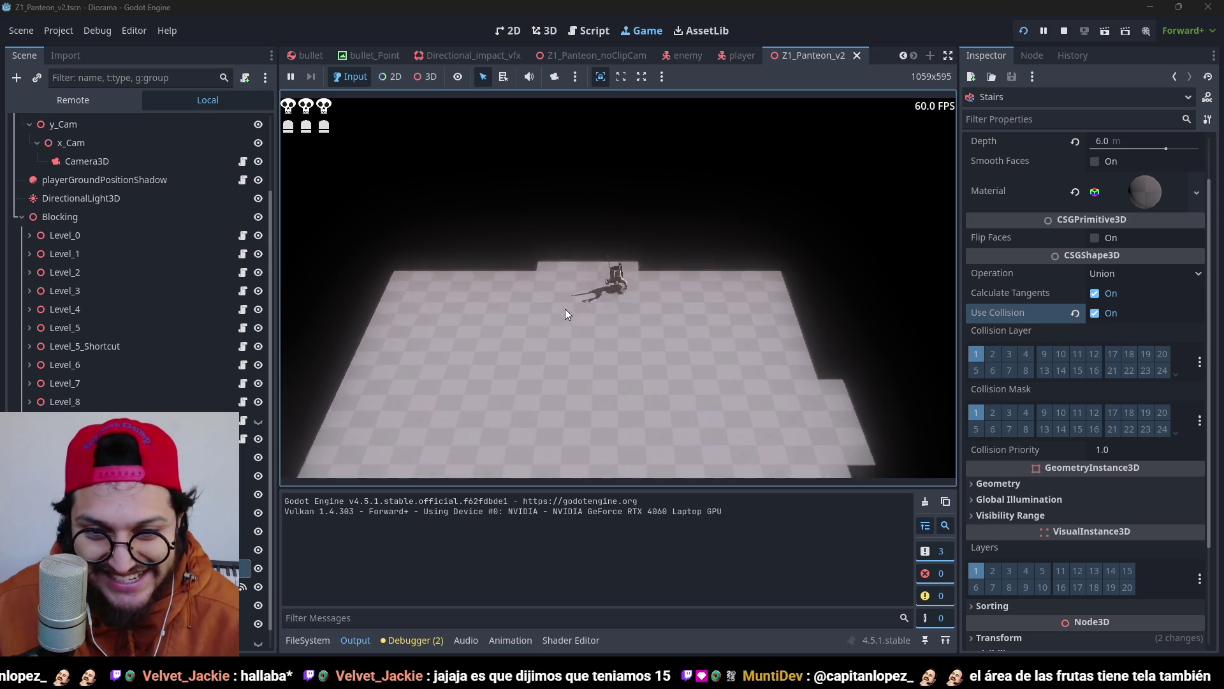
key(w)
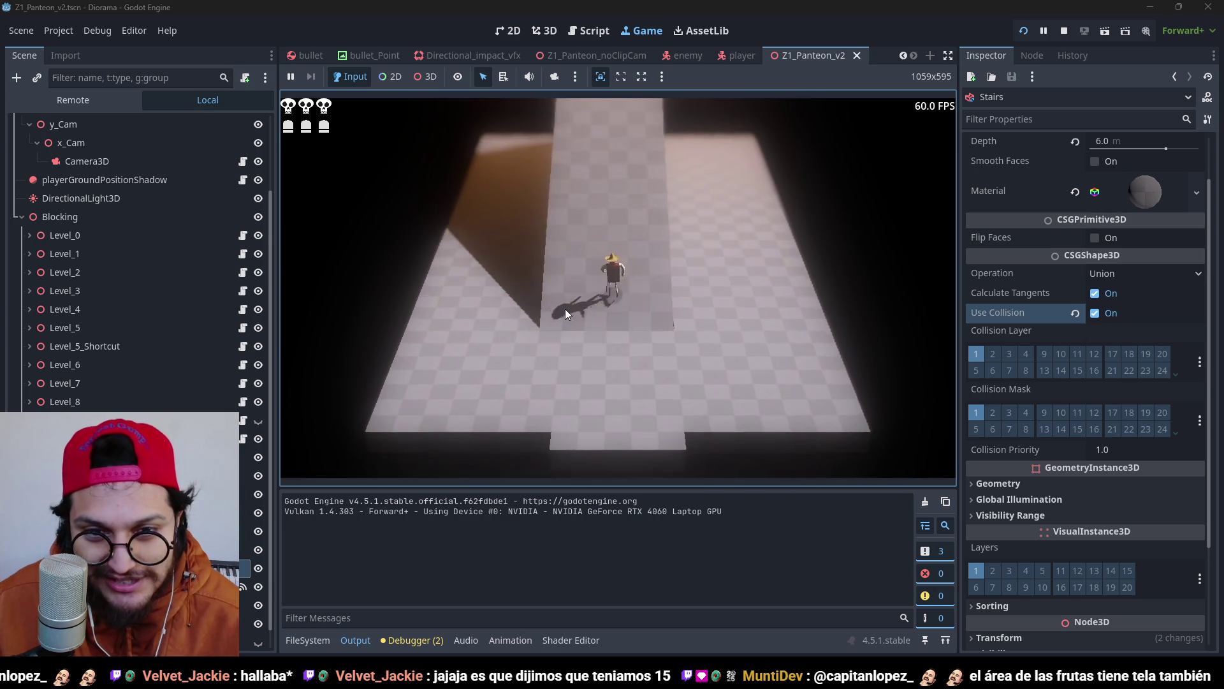
key(w)
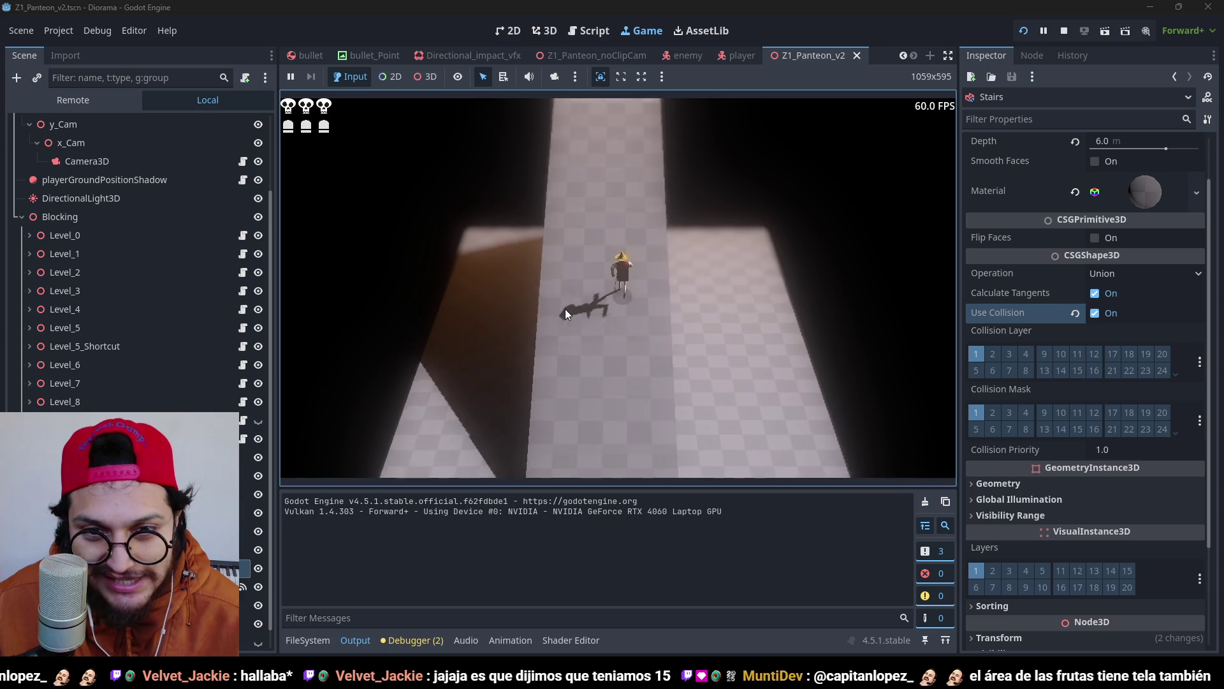
key(s)
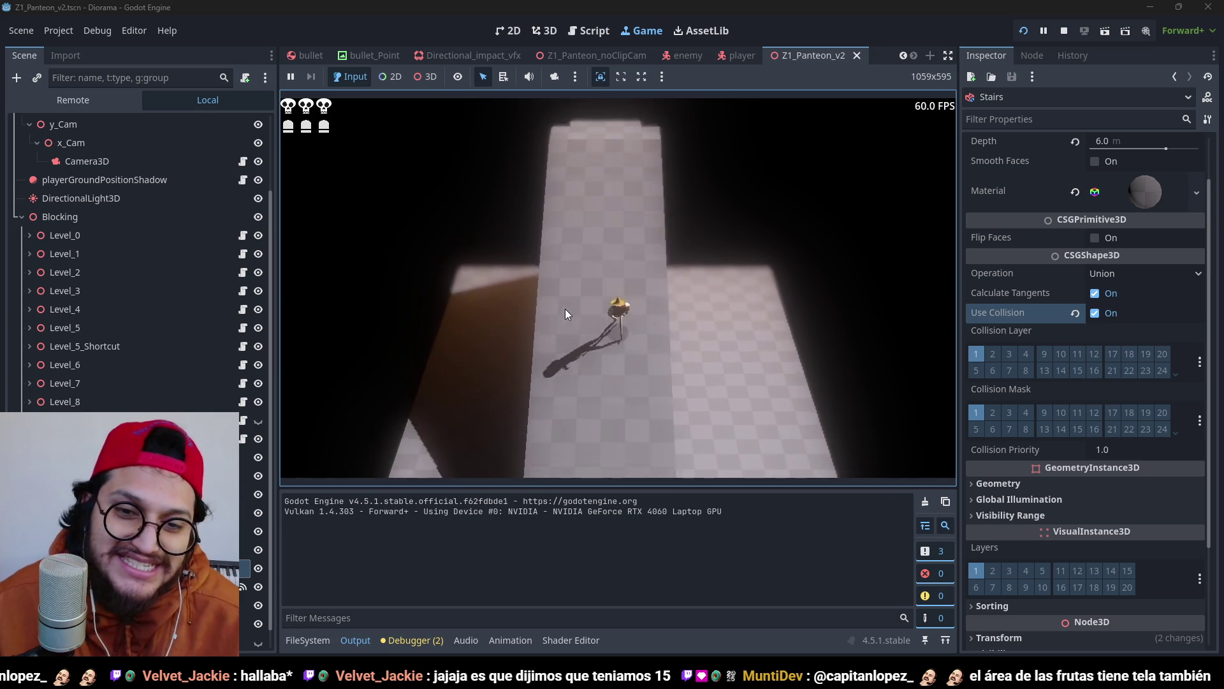
key(w)
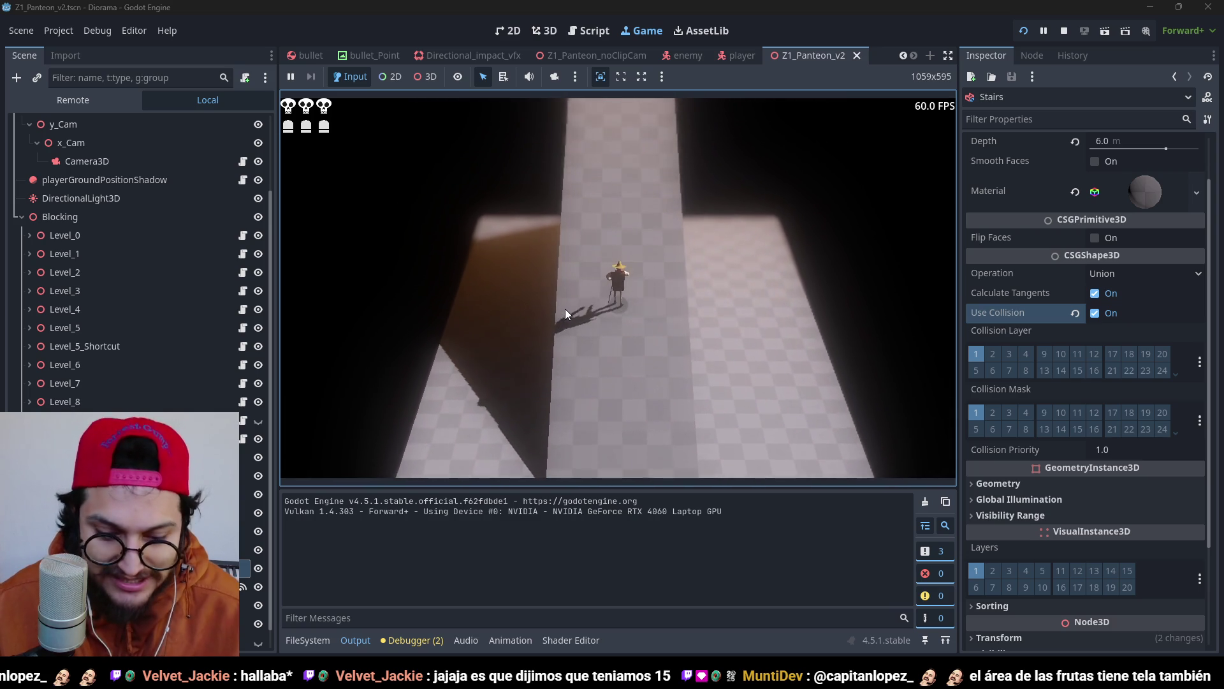
key(F8)
key(KP_7)
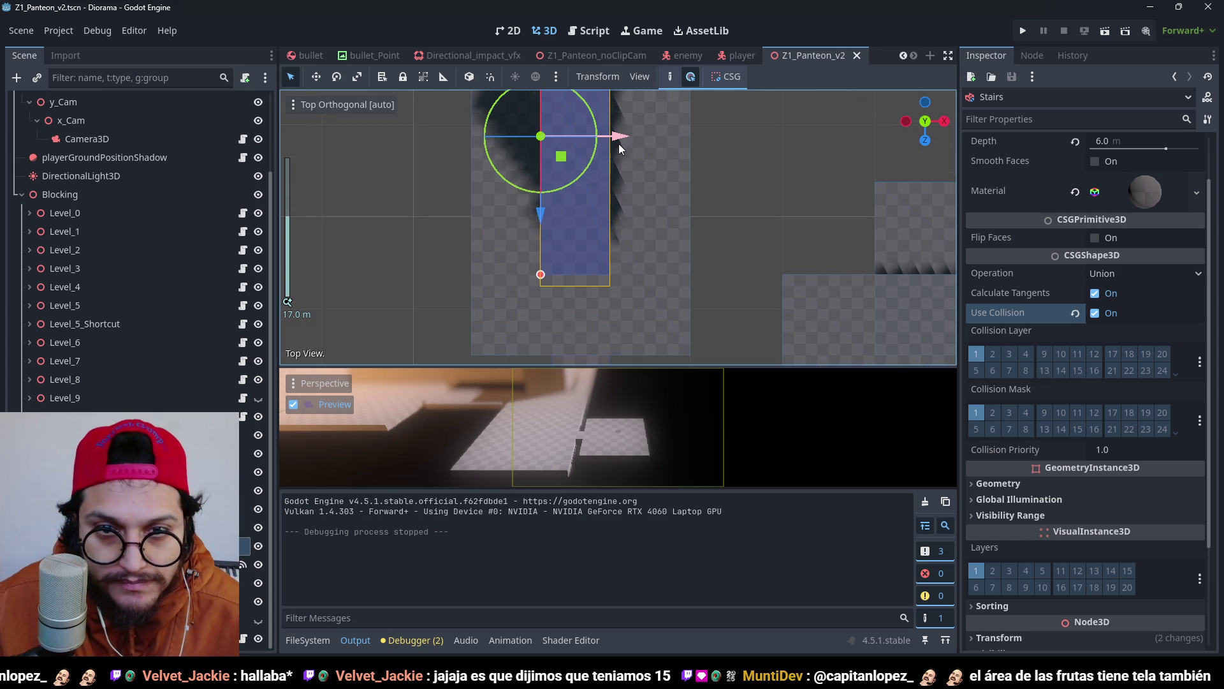
Undo an accidental sideways move of Stairs and set its Depth to 7 m.
drag(622, 138, 633, 139)
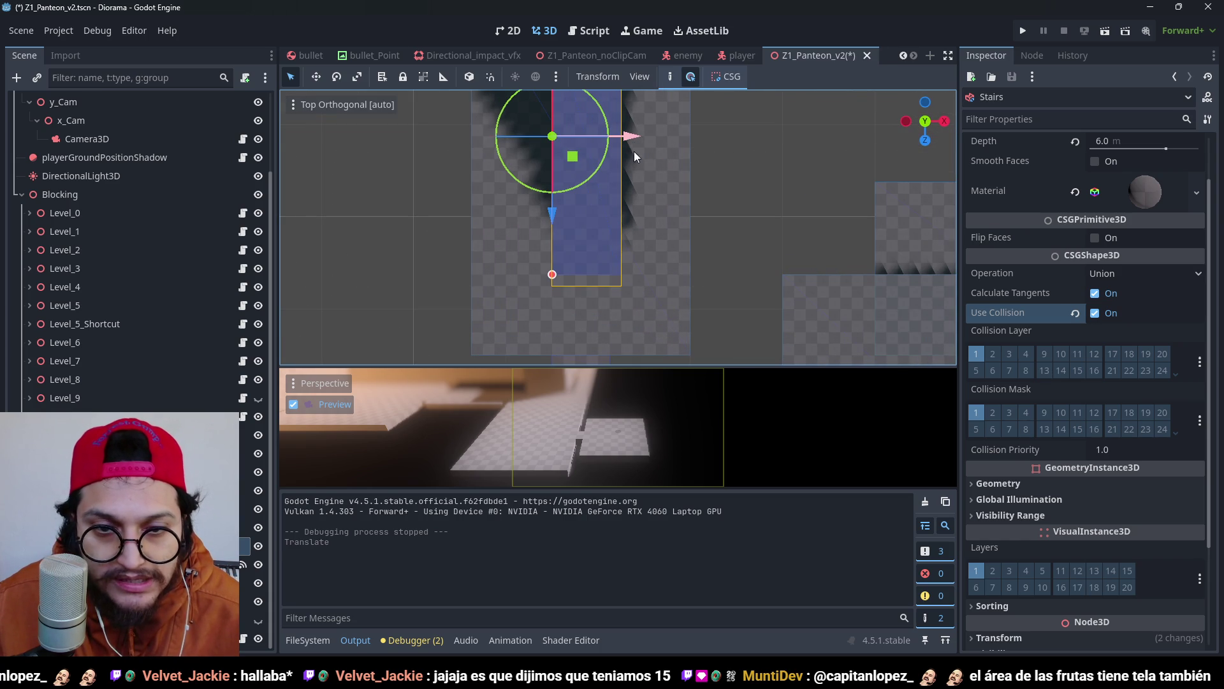
key(ctrl+z)
click(1116, 141)
text(7)
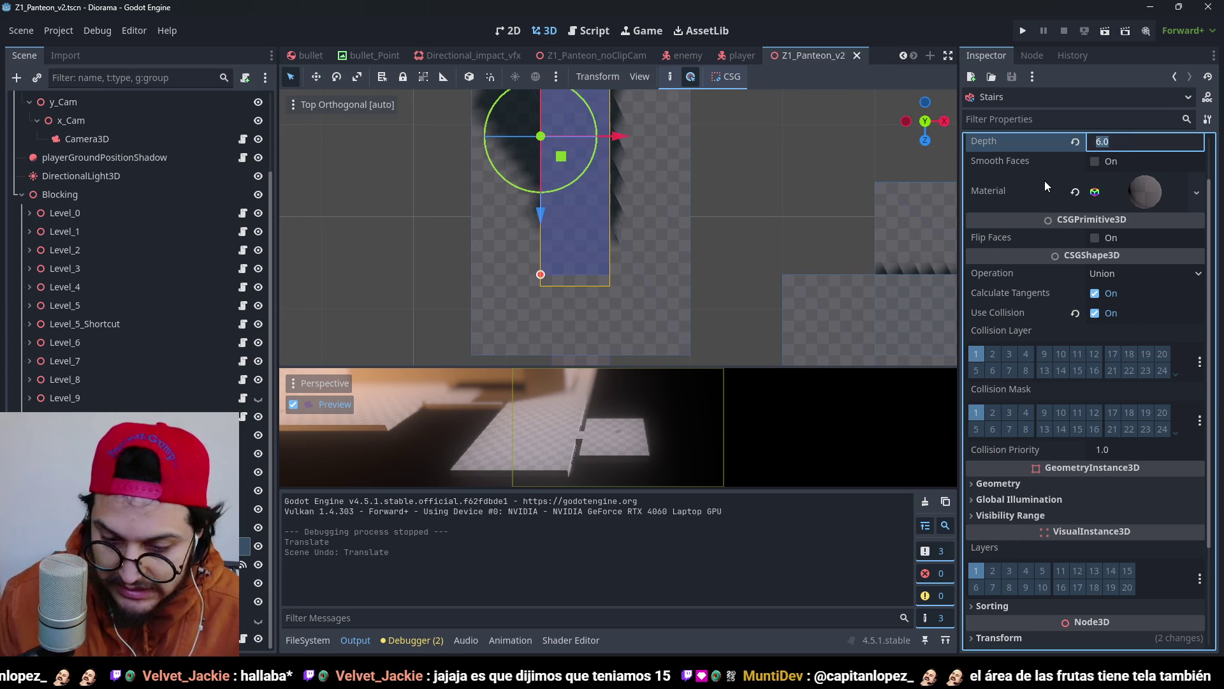
key(Return)
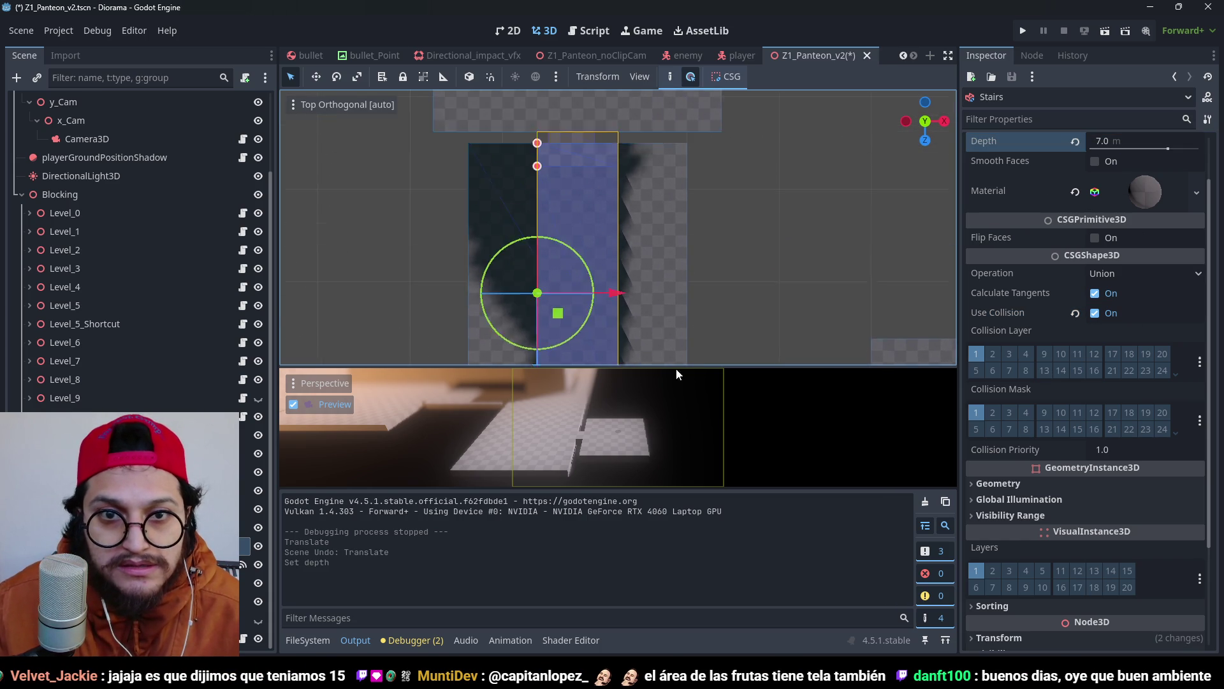
scroll(657, 147, up, 5)
Widen Block13 toward the left after undoing an oversized stretch to the right.
click(580, 220)
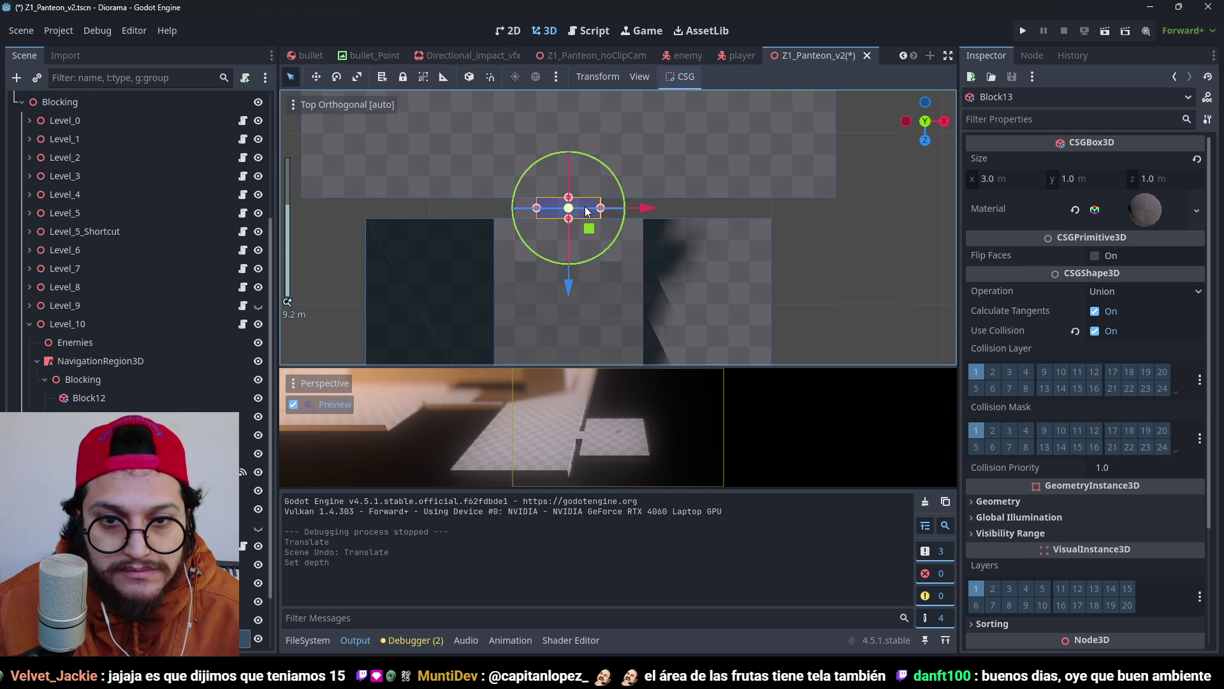
scroll(598, 211, up, 2)
drag(600, 211, 645, 210)
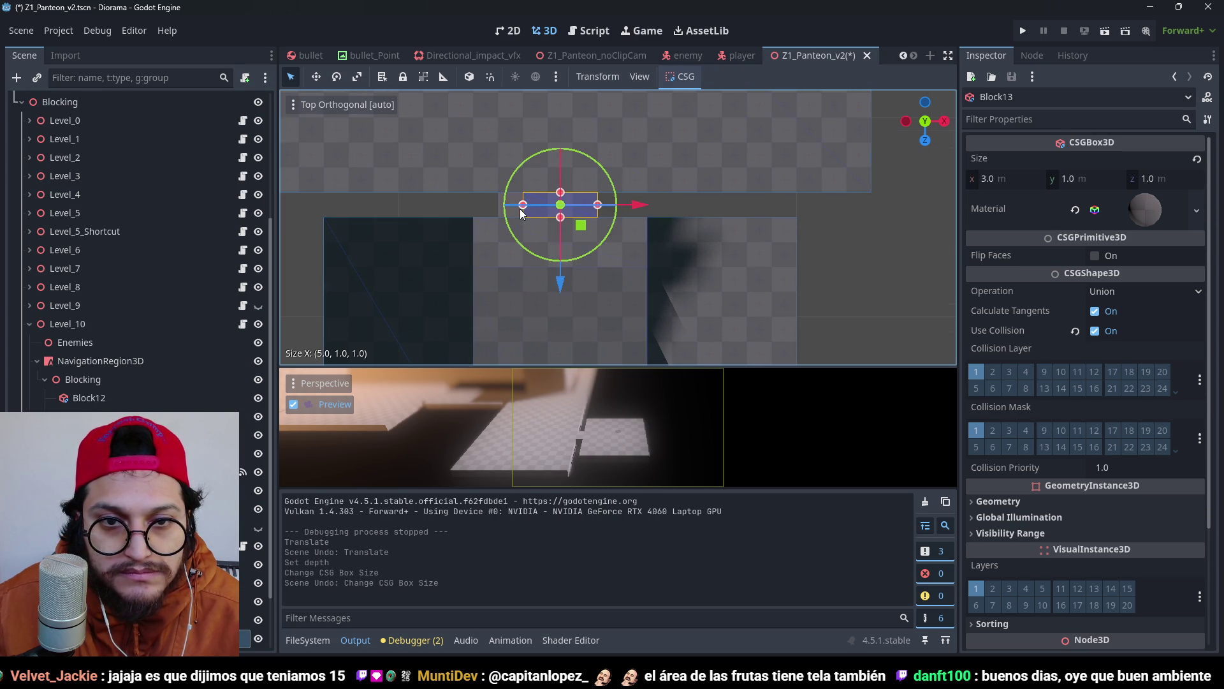
key(ctrl+z)
key(ctrl+z)
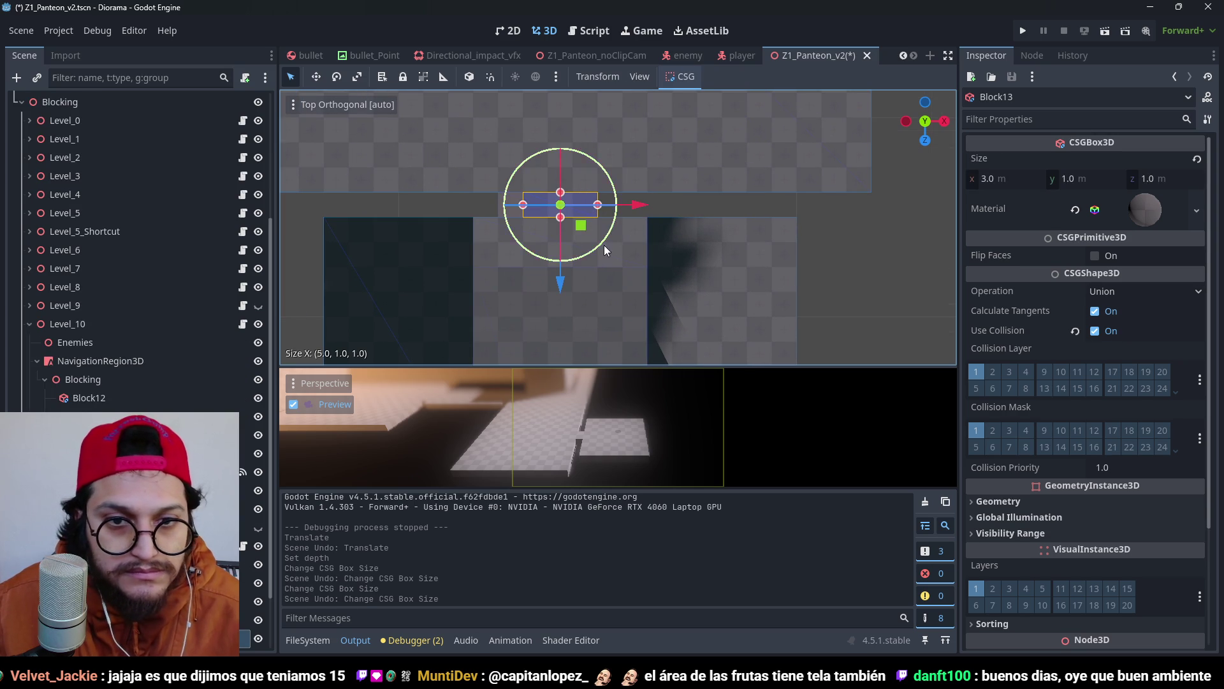
mouse_move(523, 205)
mouse_down()
mouse_move(510, 209)
mouse_move(523, 207)
mouse_up()
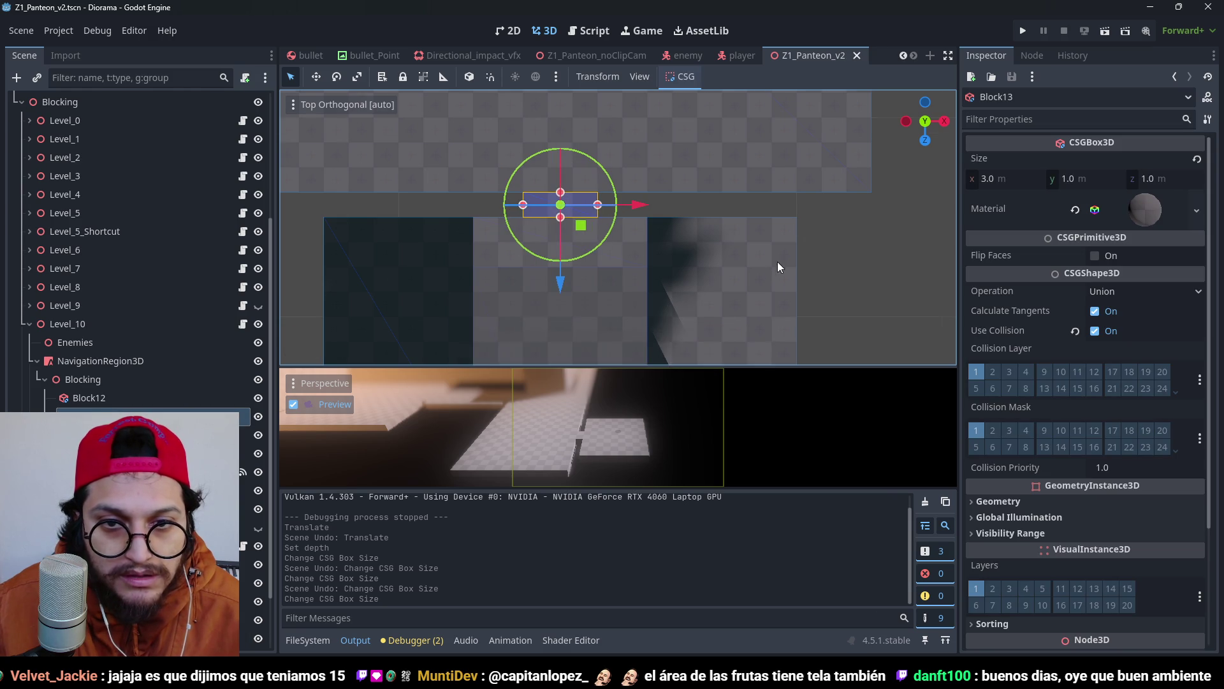
Orbit around Block13 and unhide a hidden node in the Scene dock.
mouse_move(778, 261)
mouse_down()
mouse_move(671, 155)
mouse_move(675, 277)
mouse_up()
scroll(643, 180, up, 2)
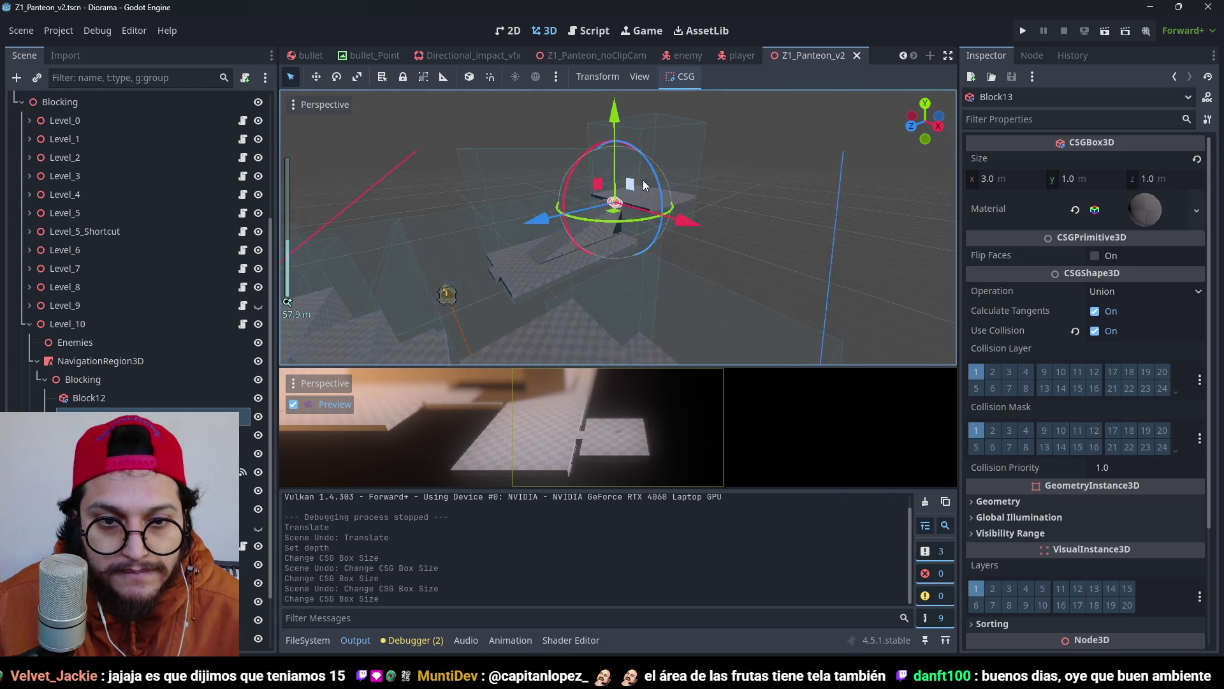
mouse_move(643, 179)
mouse_down()
mouse_move(717, 164)
mouse_move(614, 185)
mouse_move(652, 245)
mouse_move(633, 153)
mouse_move(655, 204)
mouse_up()
scroll(613, 185, down, 4)
mouse_move(587, 251)
mouse_down()
mouse_move(790, 186)
mouse_move(844, 255)
mouse_move(796, 266)
mouse_move(727, 237)
mouse_move(613, 242)
mouse_up()
scroll(117, 343, down, 2)
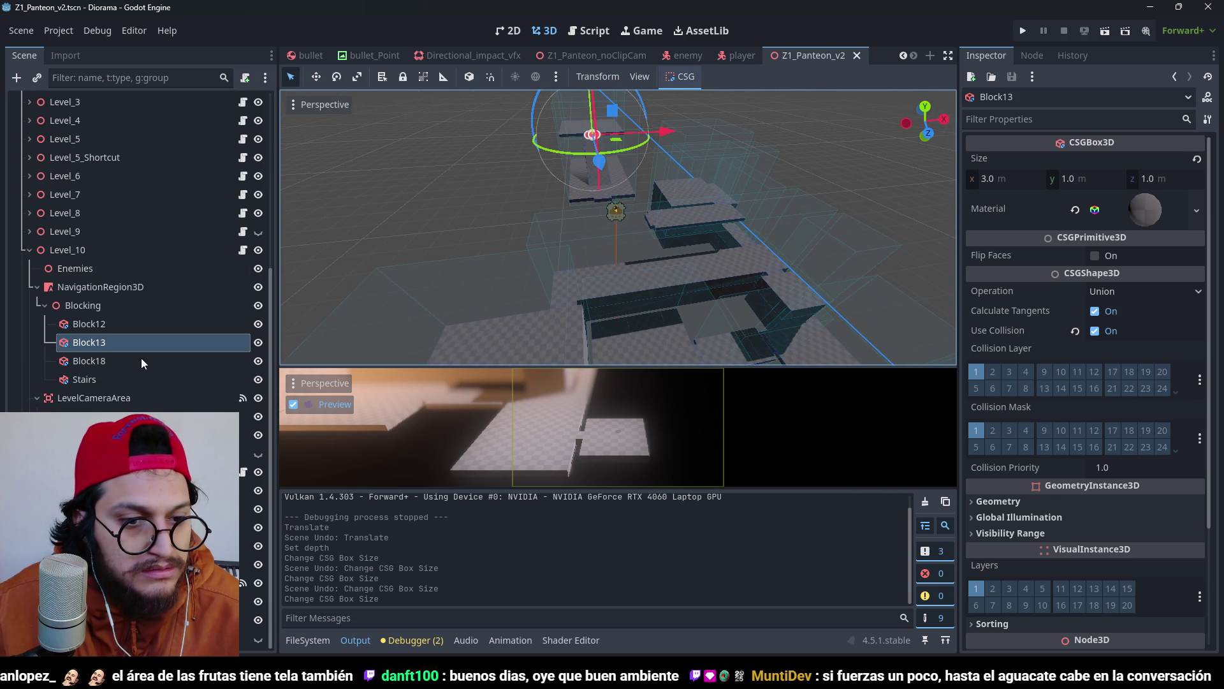
click(258, 453)
scroll(701, 197, down, 3)
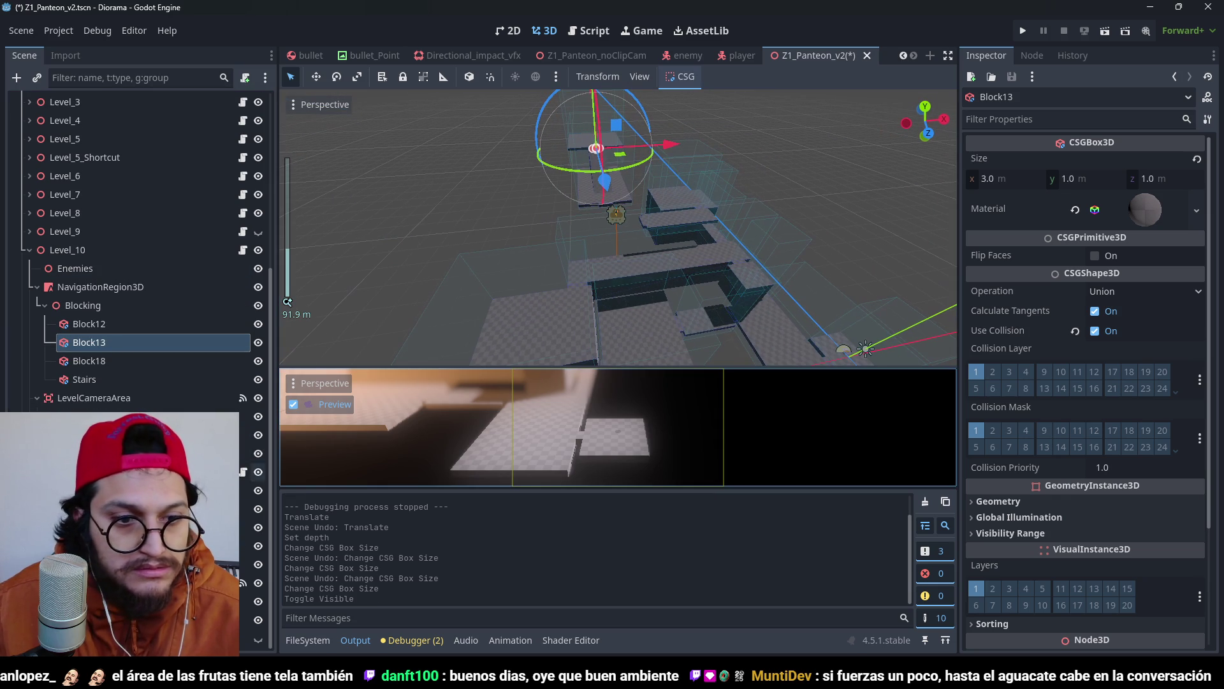
Frame Level_11, select the Enemies node, and make Level_9 visible again.
click(573, 223)
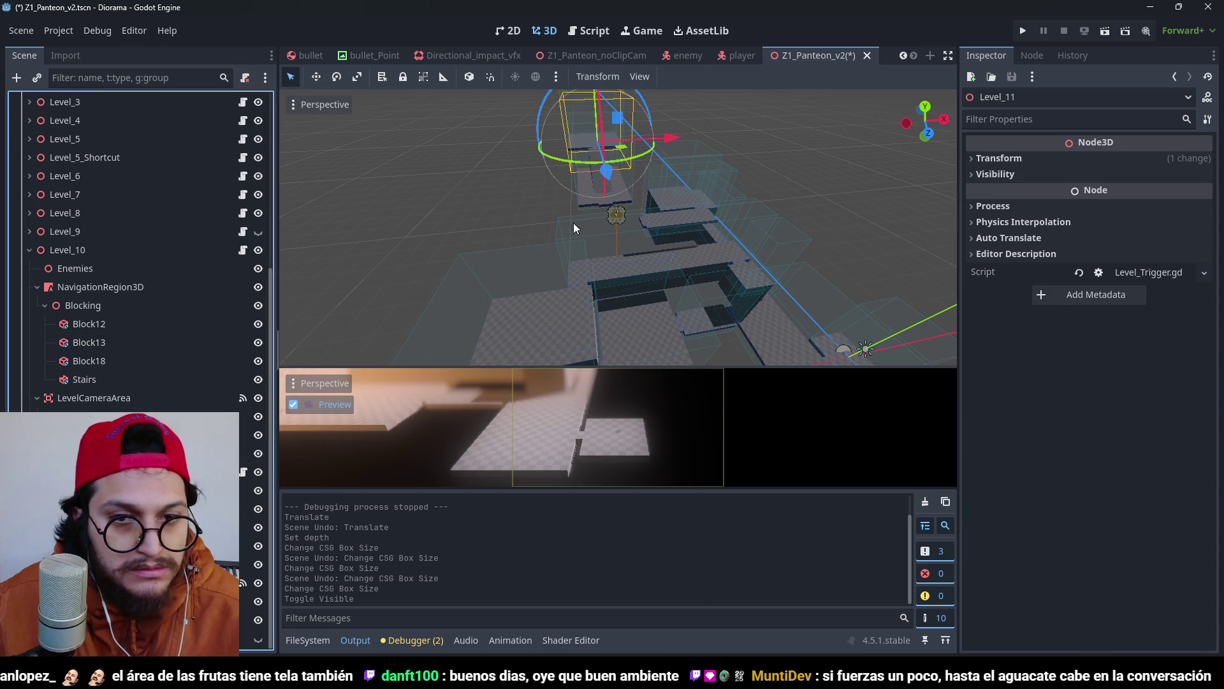
key(f)
drag(614, 212, 461, 266)
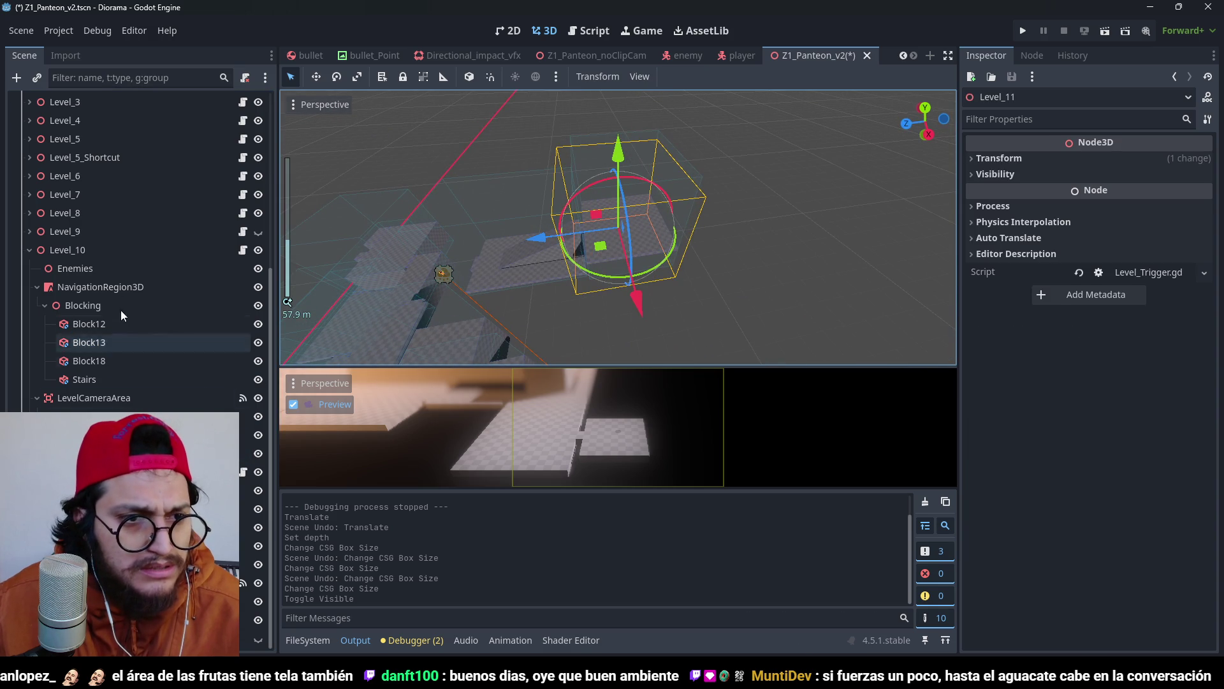
click(128, 266)
click(258, 231)
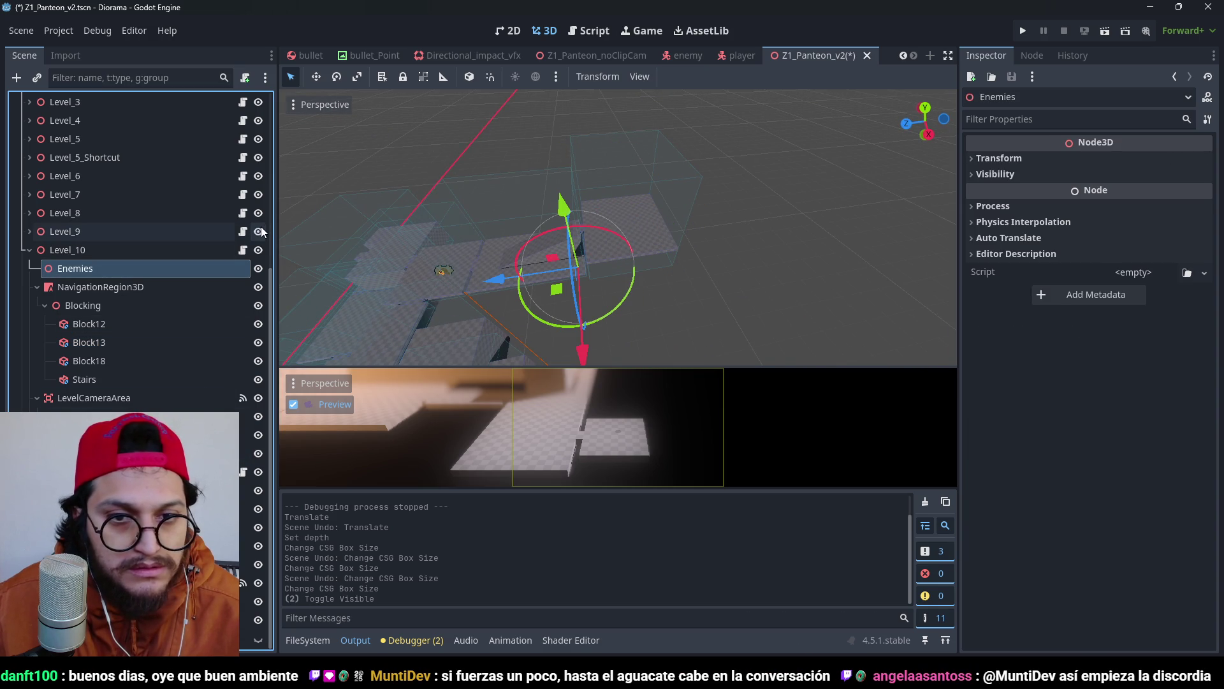
key(f)
drag(714, 144, 674, 243)
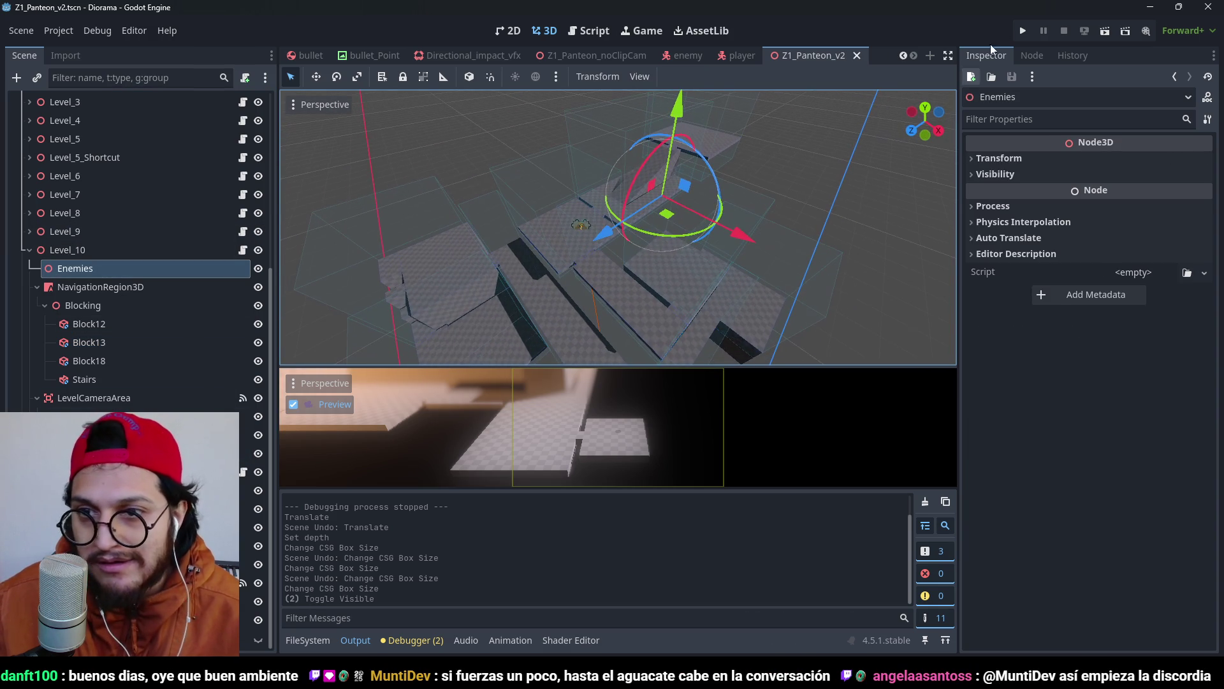
click(1020, 35)
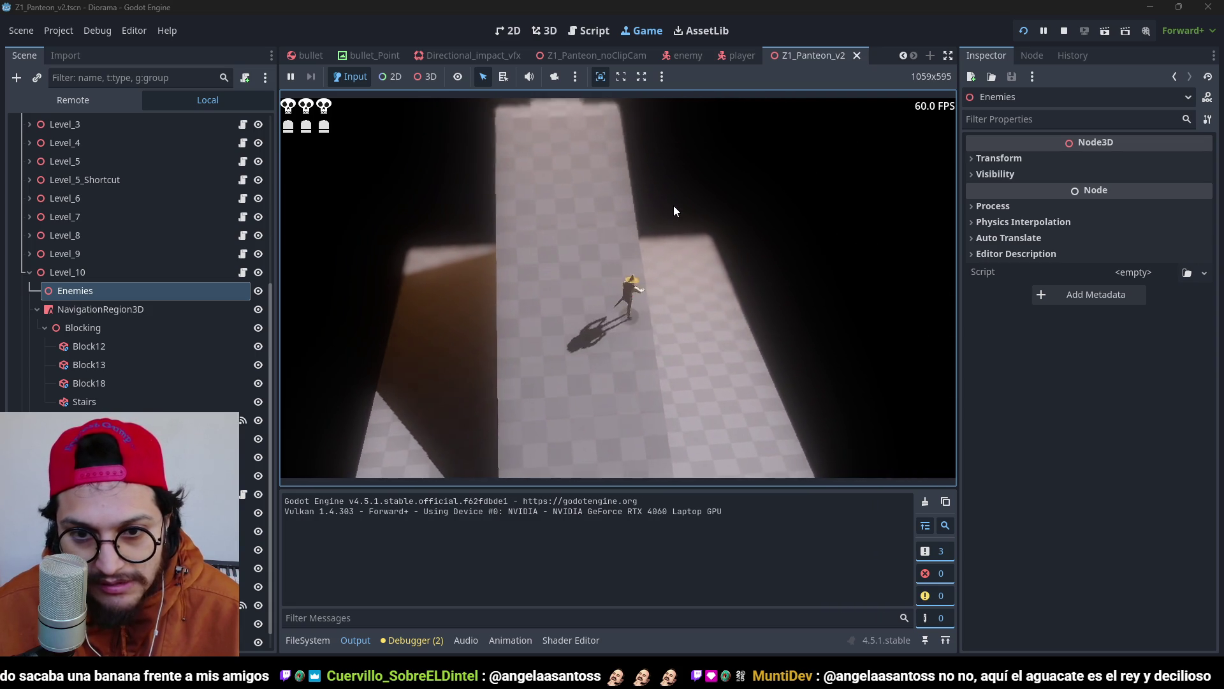
key(w)
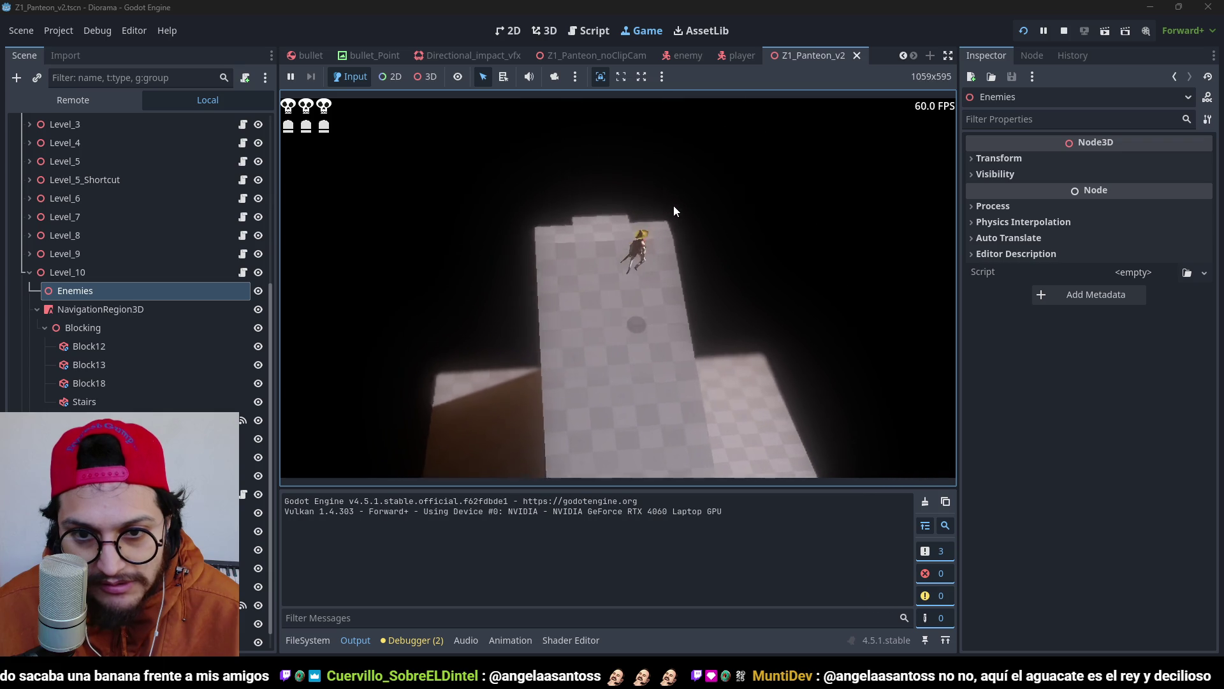
key(w)
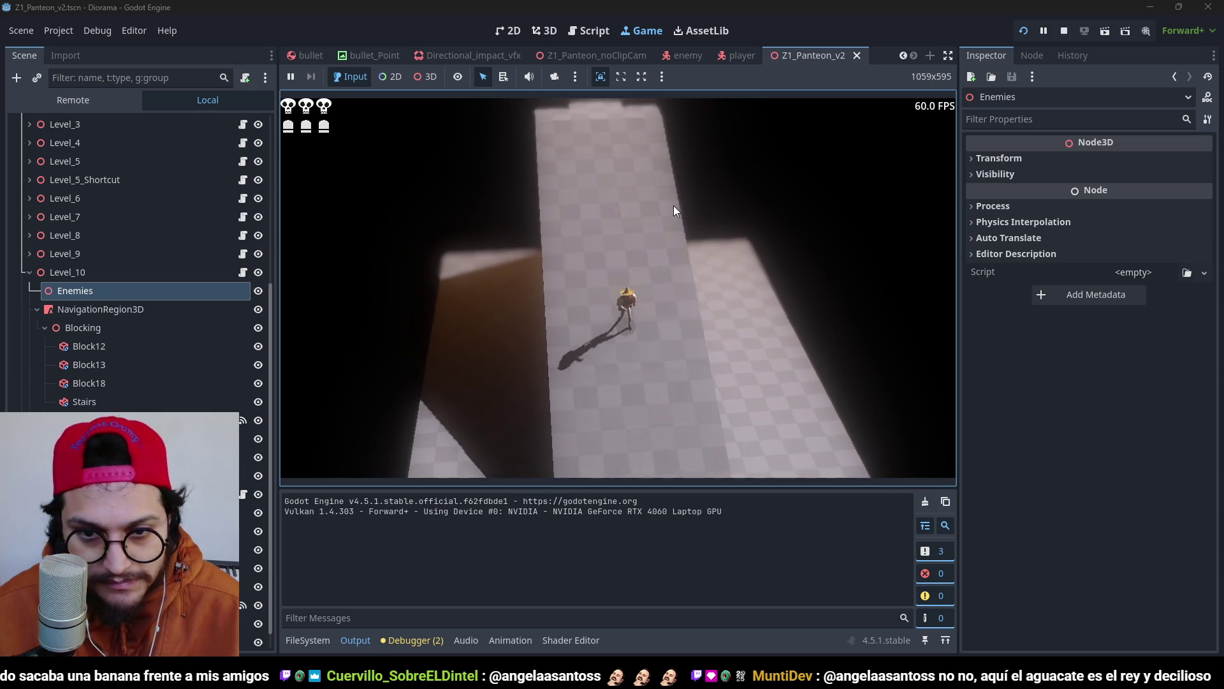
key(F8)
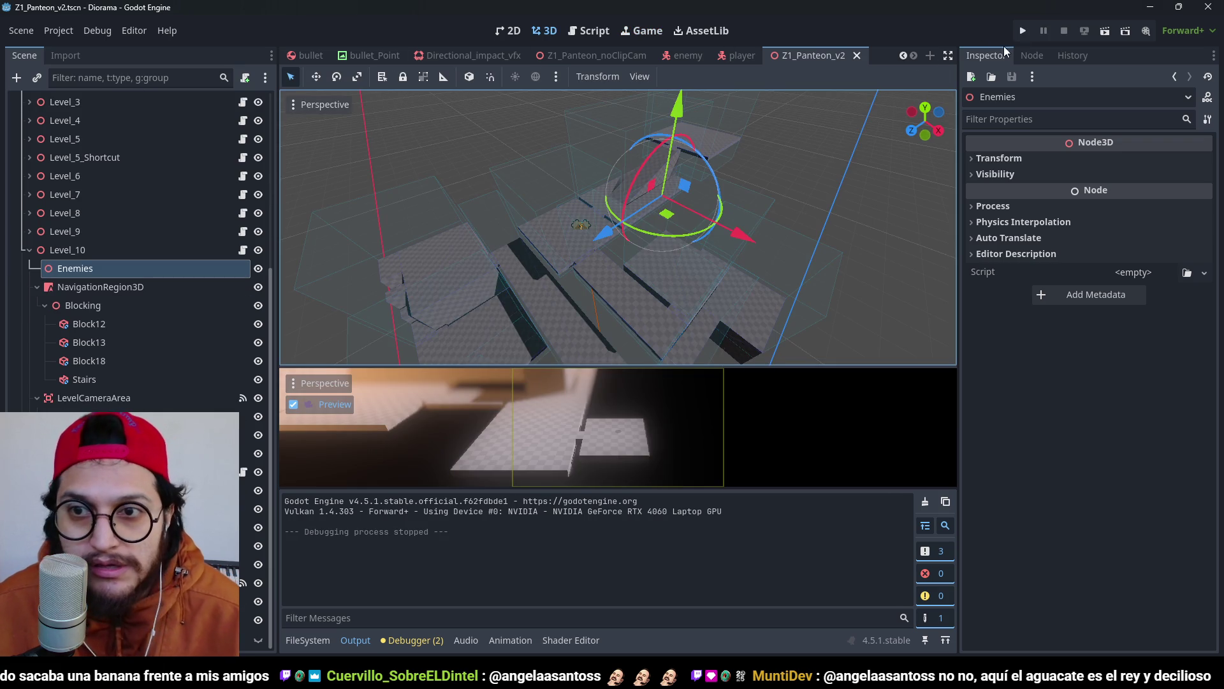
In the player scene, enable the CharacterBody3D Floor Constant Speed setting and save.
click(733, 56)
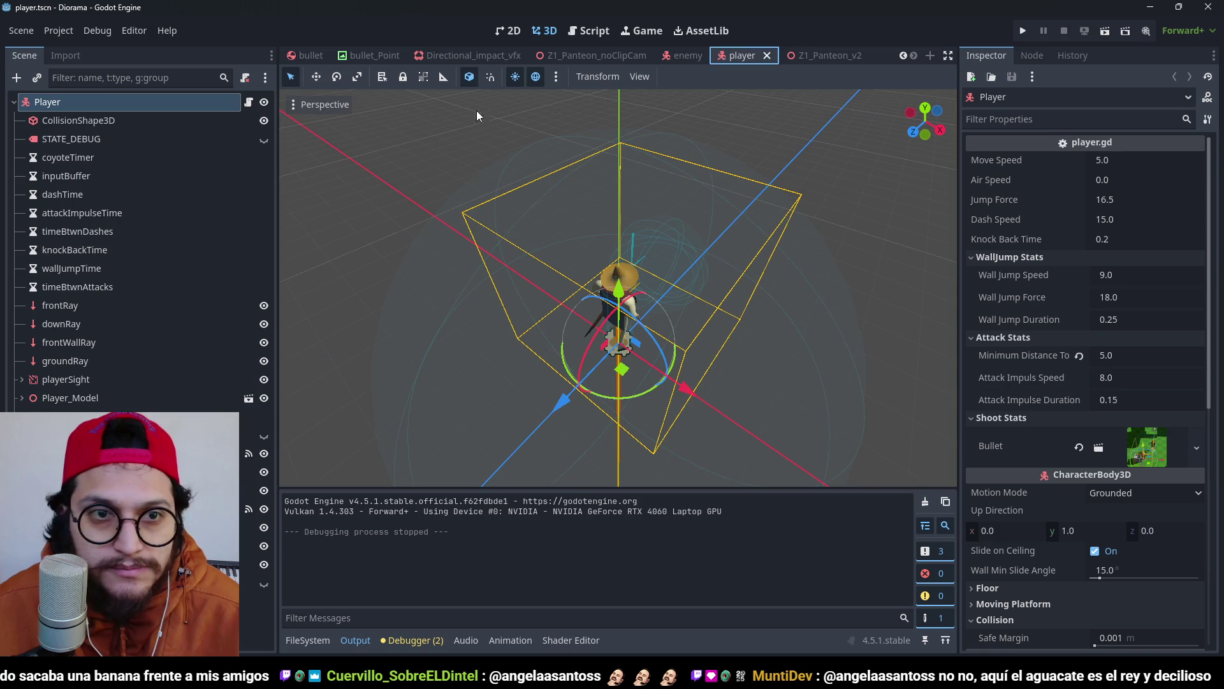
scroll(1054, 262, down, 5)
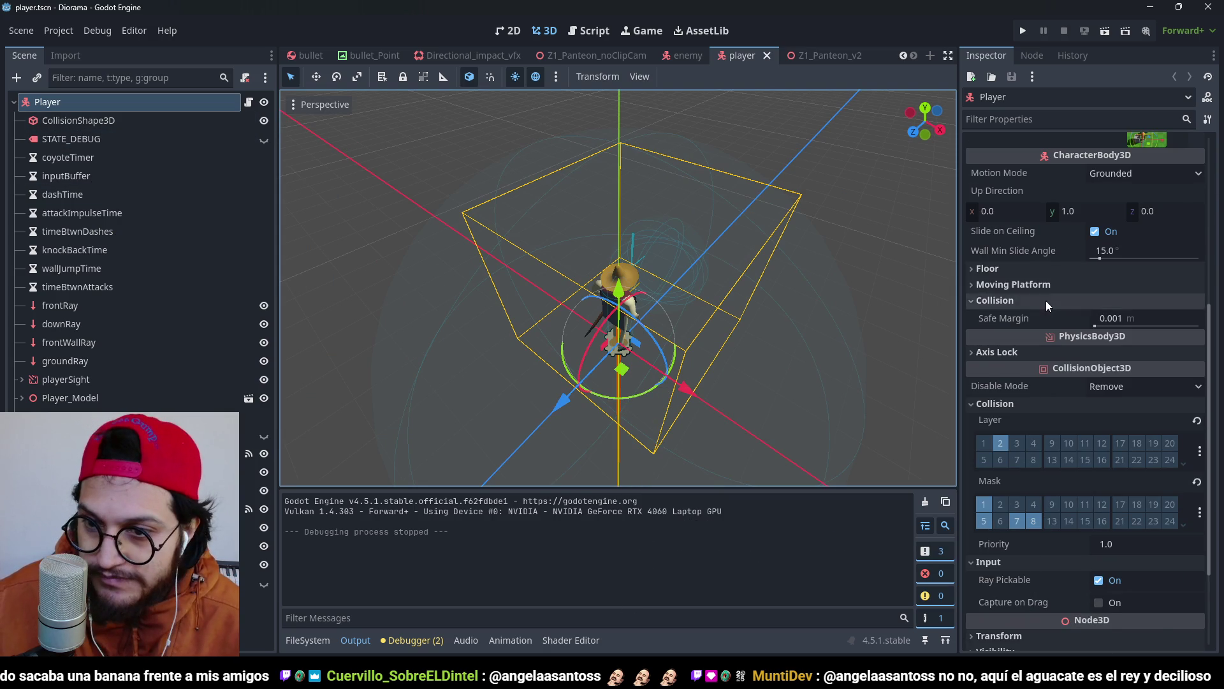
scroll(1045, 300, up, 5)
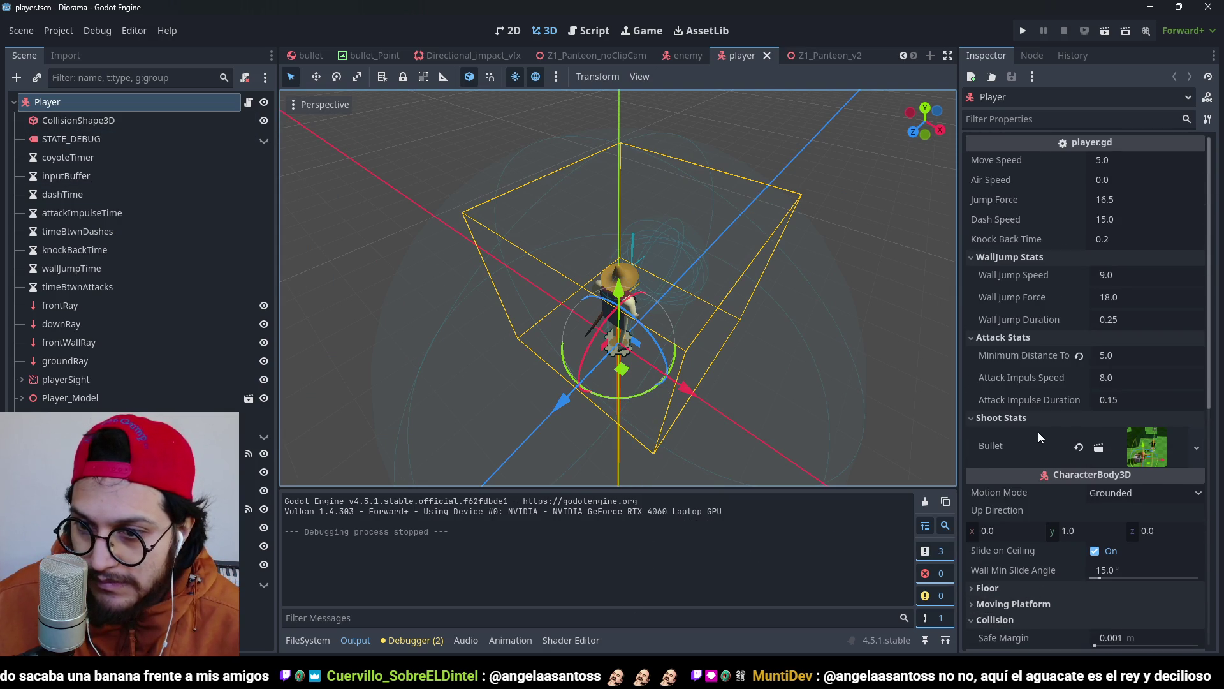
scroll(1038, 431, down, 3)
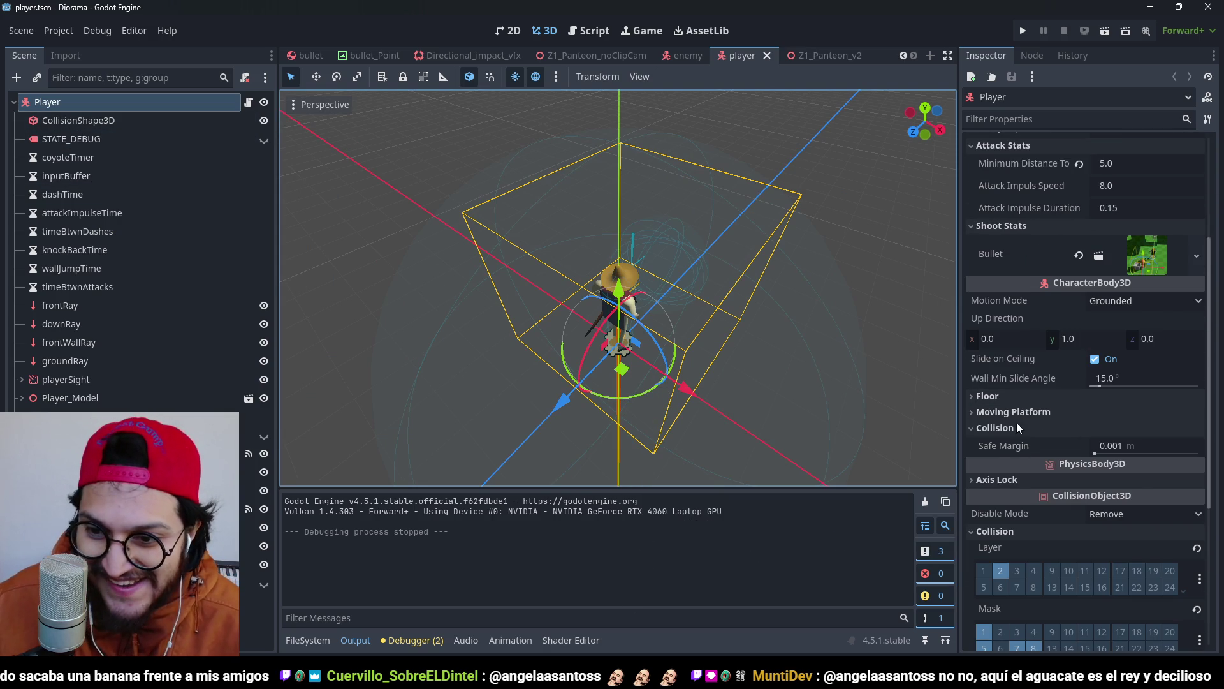
click(1024, 398)
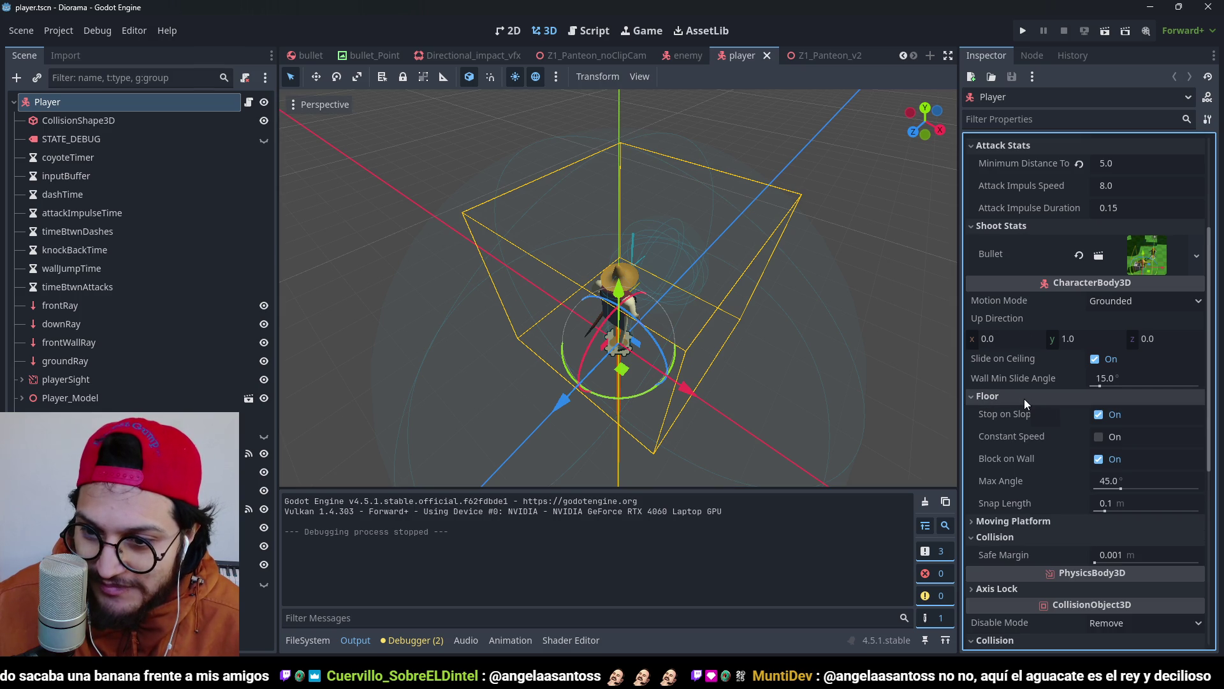
key(ctrl+s)
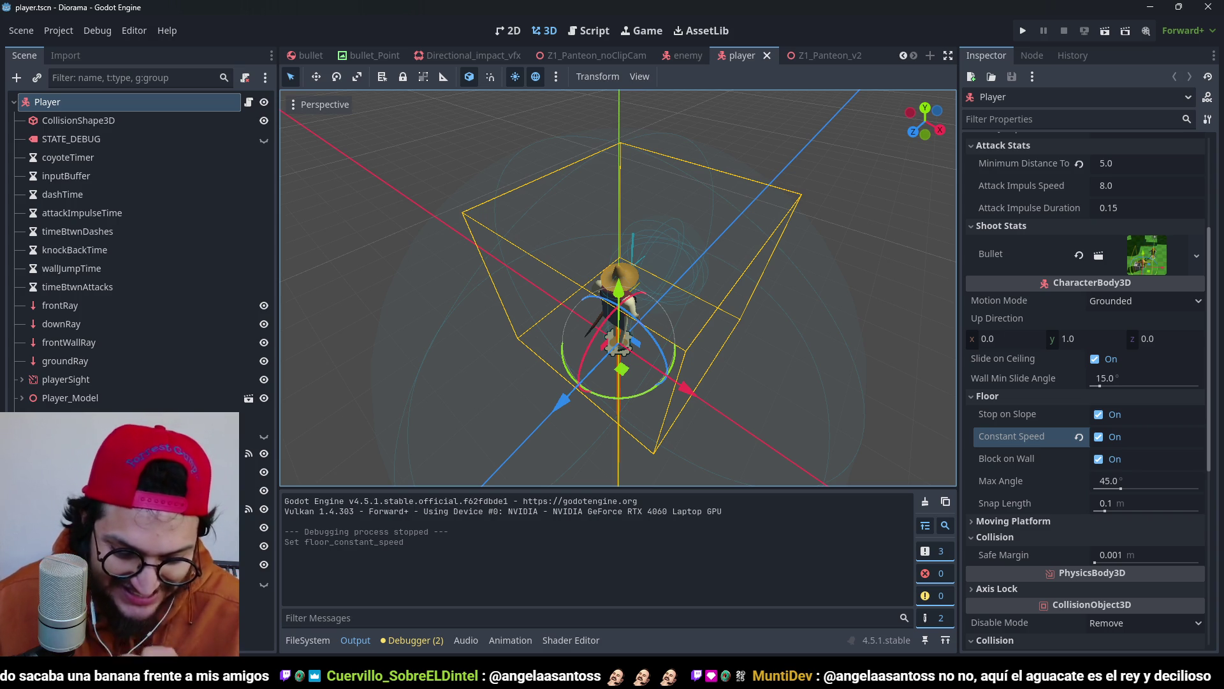
Run the game twice to test constant-speed movement, stopping each run with F8.
key(F5)
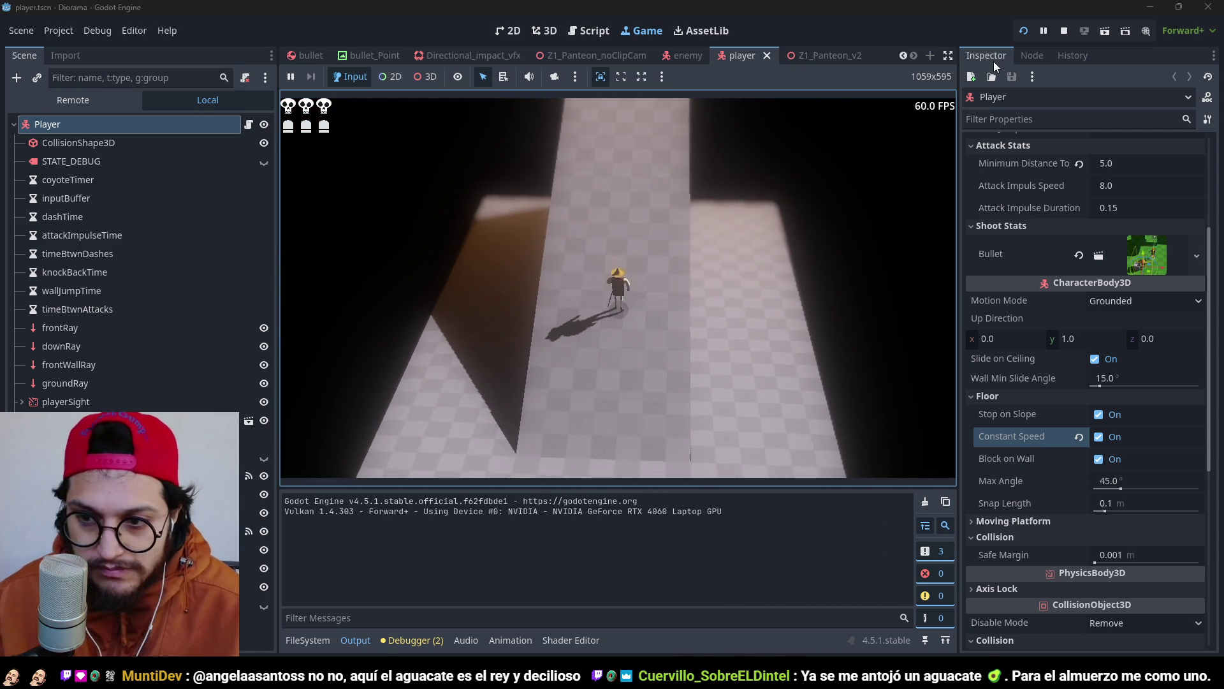
key(F8)
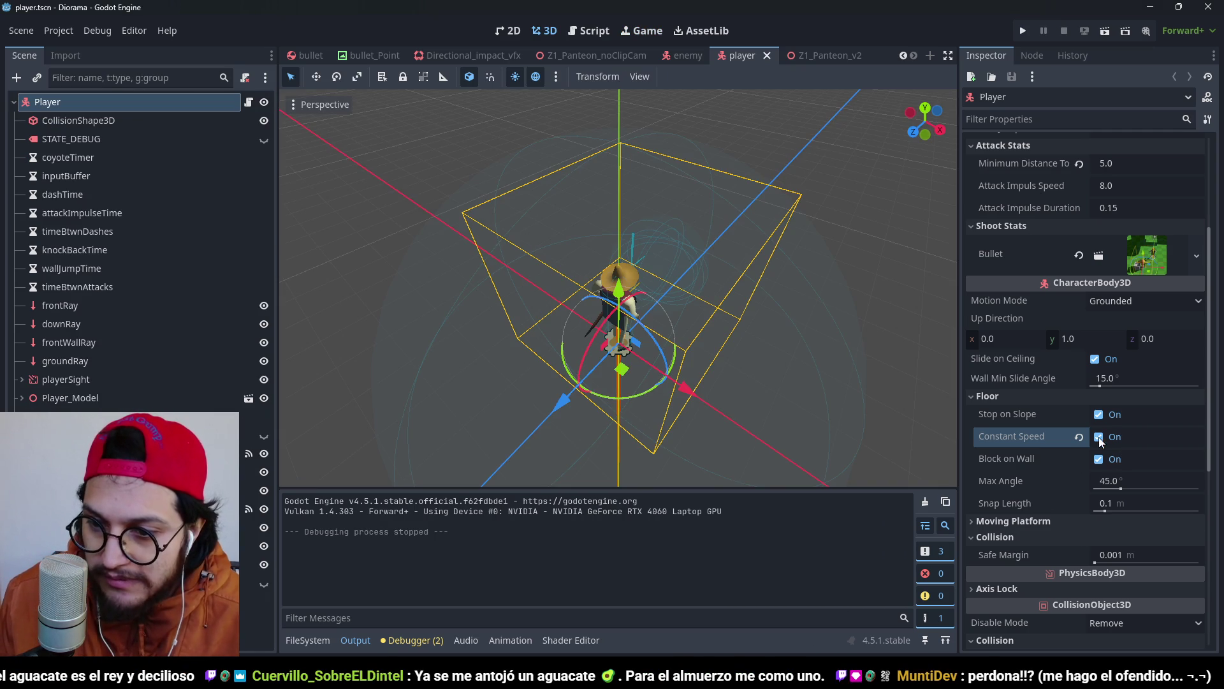
scroll(1031, 378, up, 3)
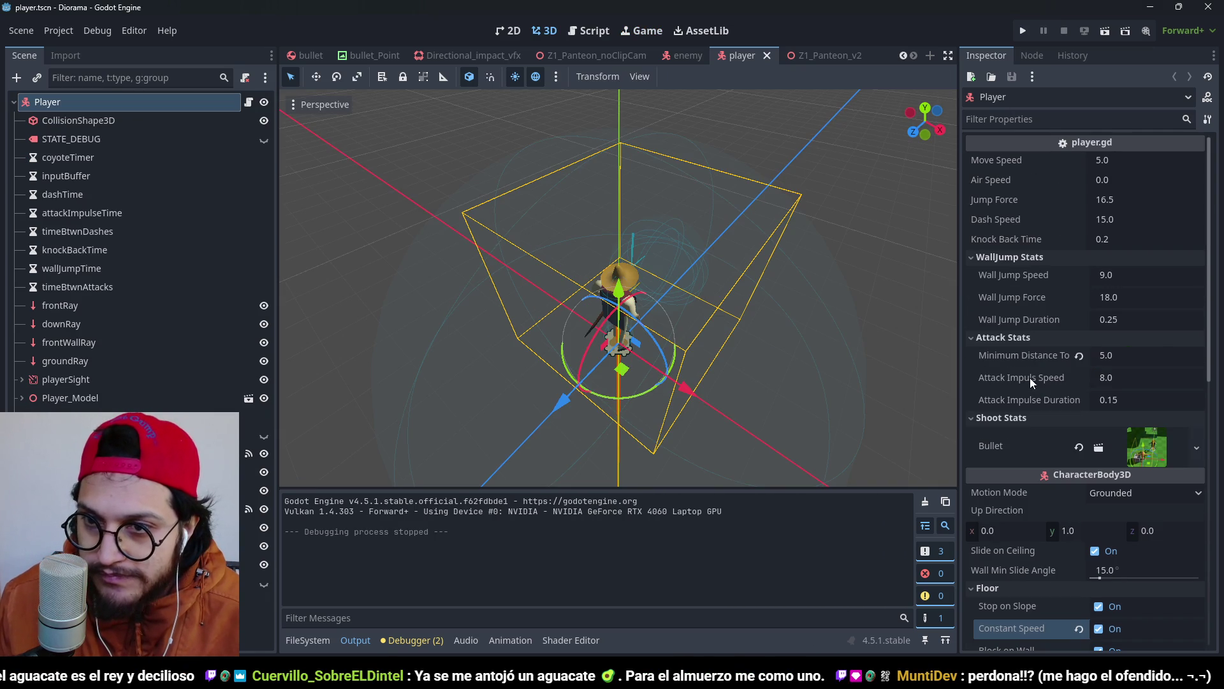
click(1025, 33)
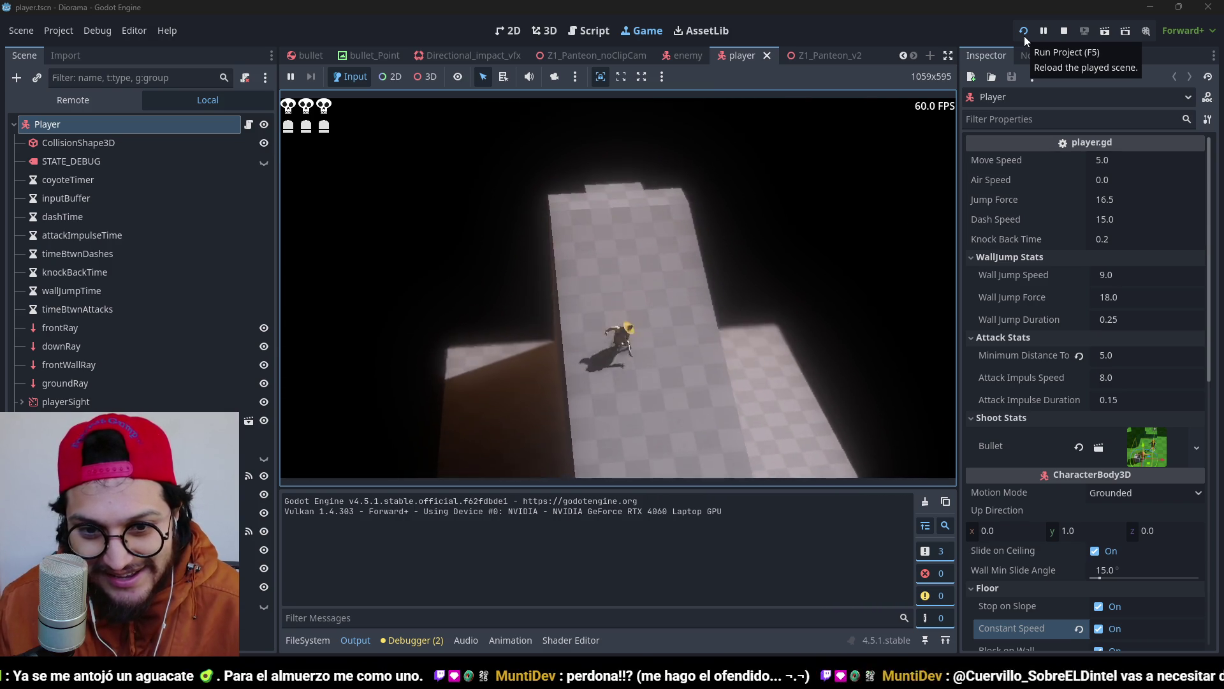
key(F8)
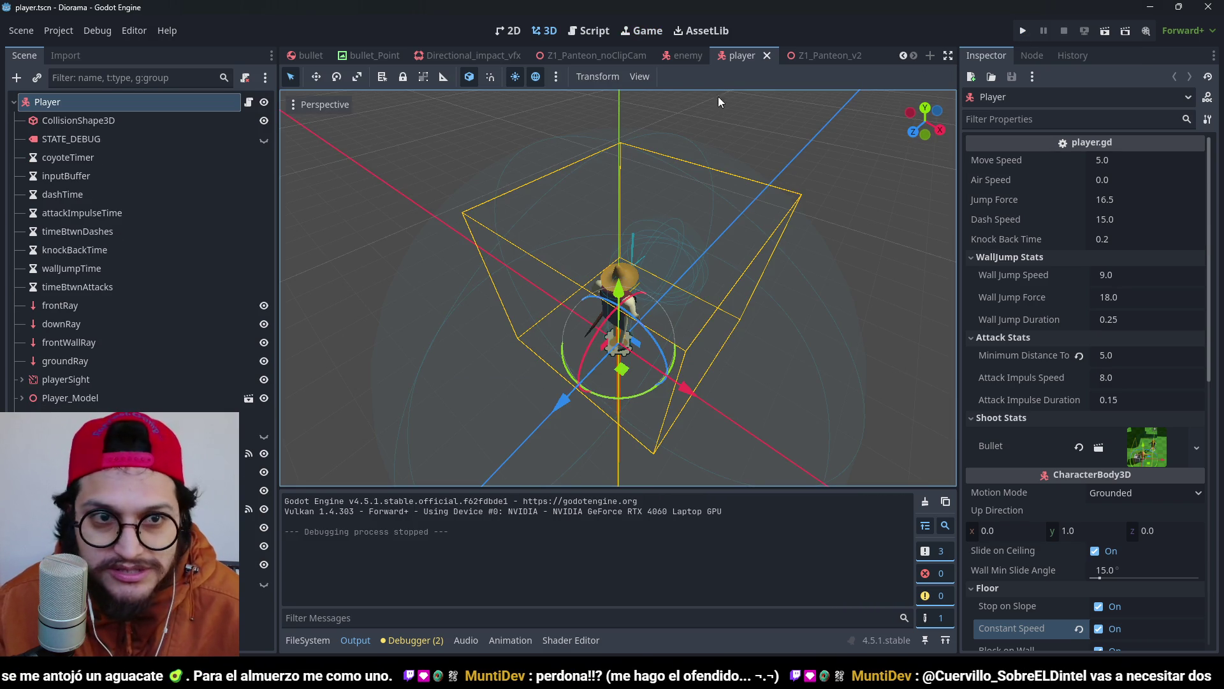
In the Z1_Panteon_v2 scene, add a new CSGBox3D as a child of Stairs.
click(848, 58)
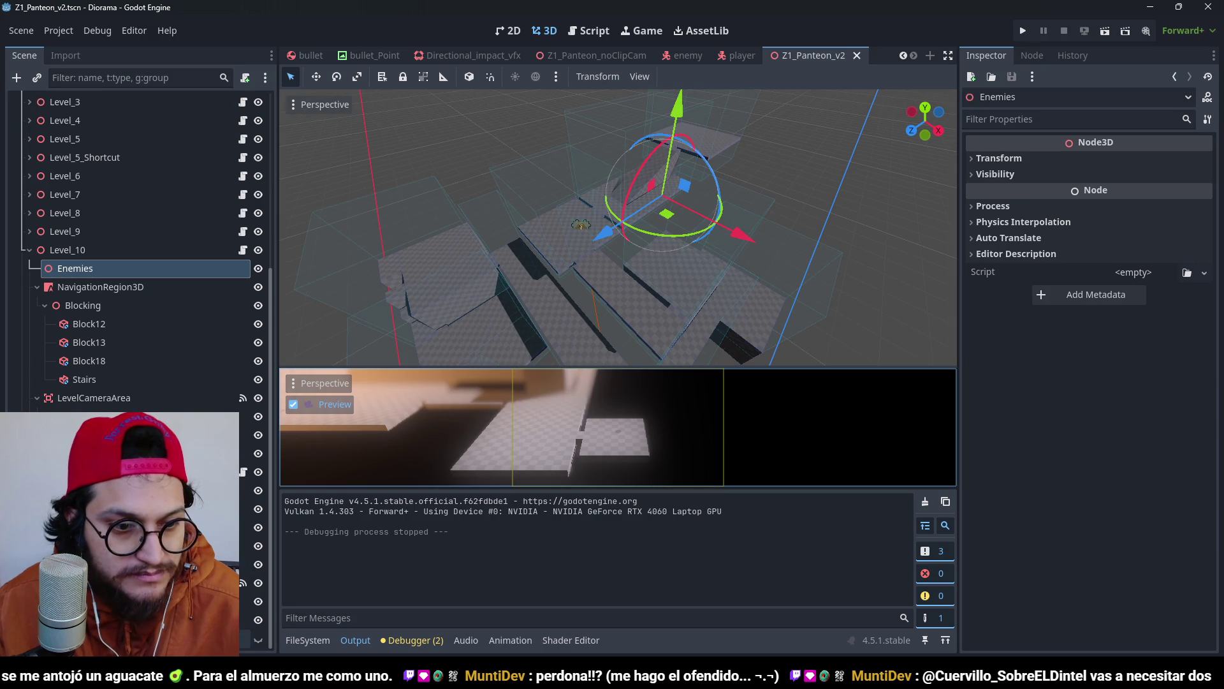
scroll(837, 213, up, 3)
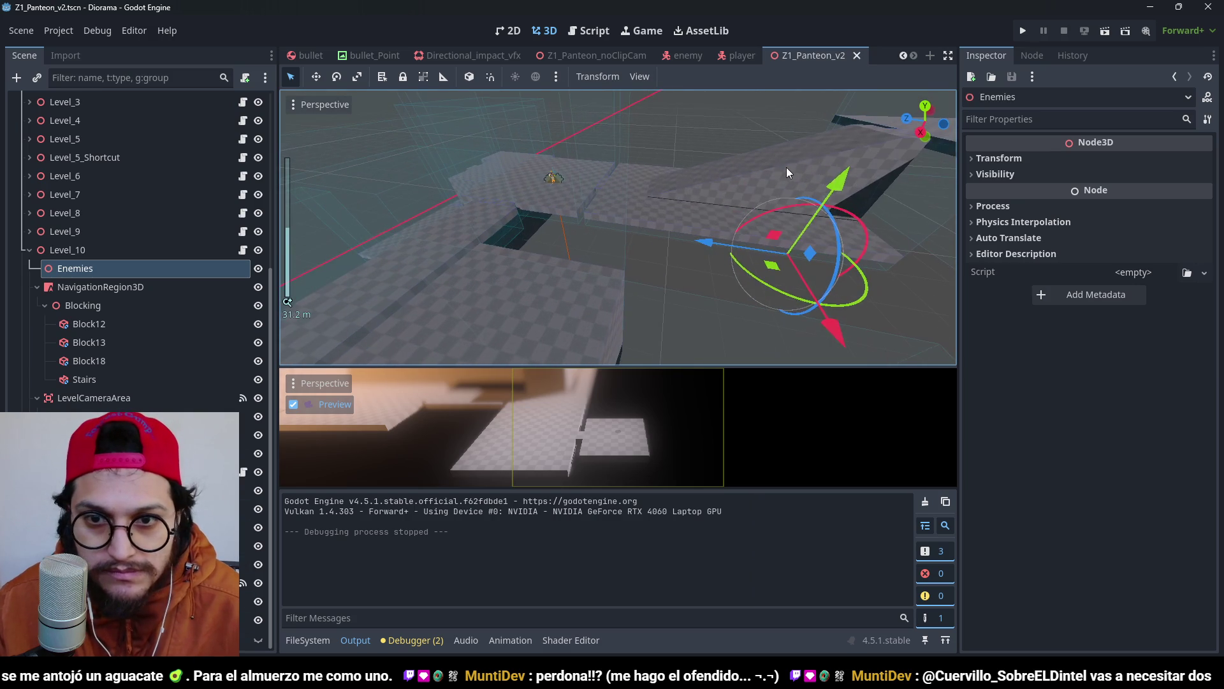
click(787, 167)
key(ctrl+a)
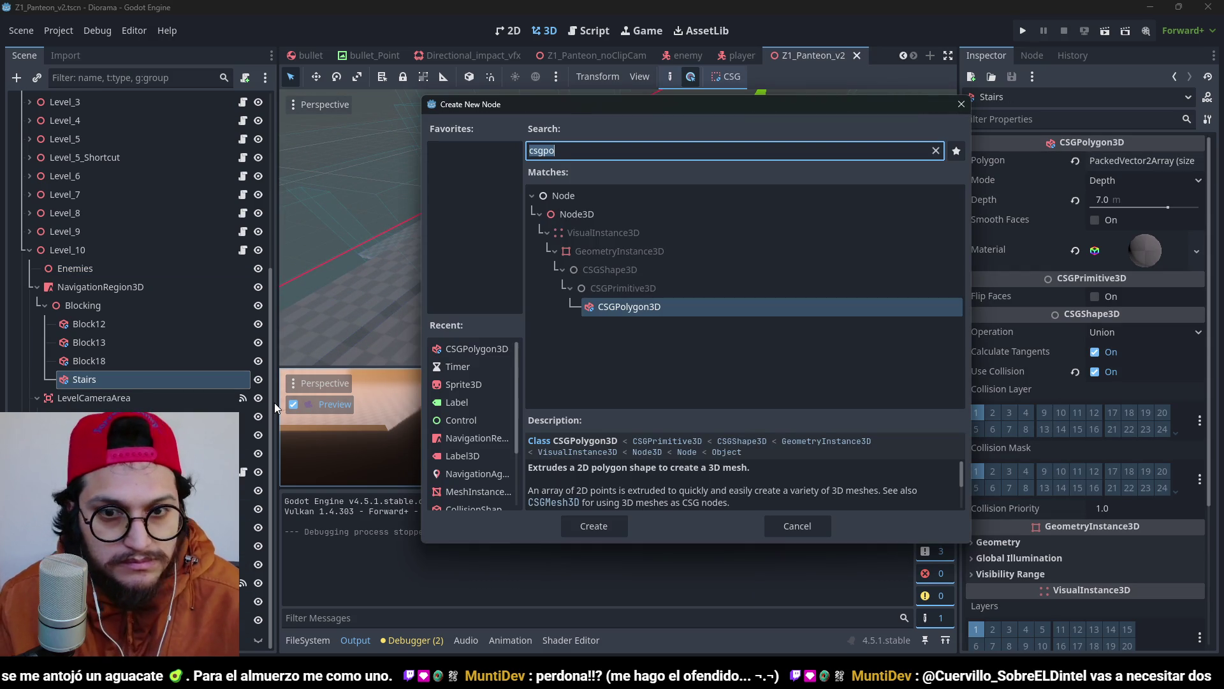
text(CS)
key(Return)
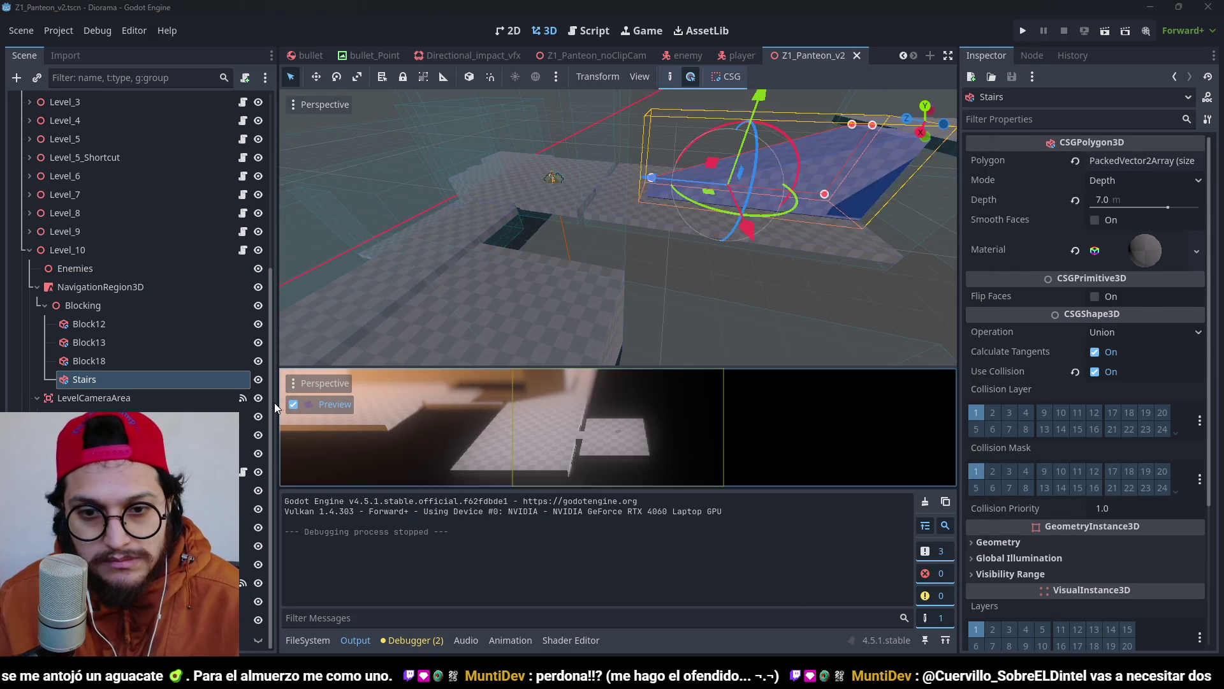
Assign Grid_Material.tres to the new box's Material slot.
click(1205, 199)
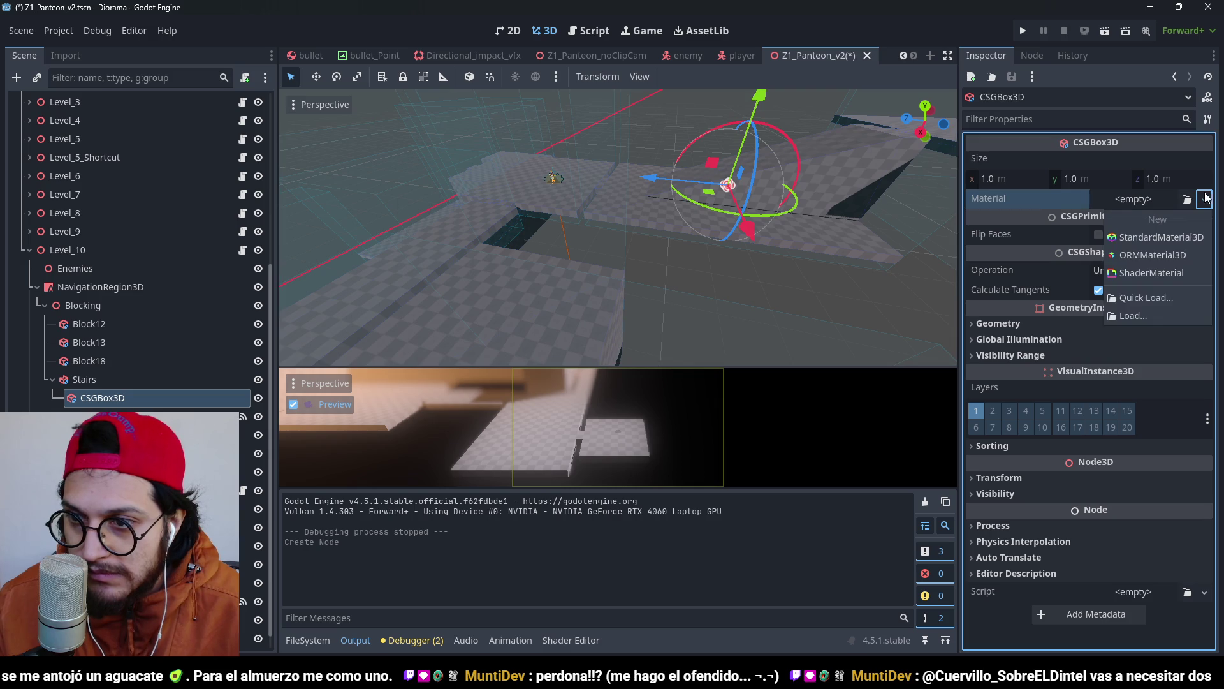
click(1146, 298)
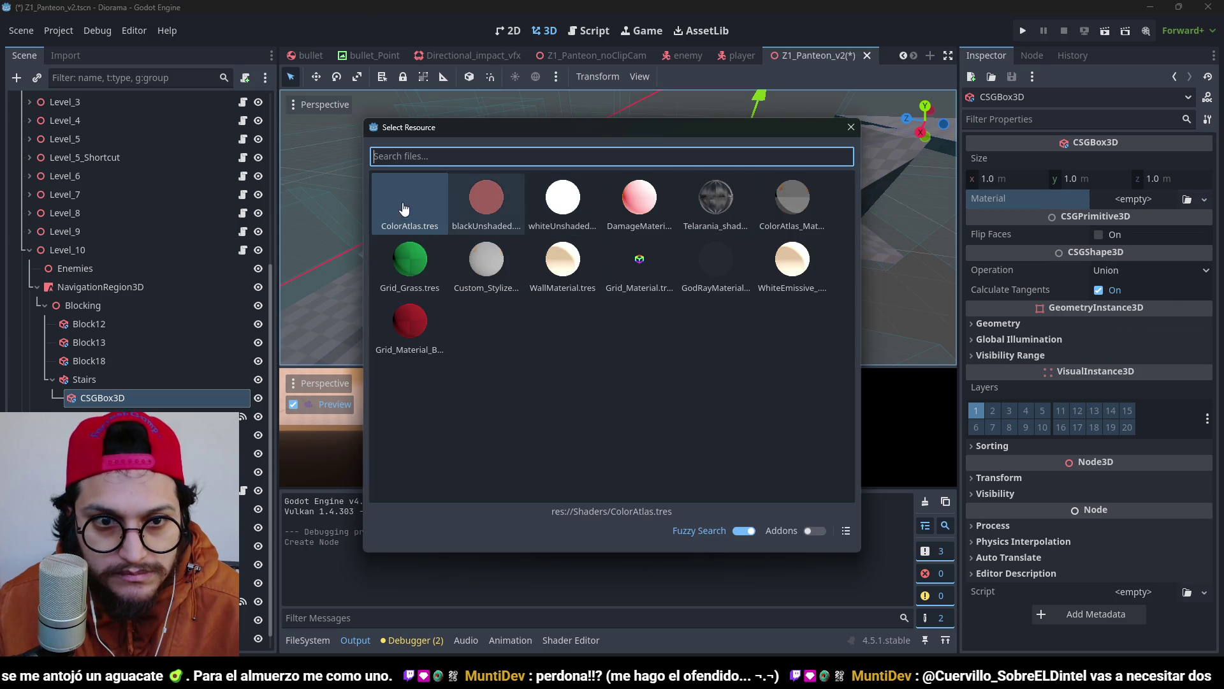
click(639, 261)
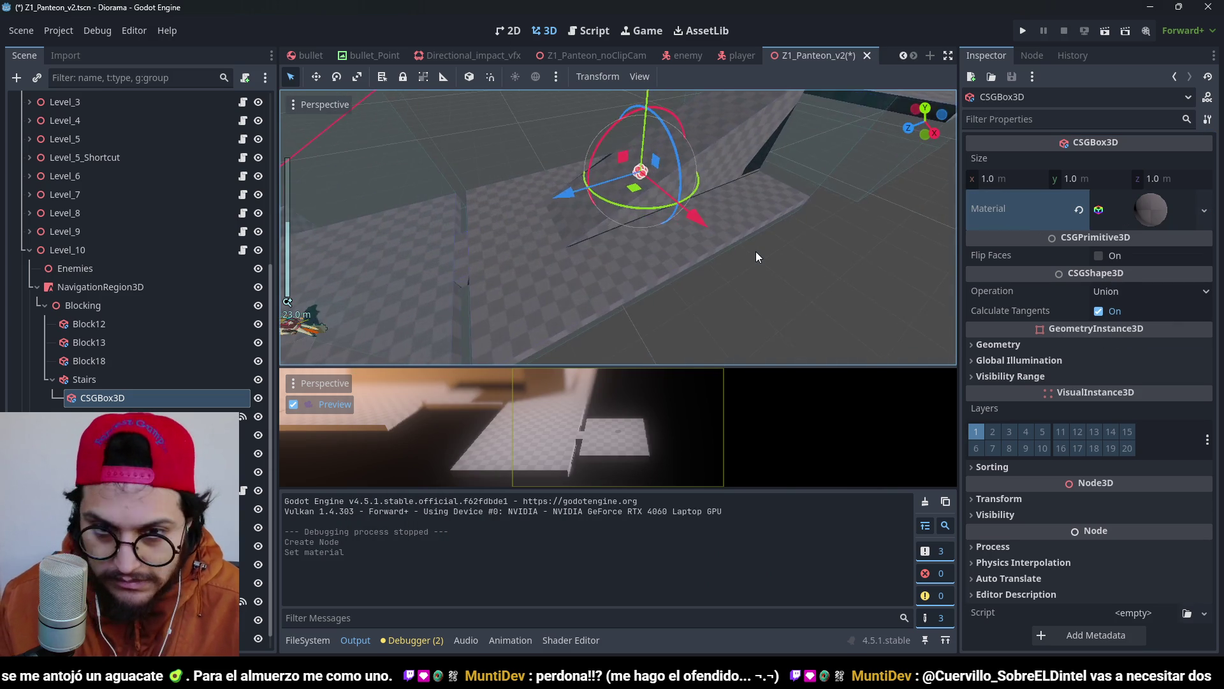
key(KP_7)
scroll(565, 253, up, 5)
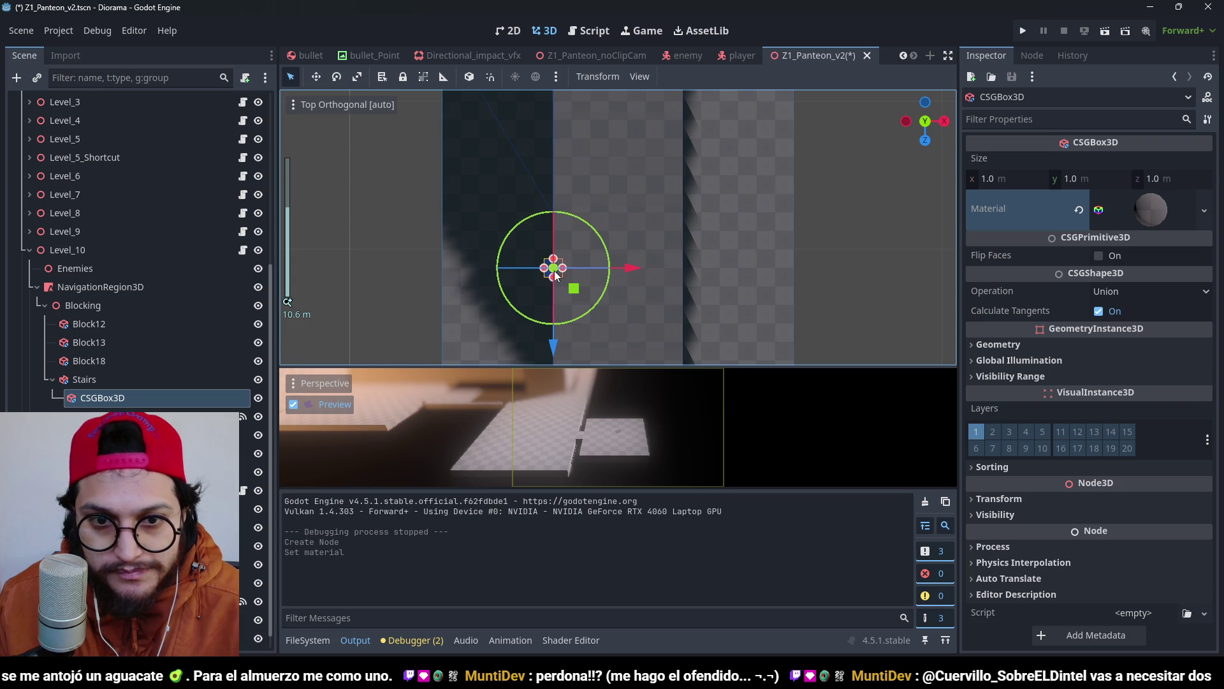
Stretch the new box to 13 m along Z and narrow it to 3 m wide.
drag(567, 270, 745, 281)
drag(557, 269, 500, 275)
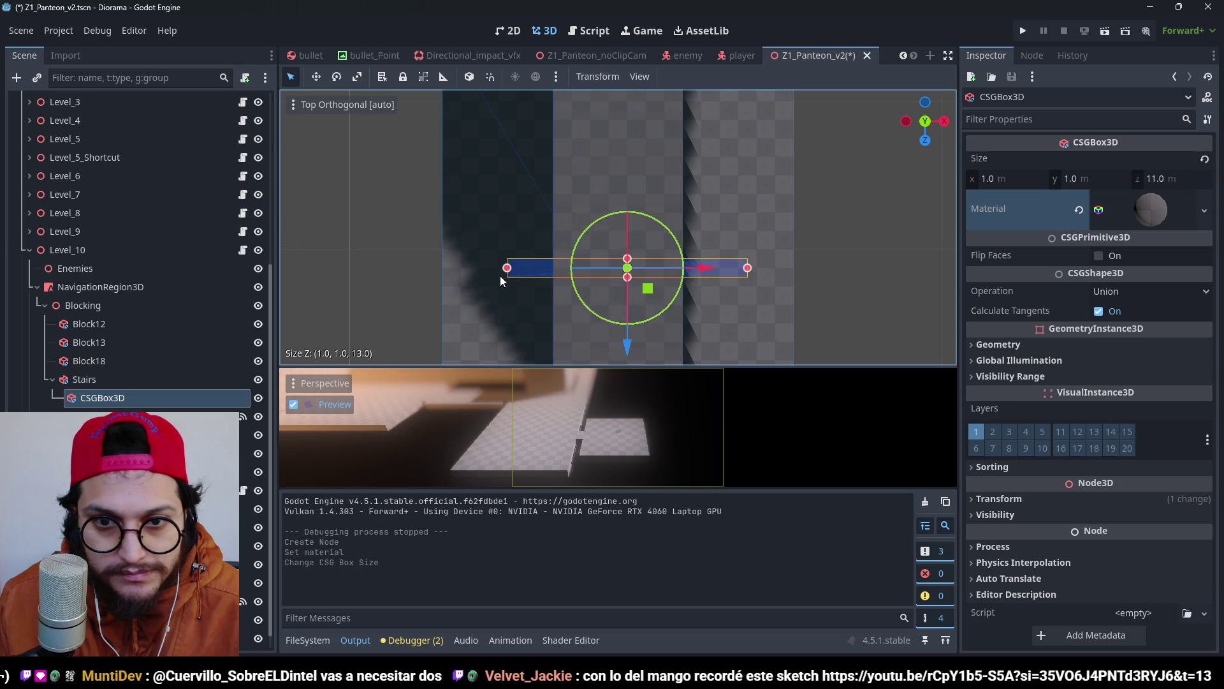
drag(623, 264, 624, 202)
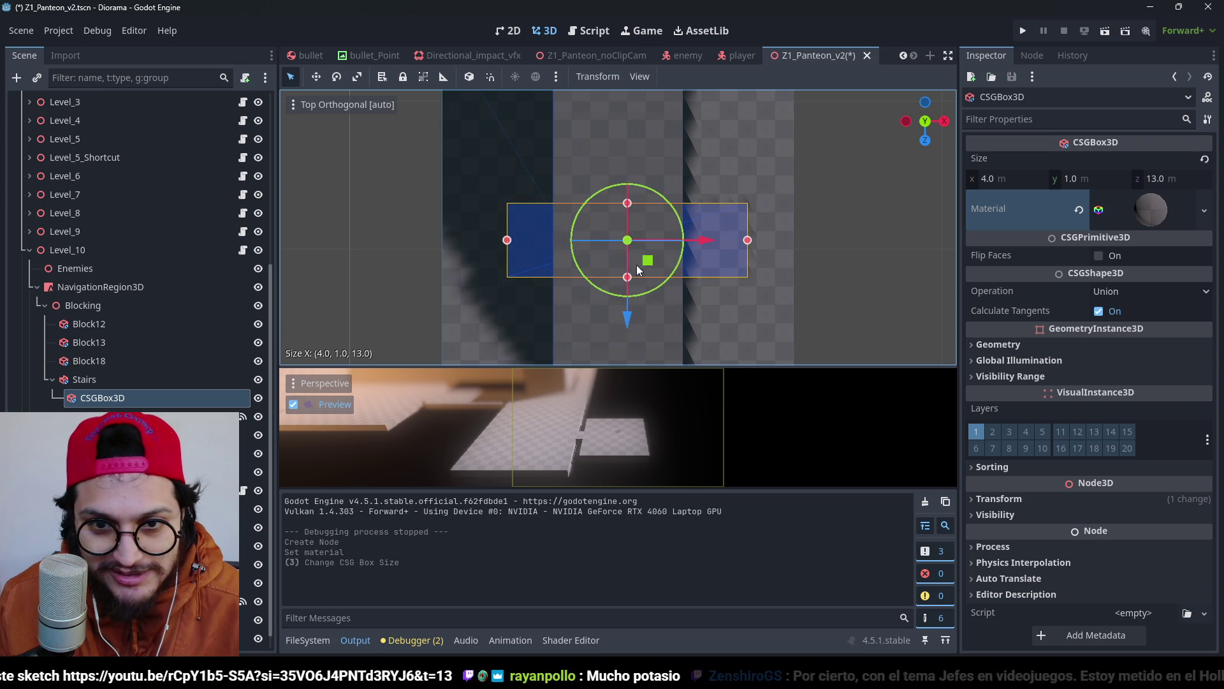
drag(628, 316, 628, 297)
key(ctrl+z)
scroll(656, 240, up, 3)
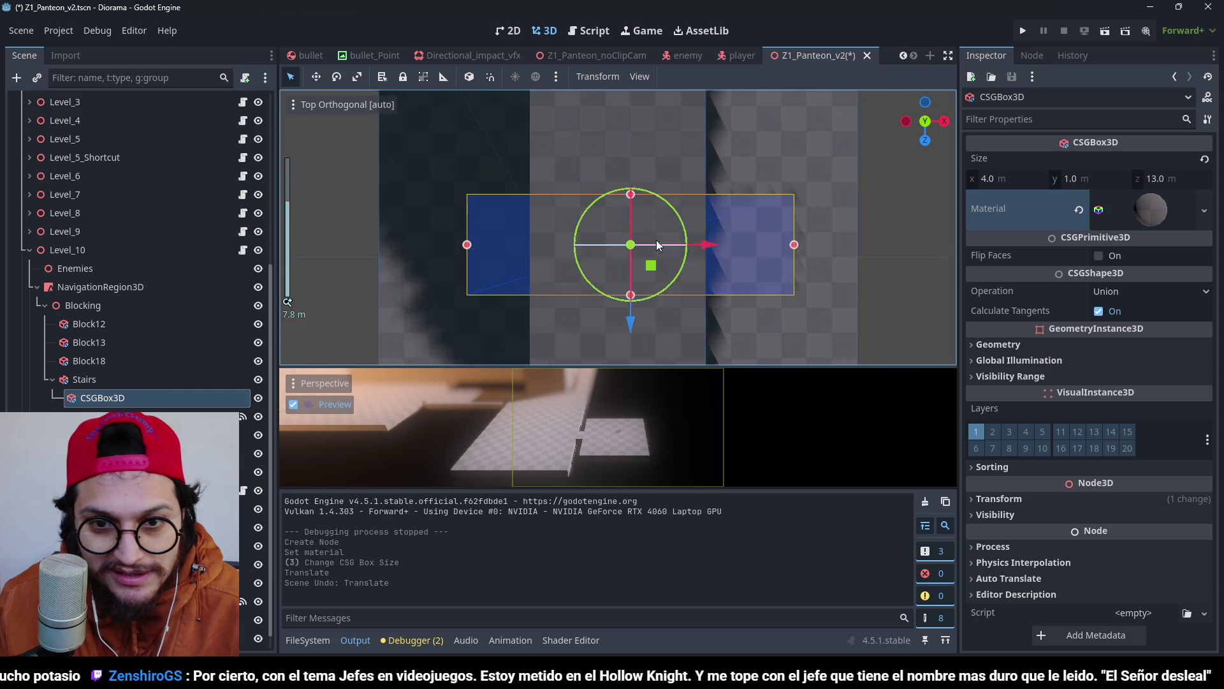
drag(635, 179, 633, 205)
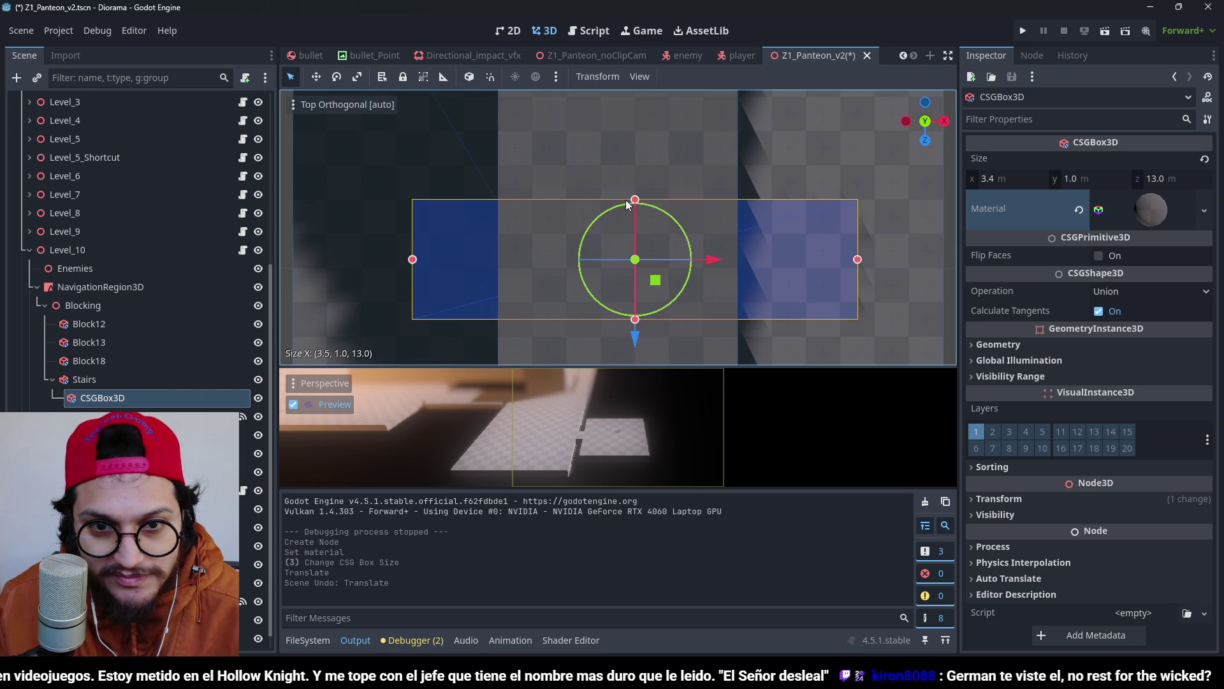
drag(628, 313, 624, 309)
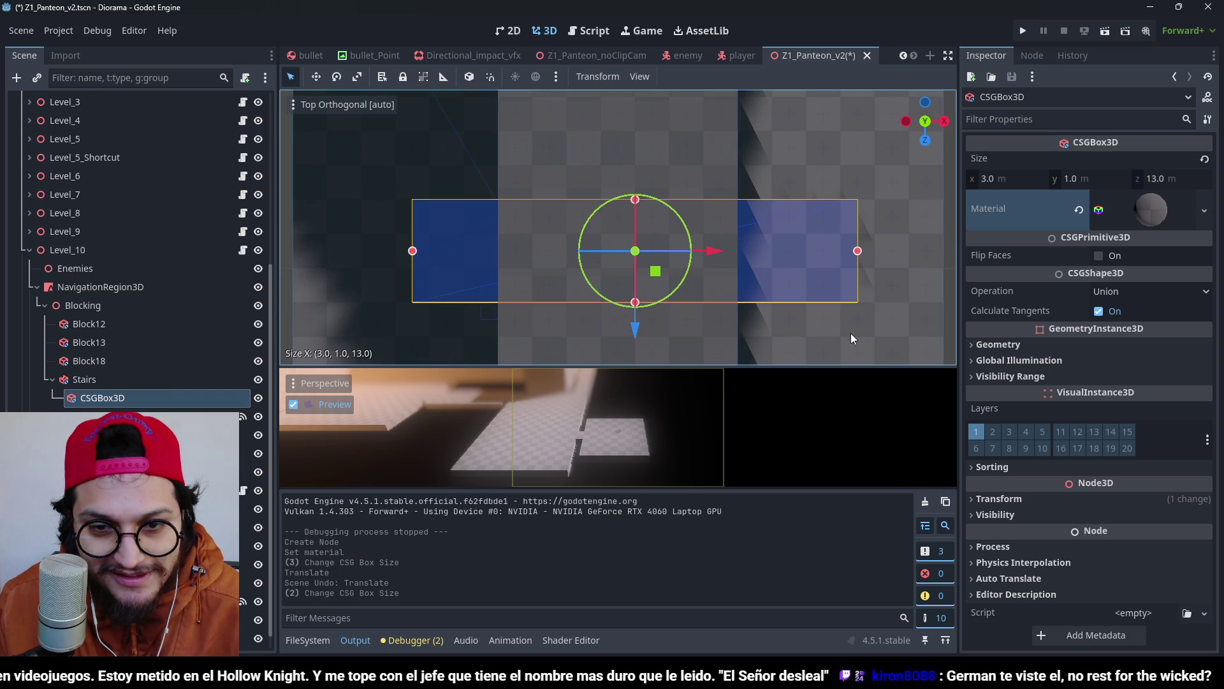
Make the box taller, up to 5.5 m high.
mouse_move(851, 333)
mouse_down()
mouse_move(721, 143)
mouse_move(695, 181)
mouse_up()
scroll(633, 216, up, 3)
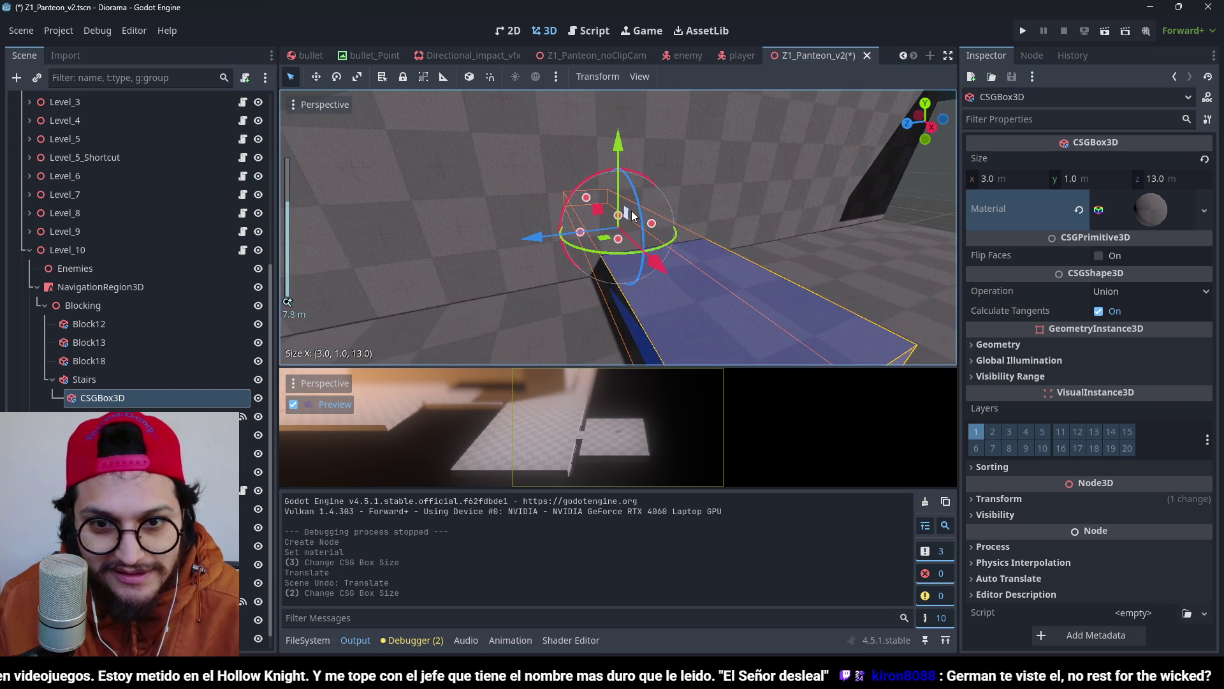
mouse_move(614, 213)
mouse_down()
mouse_move(625, 170)
mouse_move(612, 151)
mouse_up()
scroll(618, 167, down, 4)
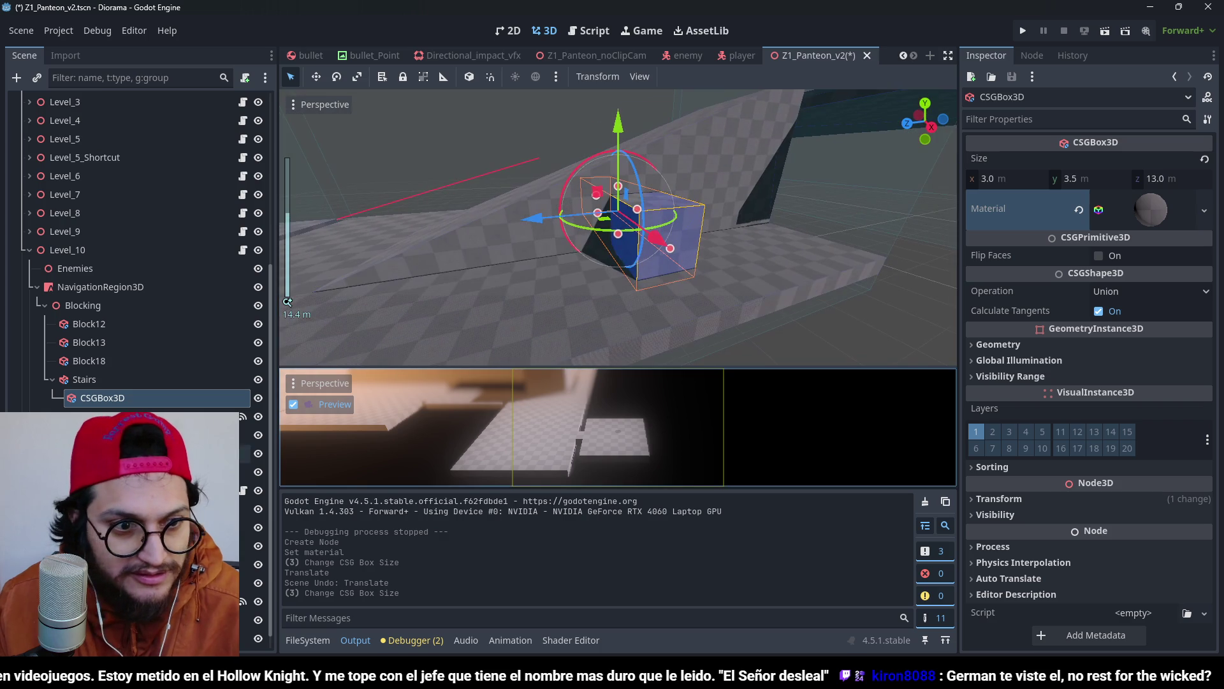
Set the box's Operation to Subtraction and move it 7 m along Z into the ramp.
click(1104, 293)
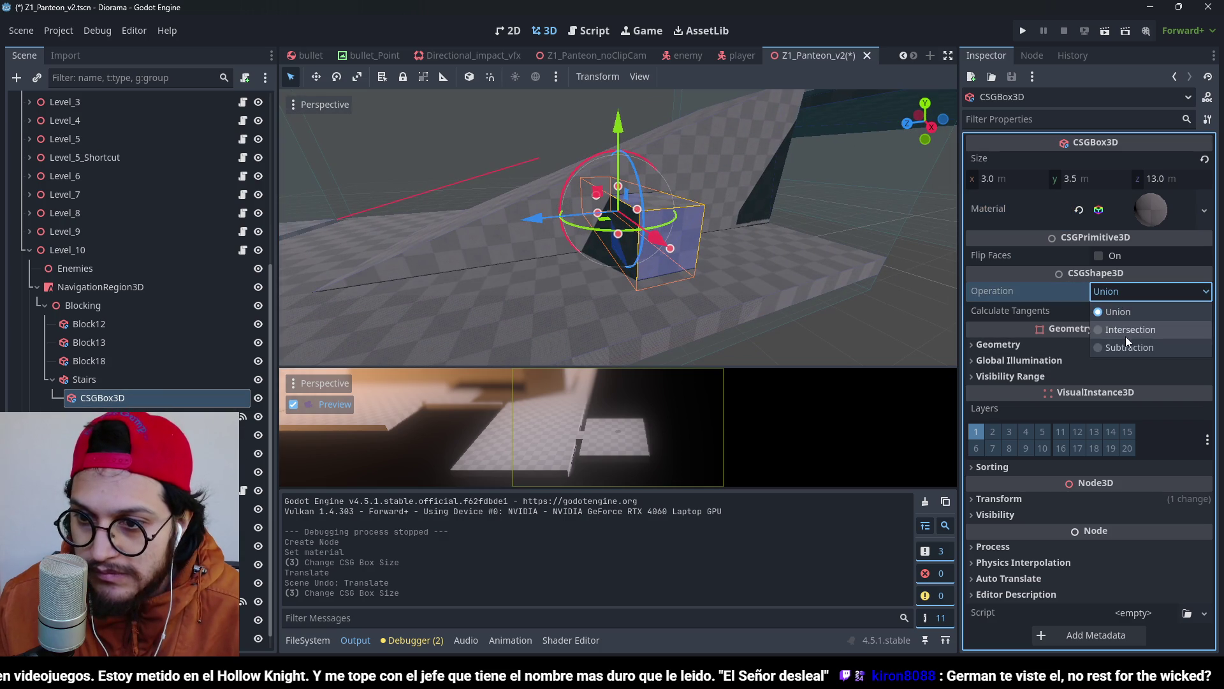
click(1124, 342)
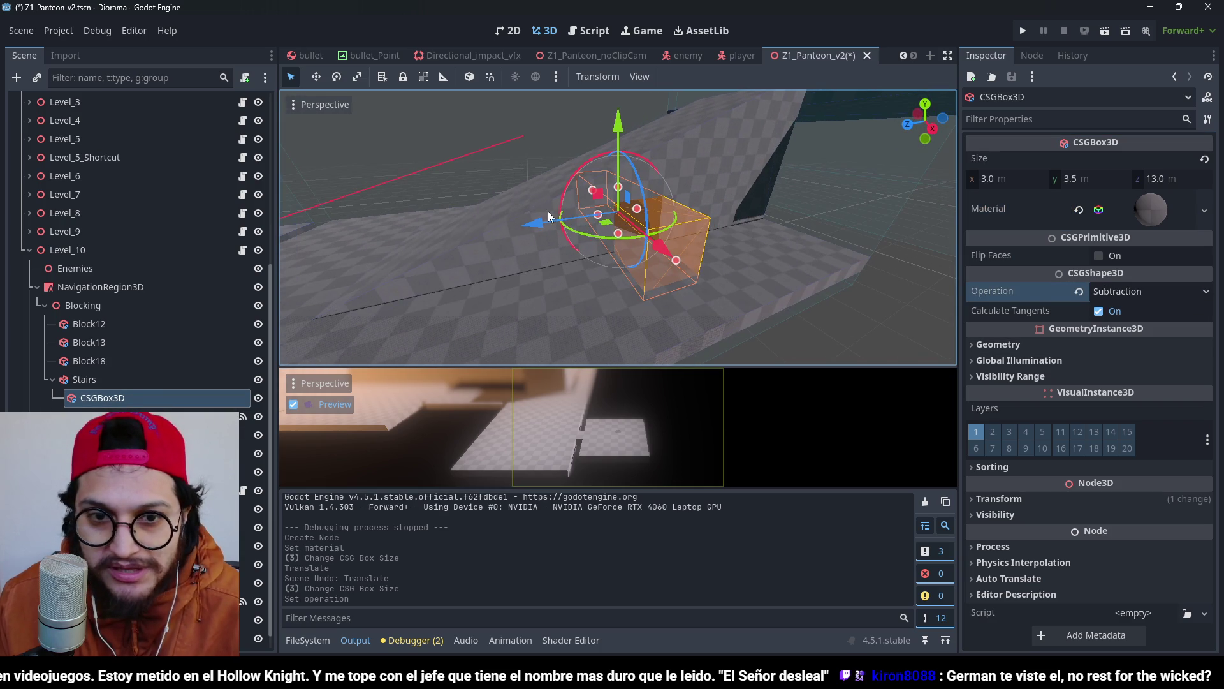
mouse_move(539, 215)
mouse_down()
mouse_move(658, 227)
mouse_move(561, 210)
mouse_move(571, 213)
mouse_up()
key(f)
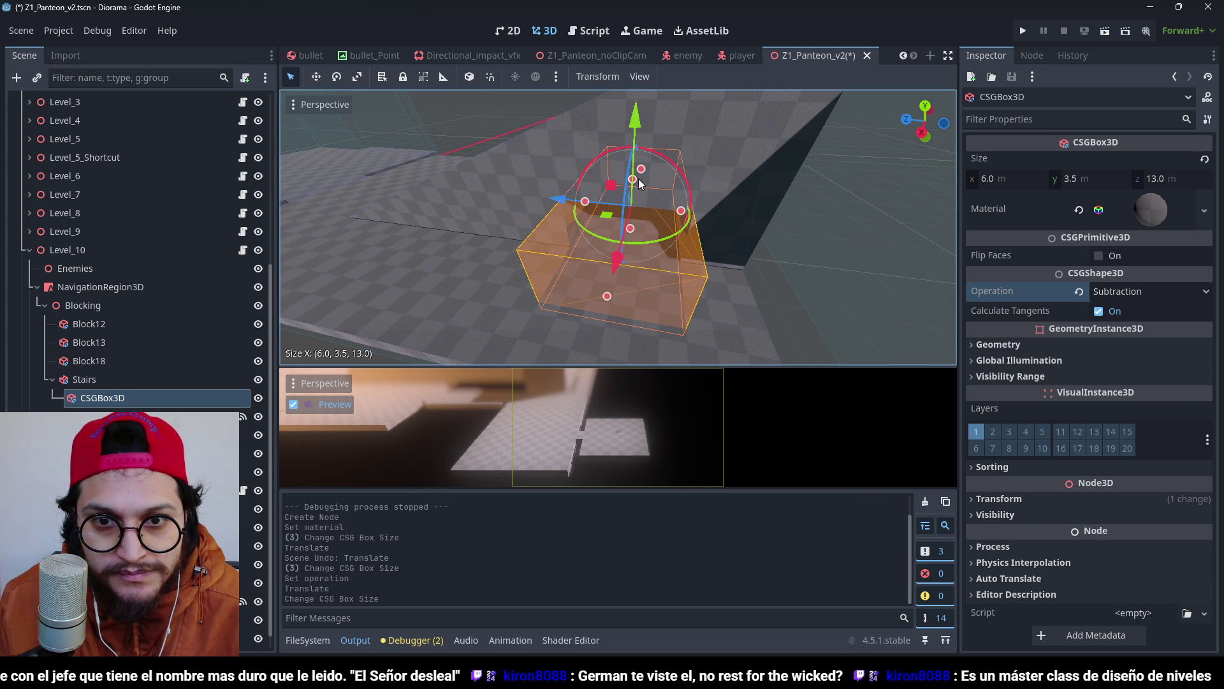
Widen the box to 6 m along X, save the scene, and nudge it along X.
drag(637, 179, 629, 141)
key(ctrl+s)
scroll(871, 170, down, 3)
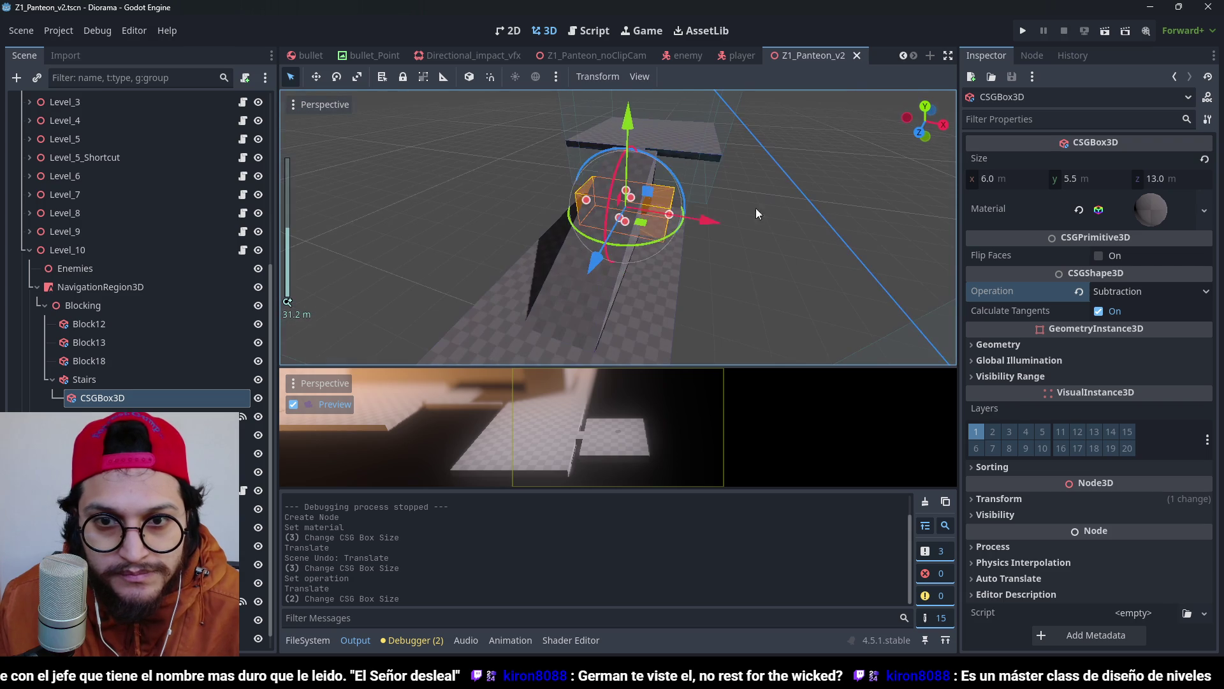
drag(709, 210, 704, 221)
click(751, 313)
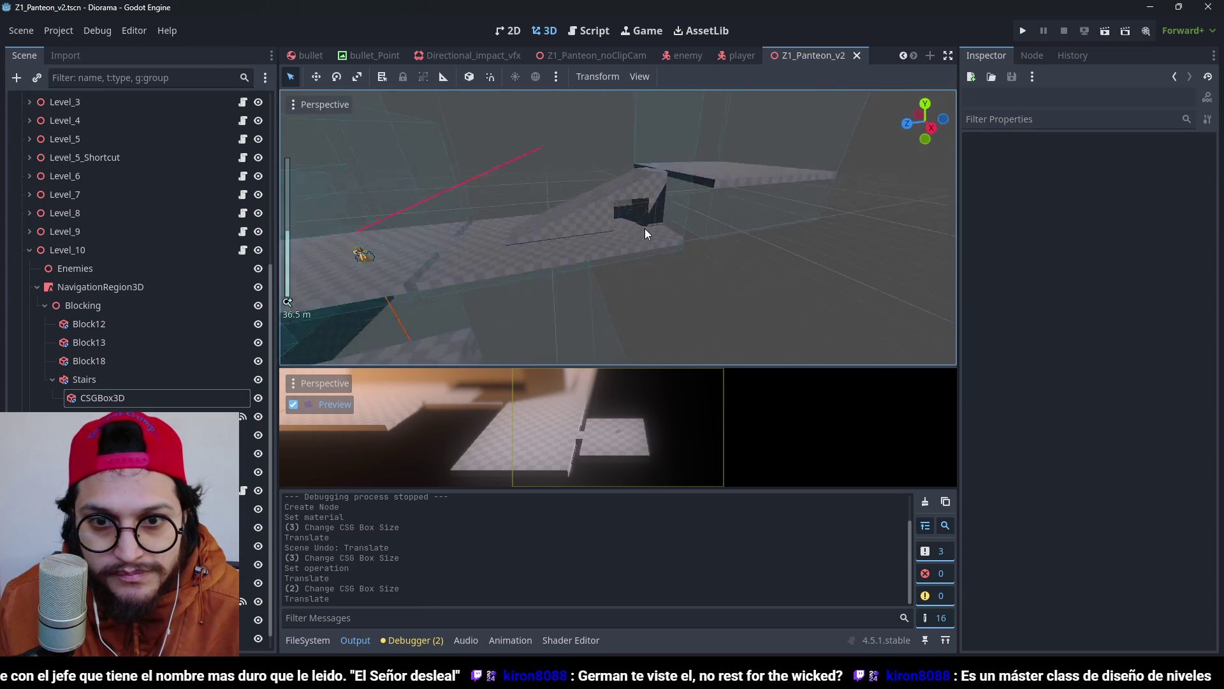
Run the game and walk the player up the ramp, through the carved opening onto the raised platform.
click(1023, 30)
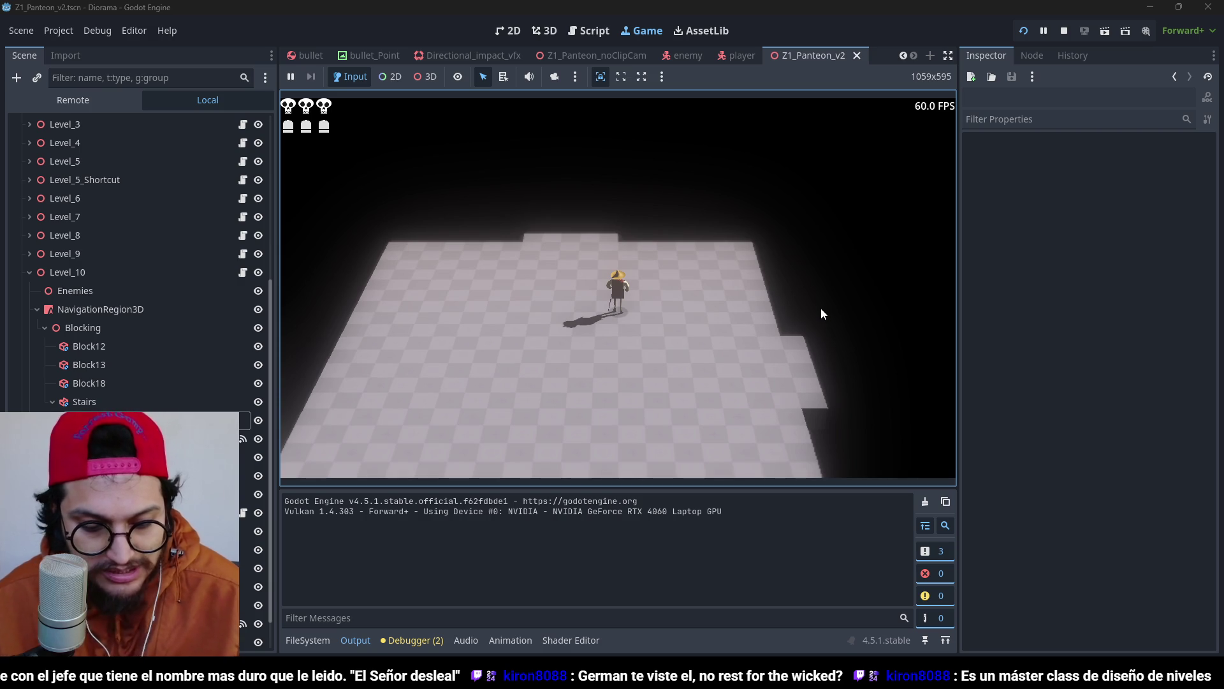
key(w)
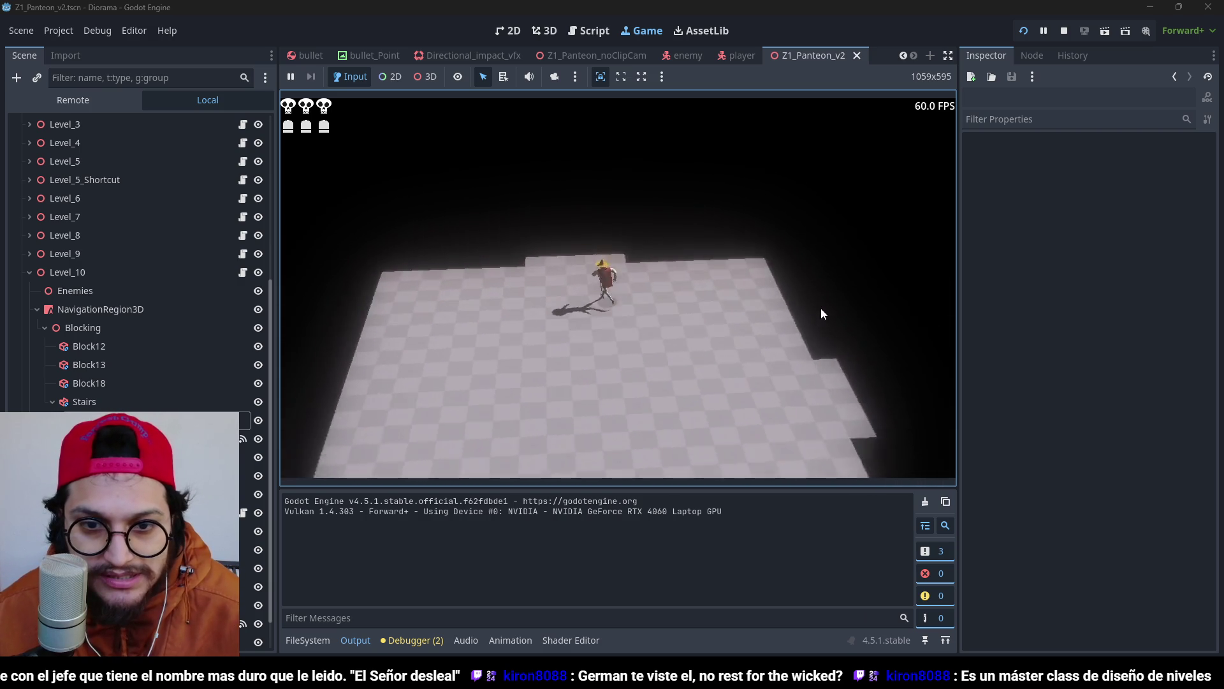
key(w)
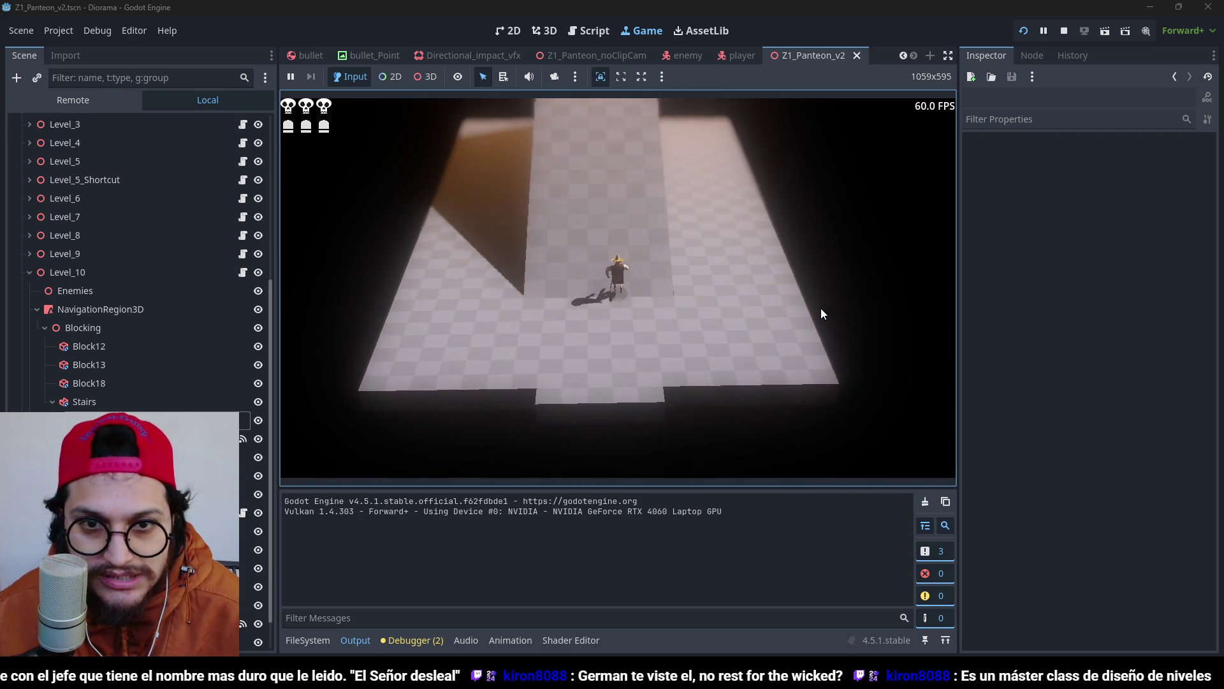
key(w)
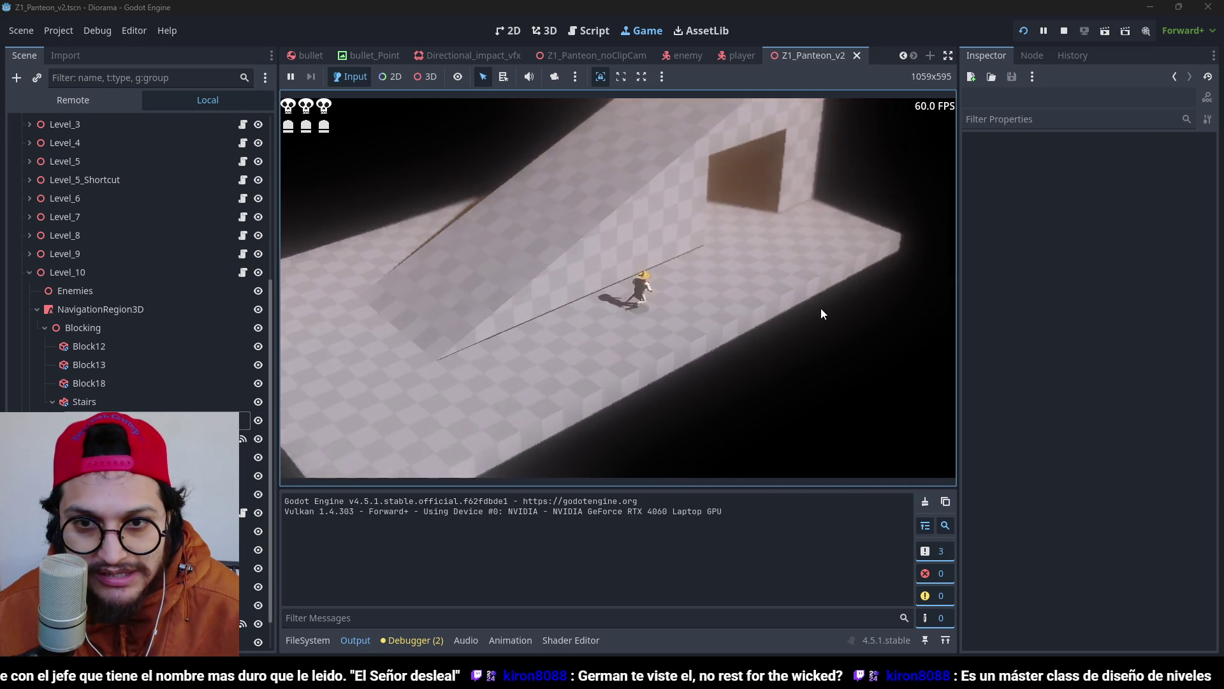
key(w)
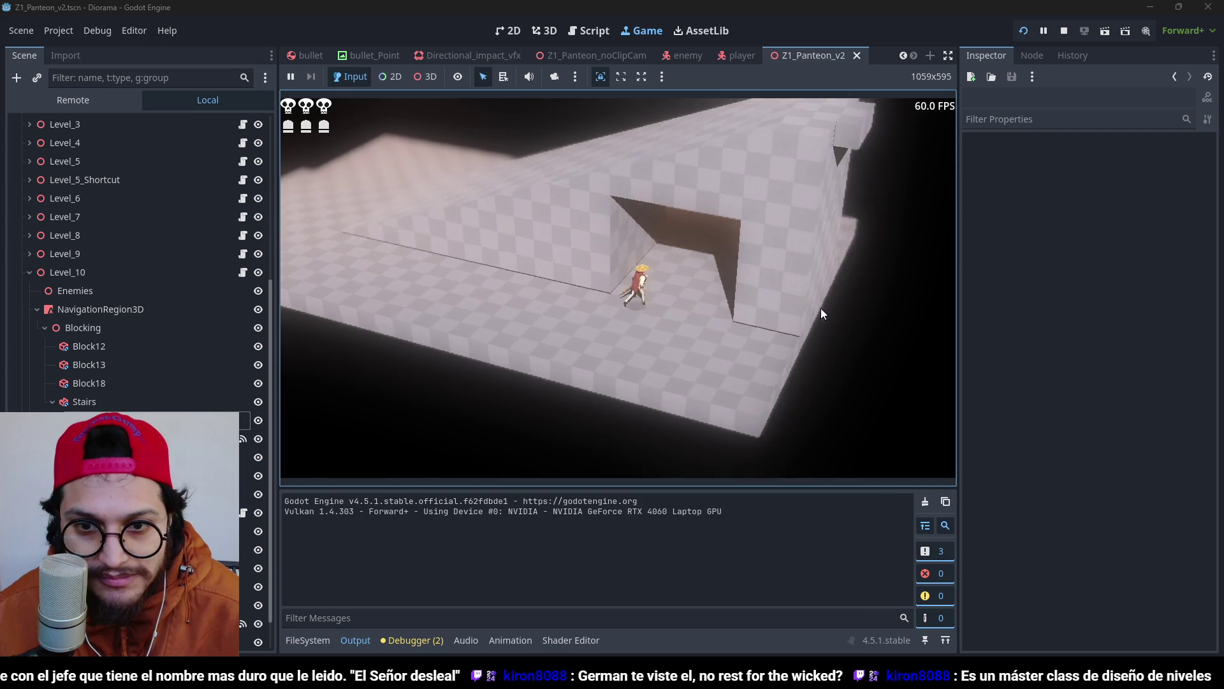
key(w)
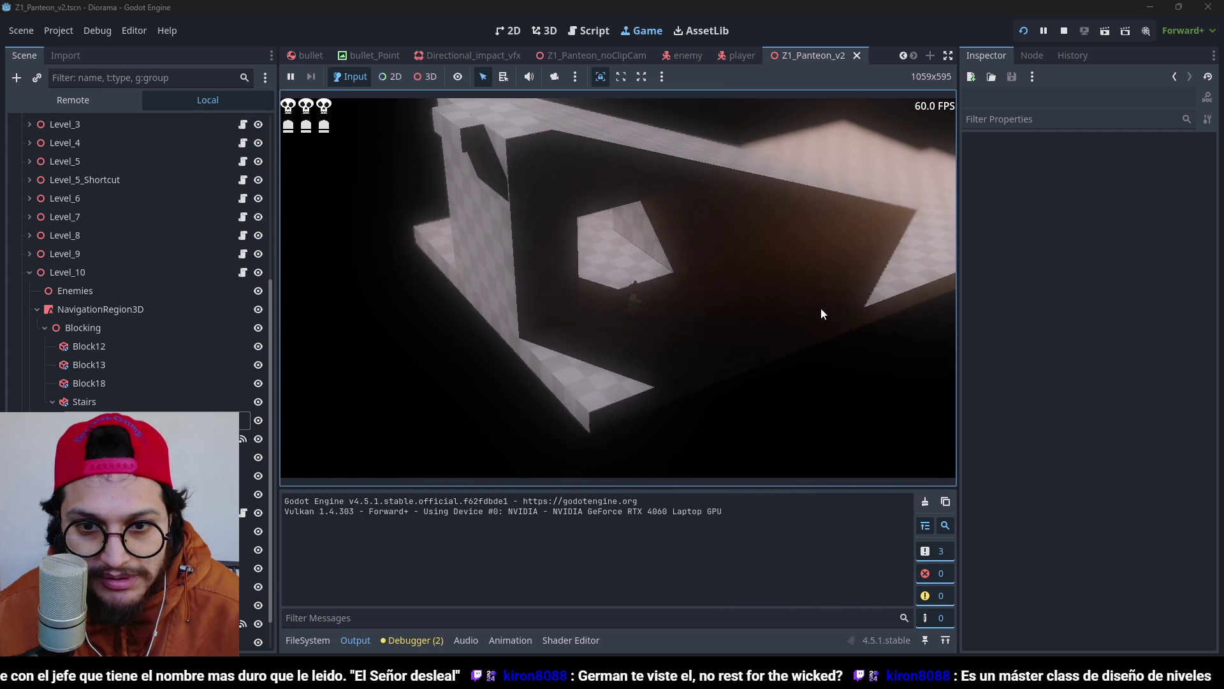
key(w)
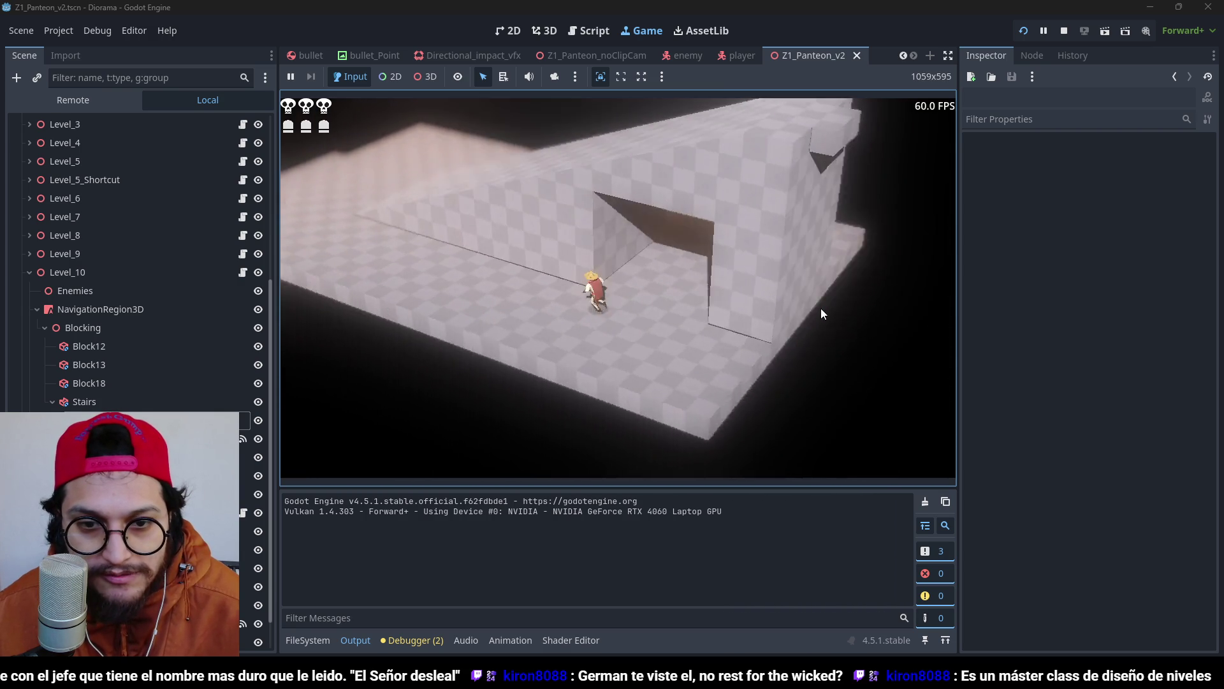
key(w)
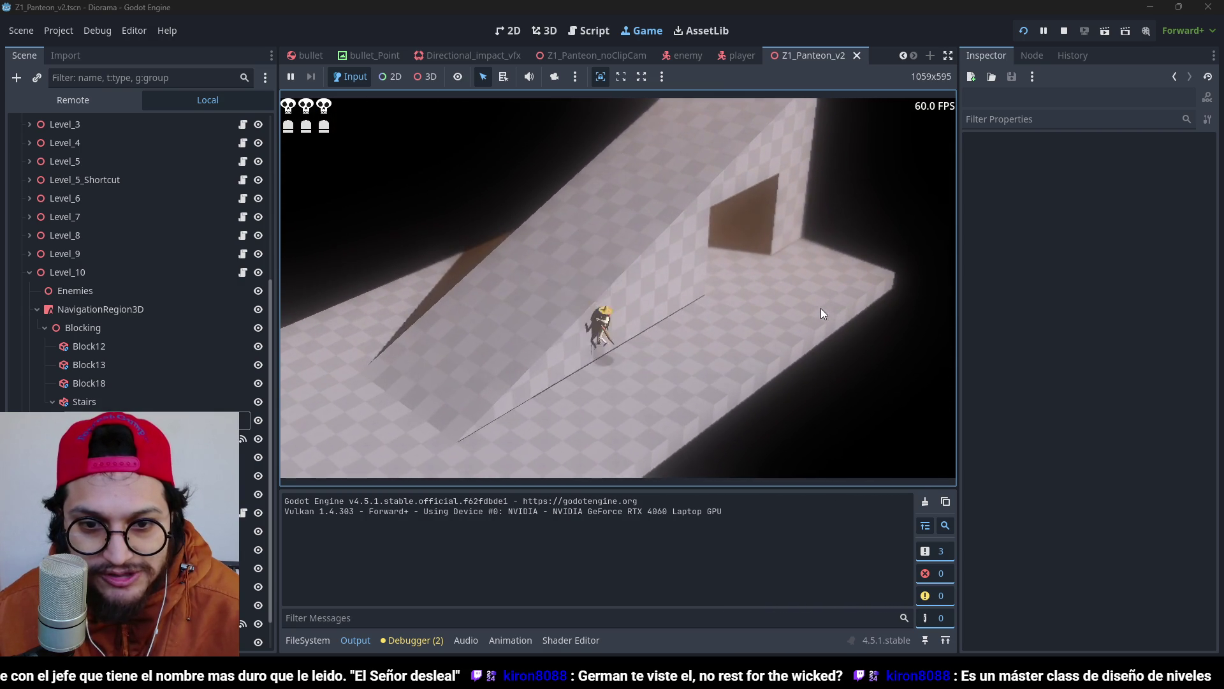
key(w)
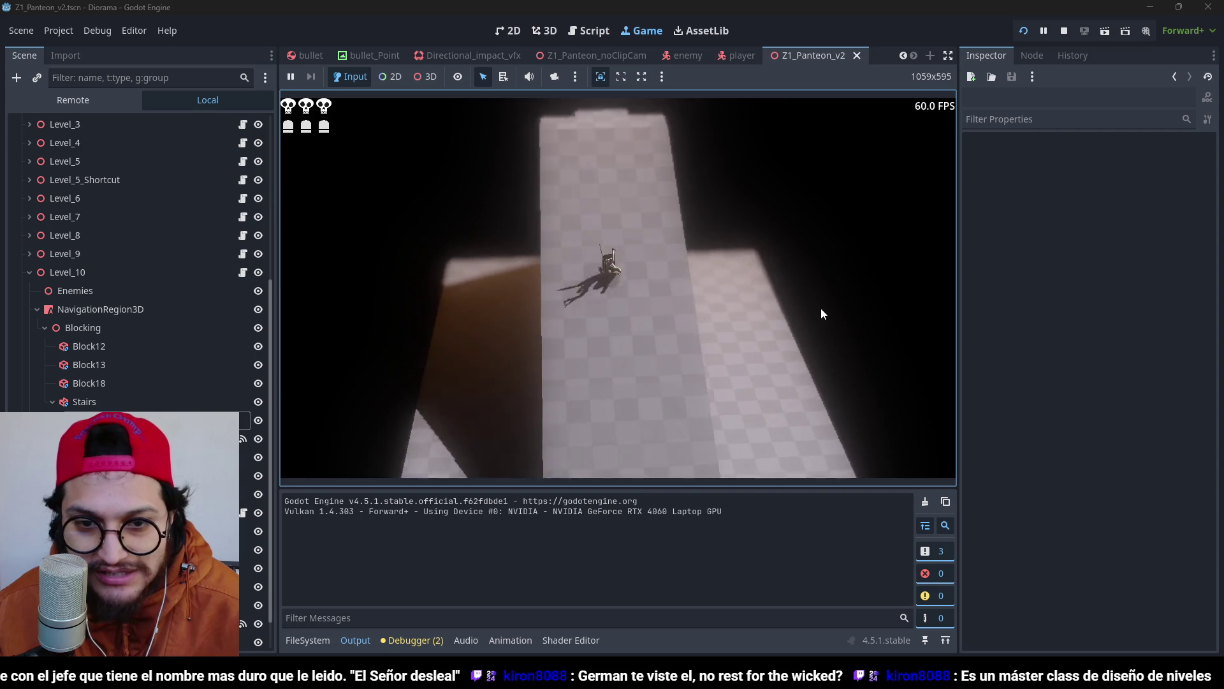
key(w)
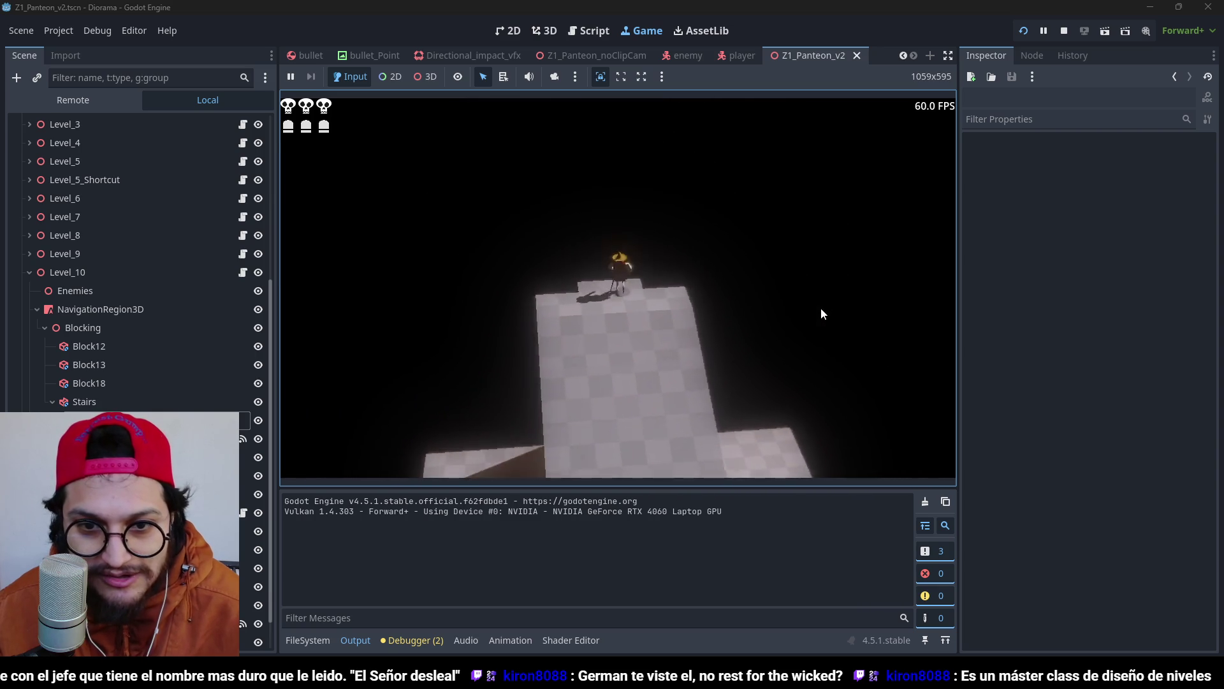
Drop back to the lower platform, walk up the narrow walkway, then stop the game.
key(s)
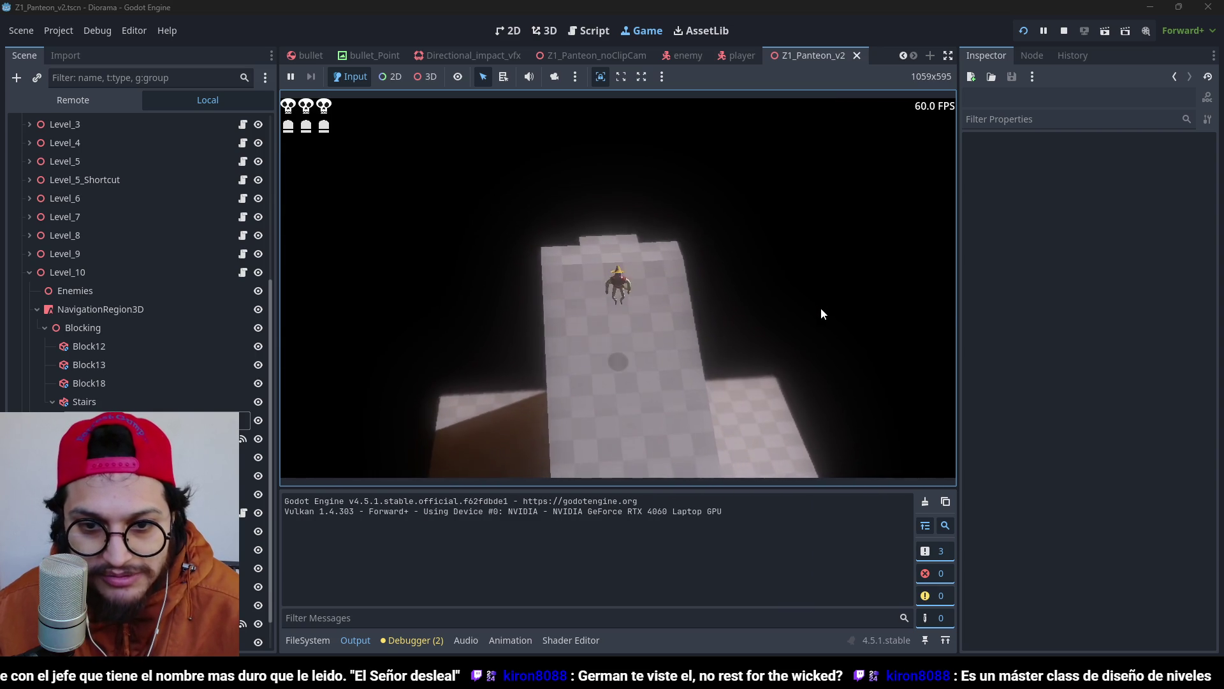
key(s)
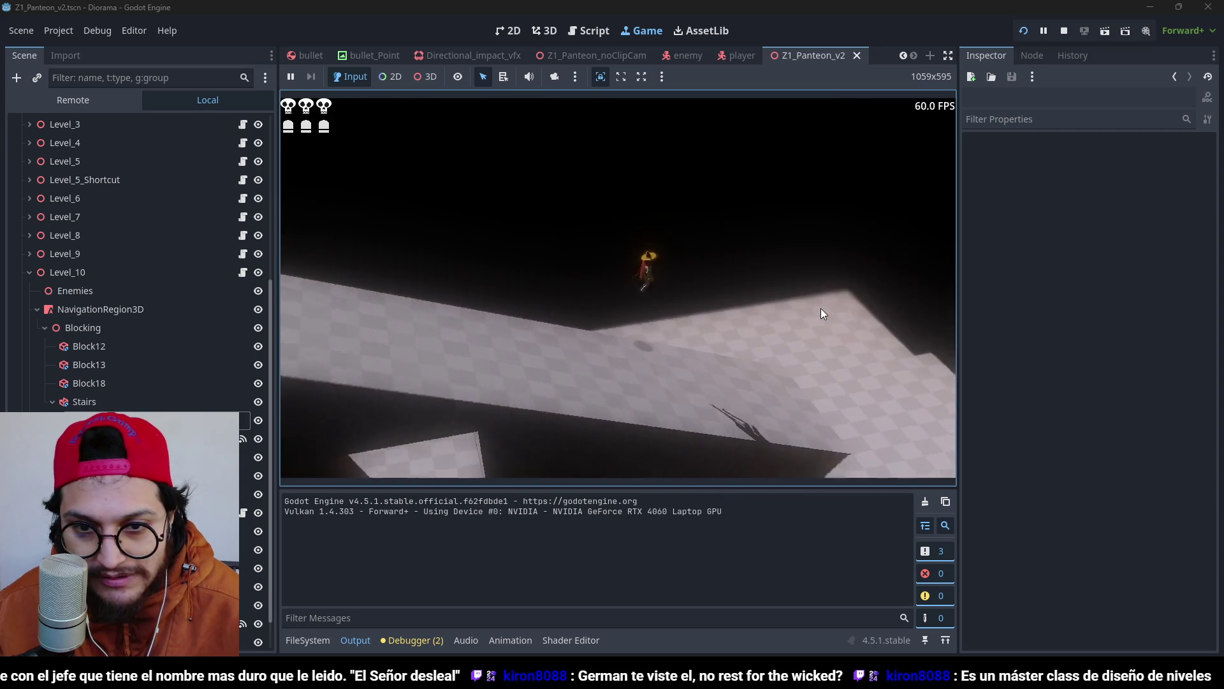
key(s)
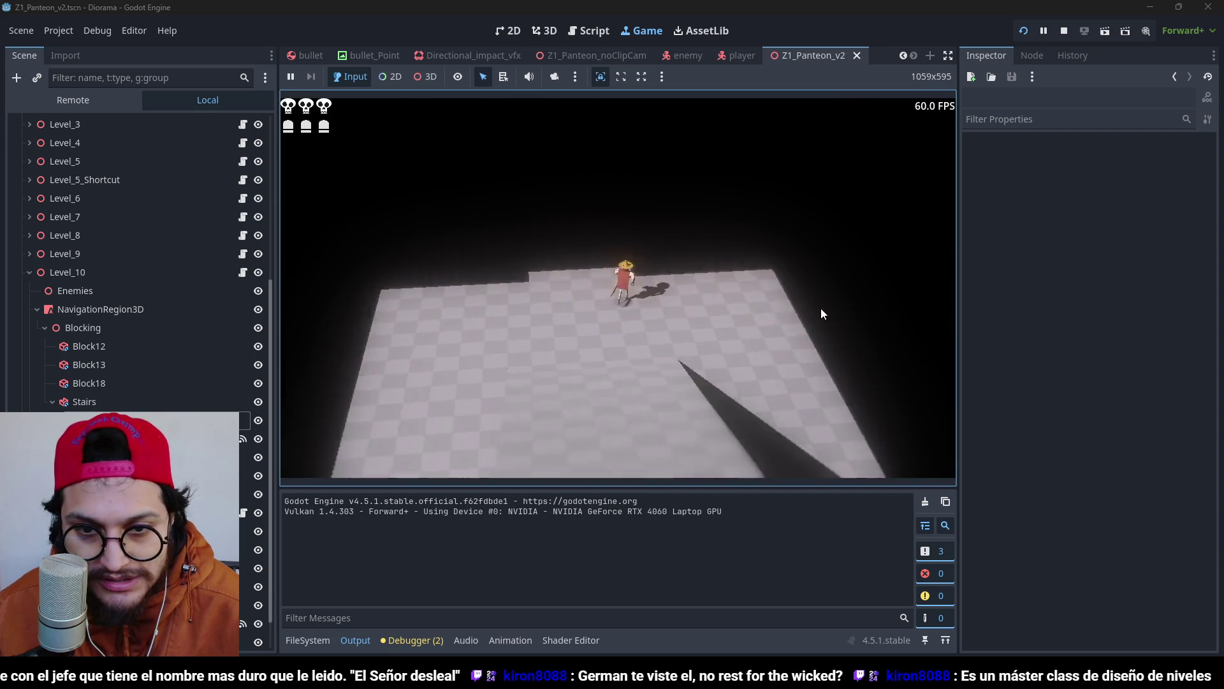
key(w)
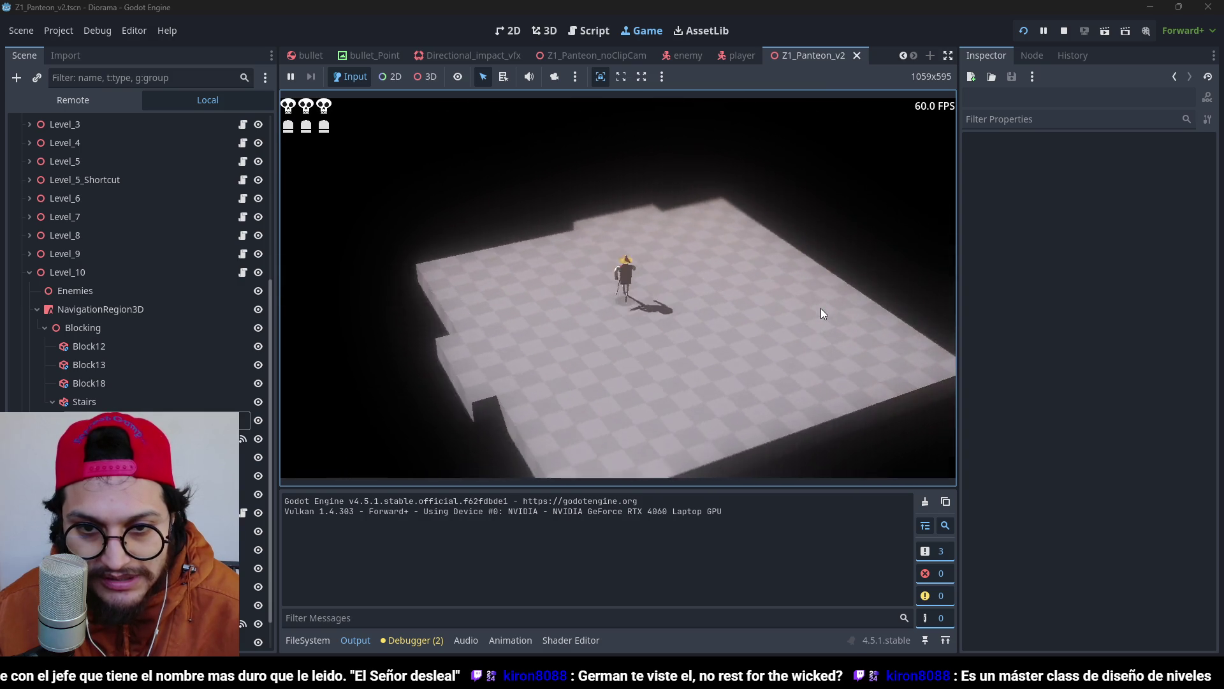
key(w)
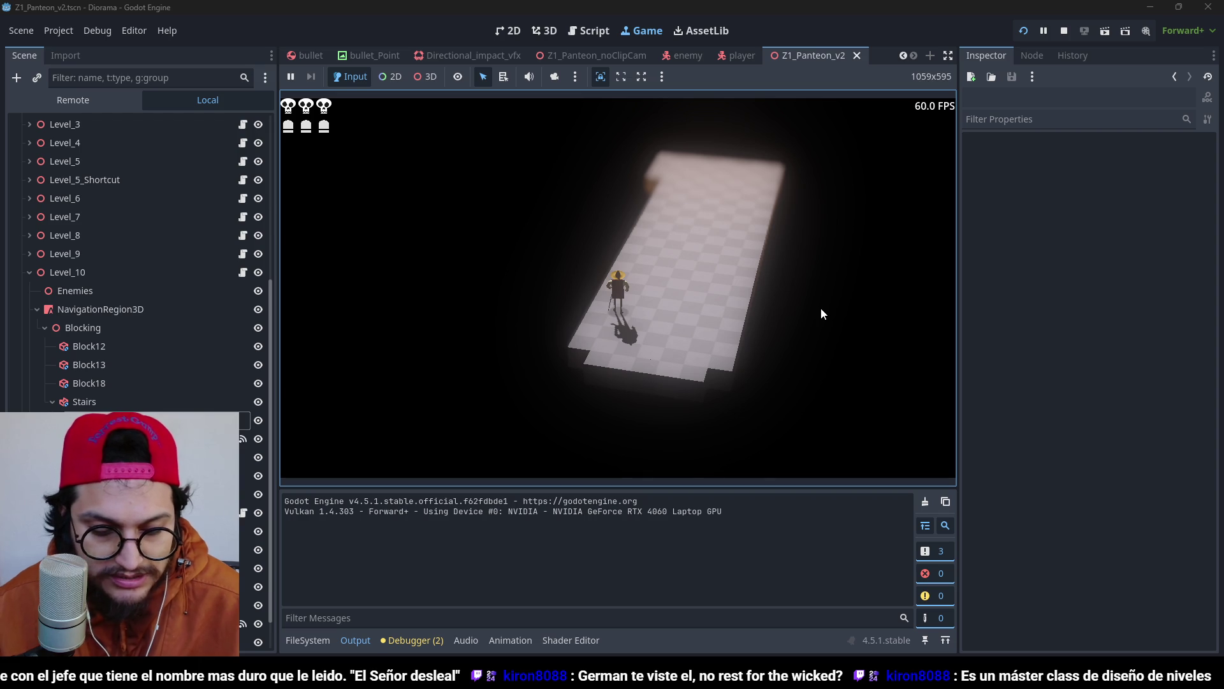
key(w)
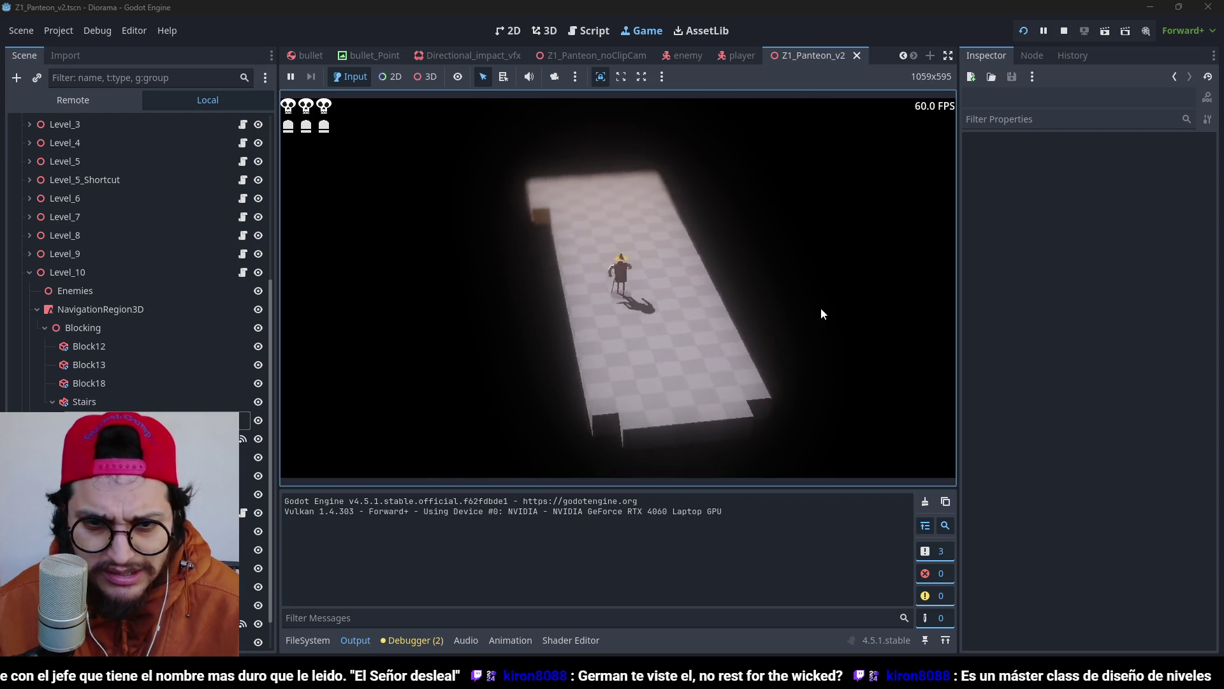
key(w)
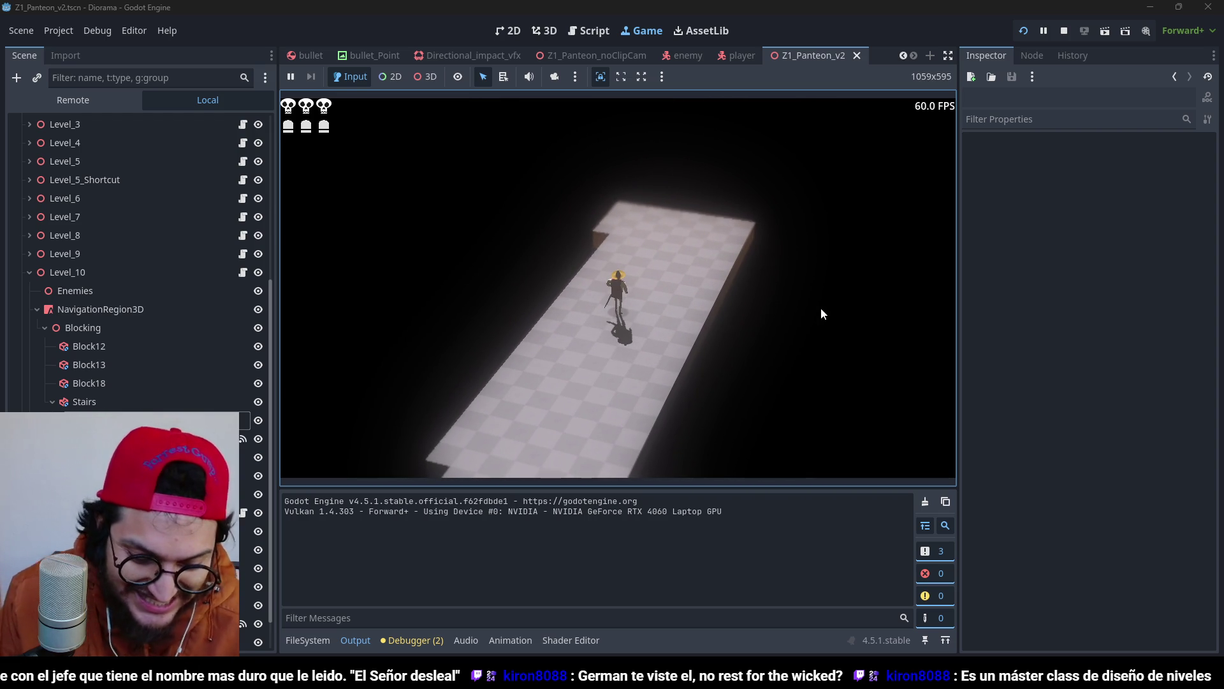
key(F8)
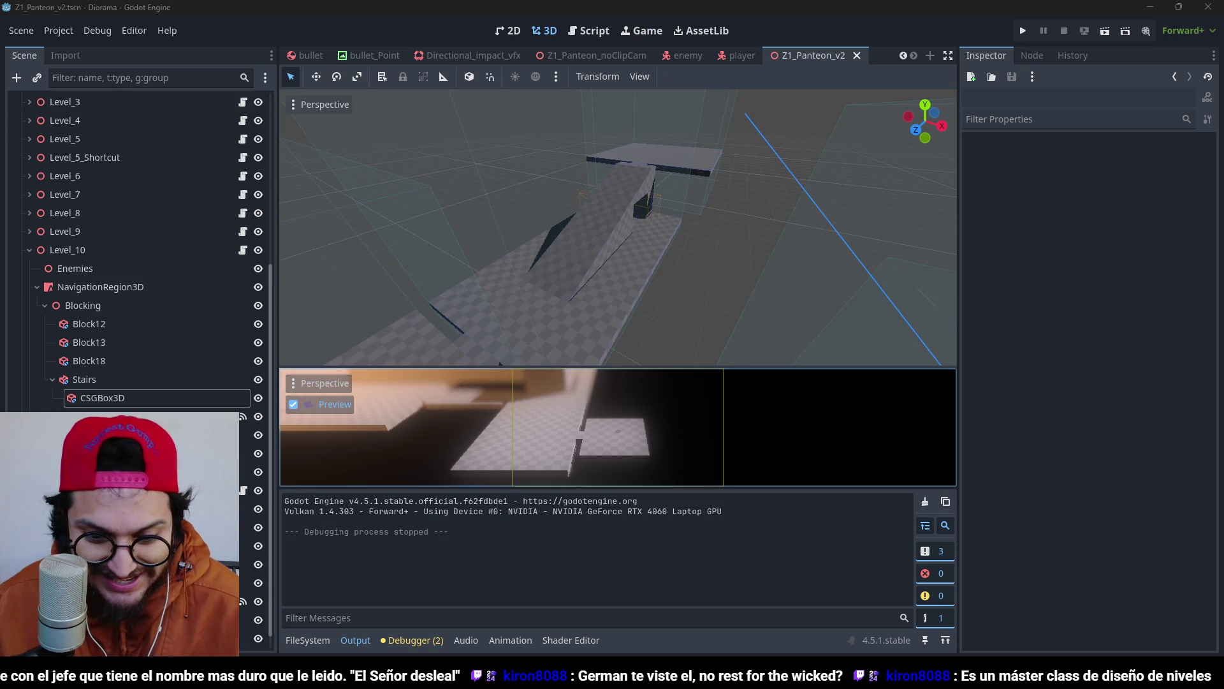
key(alt+Tab)
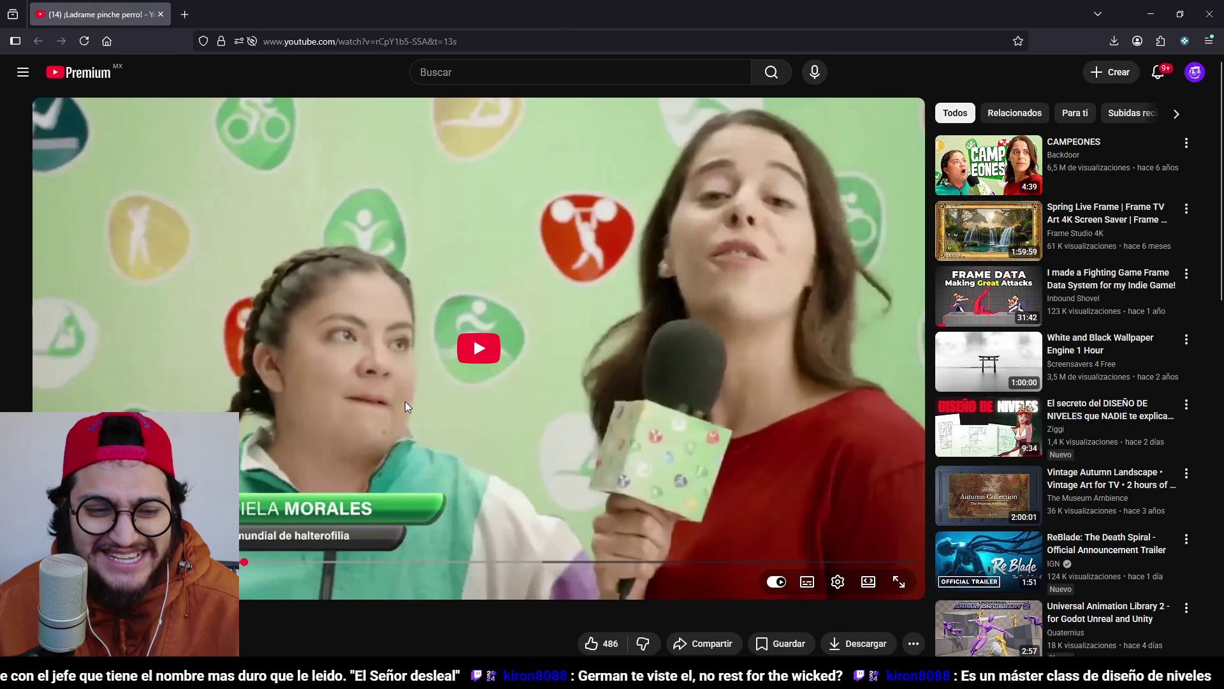
scroll(357, 440, down, 2)
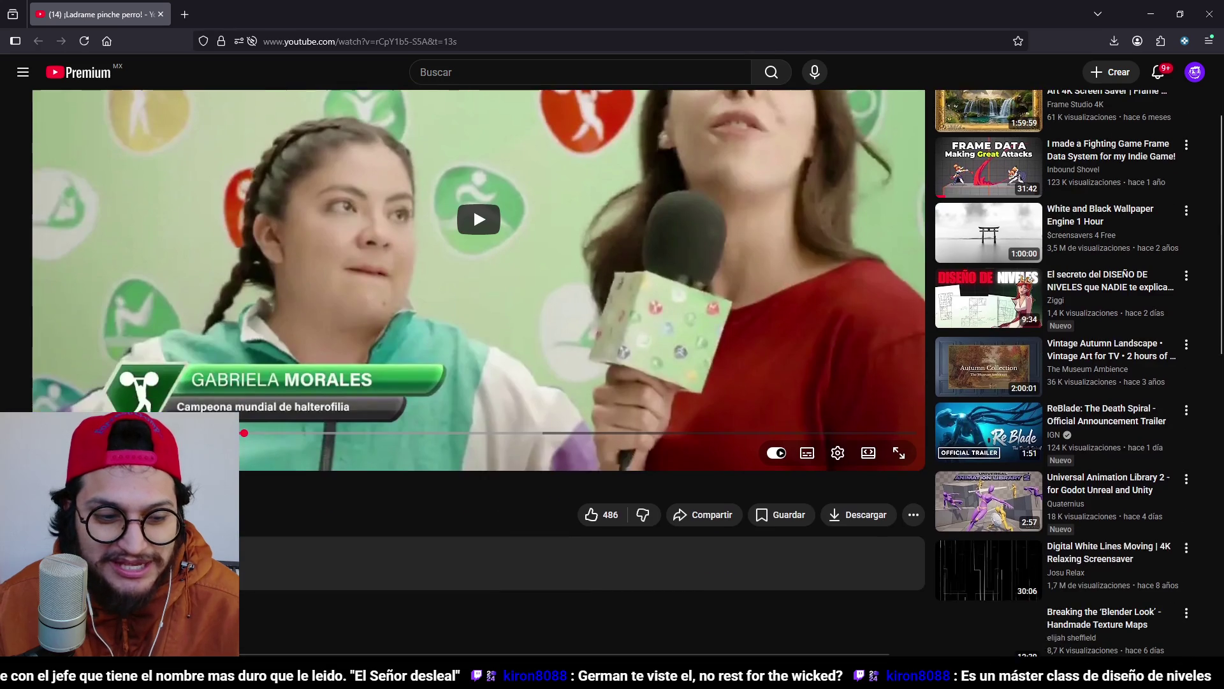
click(473, 205)
scroll(473, 206, up, 2)
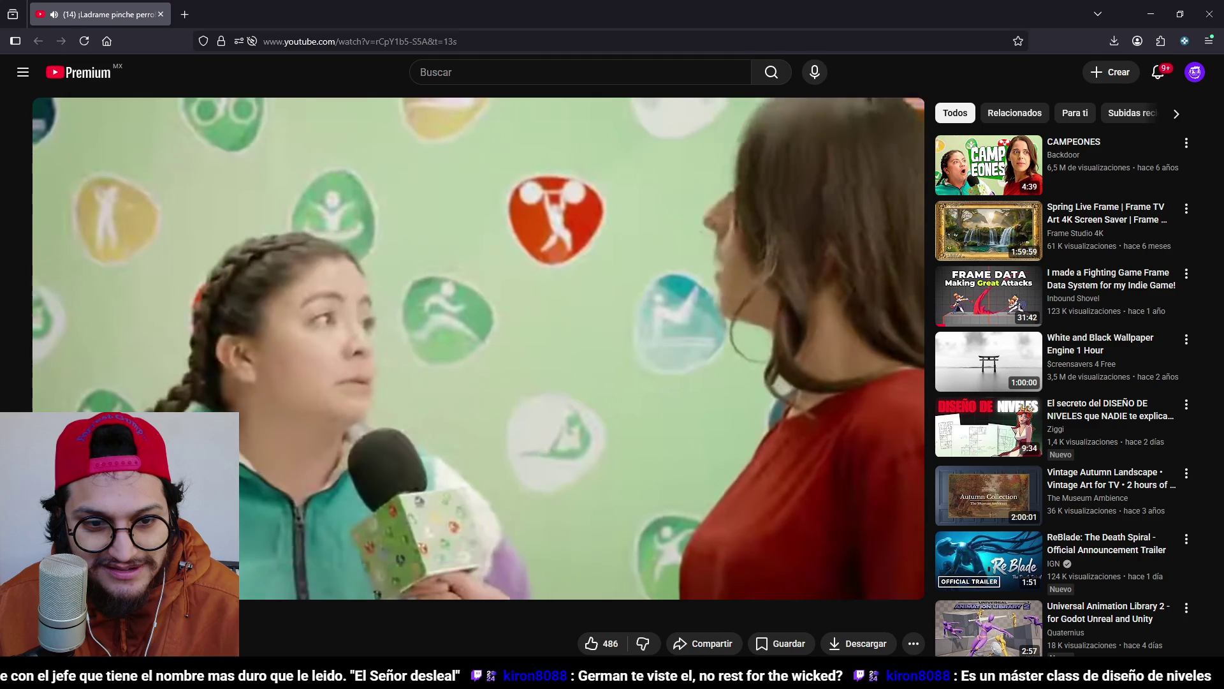
click(741, 204)
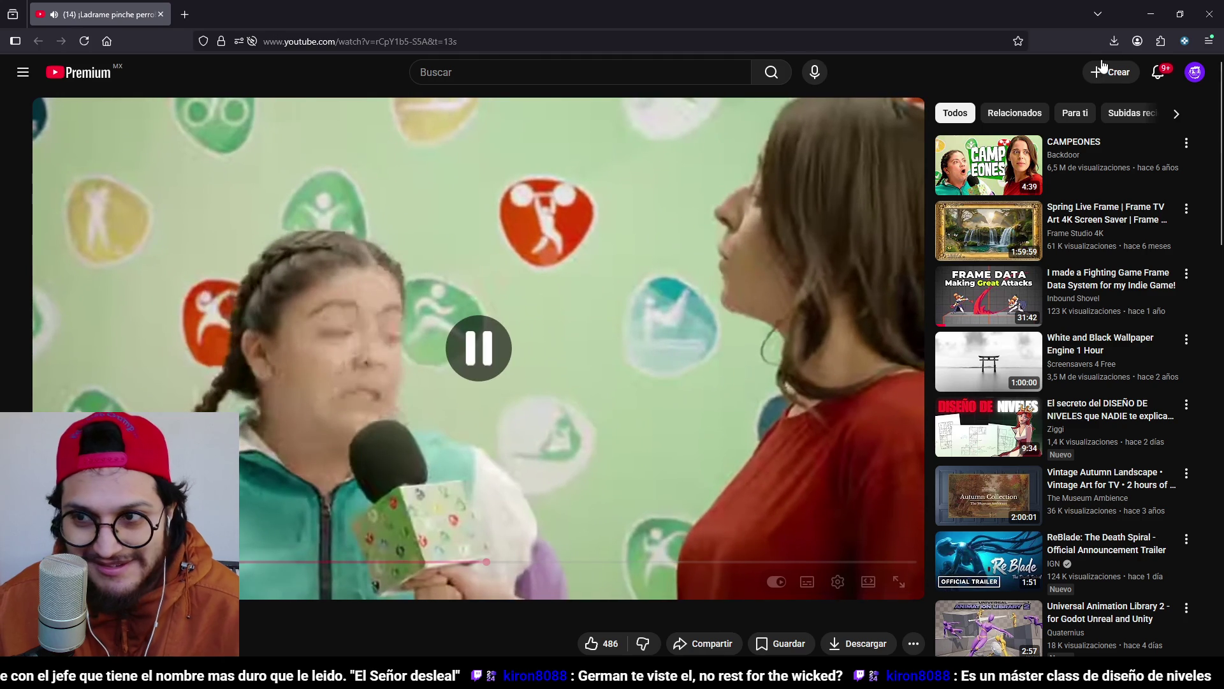
click(1152, 14)
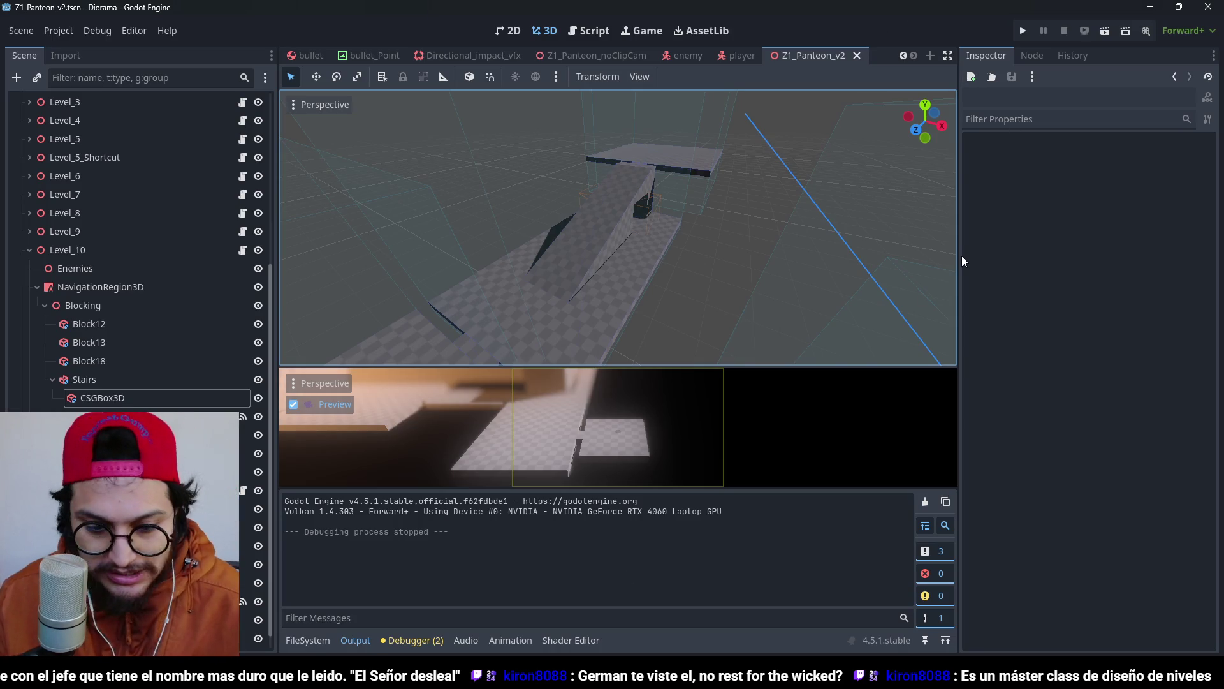
key(super)
text(STEAM)
key(Return)
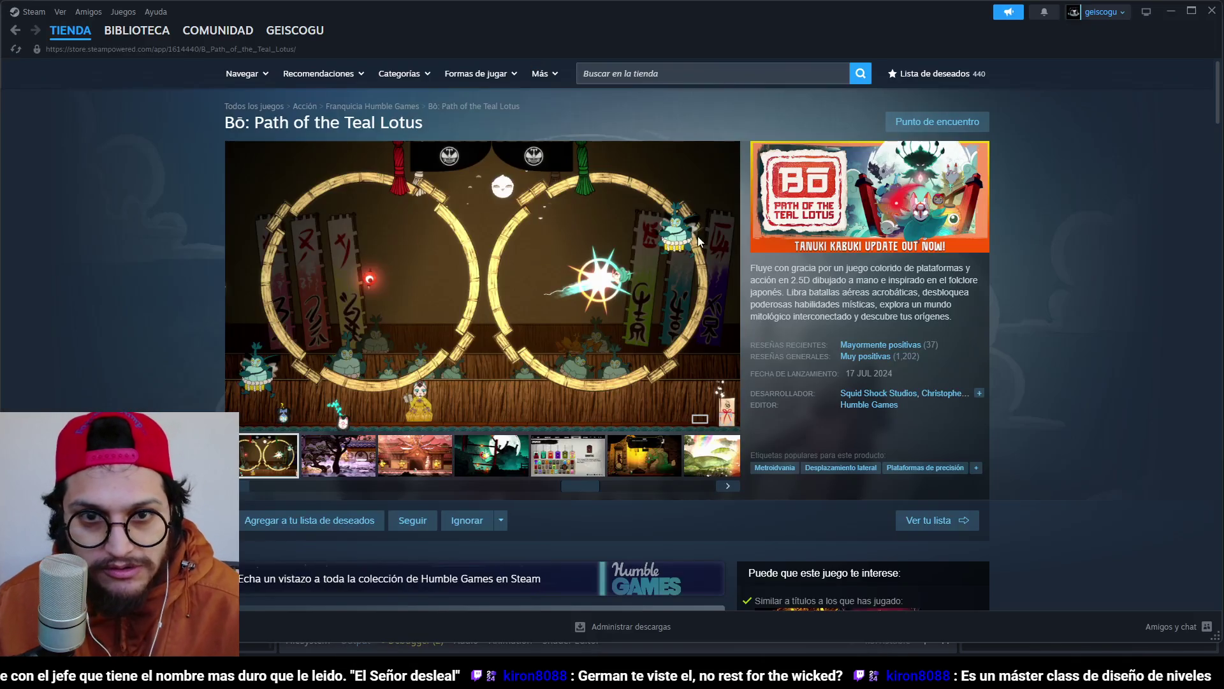
click(122, 30)
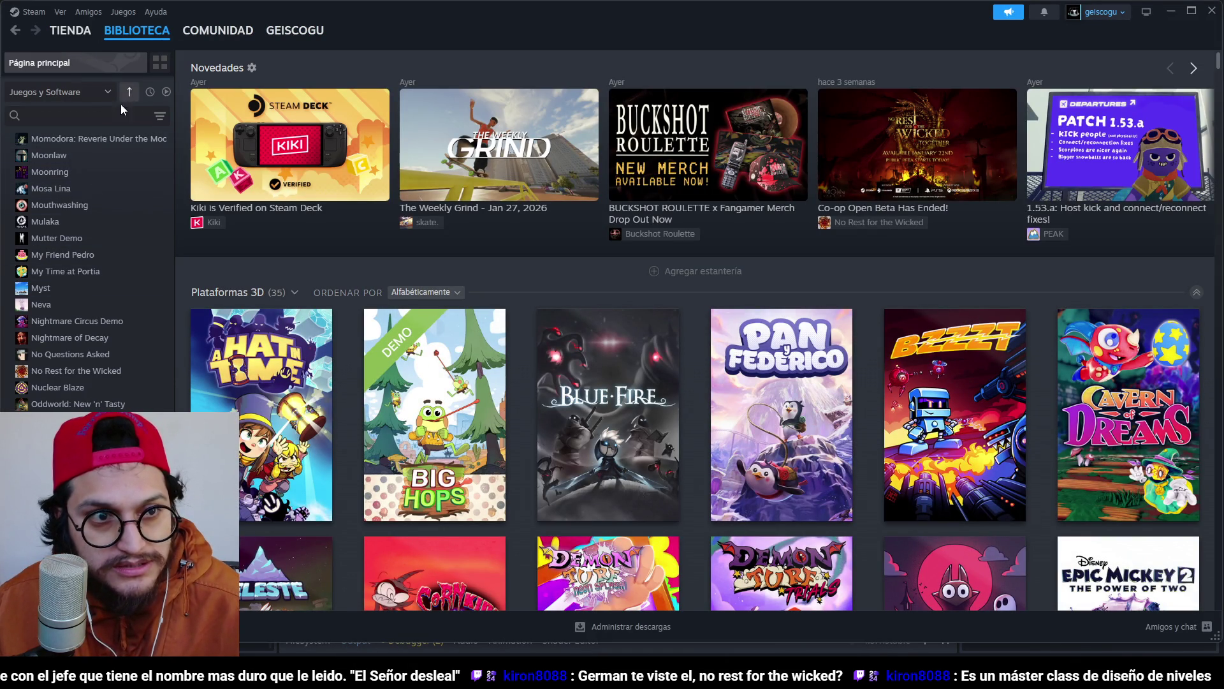
text(NO REST)
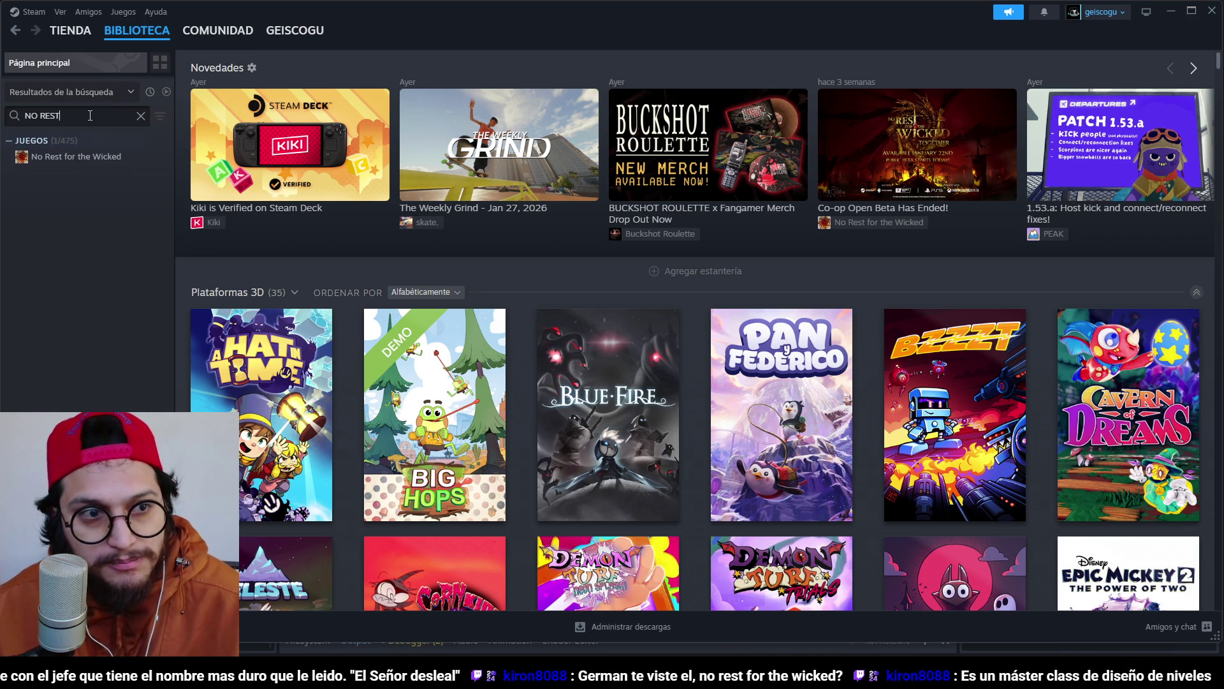
click(69, 160)
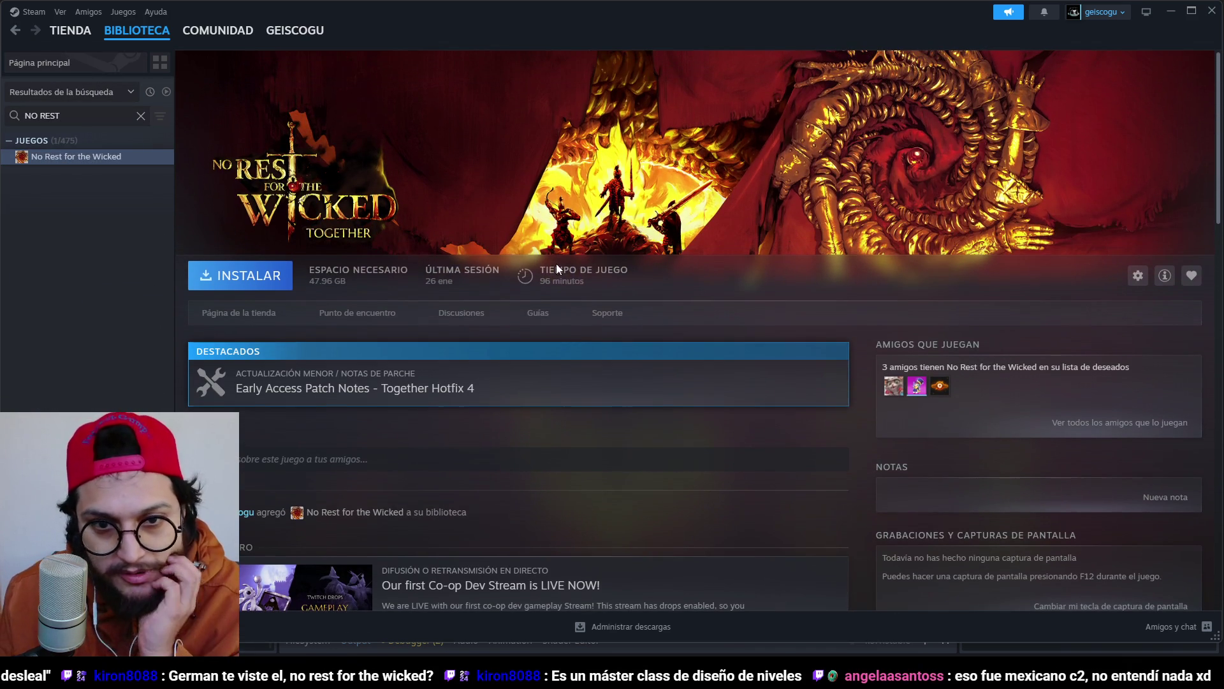
click(1219, 10)
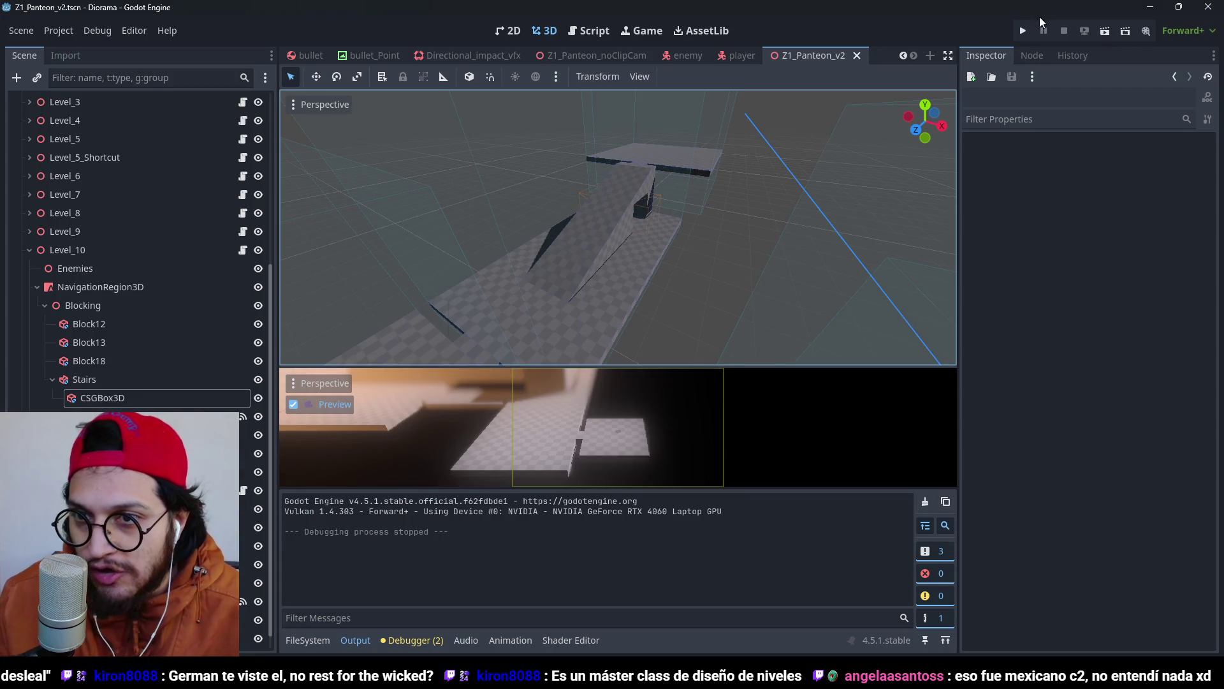
click(1023, 24)
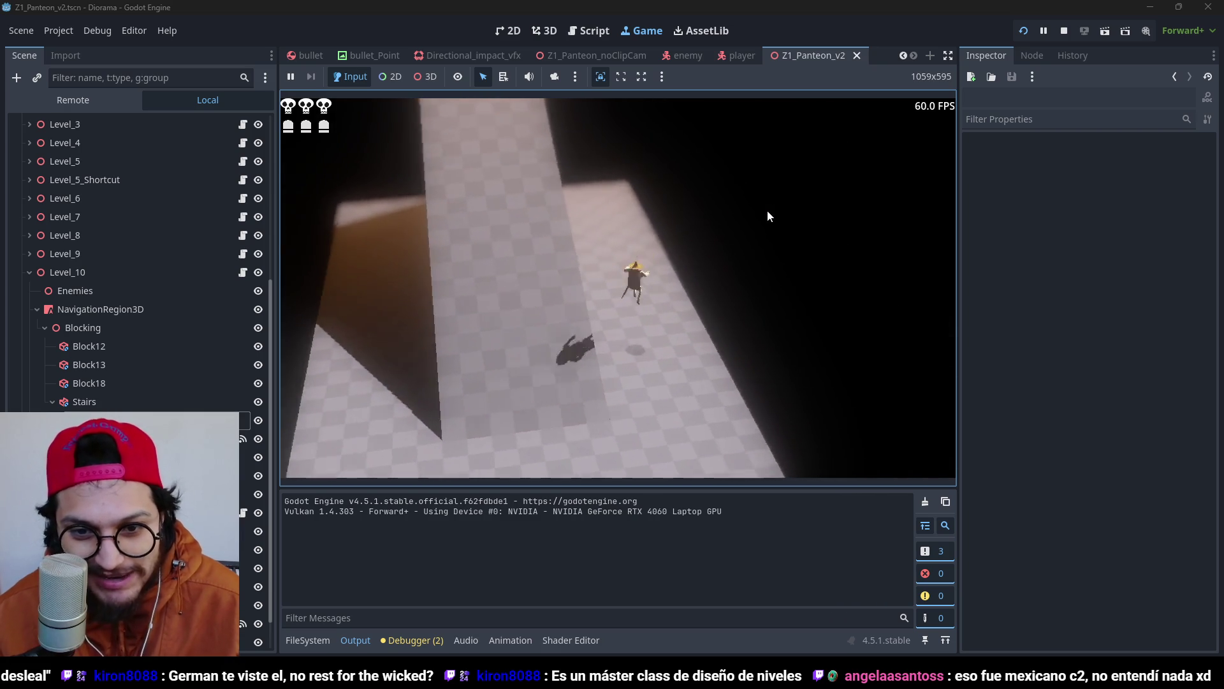
key(F8)
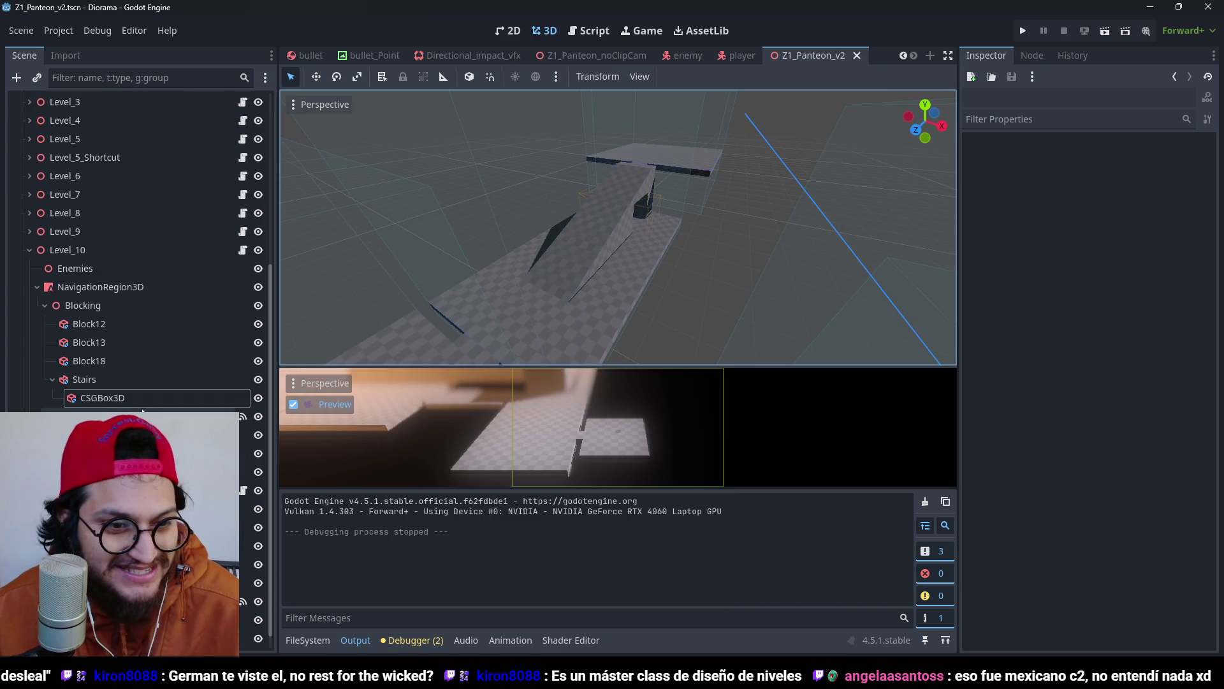
Rename the CSGBox3D under Stairs to 'Carve'.
click(118, 392)
click(132, 393)
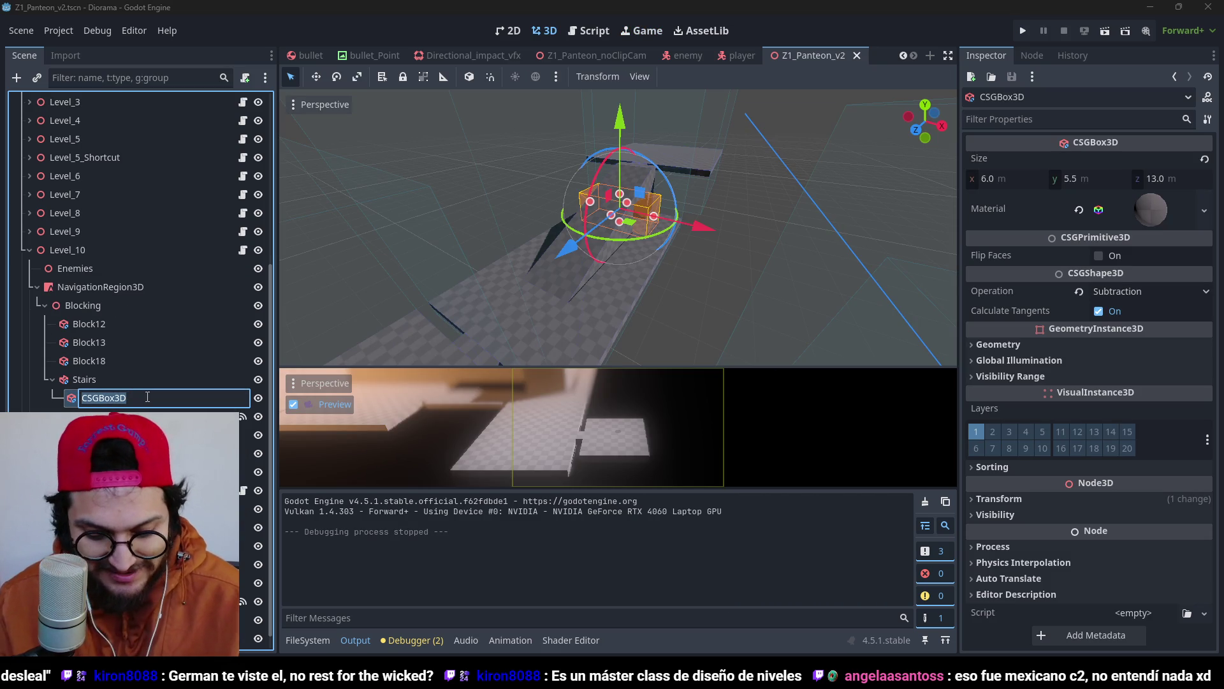
text(Carve)
key(Return)
Narrow Carve to 3.0 m wide, then run the level to test it and stop.
scroll(671, 174, up, 3)
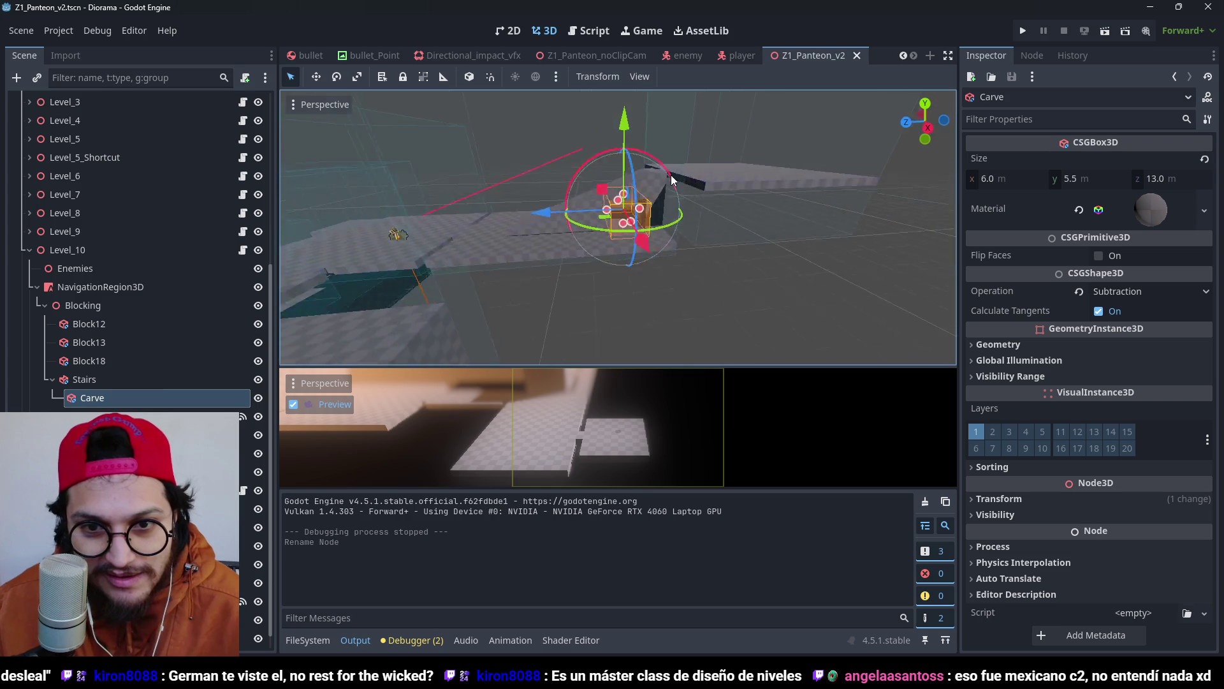
scroll(584, 184, up, 2)
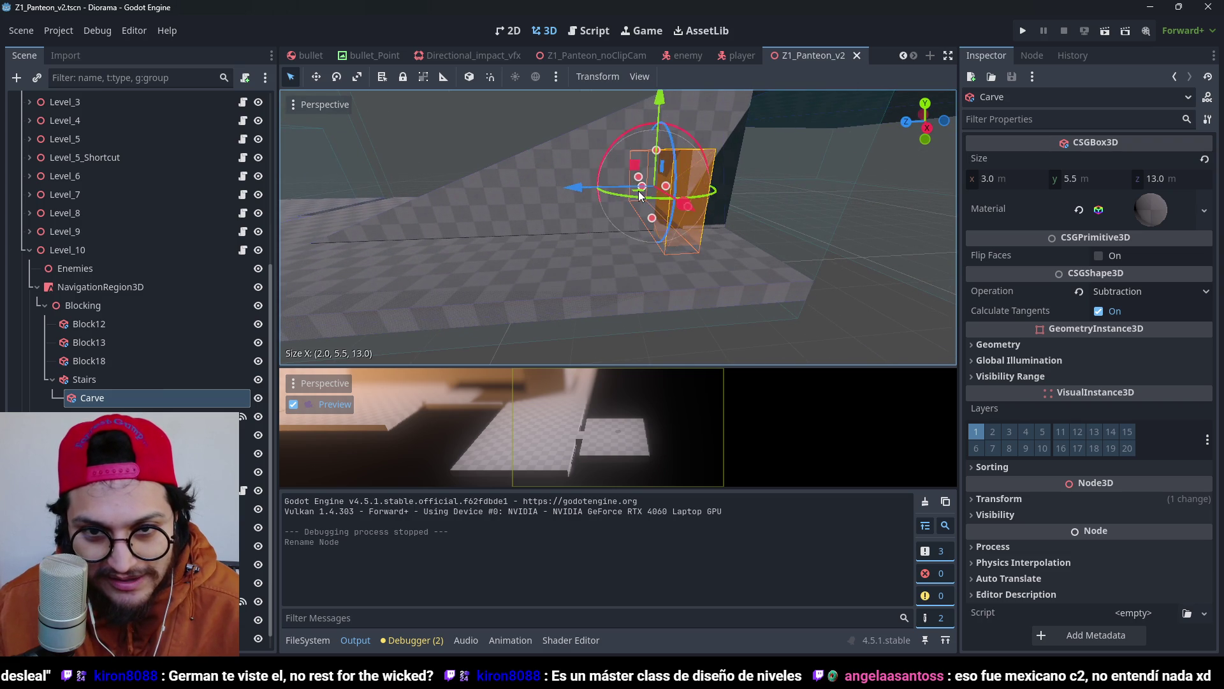
drag(622, 193, 633, 193)
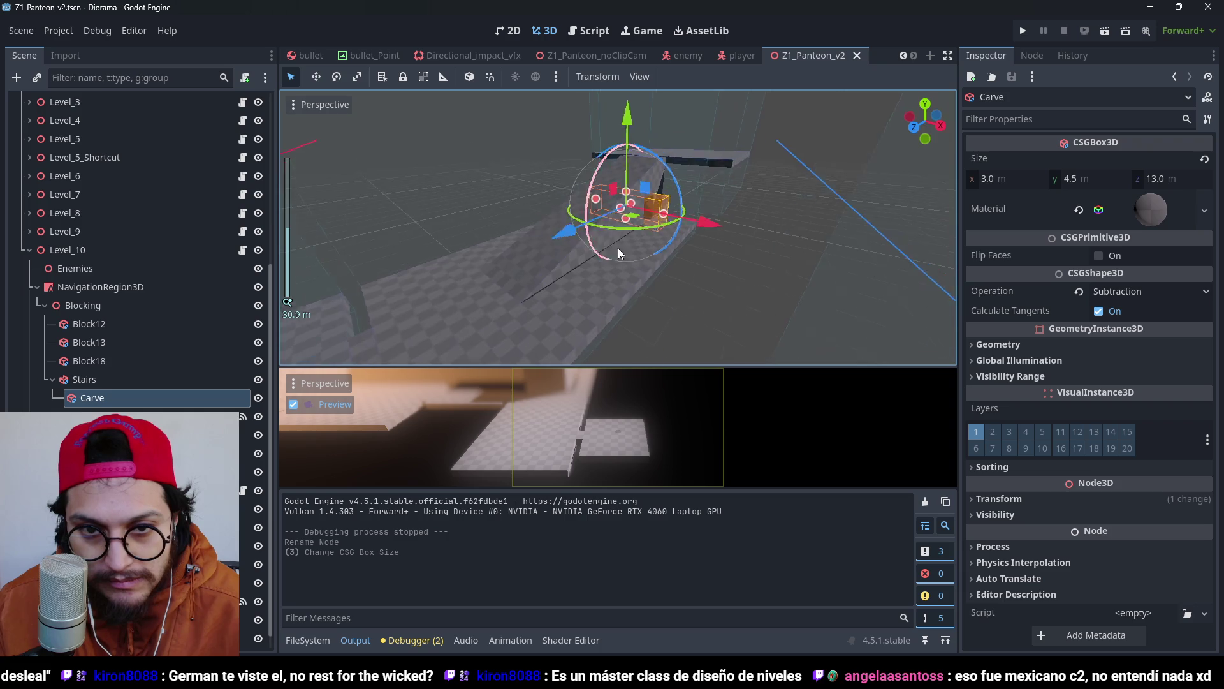
scroll(760, 208, down, 4)
click(760, 212)
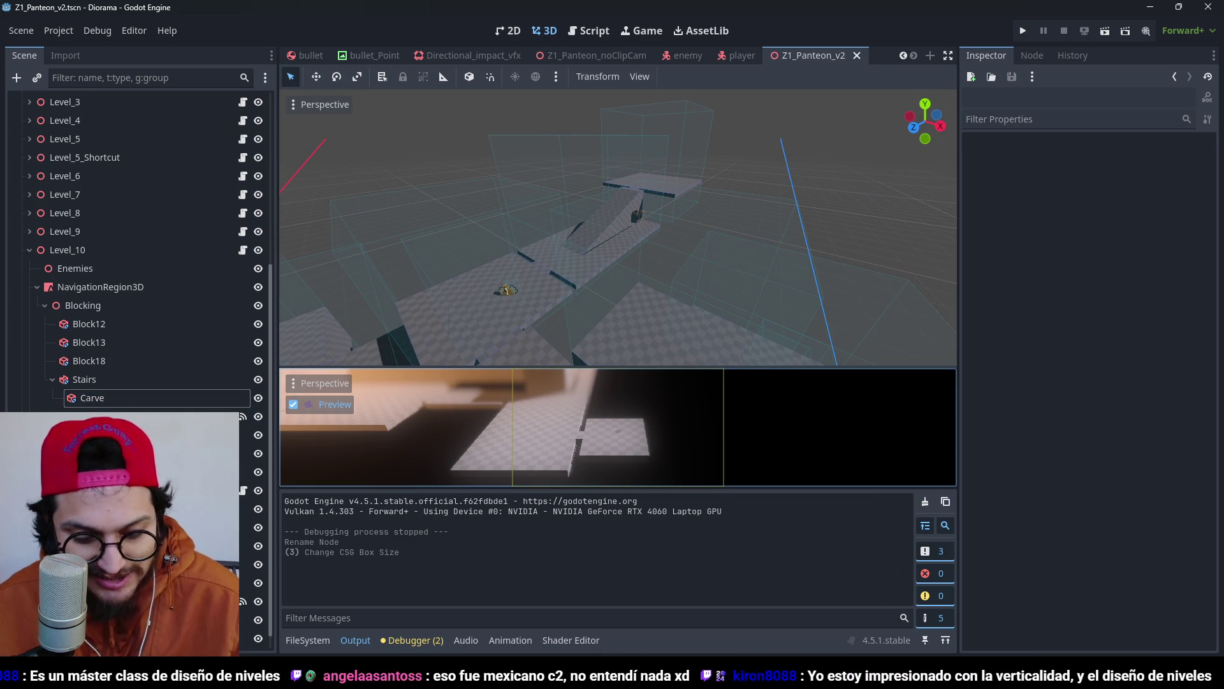
click(1026, 30)
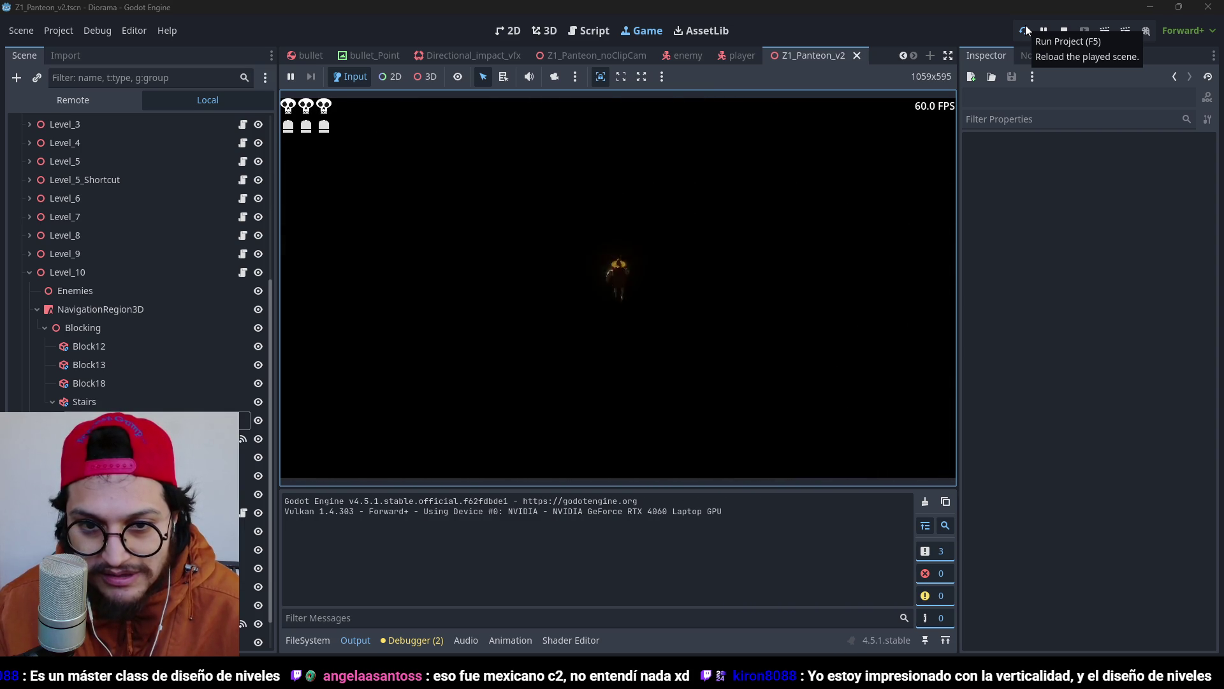
key(F8)
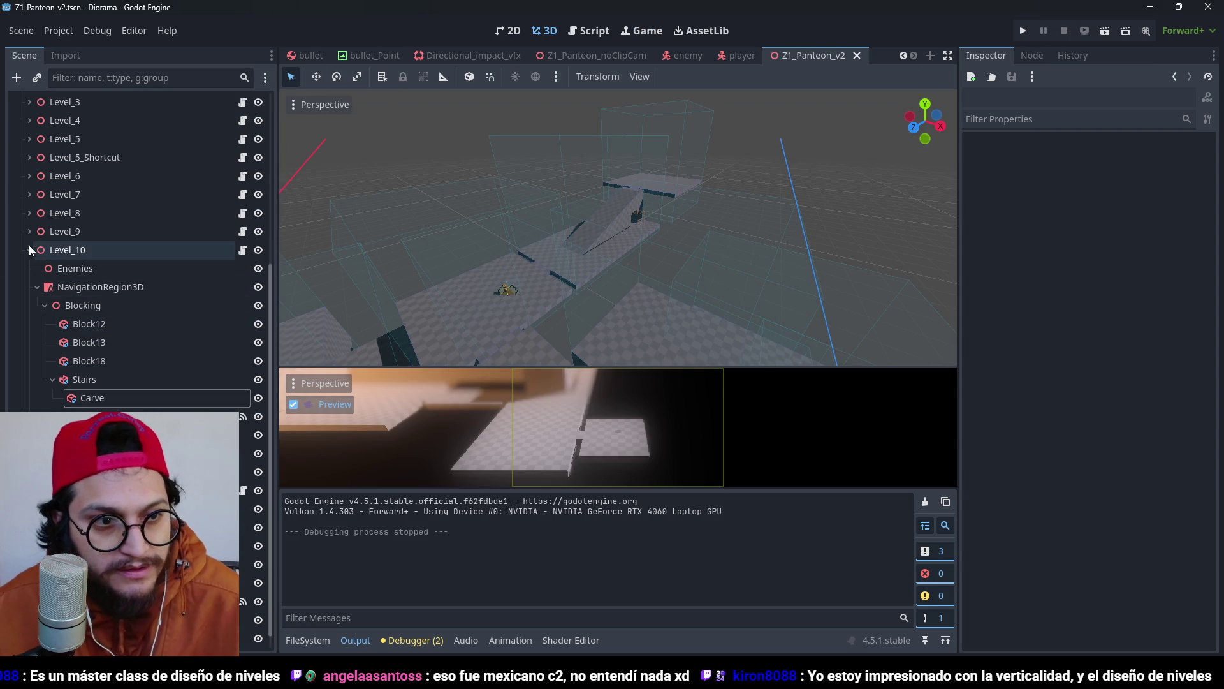
Collapse the Level_10 branch, view the whole level from above, and select the Player node.
click(30, 250)
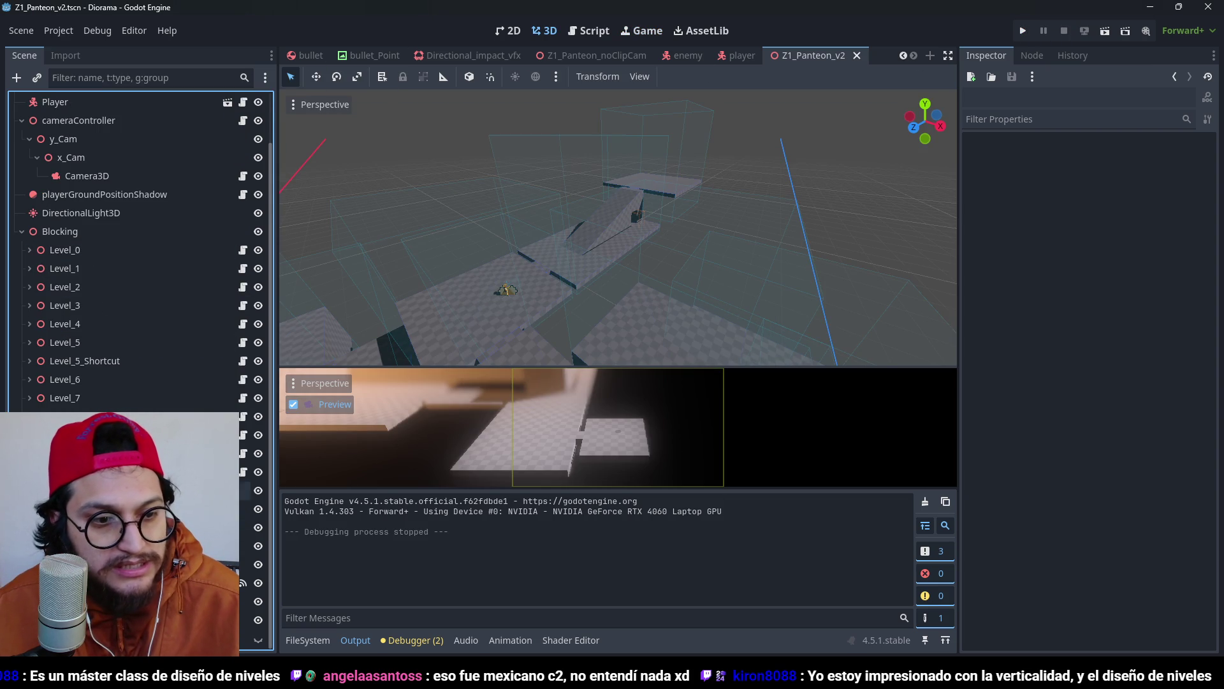
scroll(141, 255, up, 2)
scroll(721, 252, down, 5)
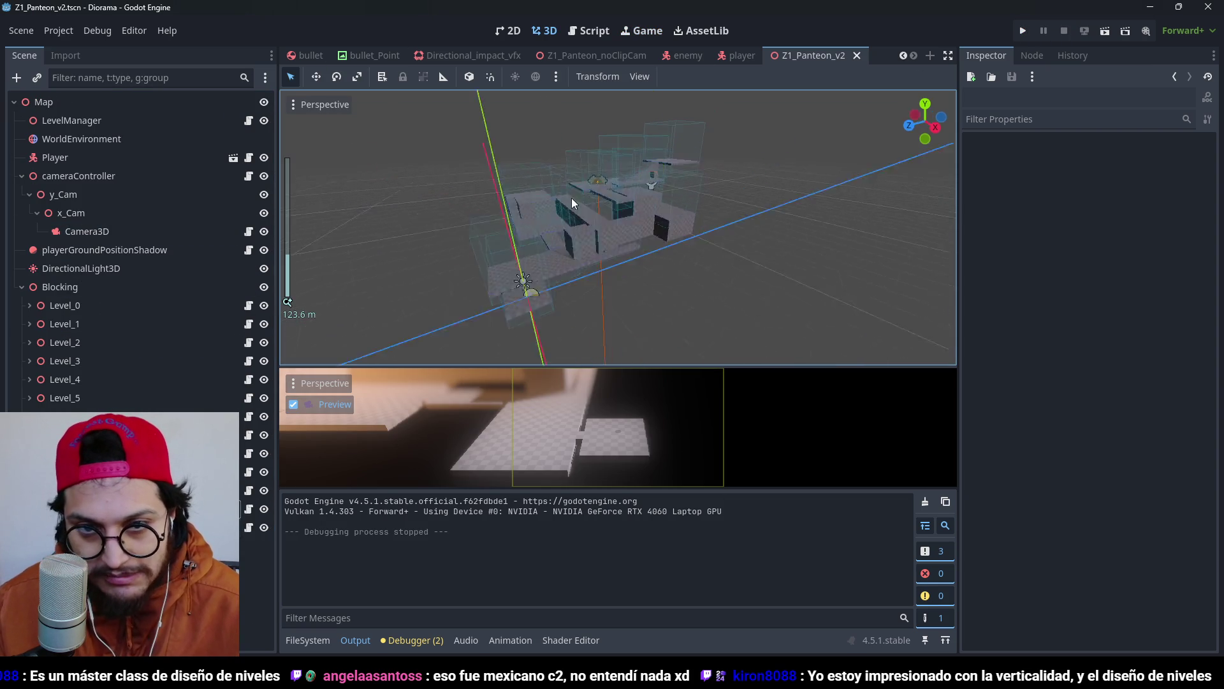
mouse_move(571, 198)
mouse_down()
mouse_move(703, 227)
mouse_move(565, 170)
mouse_move(620, 246)
mouse_move(533, 199)
mouse_move(574, 189)
mouse_move(494, 307)
mouse_up()
scroll(620, 246, up, 1)
scroll(574, 189, up, 1)
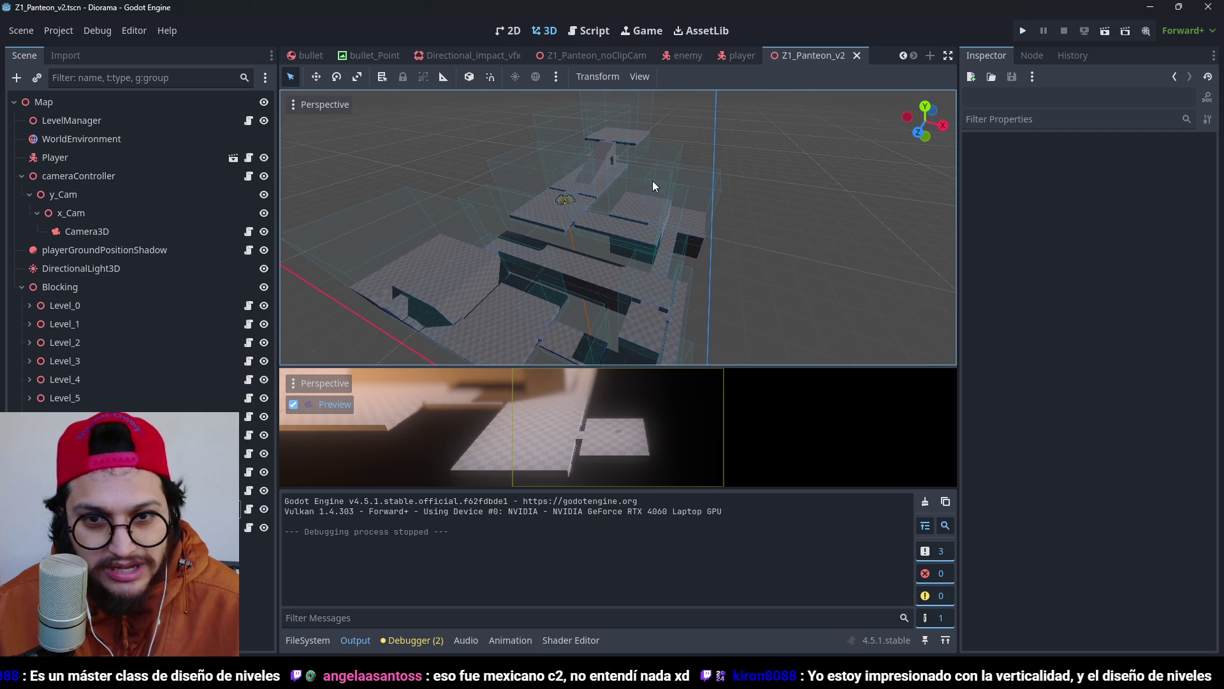
mouse_move(653, 181)
mouse_down()
mouse_move(641, 213)
mouse_move(614, 171)
mouse_move(619, 201)
mouse_up()
scroll(630, 245, down, 2)
scroll(619, 201, down, 1)
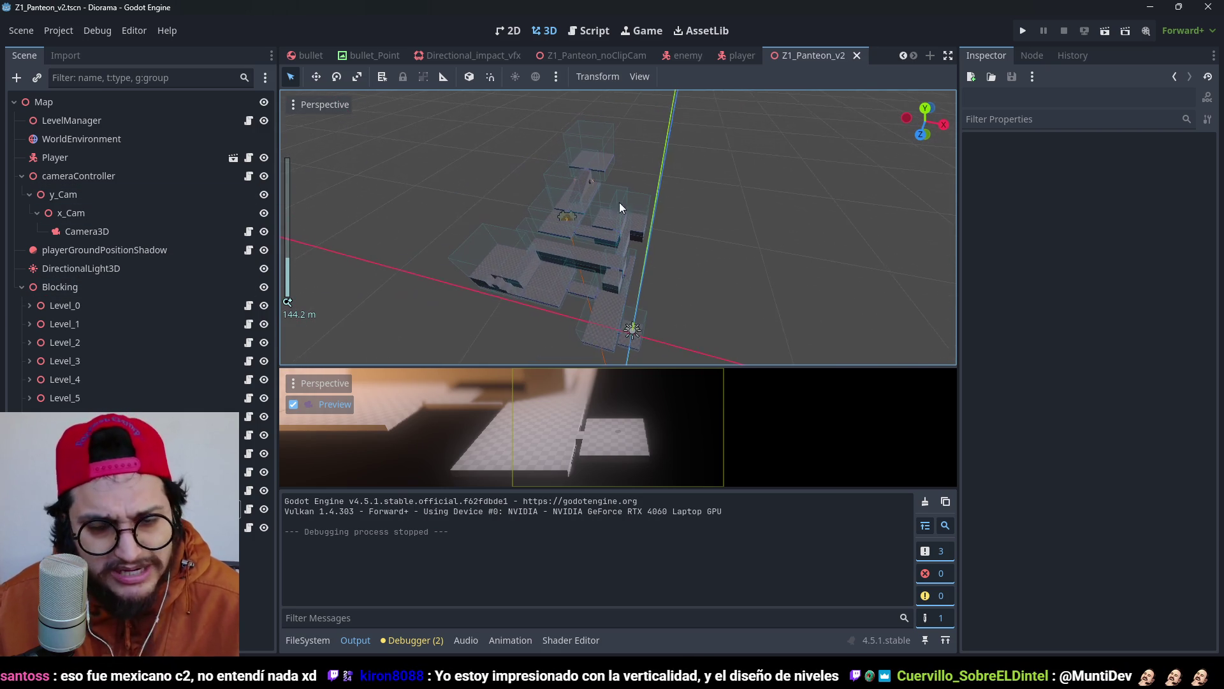
click(96, 156)
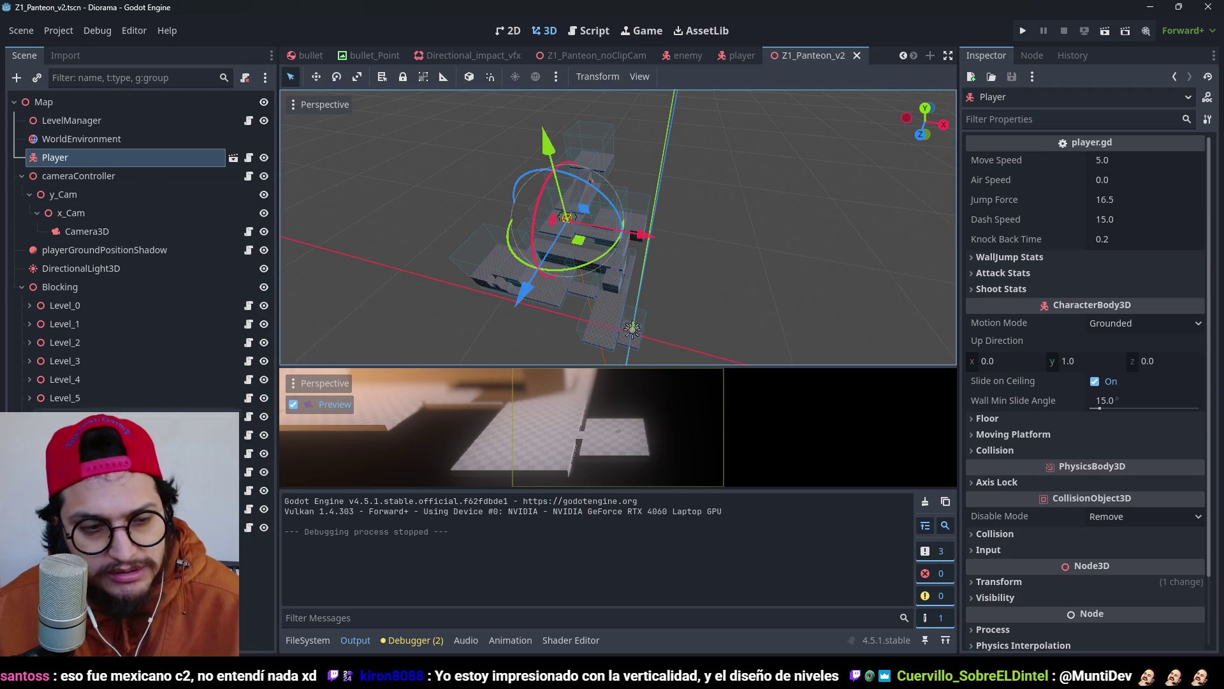
mouse_move(638, 256)
mouse_down()
mouse_move(683, 285)
mouse_move(672, 221)
mouse_up()
scroll(672, 221, up, 1)
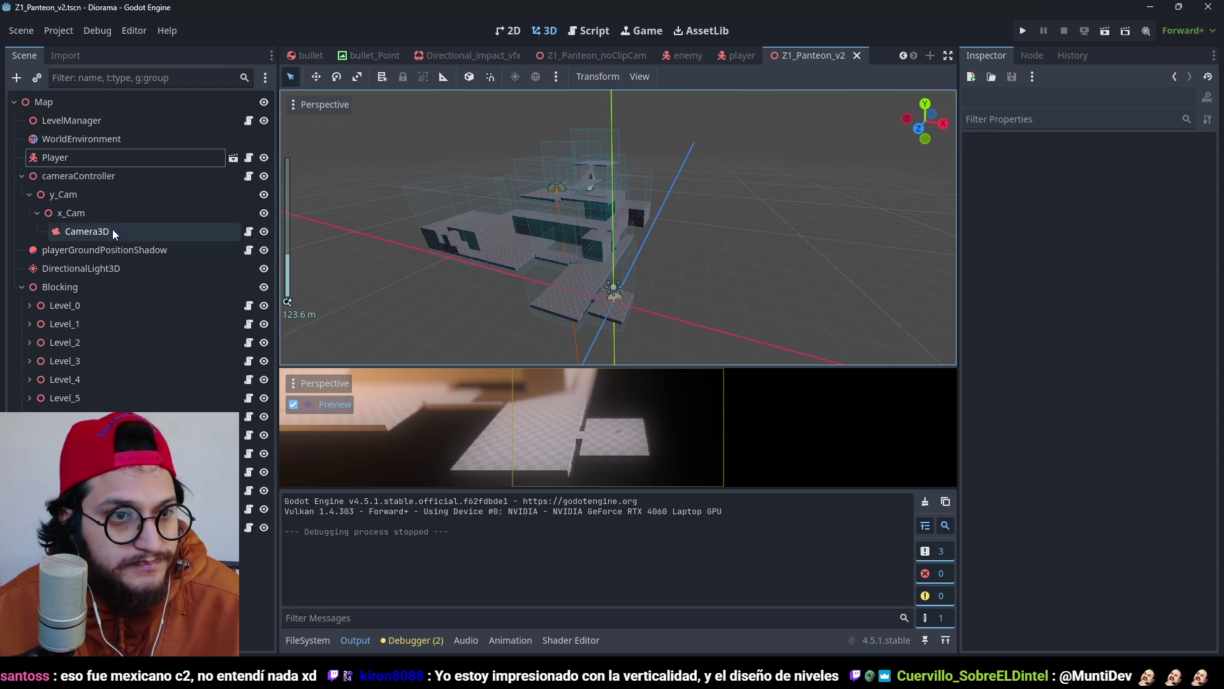
click(104, 160)
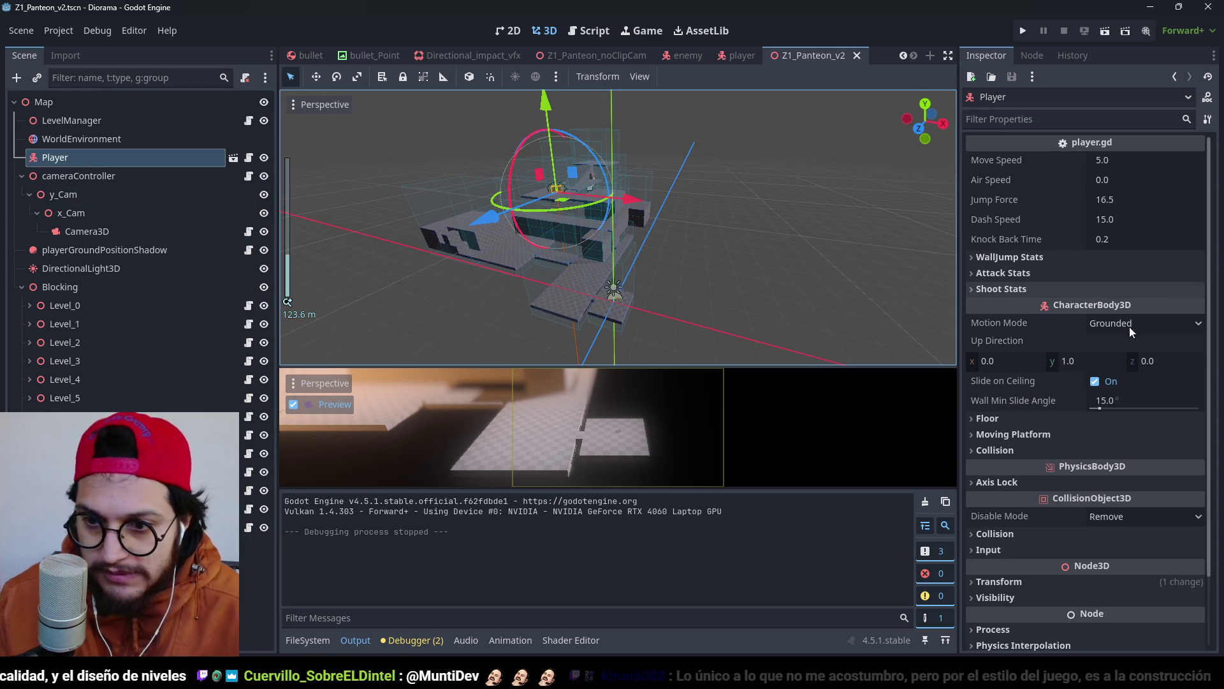
Reset the Player's position to 0, 0, 0, save the scene, and run the game.
click(1014, 584)
click(1196, 598)
key(f)
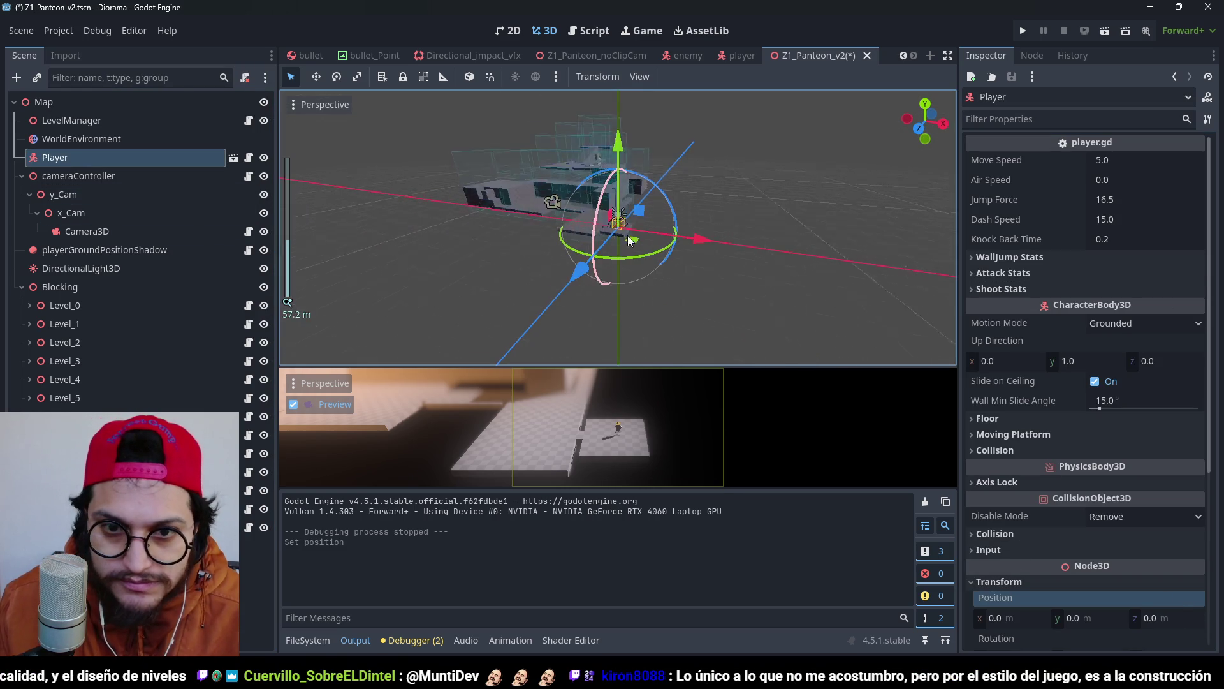
key(ctrl+s)
key(F5)
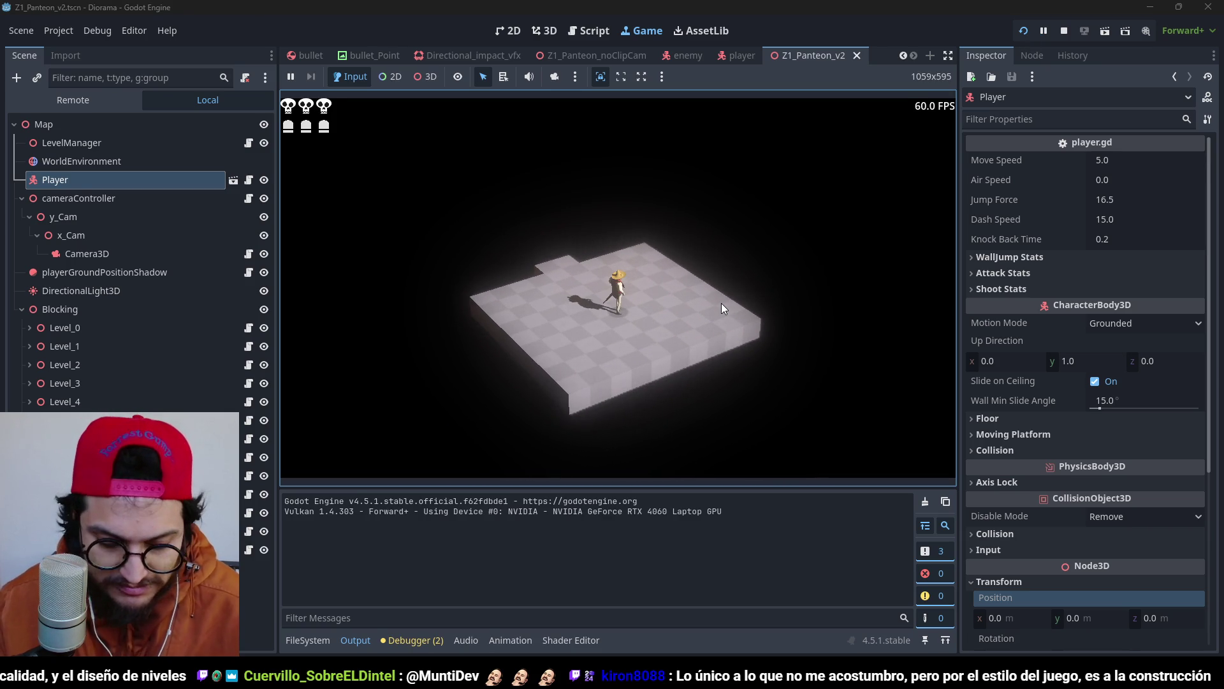
Collapse the Output panel and focus the Game view to control the character.
click(355, 640)
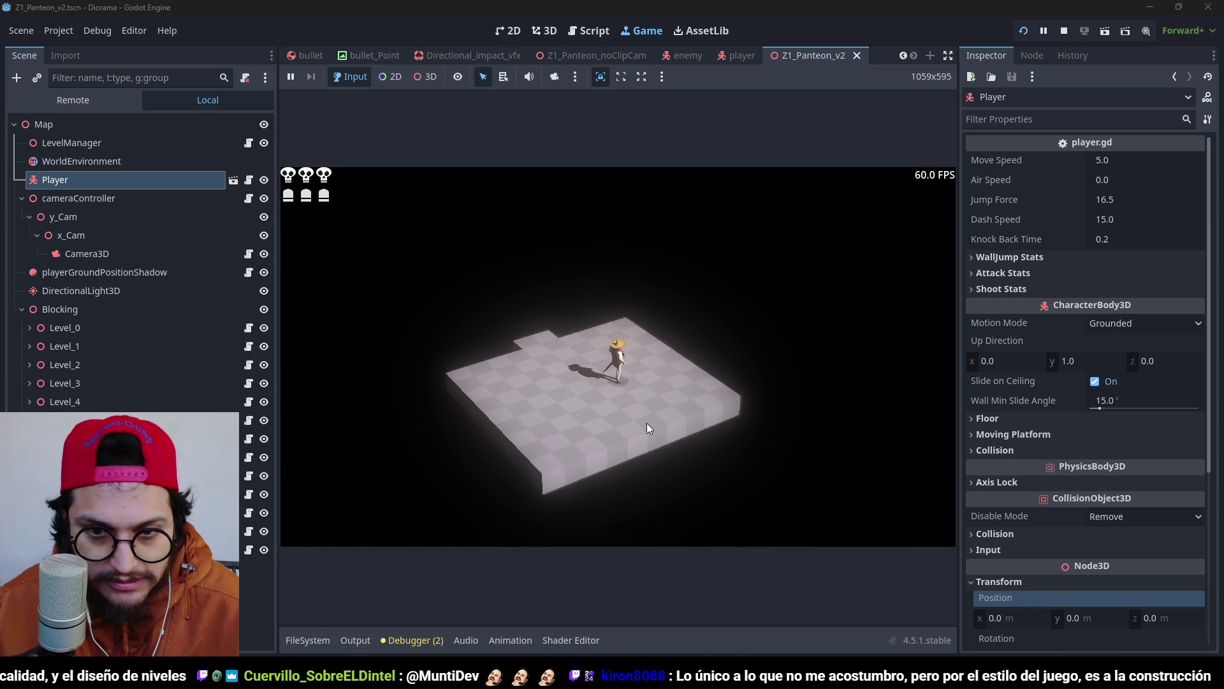
click(647, 423)
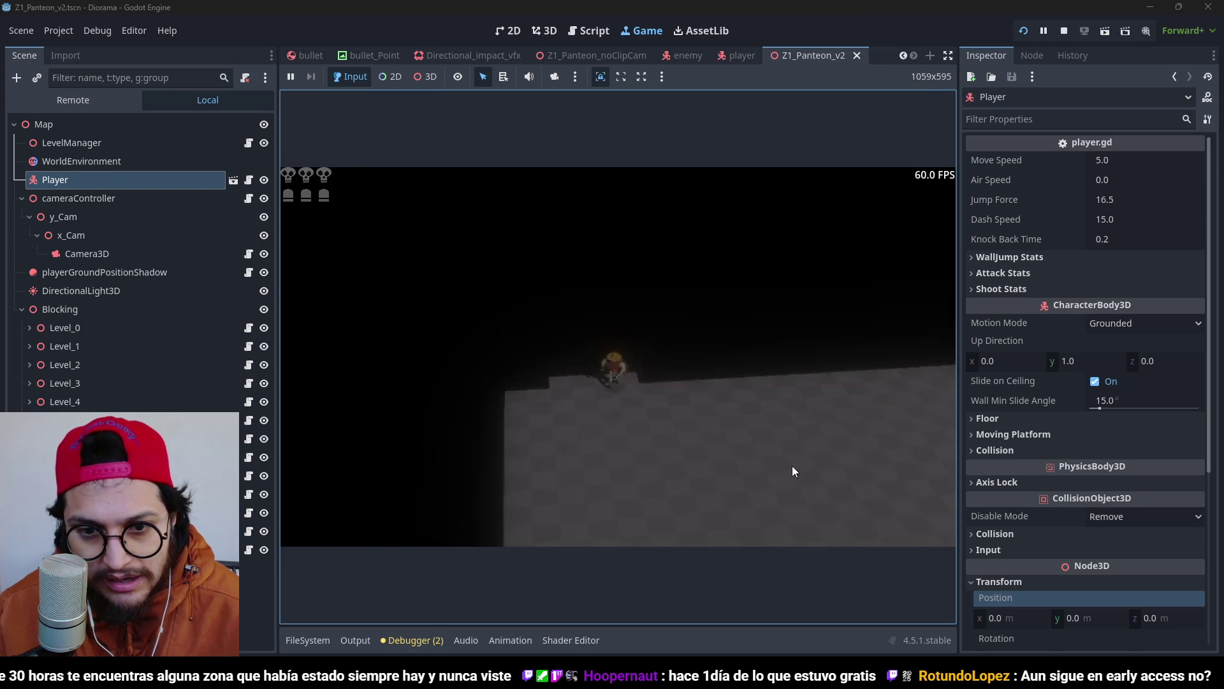
Stop the game, select Block12, save the scene and relaunch the game.
key(F8)
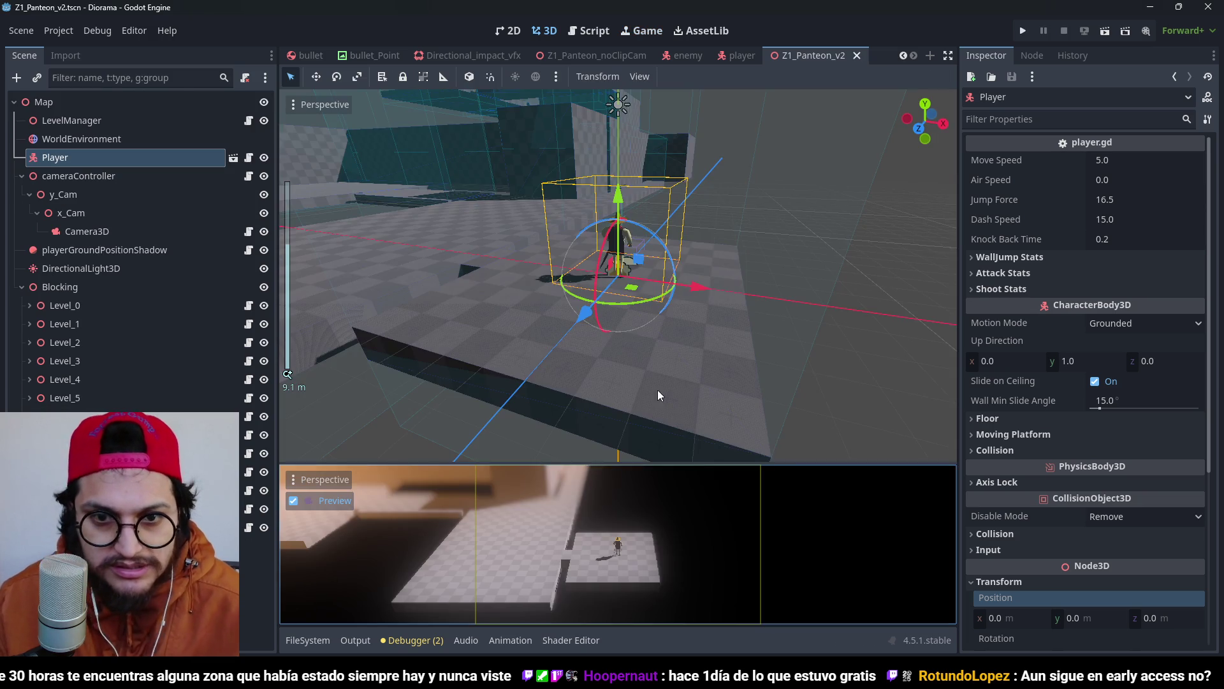
scroll(597, 319, down, 10)
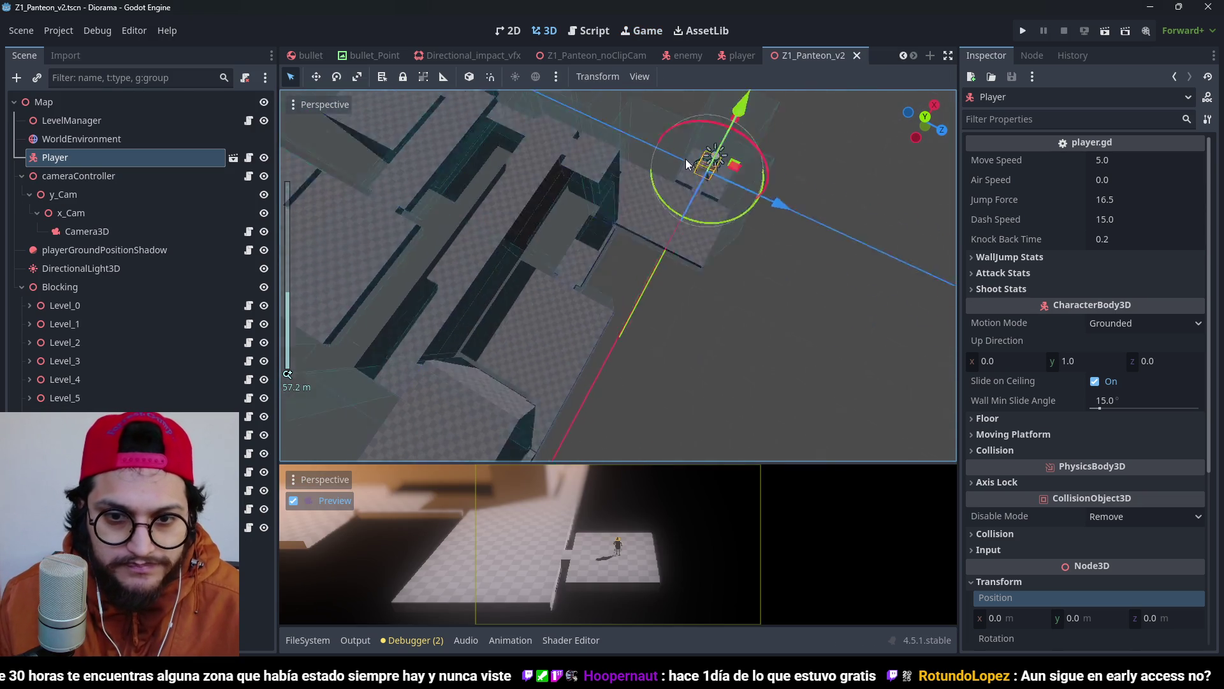
scroll(710, 324, up, 3)
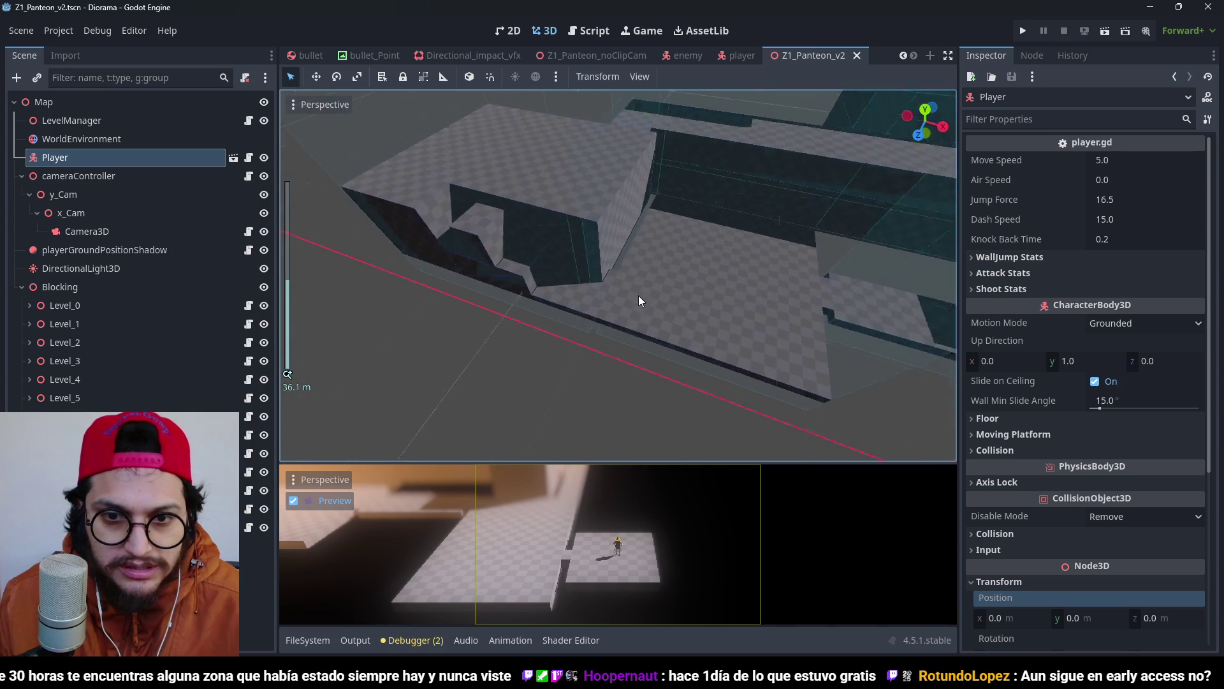
click(606, 290)
scroll(606, 289, up, 5)
drag(654, 259, 414, 421)
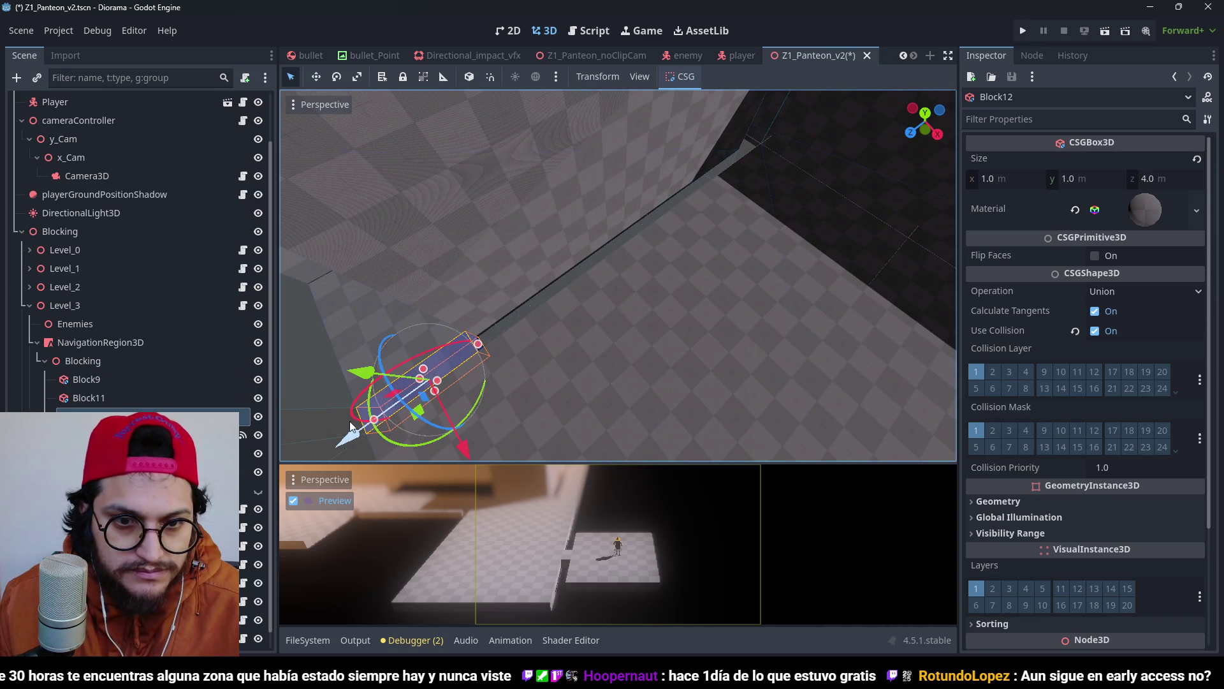
key(ctrl+s)
click(1023, 31)
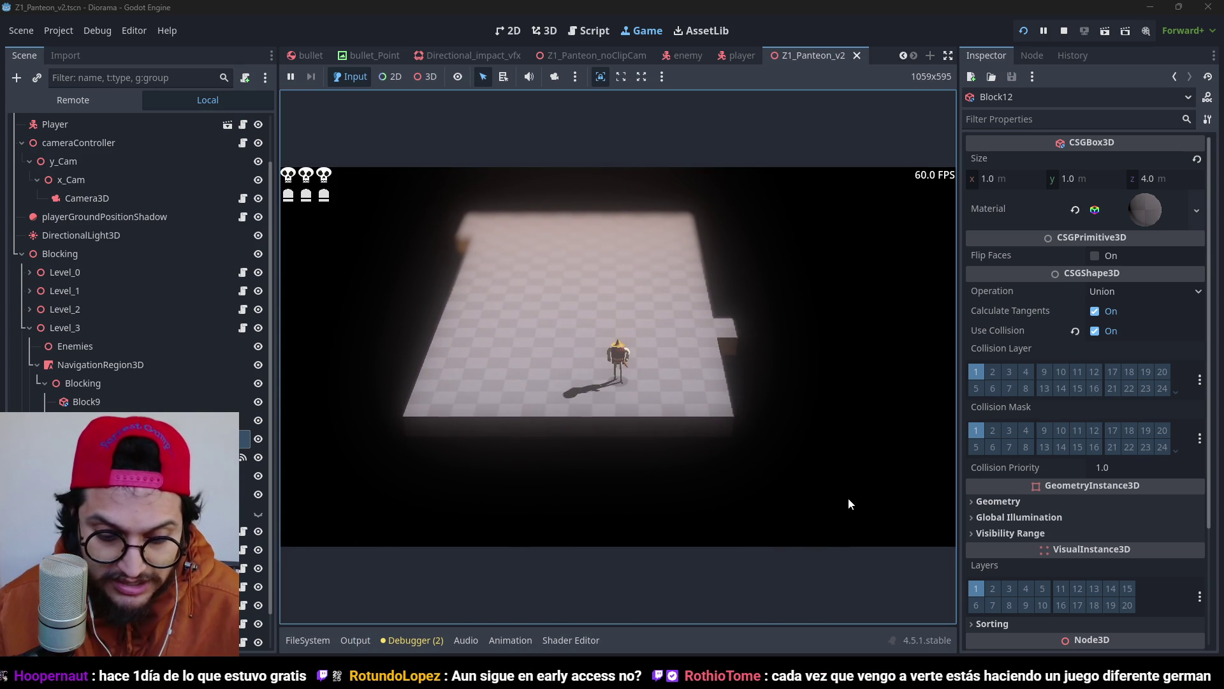
Walk the character forward across the floor and orbit the game camera around it with E.
key(w)
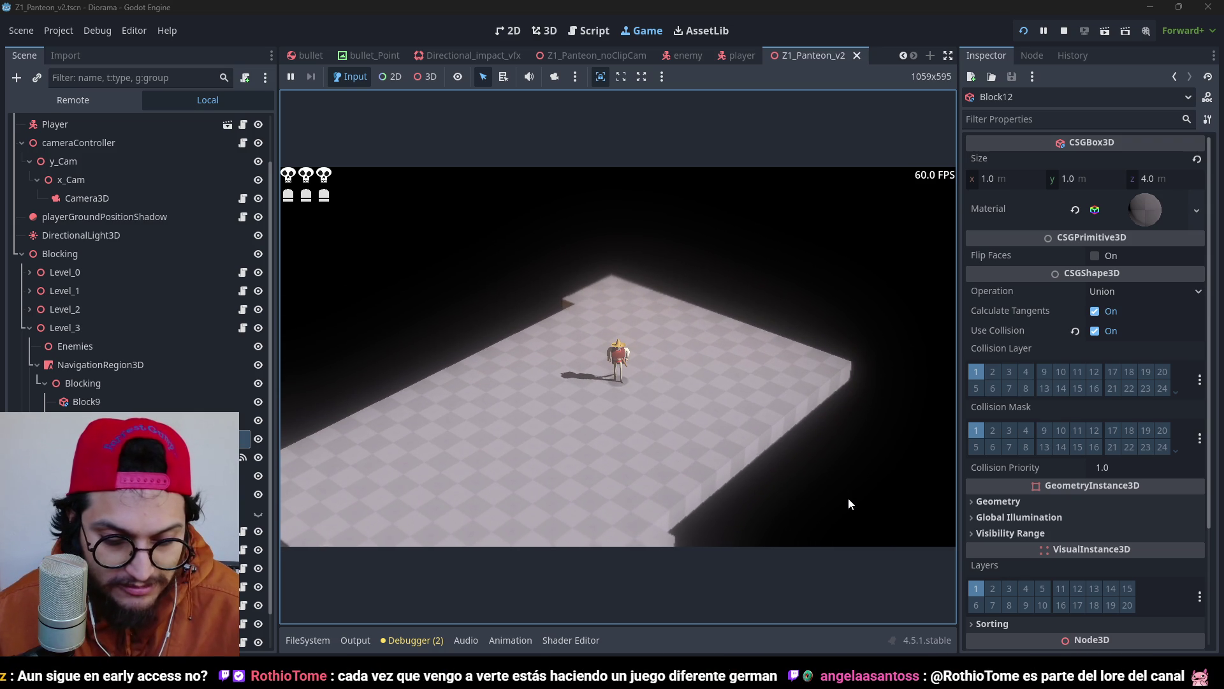
key(e)
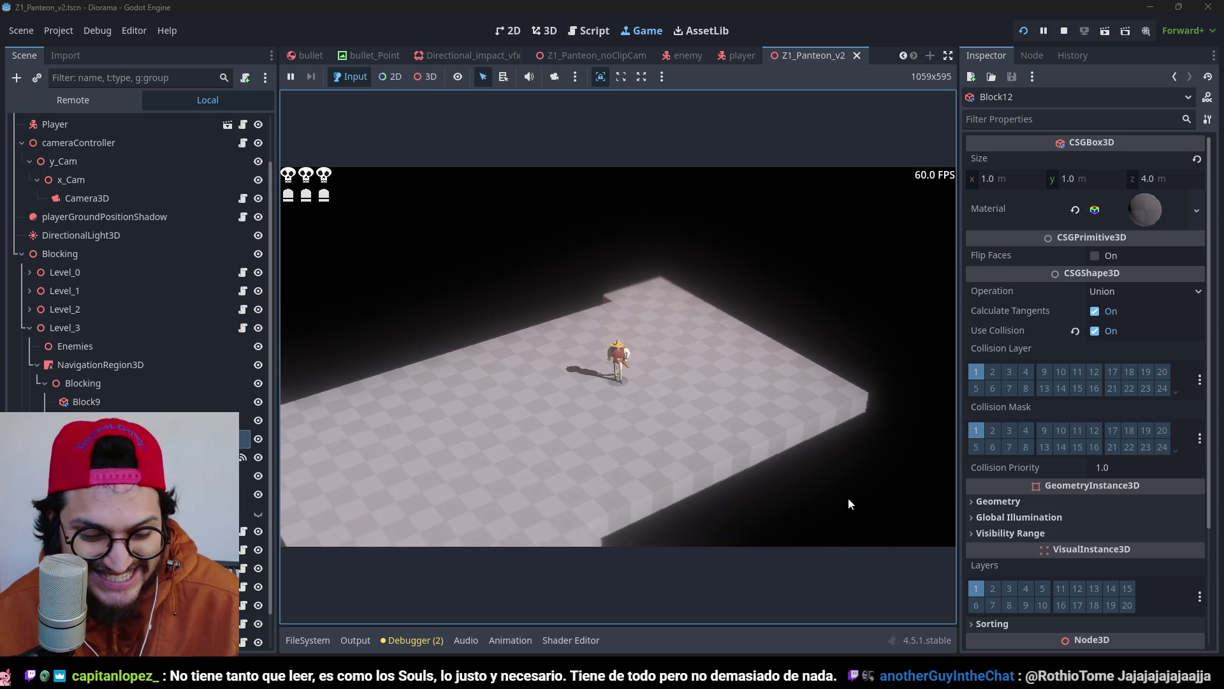
key(e)
key(e)
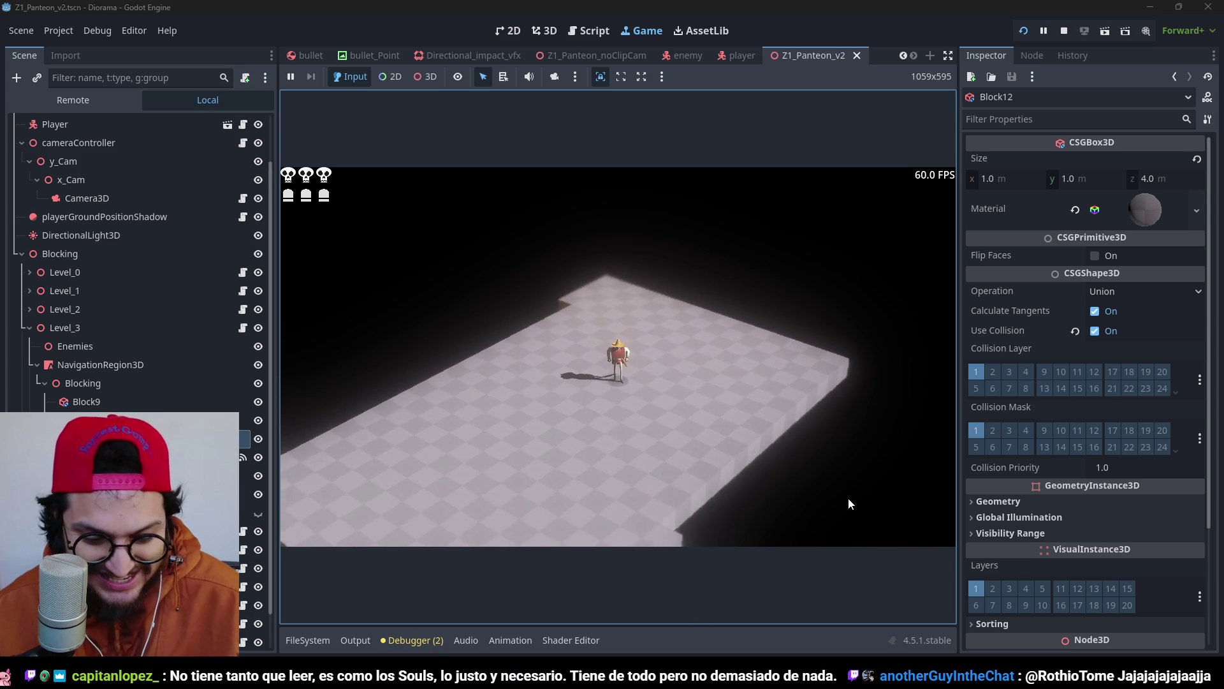
key(e)
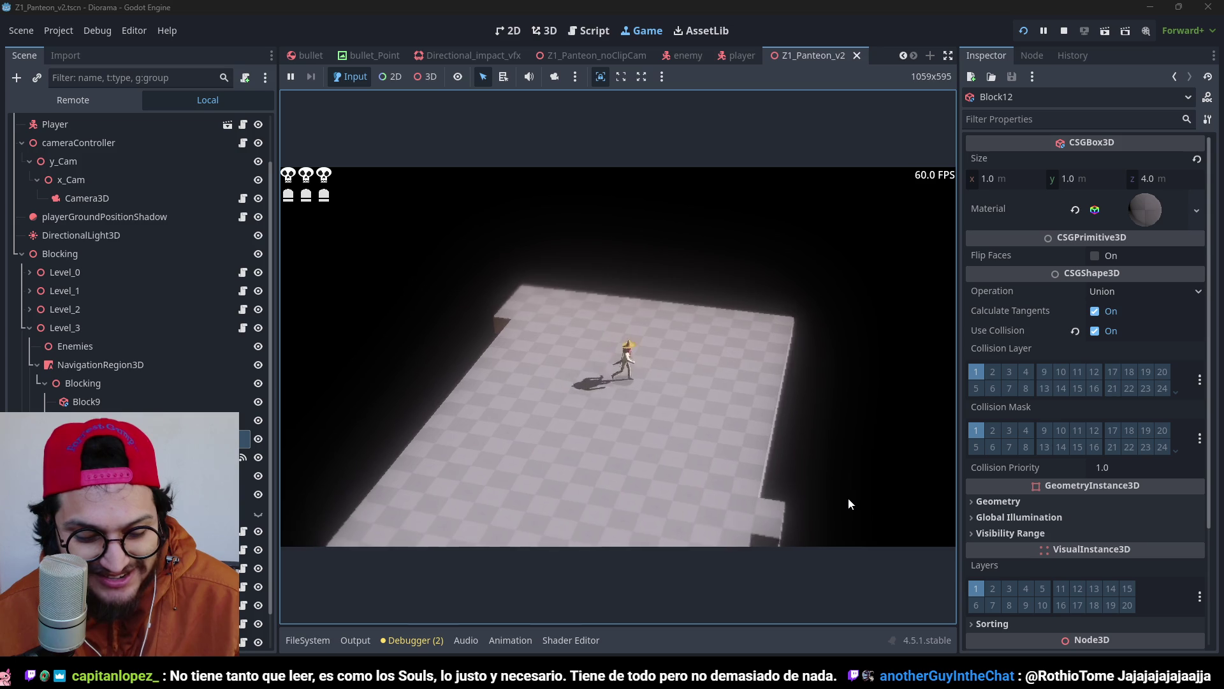
key(e)
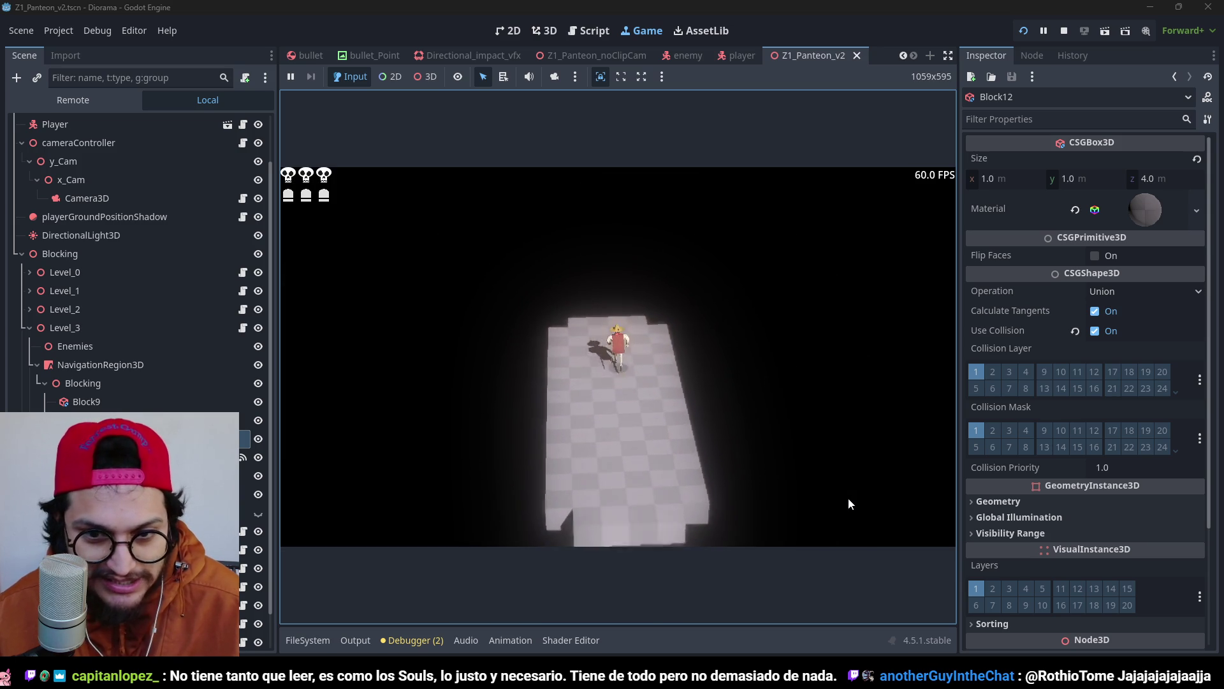
Run the character along the long lit platform, swinging the camera to inspect it.
key(e)
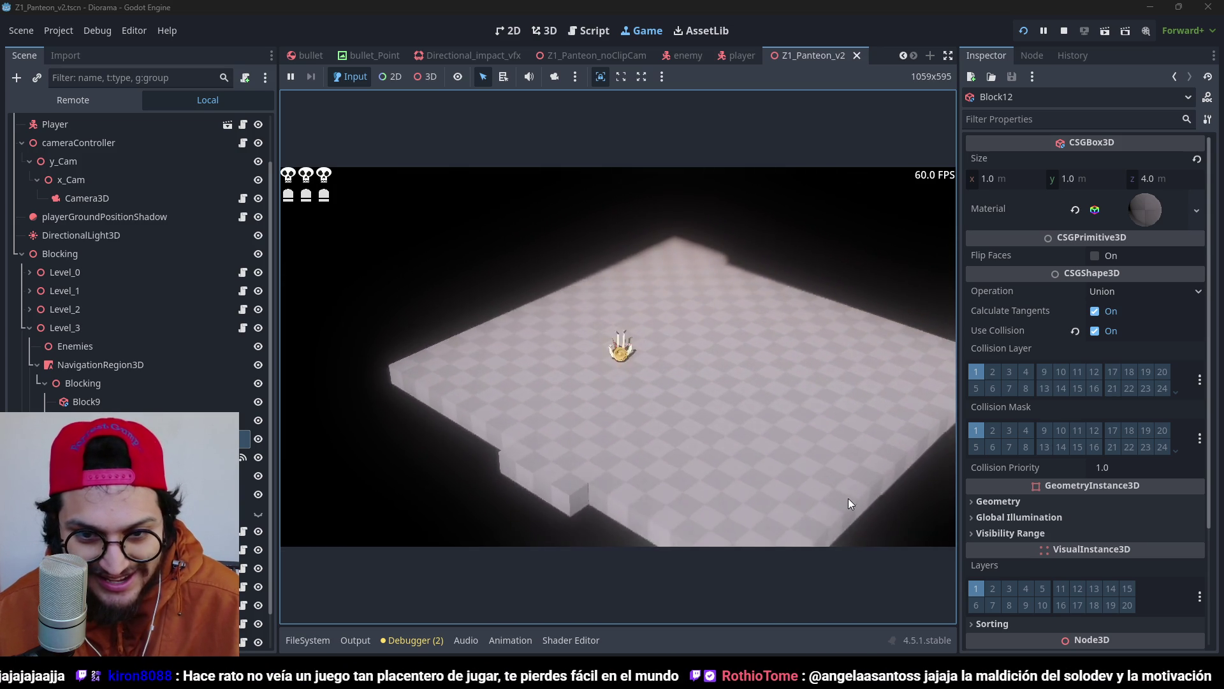
key(w)
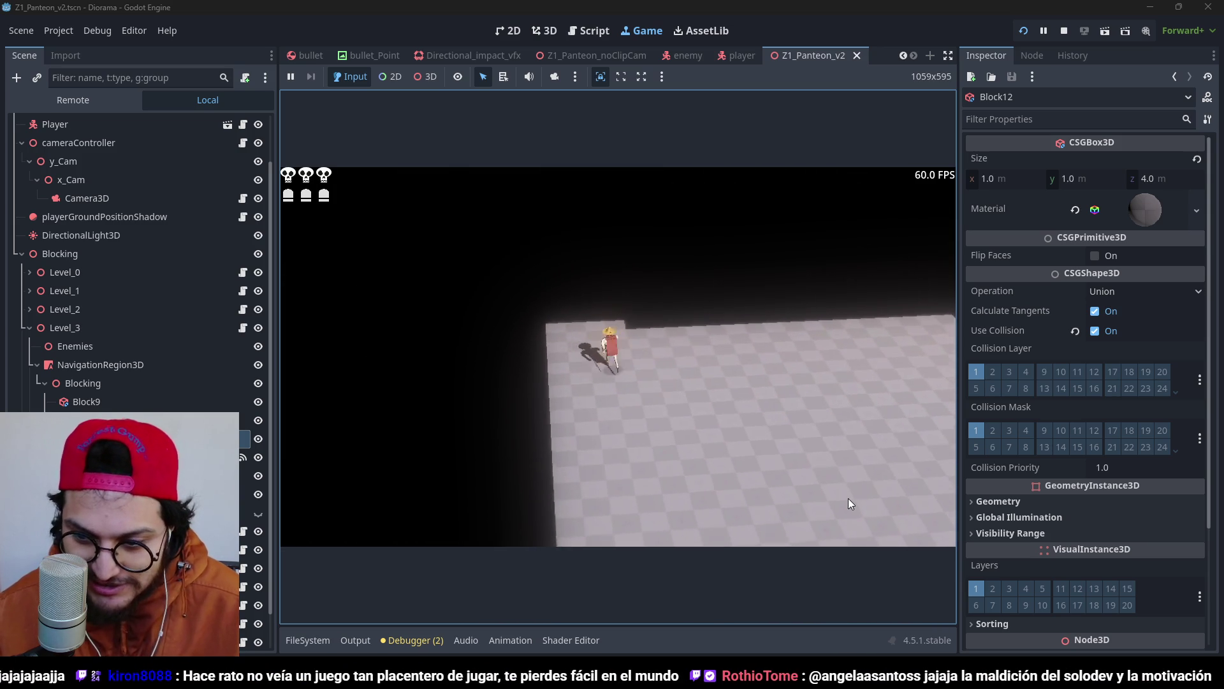
key(w)
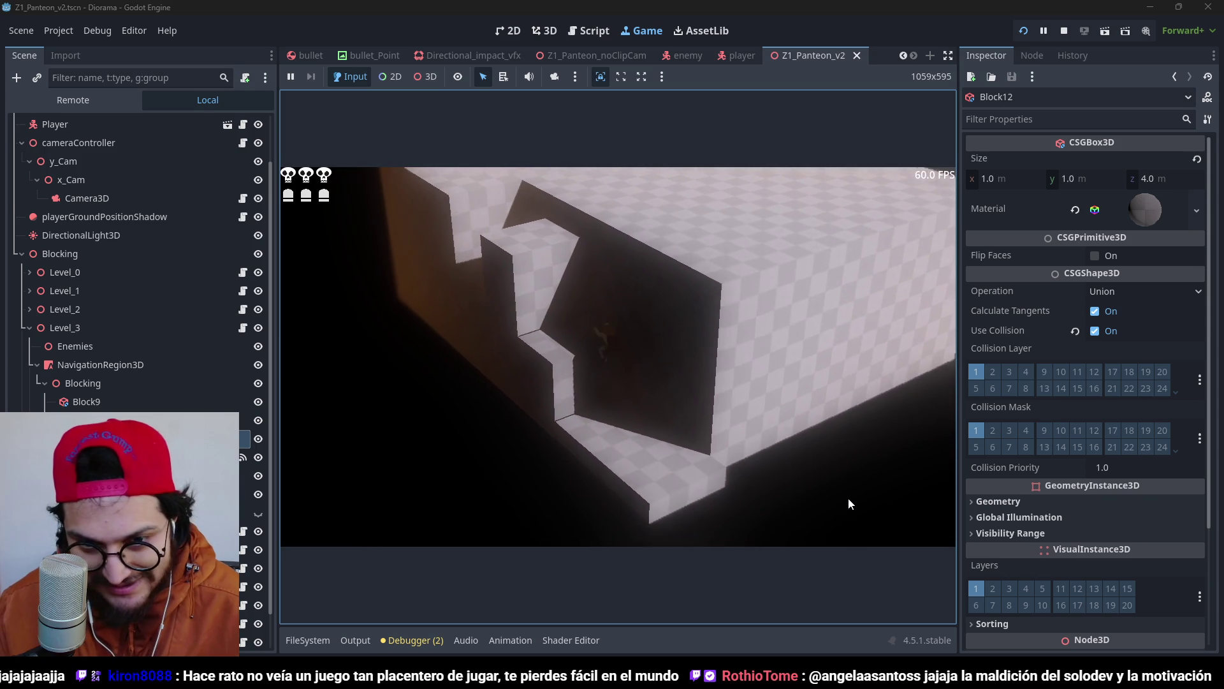
key(w)
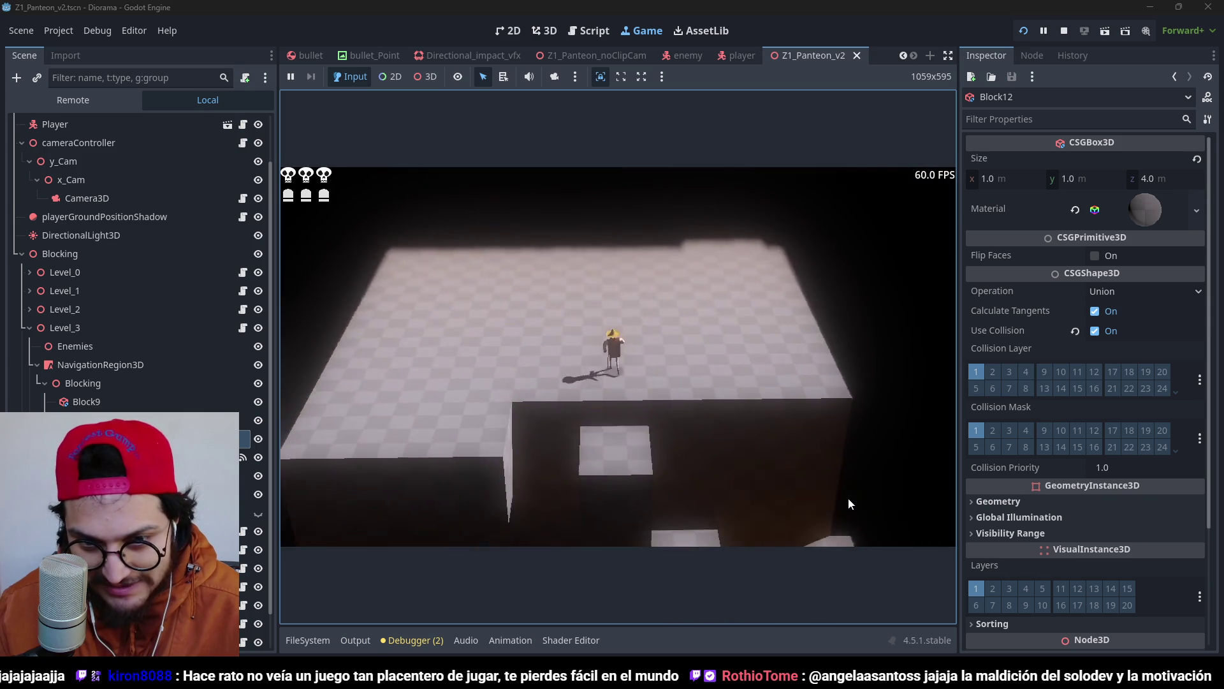
key(w)
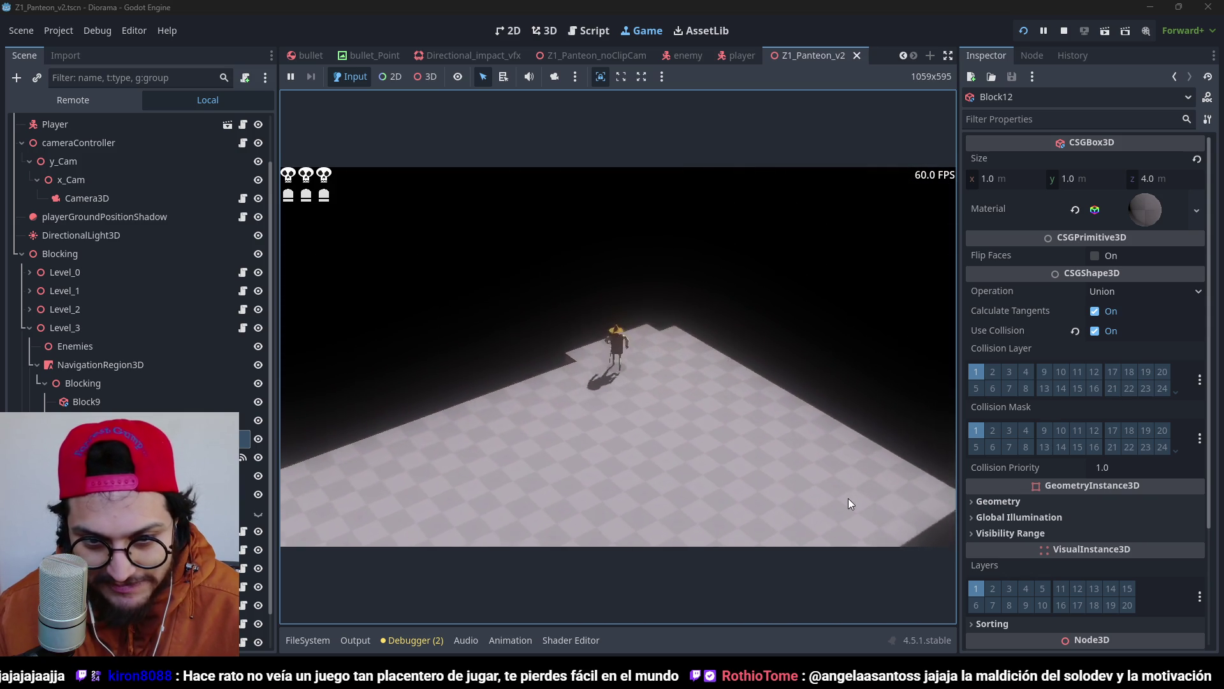
key(w)
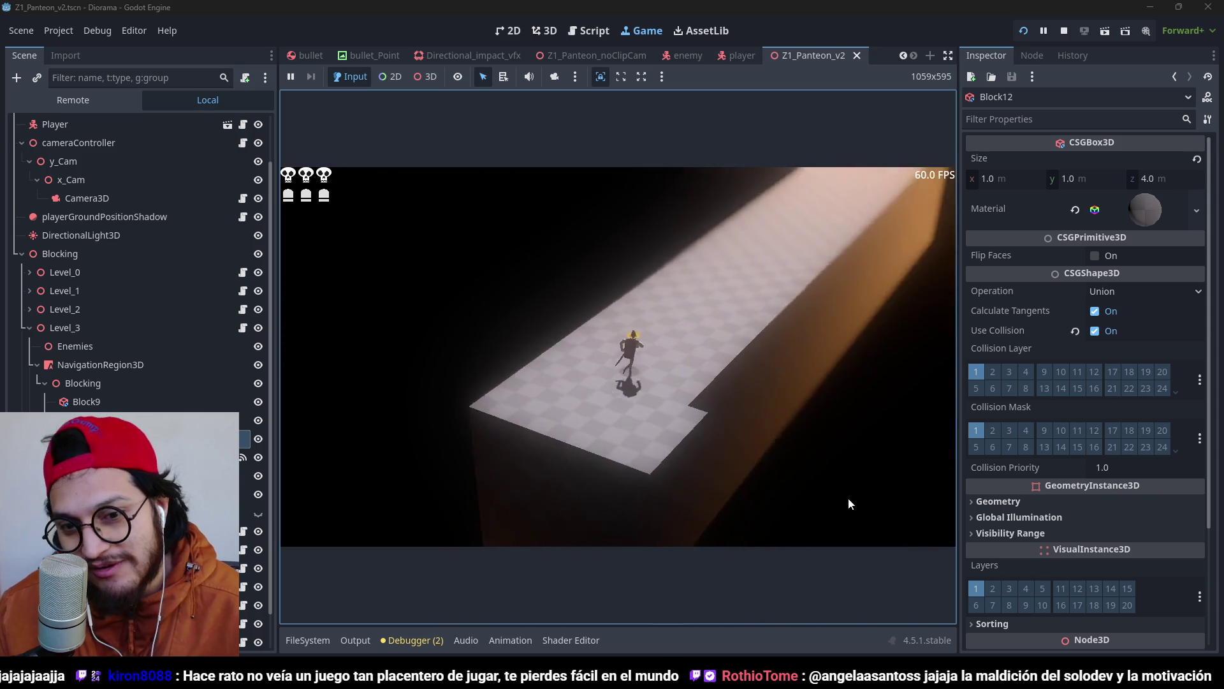
key(w)
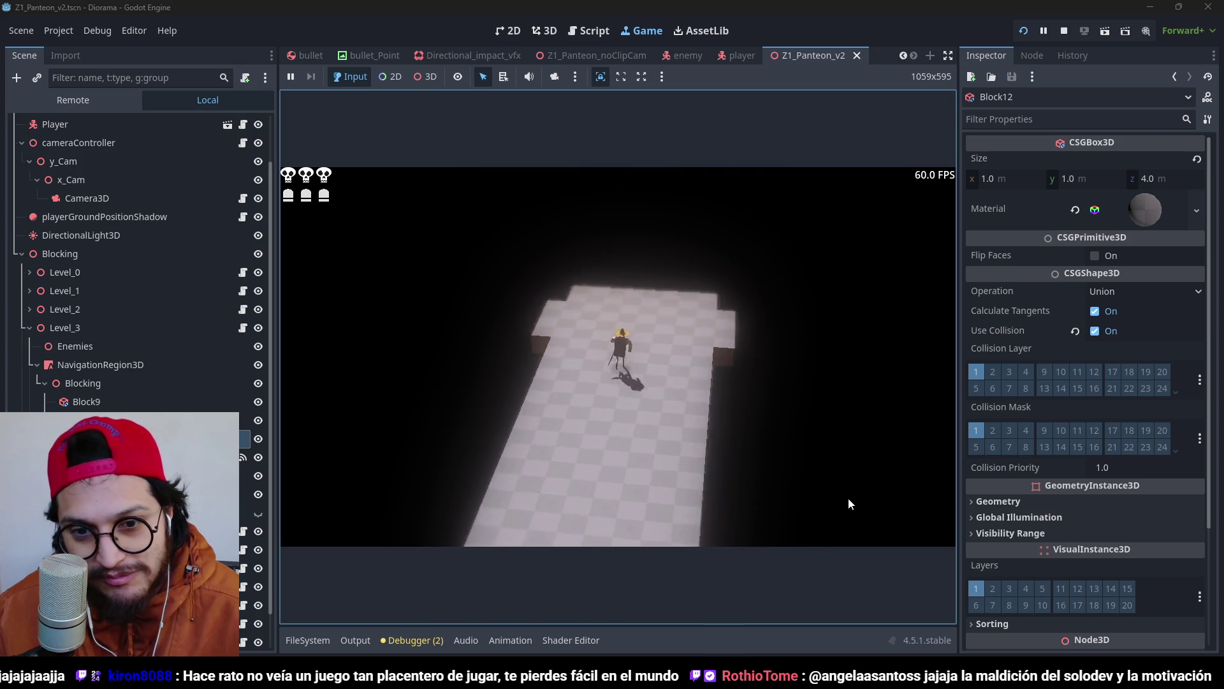
key(w)
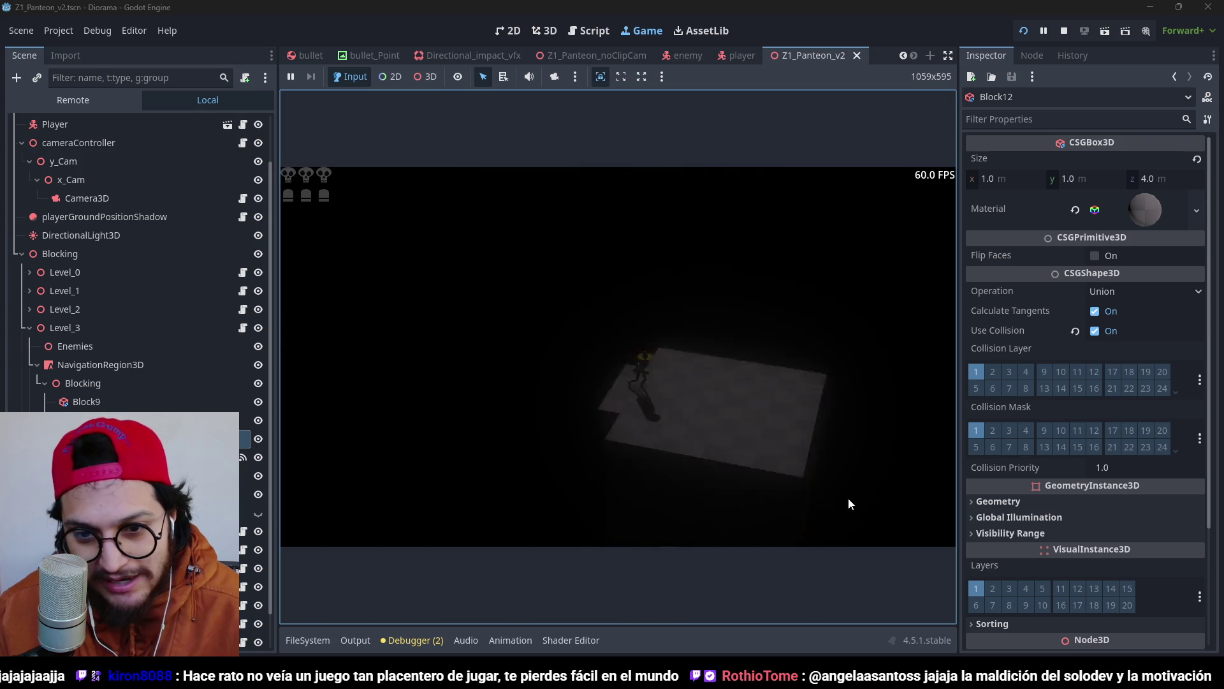
key(w)
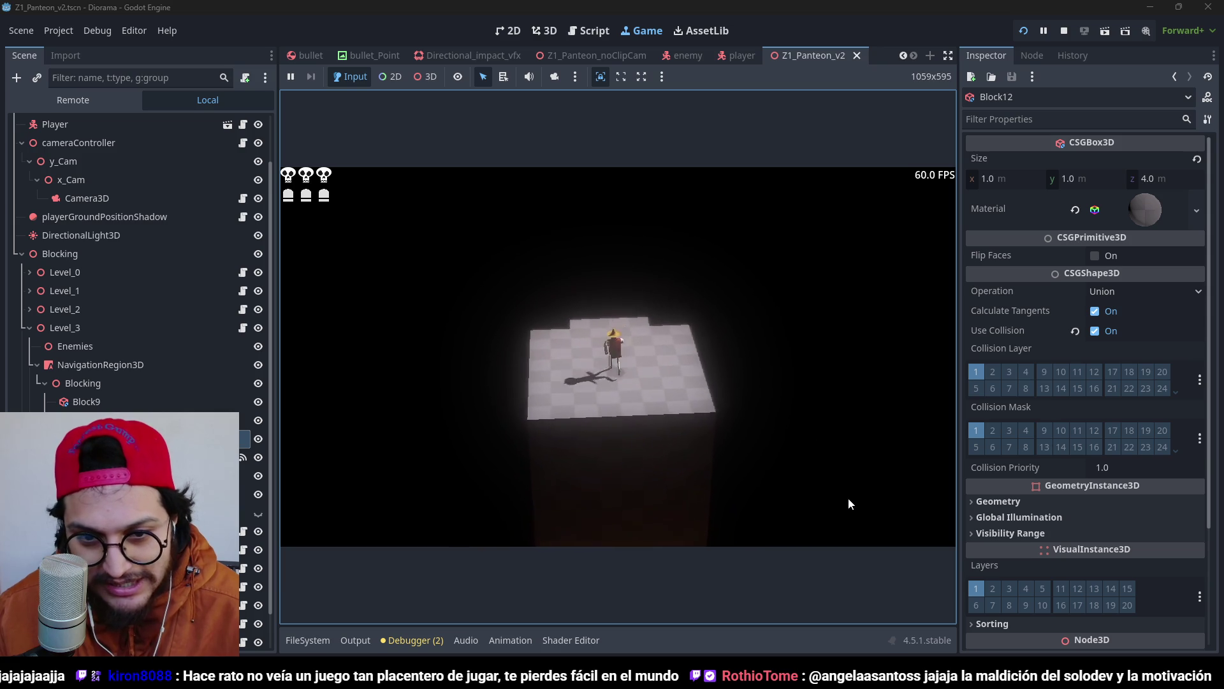
Walk the character through the corridor, over the block and along the long platform.
key(w)
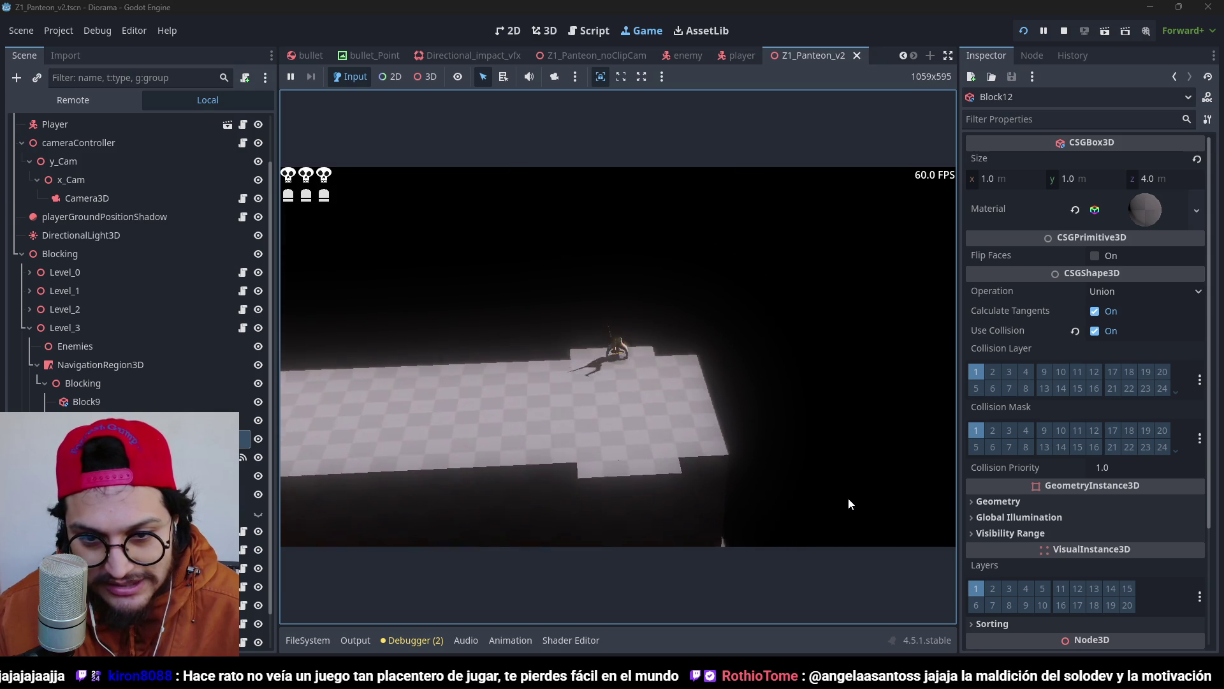
key(w)
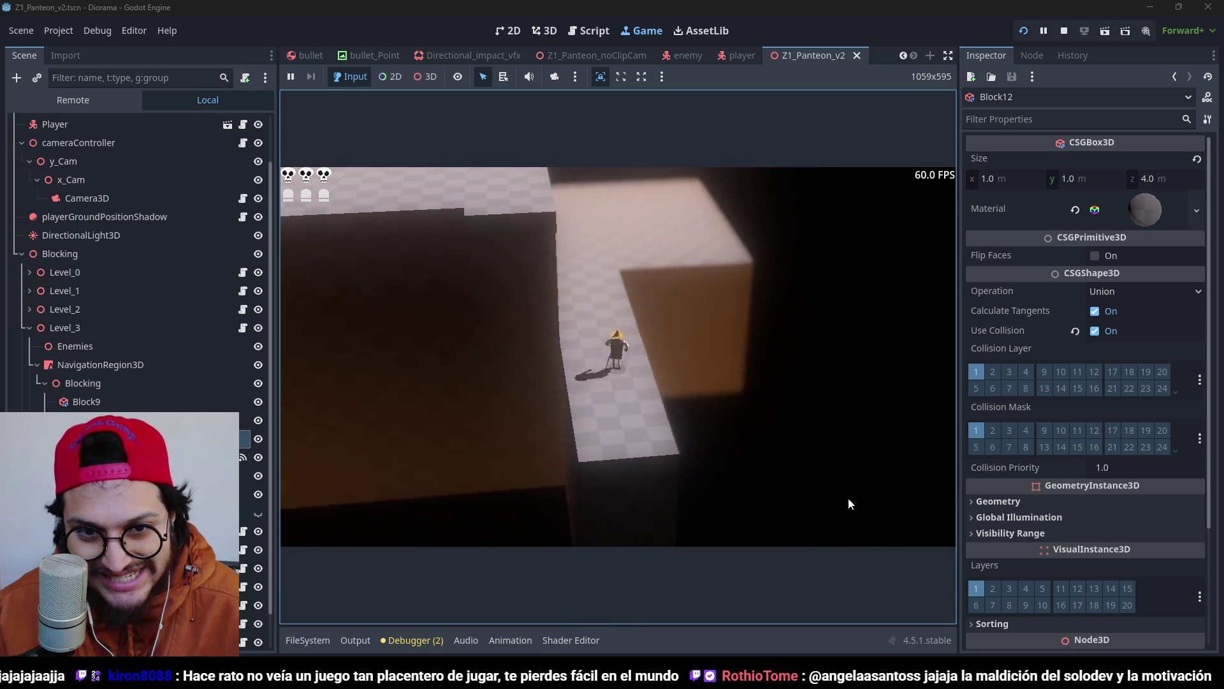
key(w)
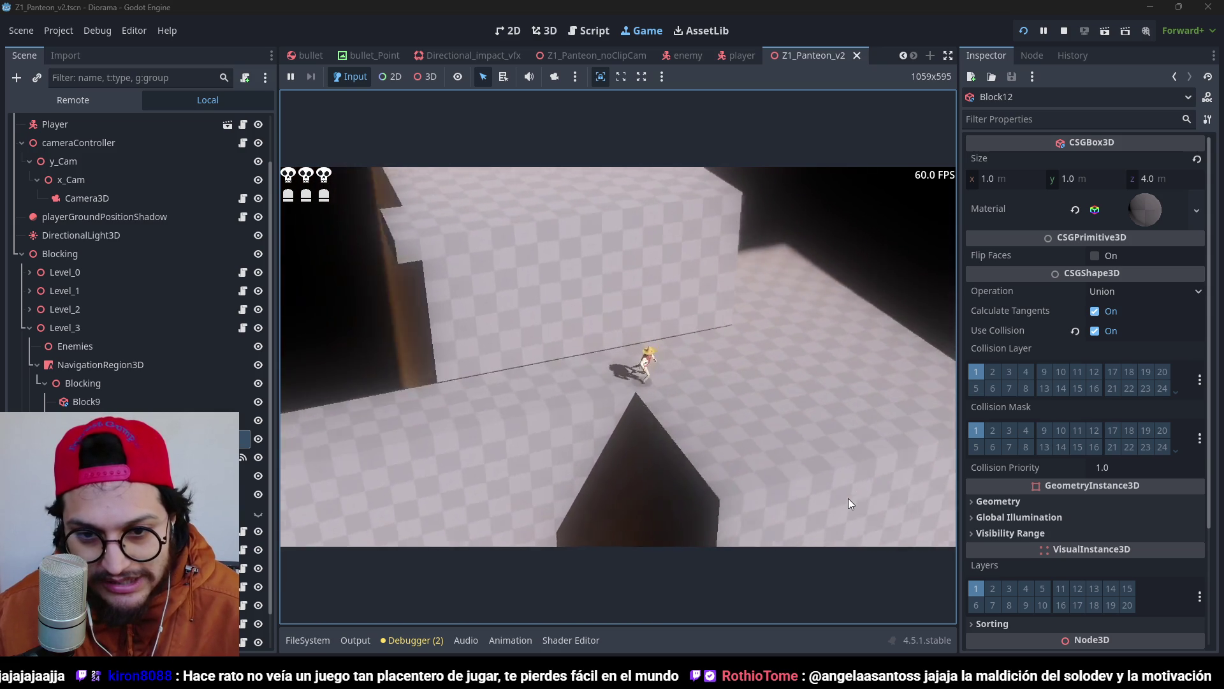
key(w)
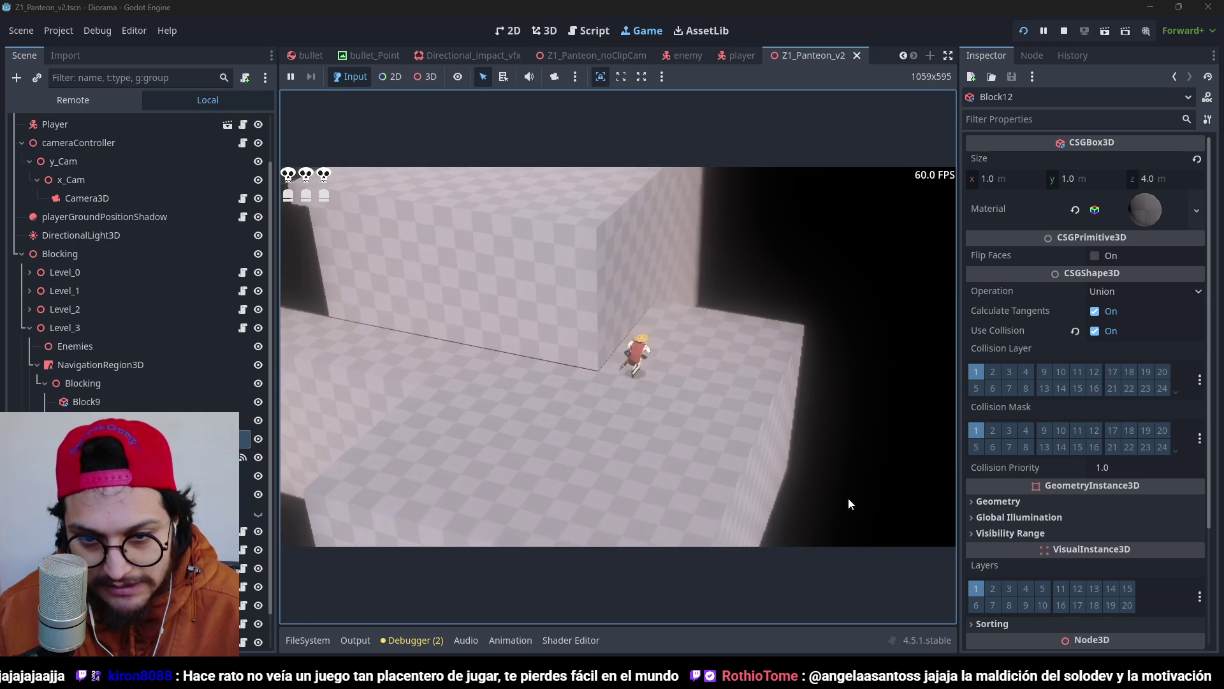
key(w)
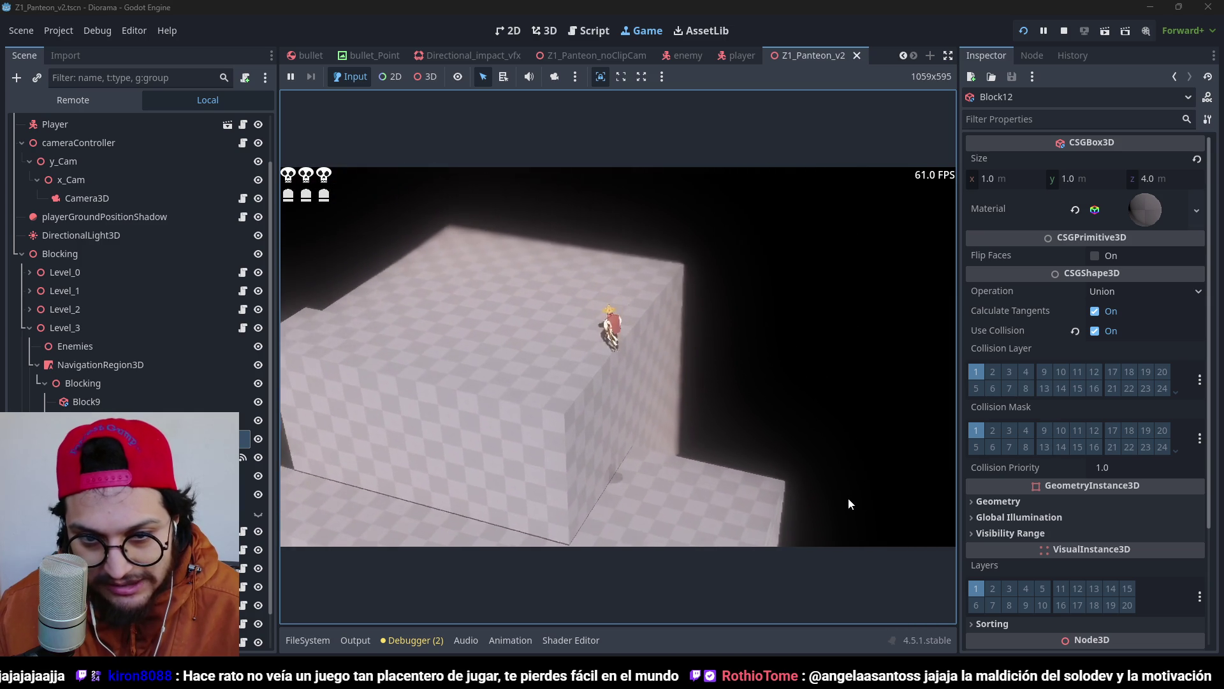
key(w)
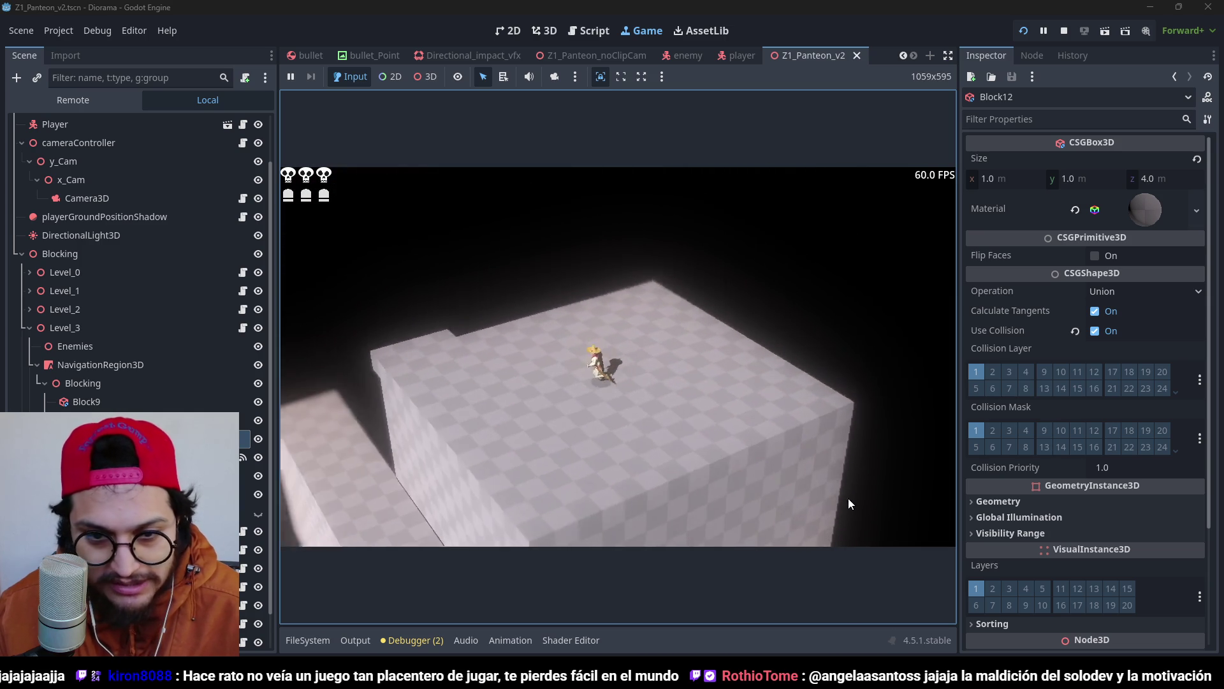
key(w)
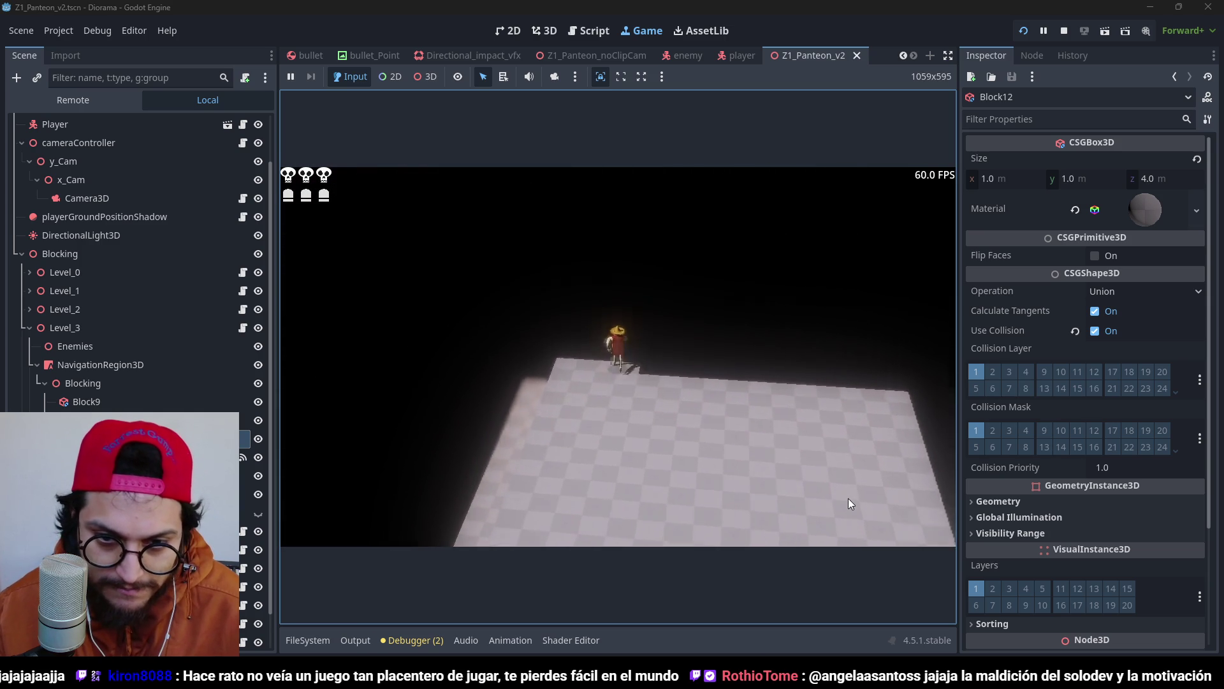
key(w)
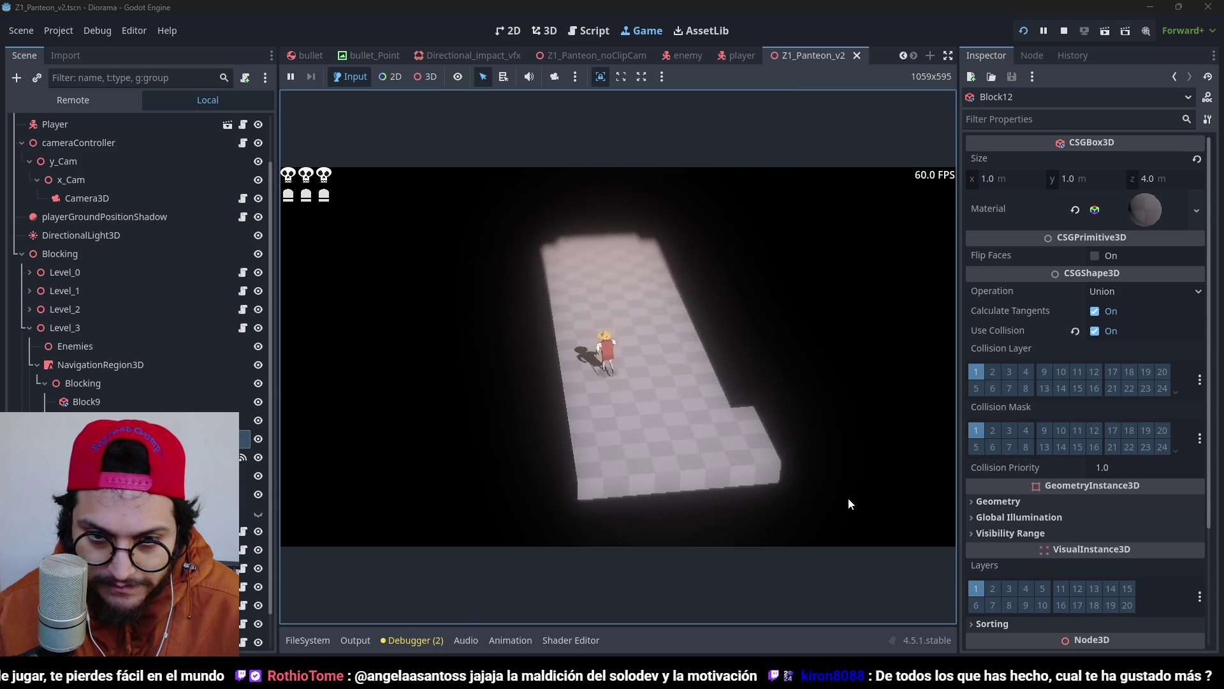
key(w)
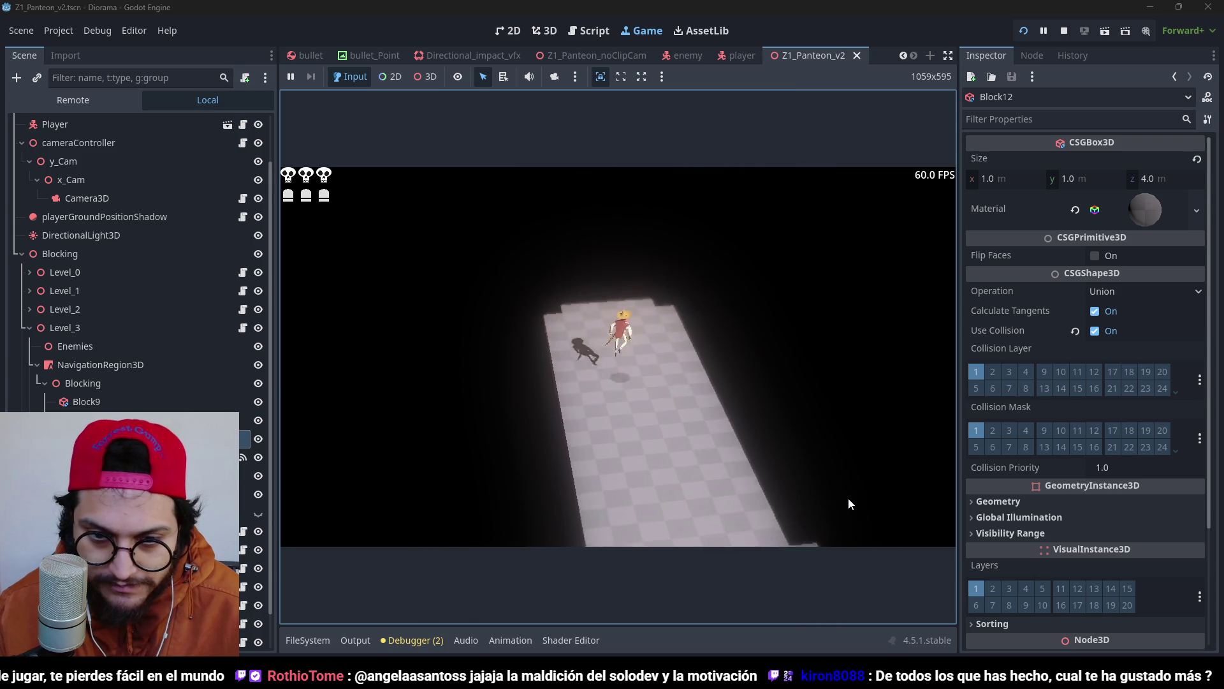
Cross the square platform, head up the corridor and checkered path onto the large platform.
key(w)
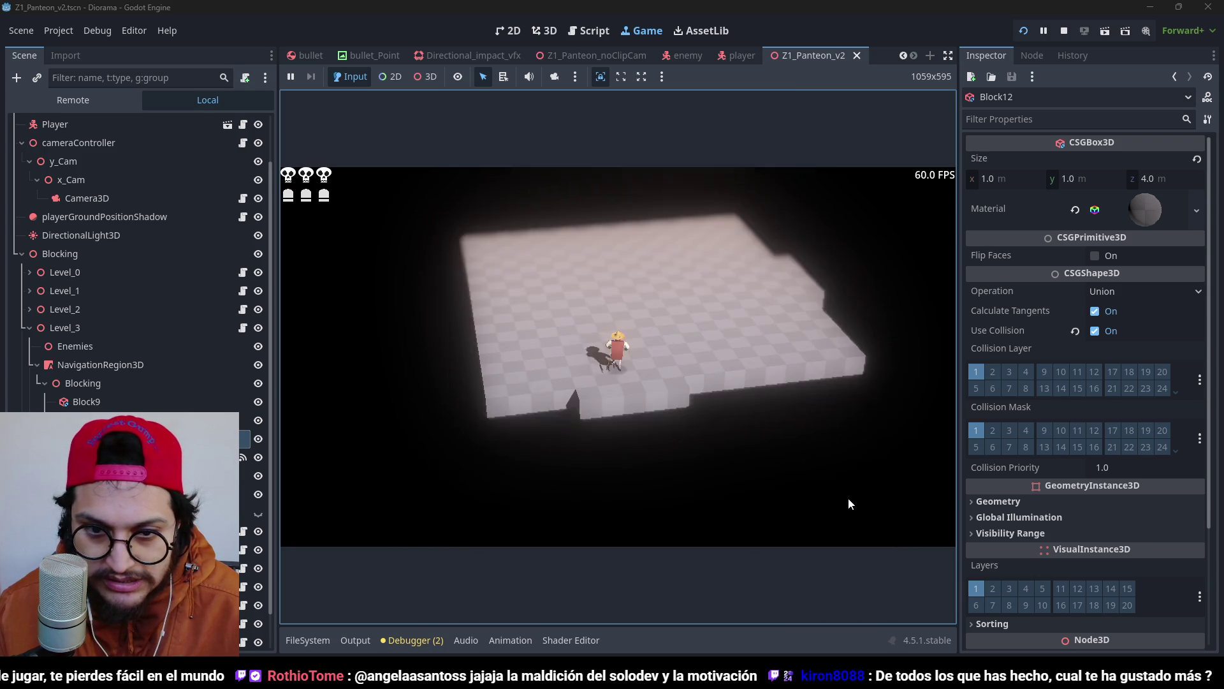
key(w)
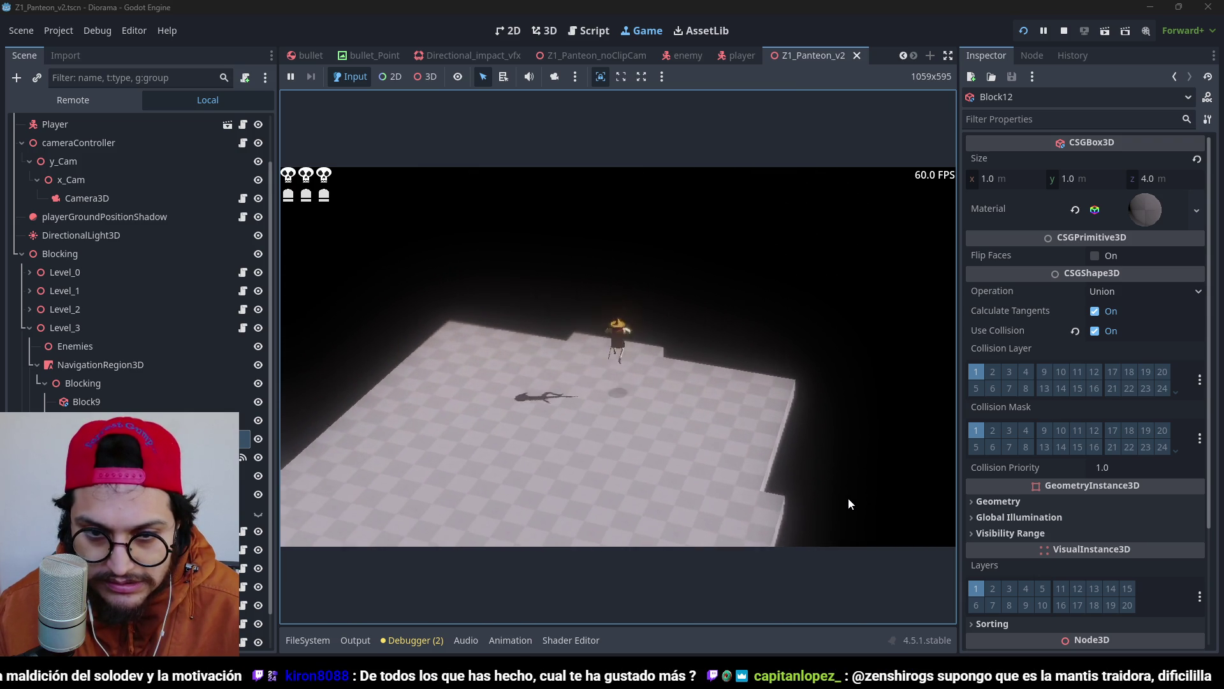
key(w)
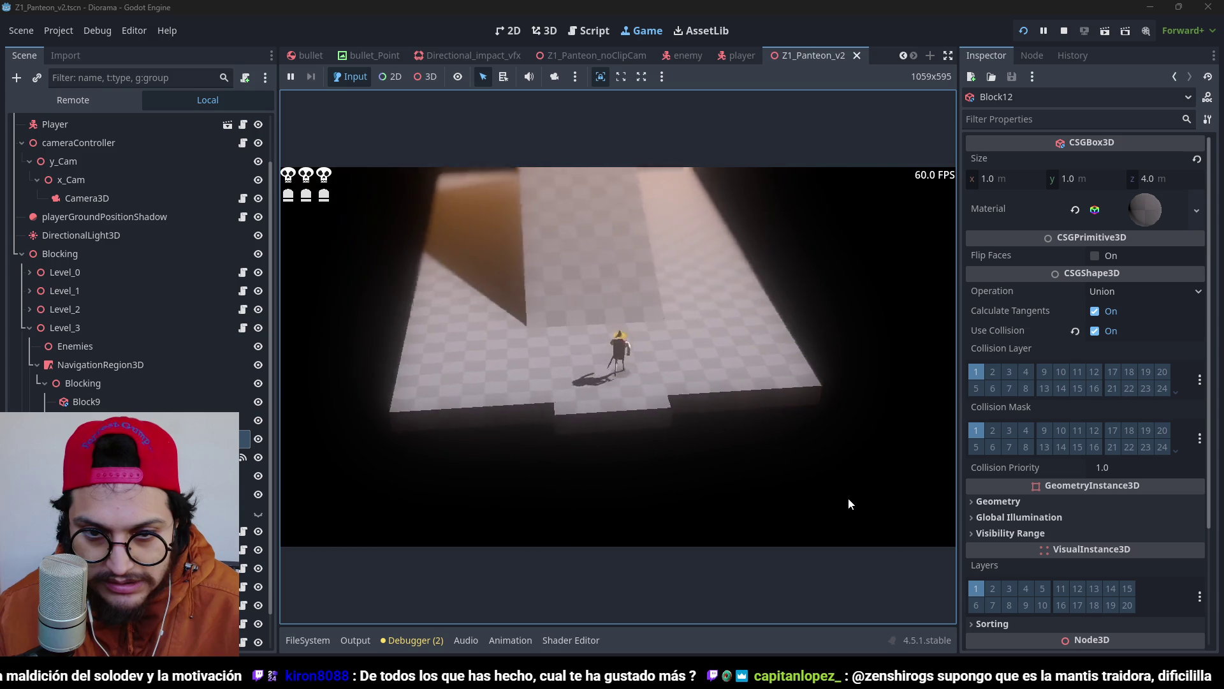
key(w)
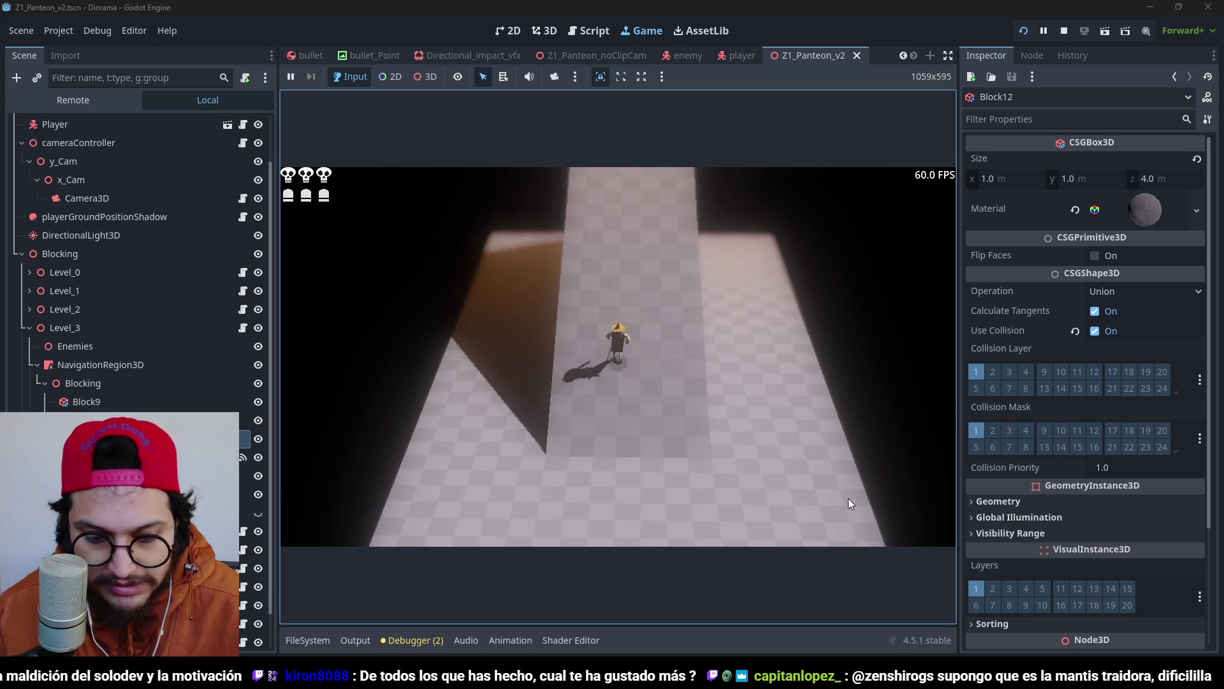
key(w)
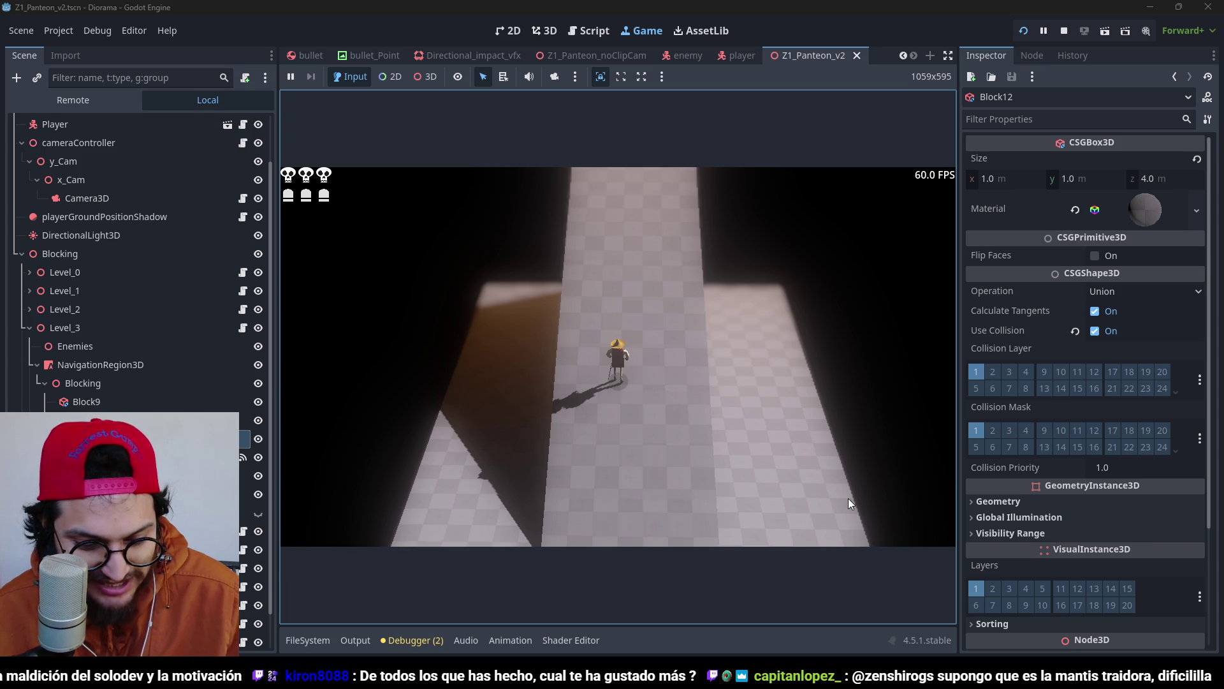
key(w)
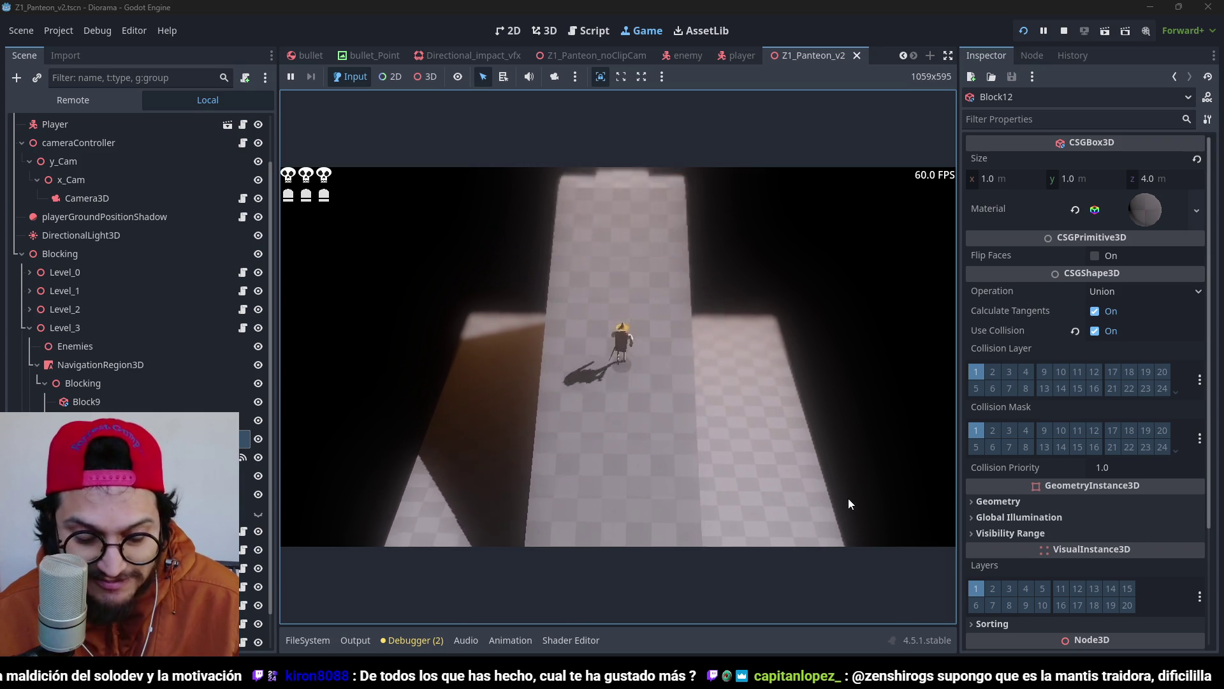
key(w)
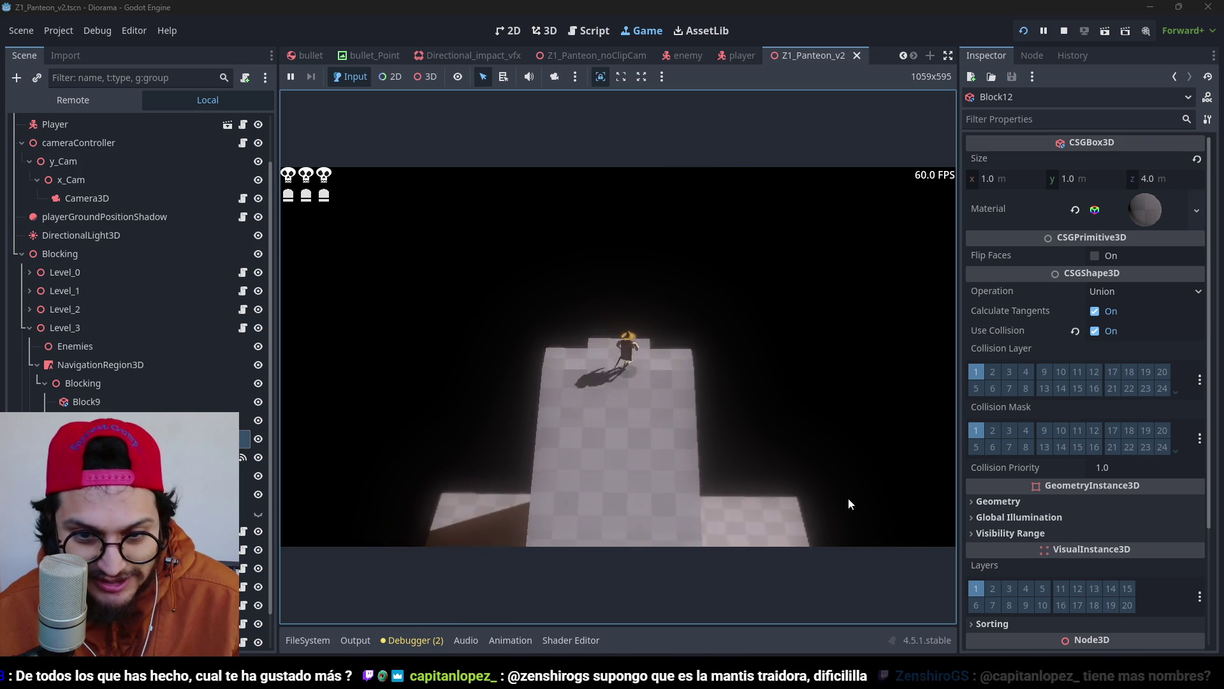
key(w)
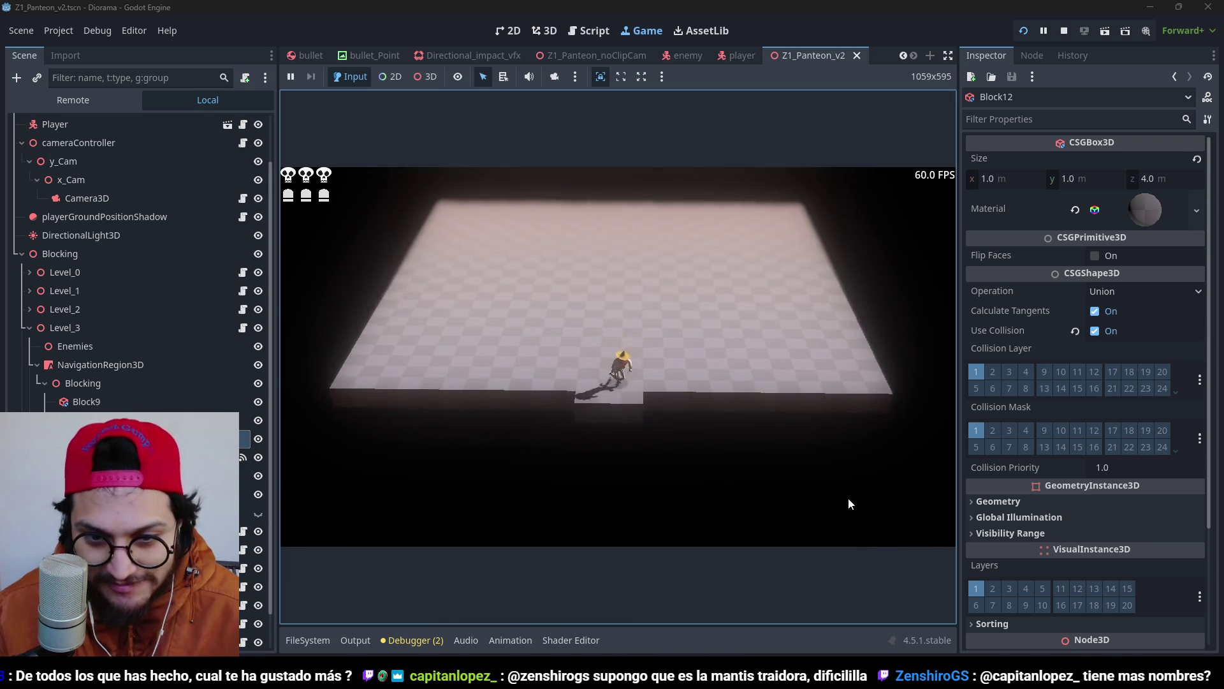
key(w)
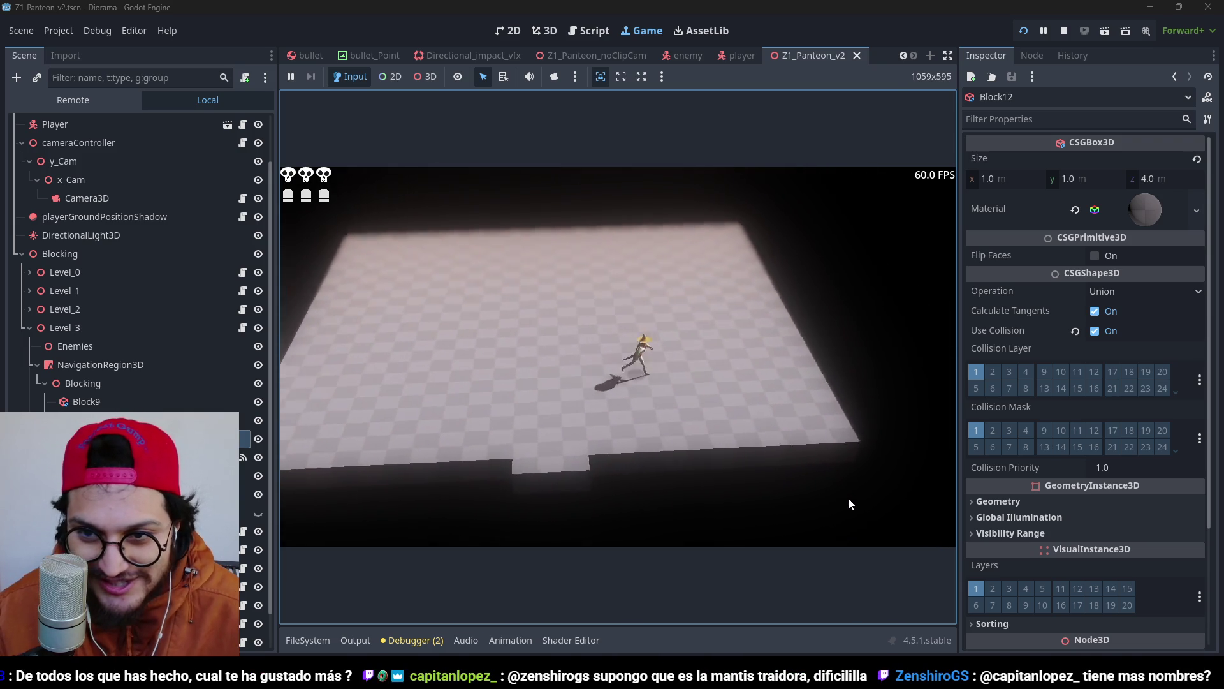
Climb the raised blocks, cross the narrow walkway, and follow the tall block's ledge to its end.
key(w)
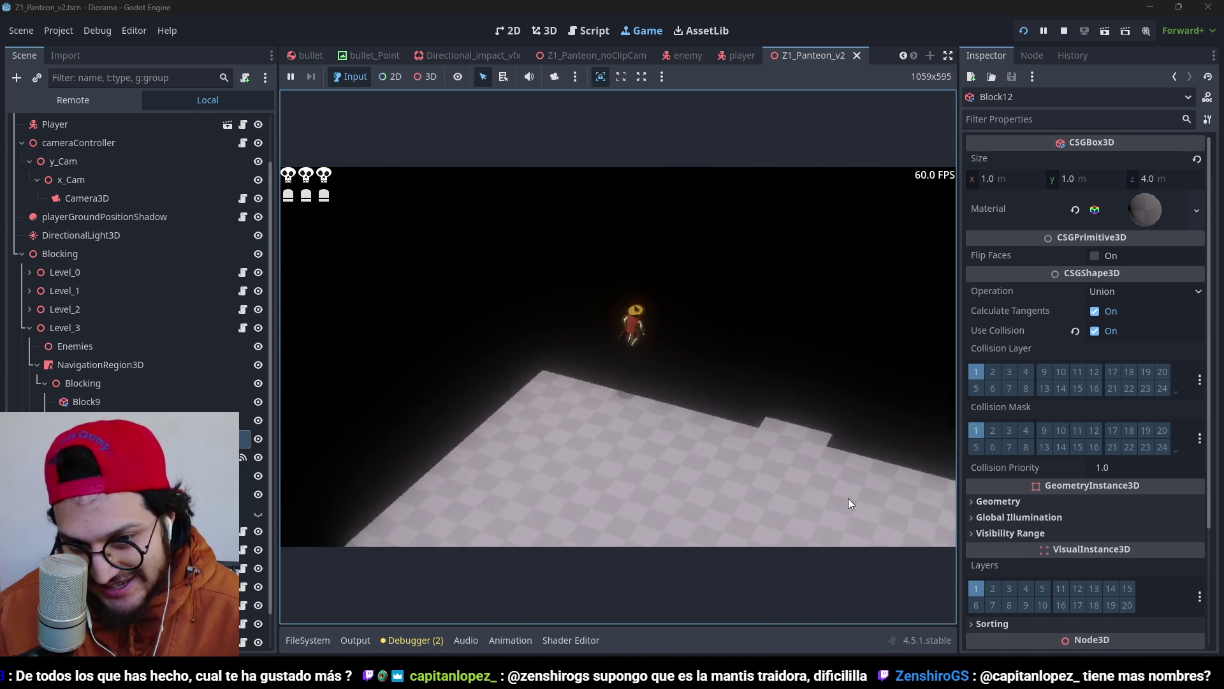
key(w)
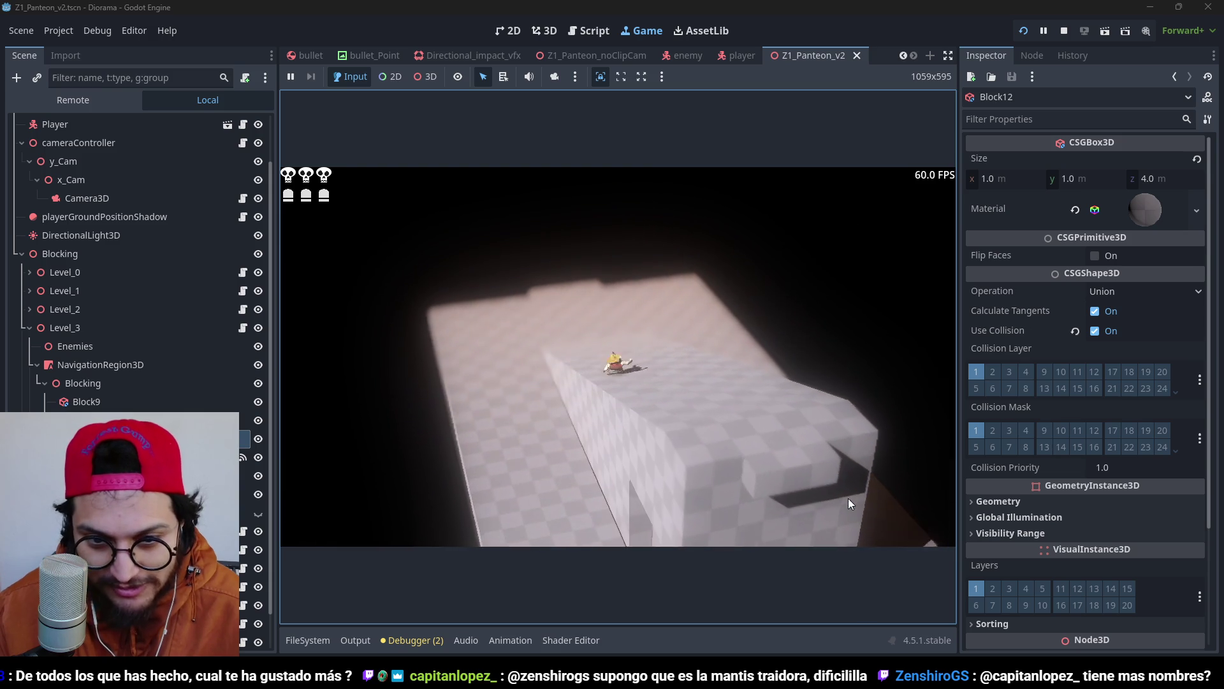
key(w)
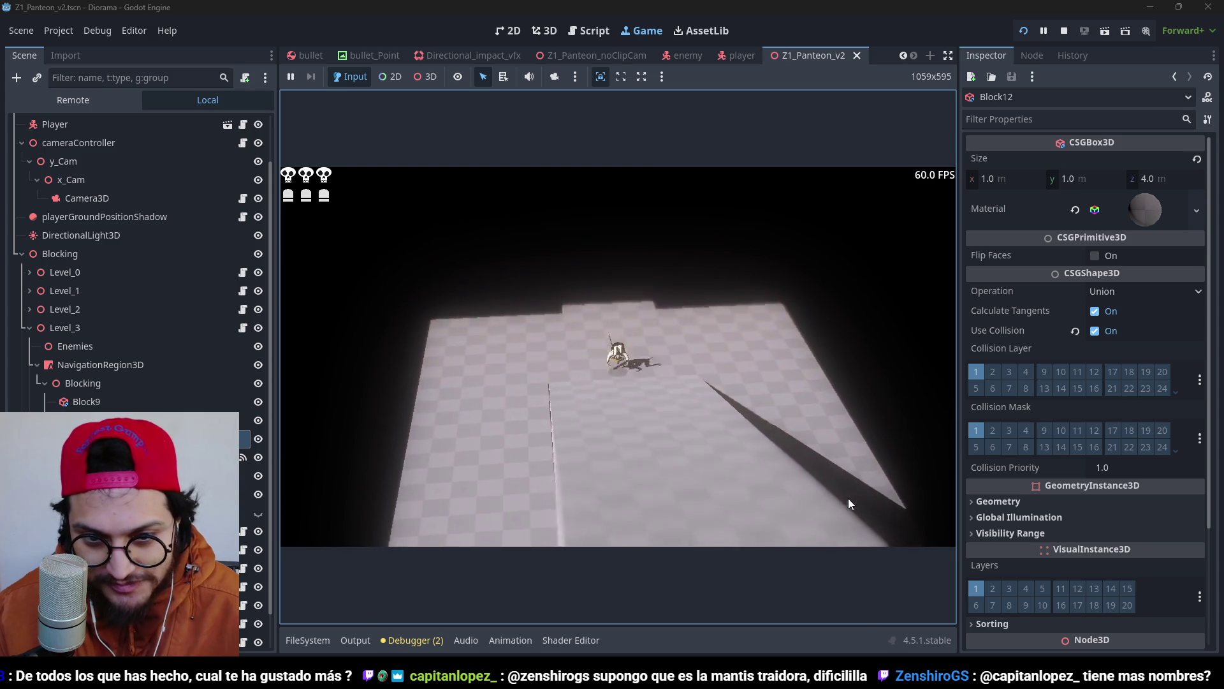
key(w)
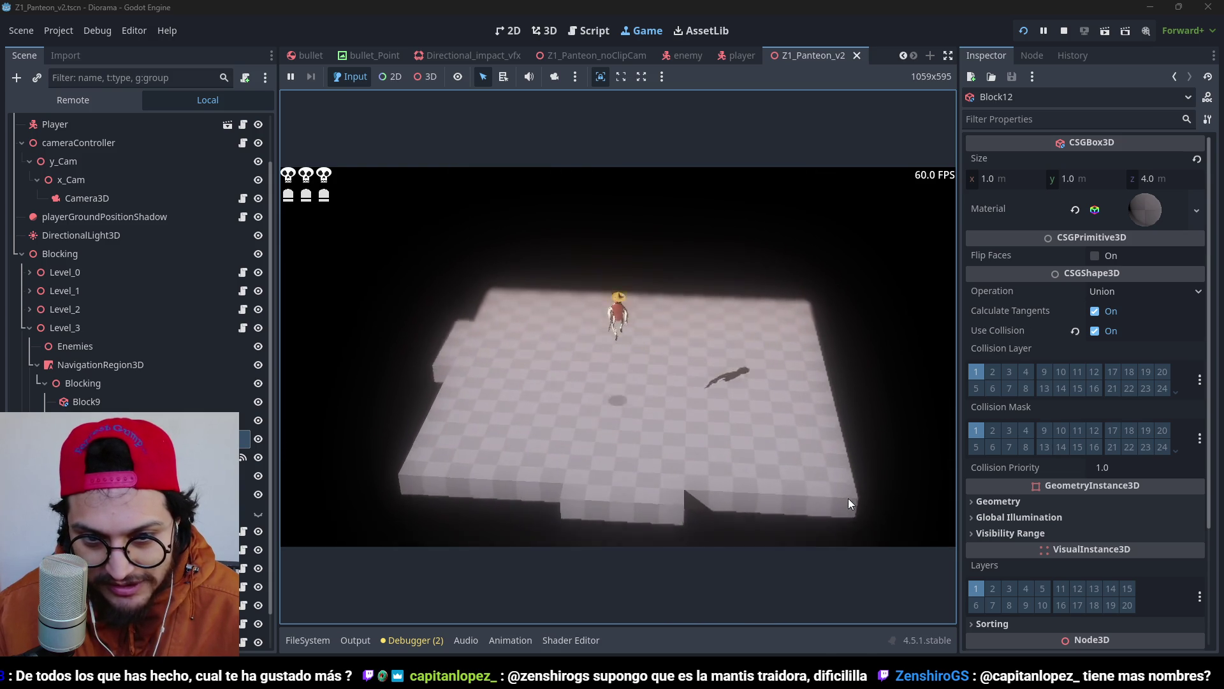
key(w)
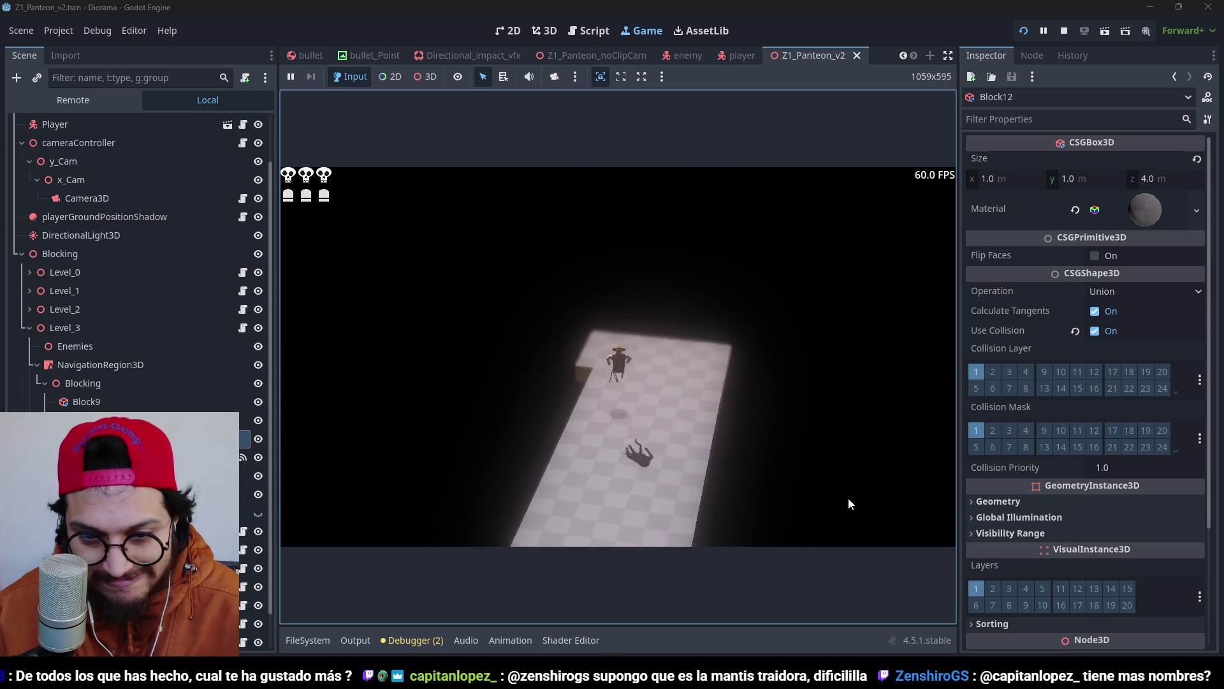
key(w)
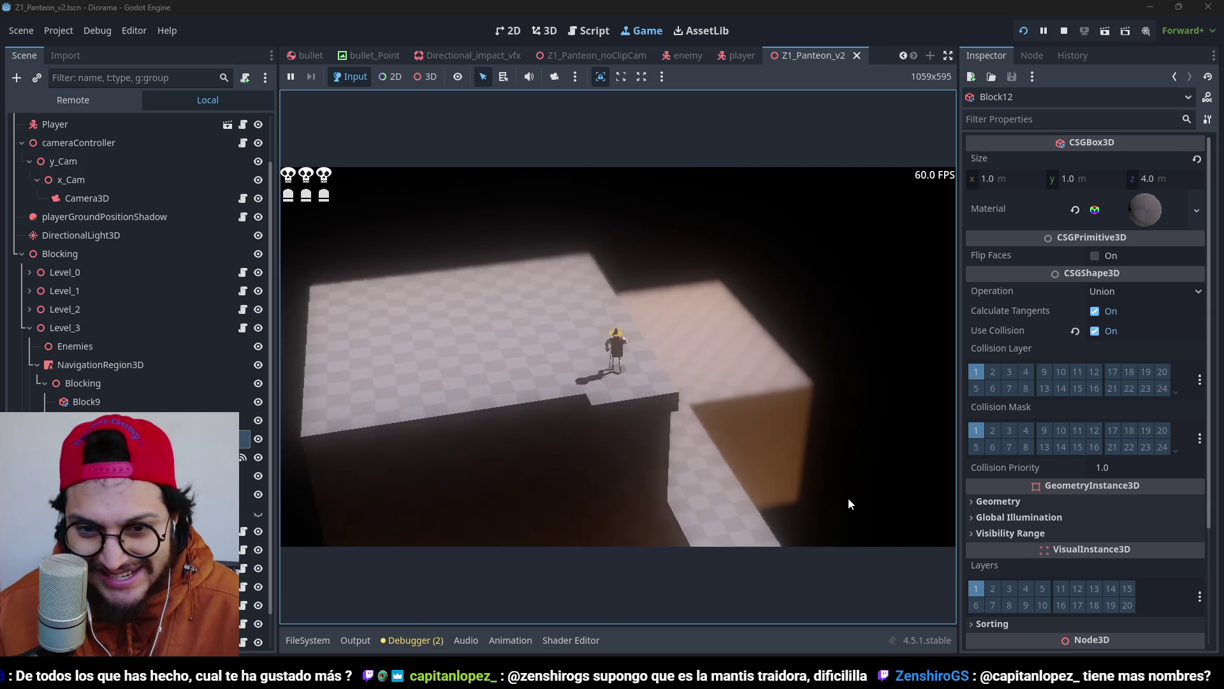
key(w)
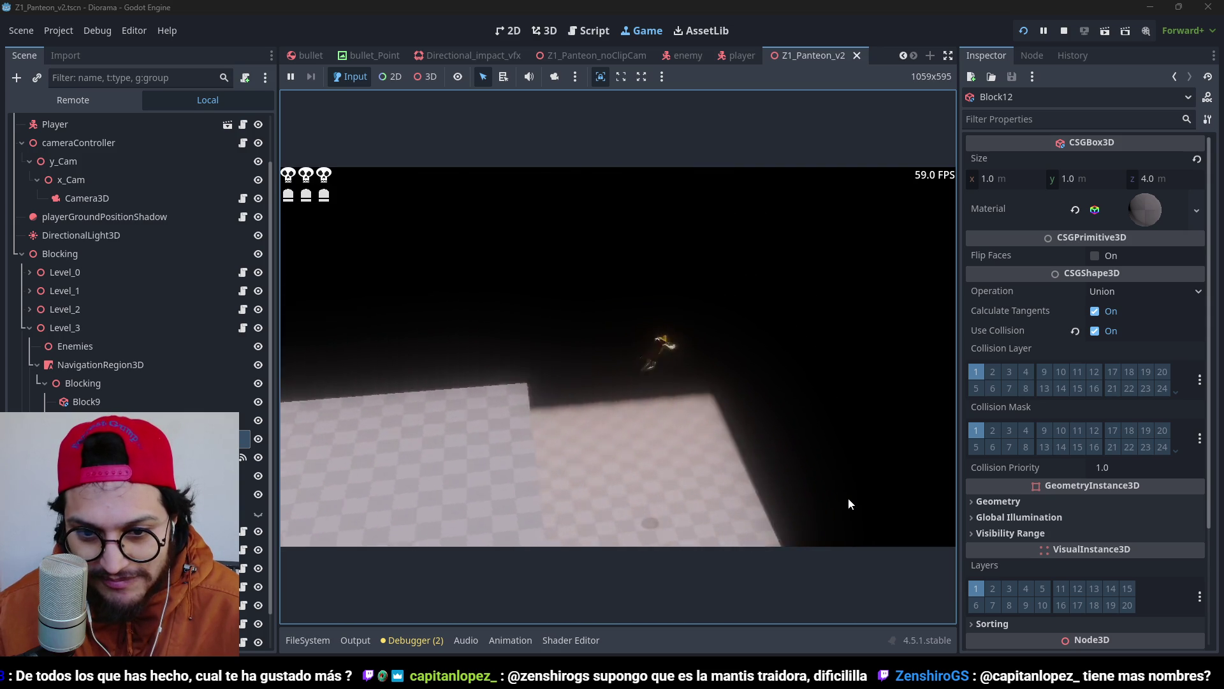
key(w)
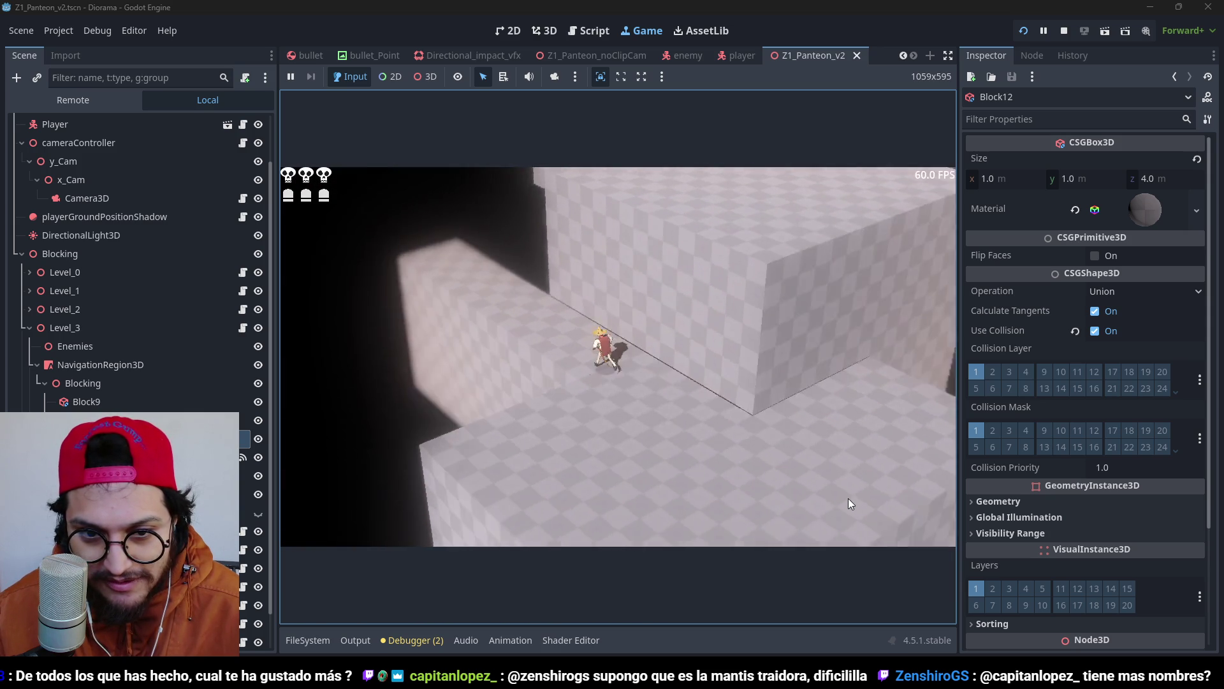
key(w)
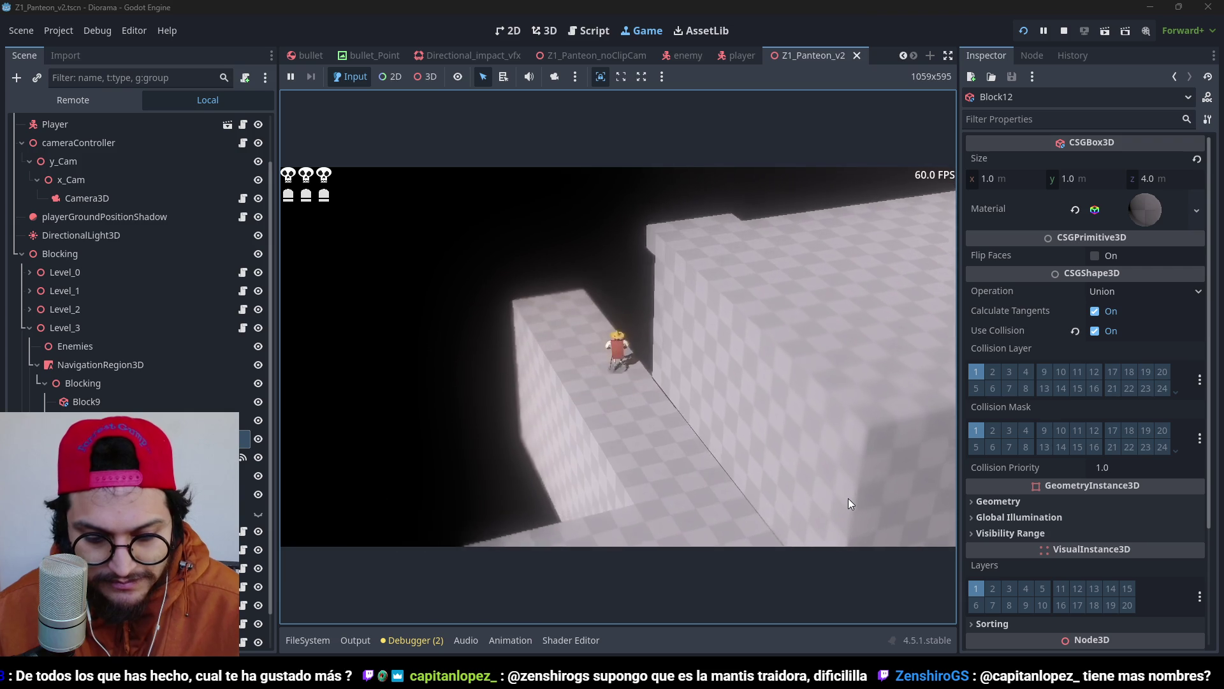
key(w)
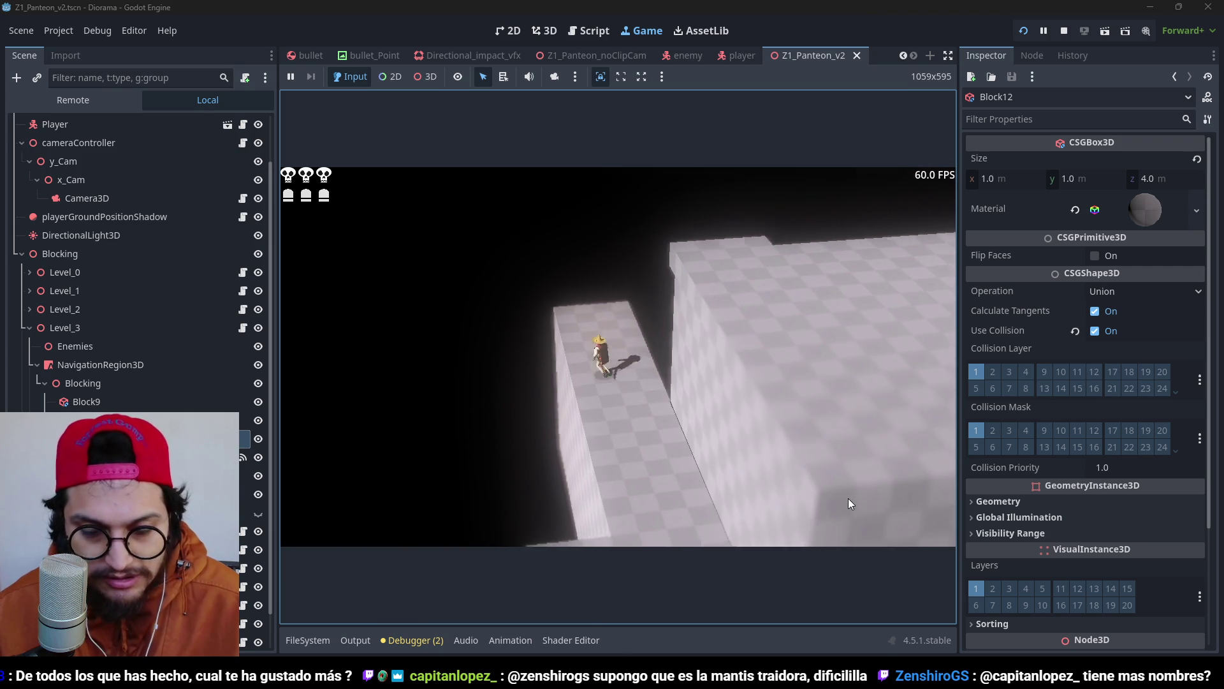
key(w)
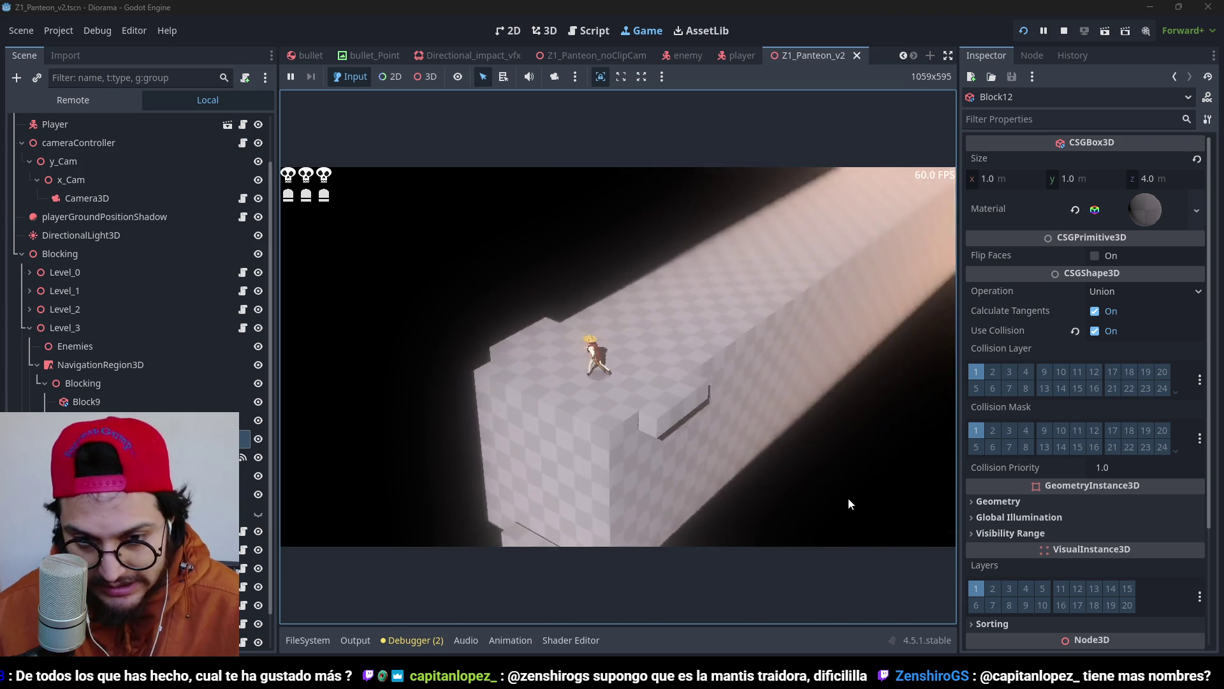
key(w)
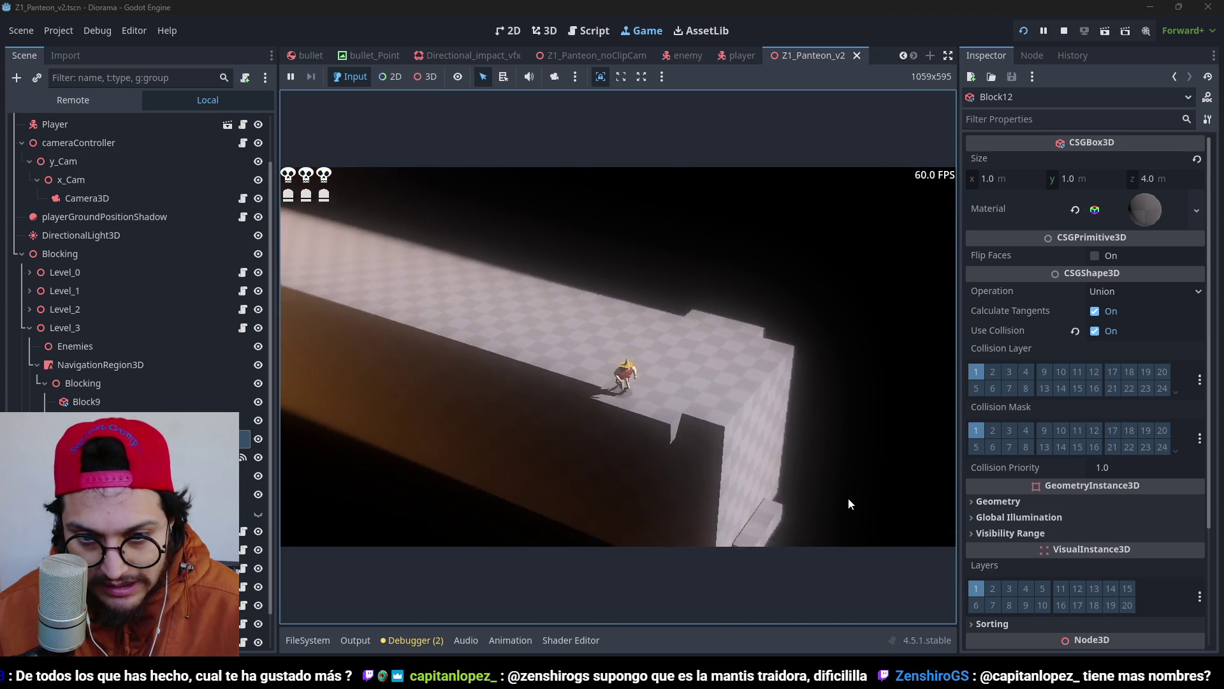
Stop the game, switch to the Z1_Panteon scene, run it, and hide its DirectionalLight3D.
key(F8)
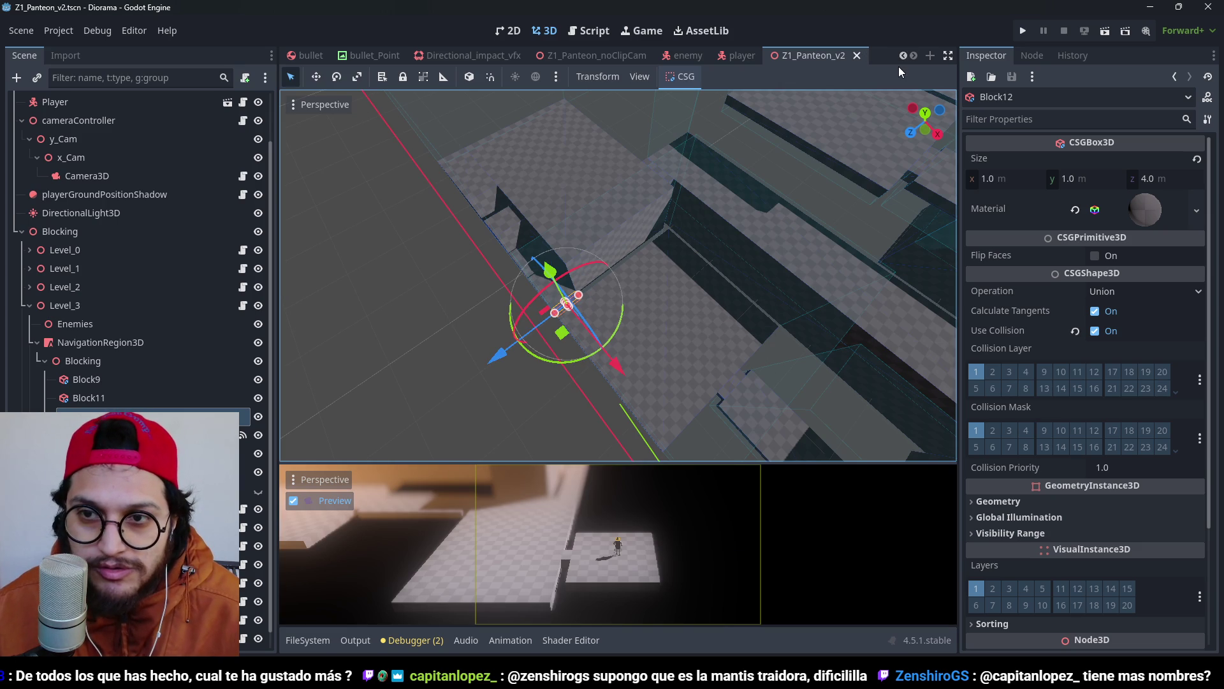
scroll(904, 64, up, 4)
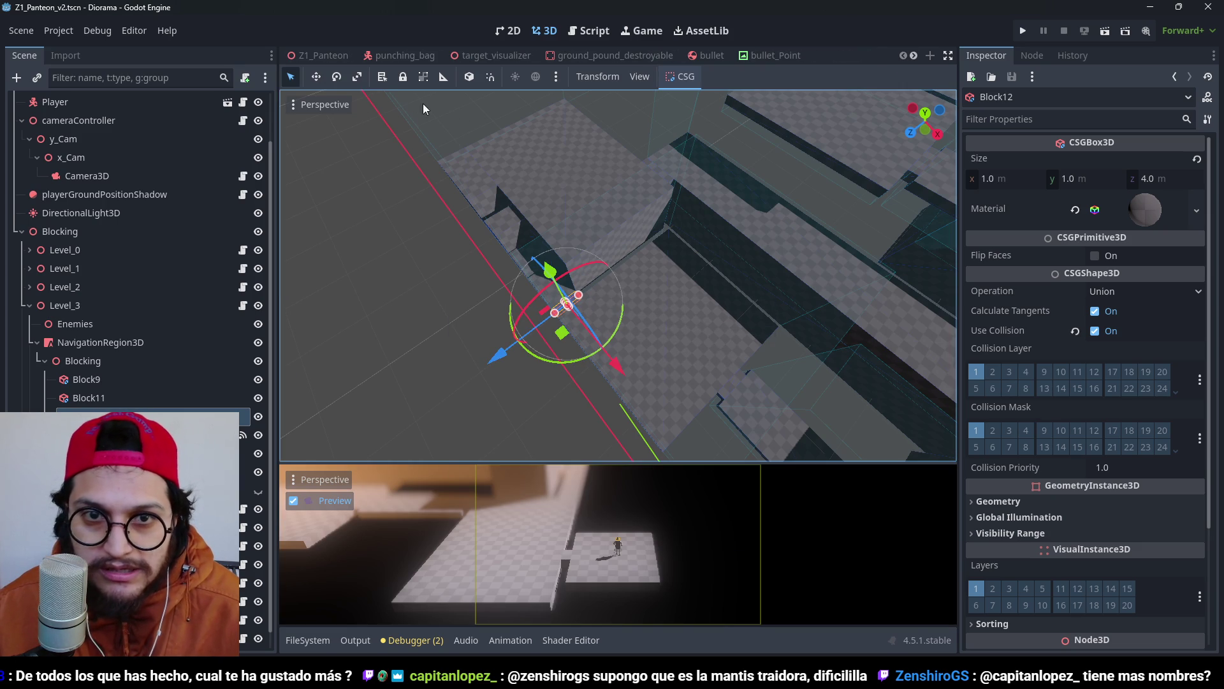
click(324, 55)
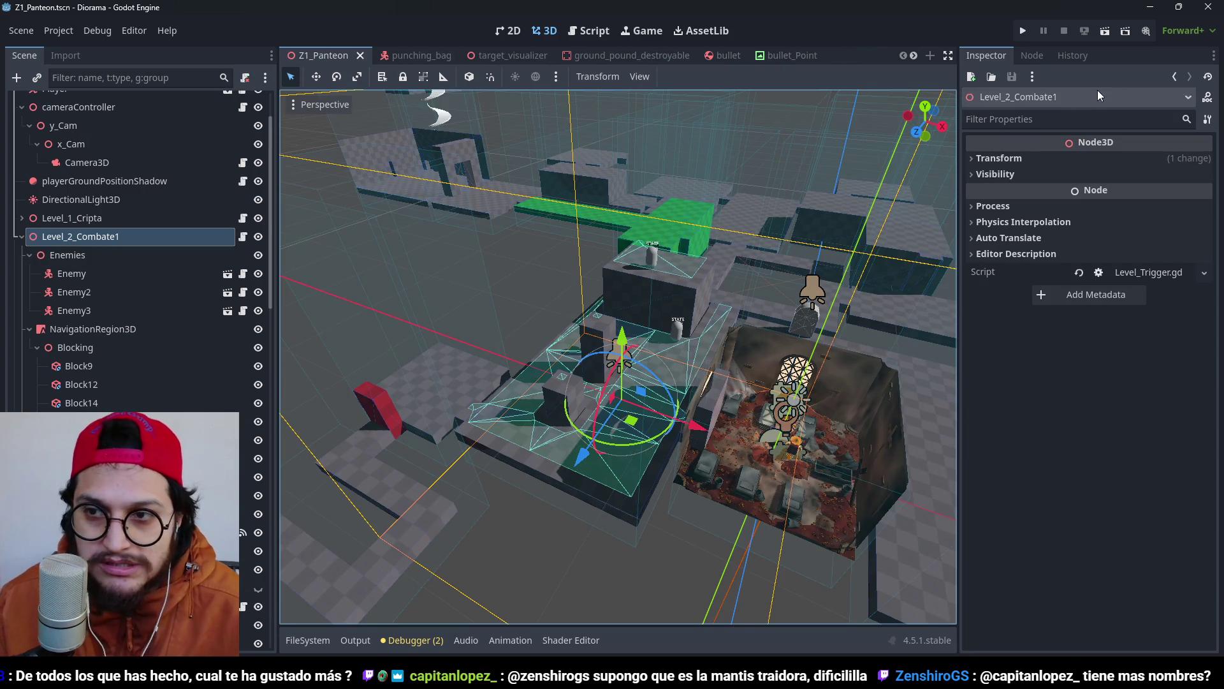
click(1105, 31)
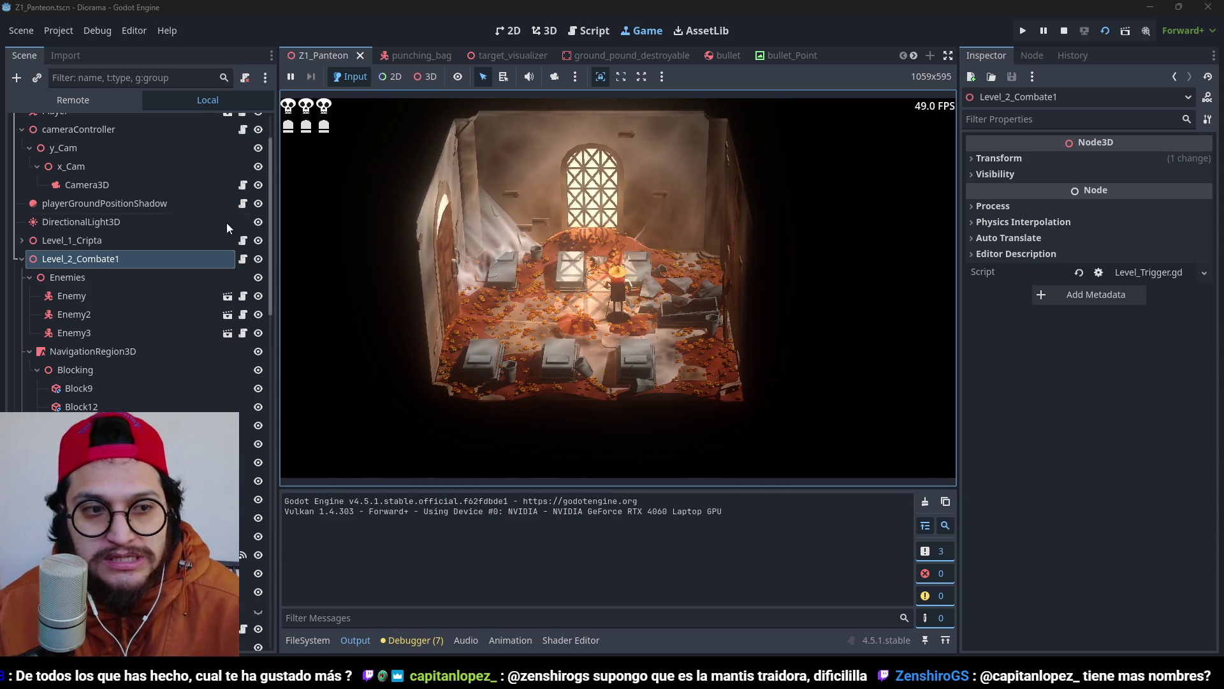
click(258, 221)
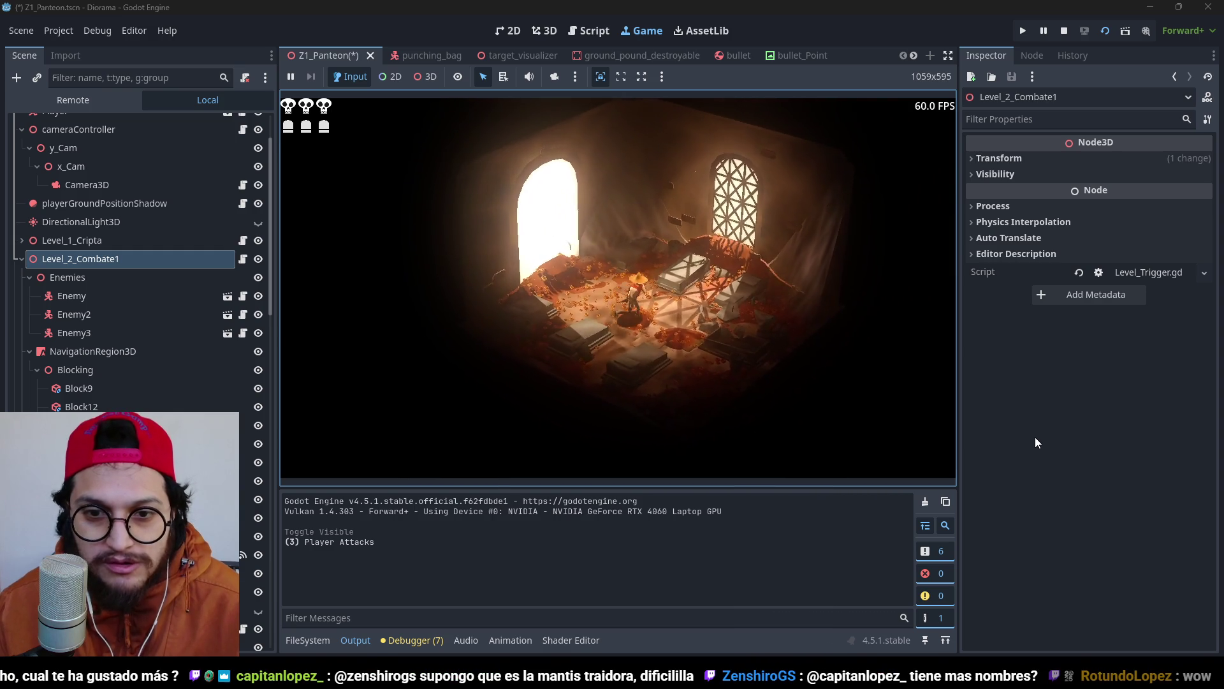
Stop the game, switch back to the Z1_Panteon_v2 scene and launch a play-test.
key(F8)
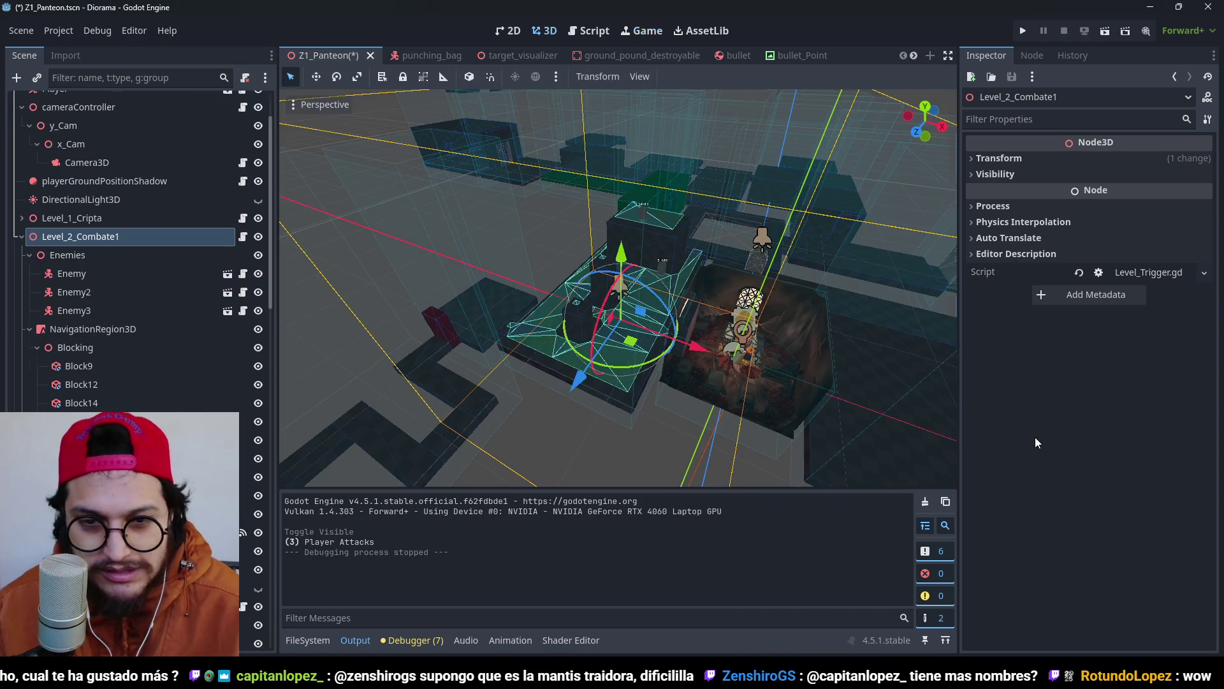
click(914, 56)
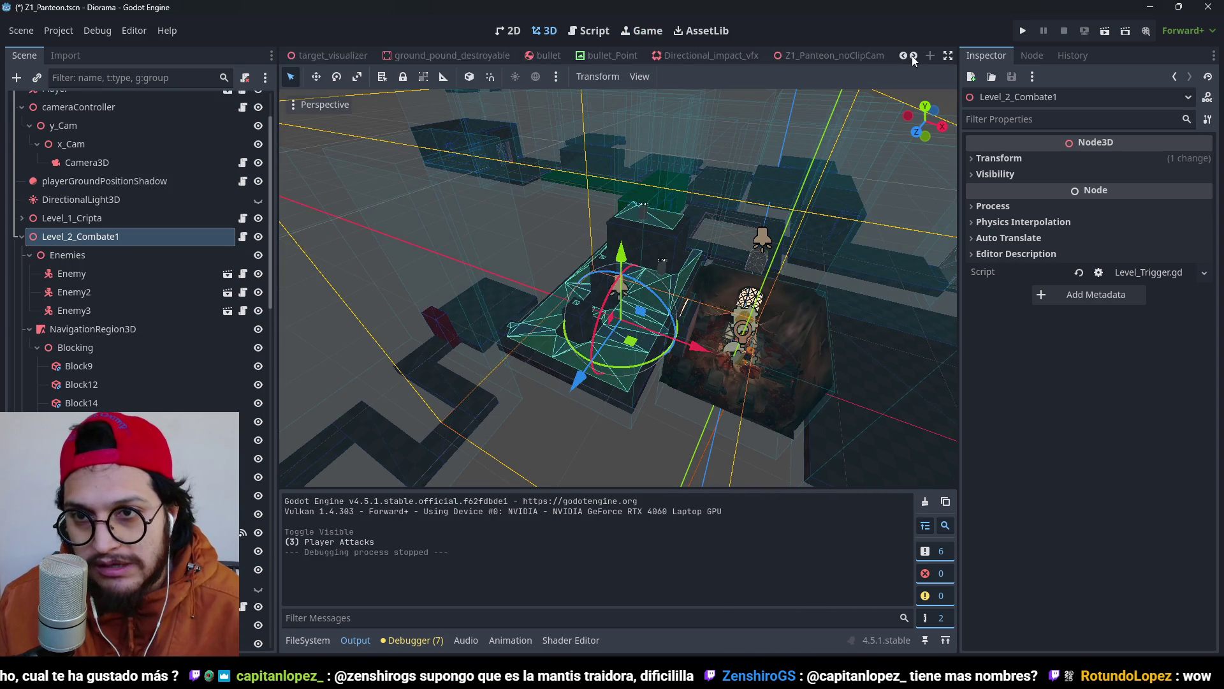
click(807, 61)
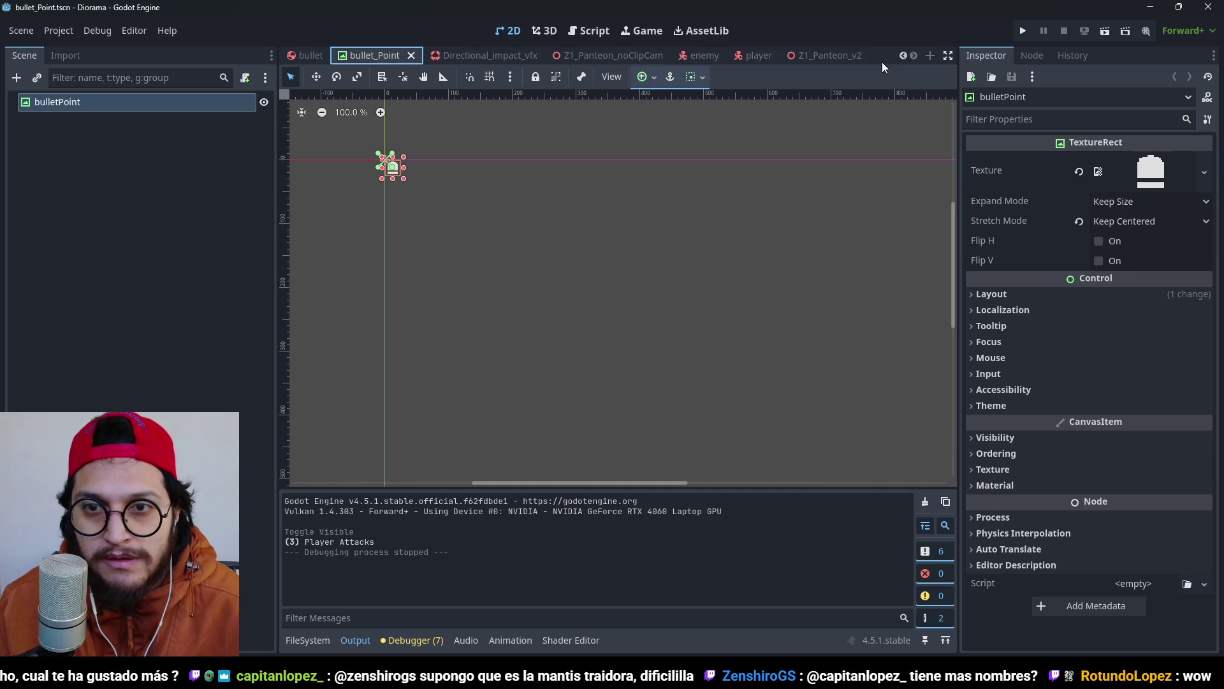
click(805, 57)
click(1023, 31)
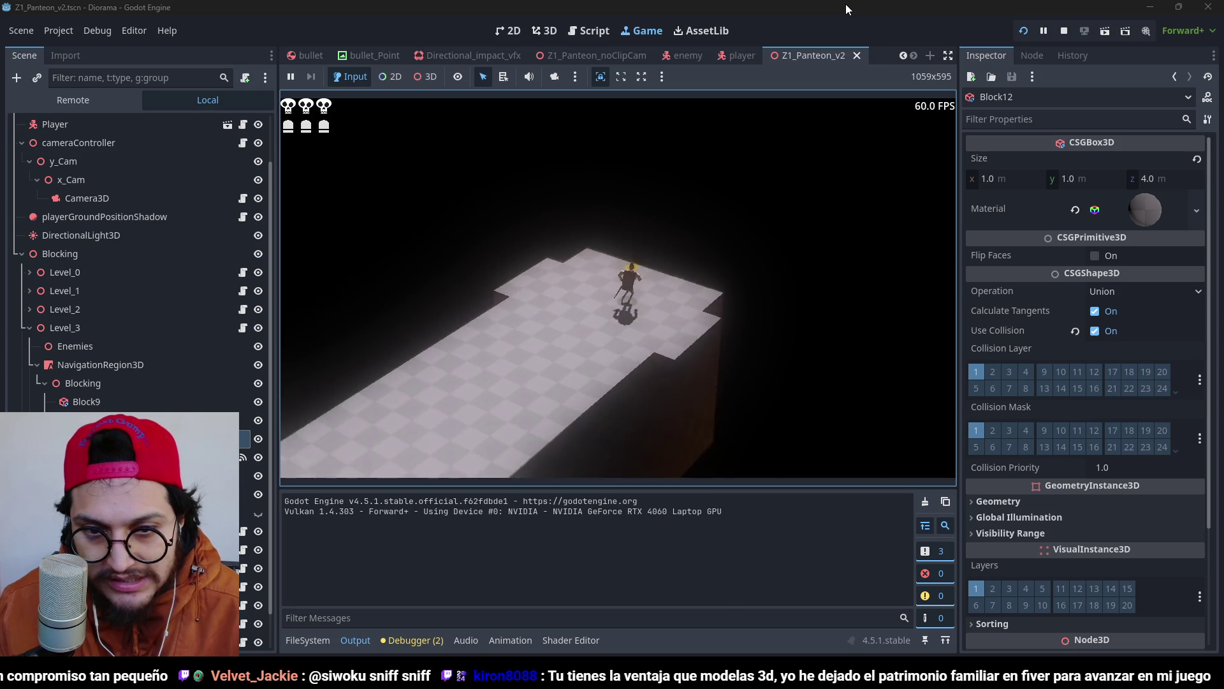
Stop the Z1_Panteon_v2 play-test with F8.
key(F8)
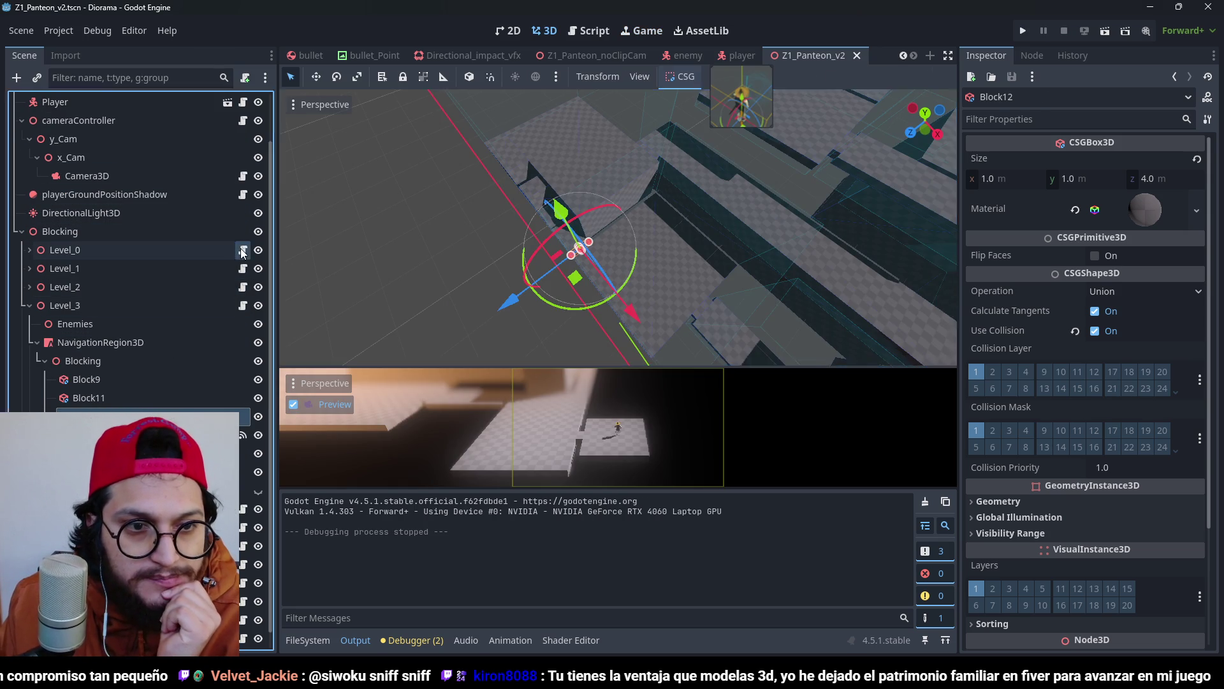
Open Level_Trigger.gd and comment out every line with Ctrl+K.
click(243, 268)
click(598, 255)
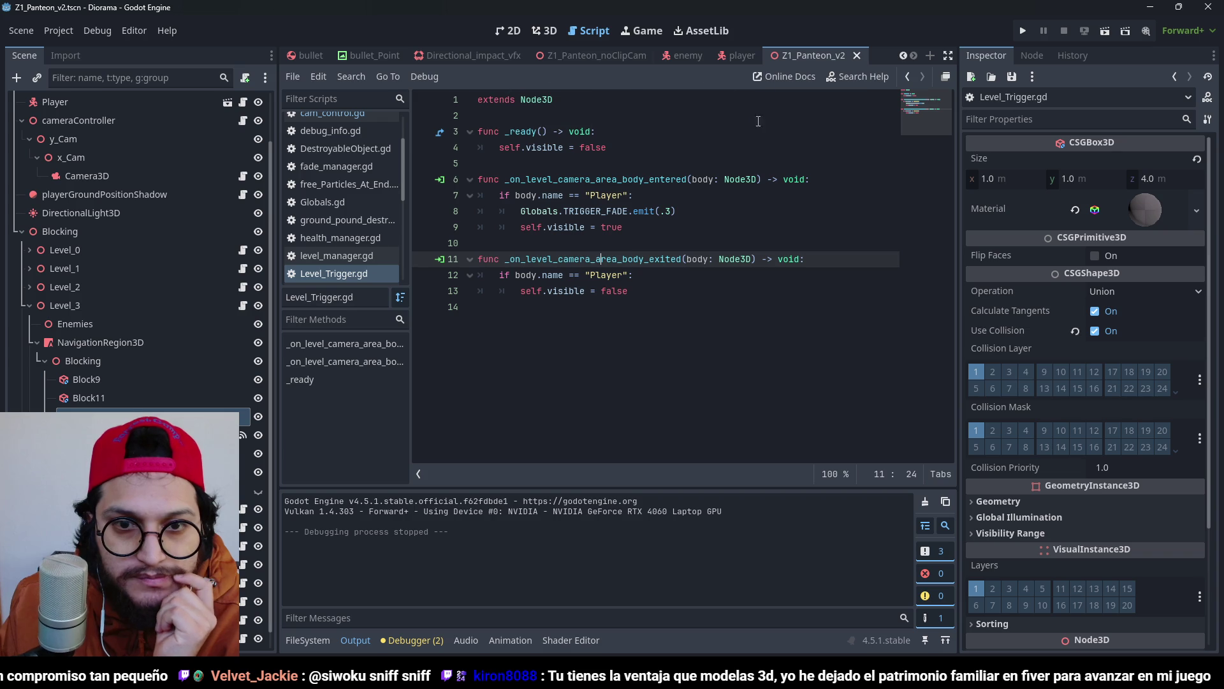
key(Up)
key(Up)
key(Up)
key(ctrl+a)
key(ctrl+k)
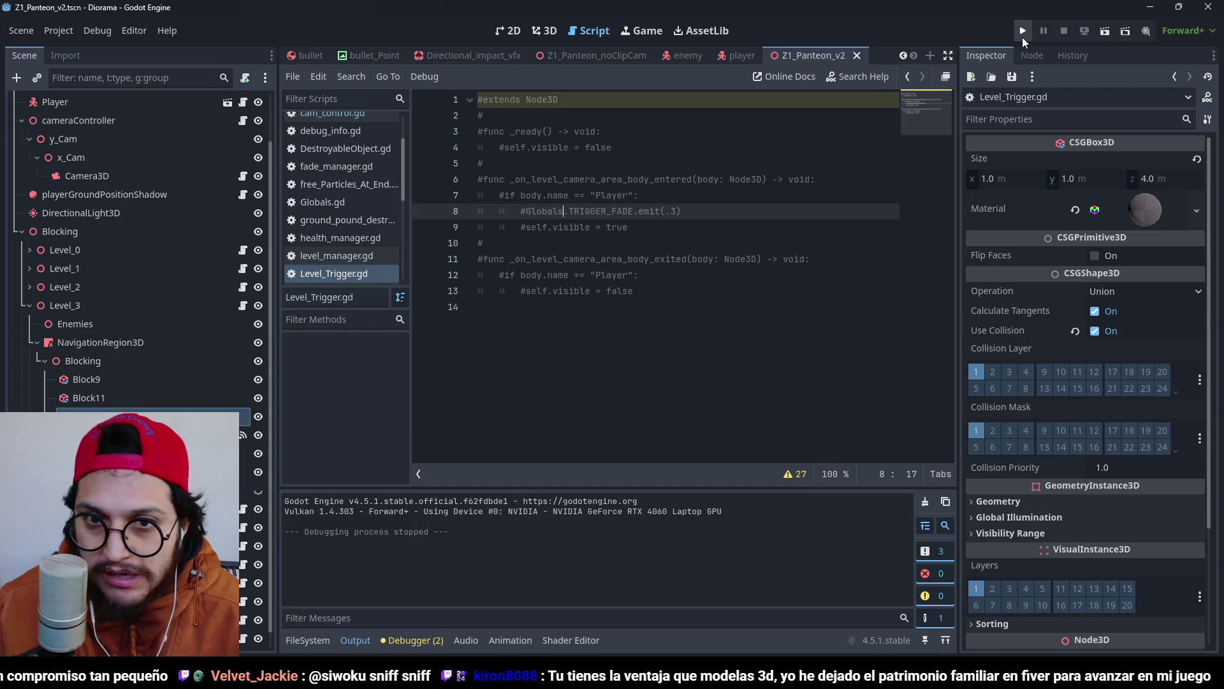
Test-run the game, restore the extends Node3D line, and run it again.
click(1023, 33)
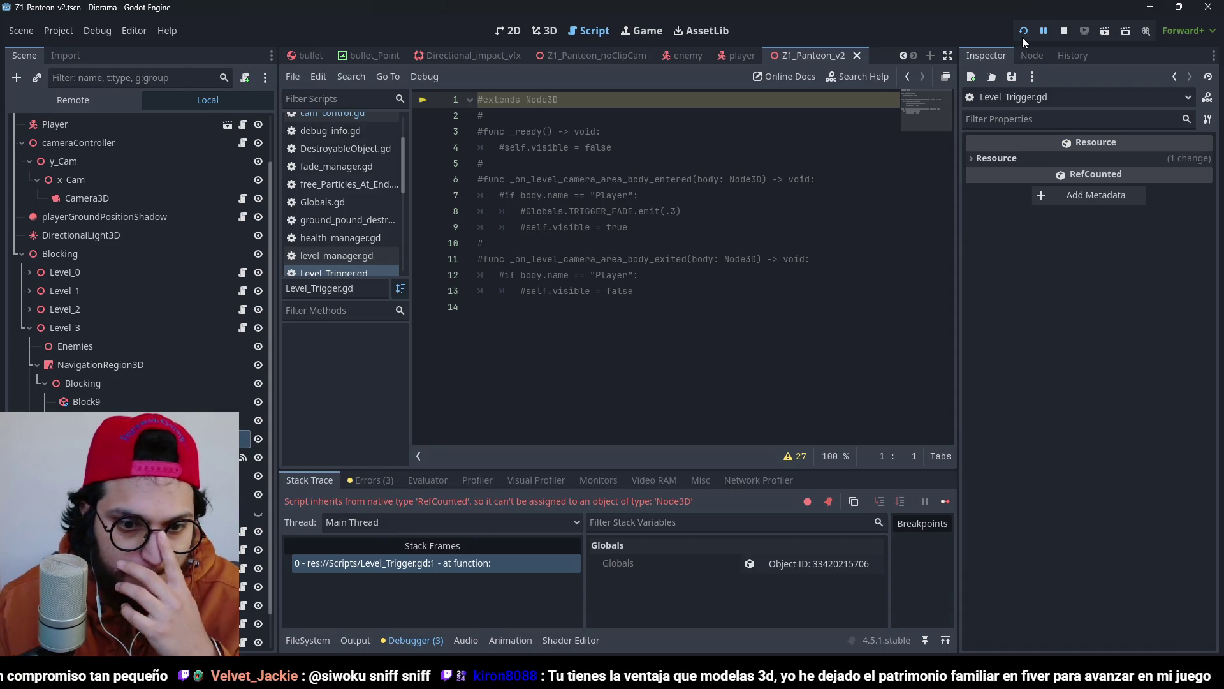
click(1065, 28)
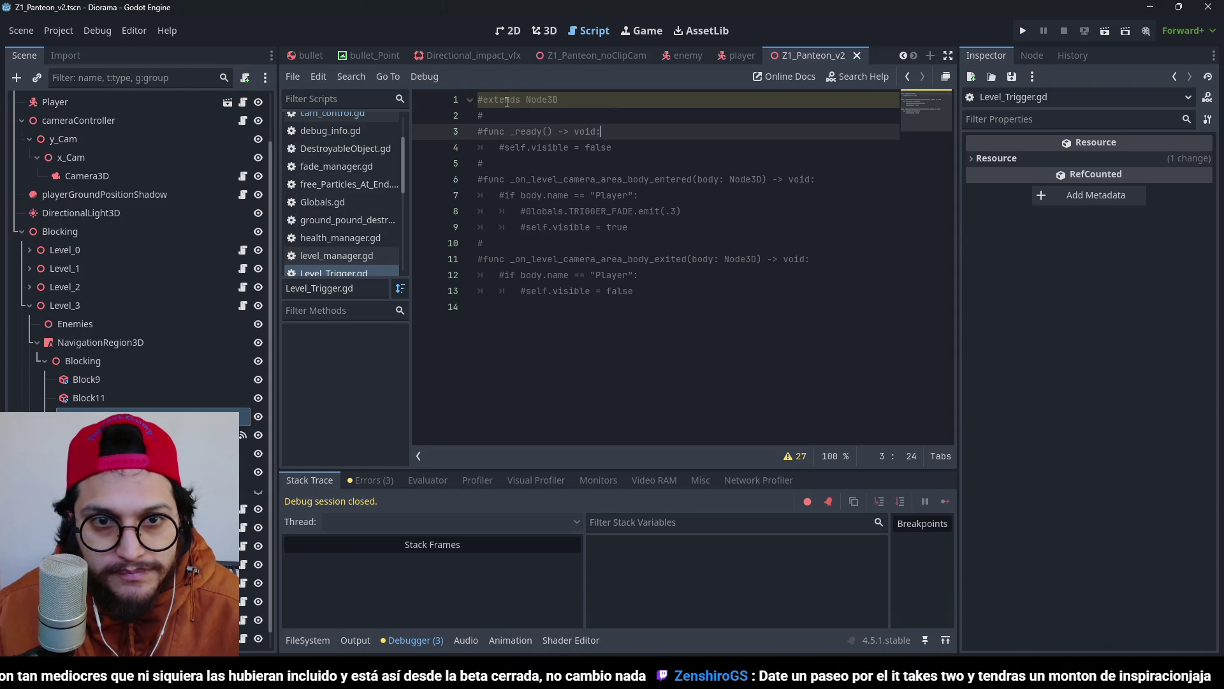
click(482, 99)
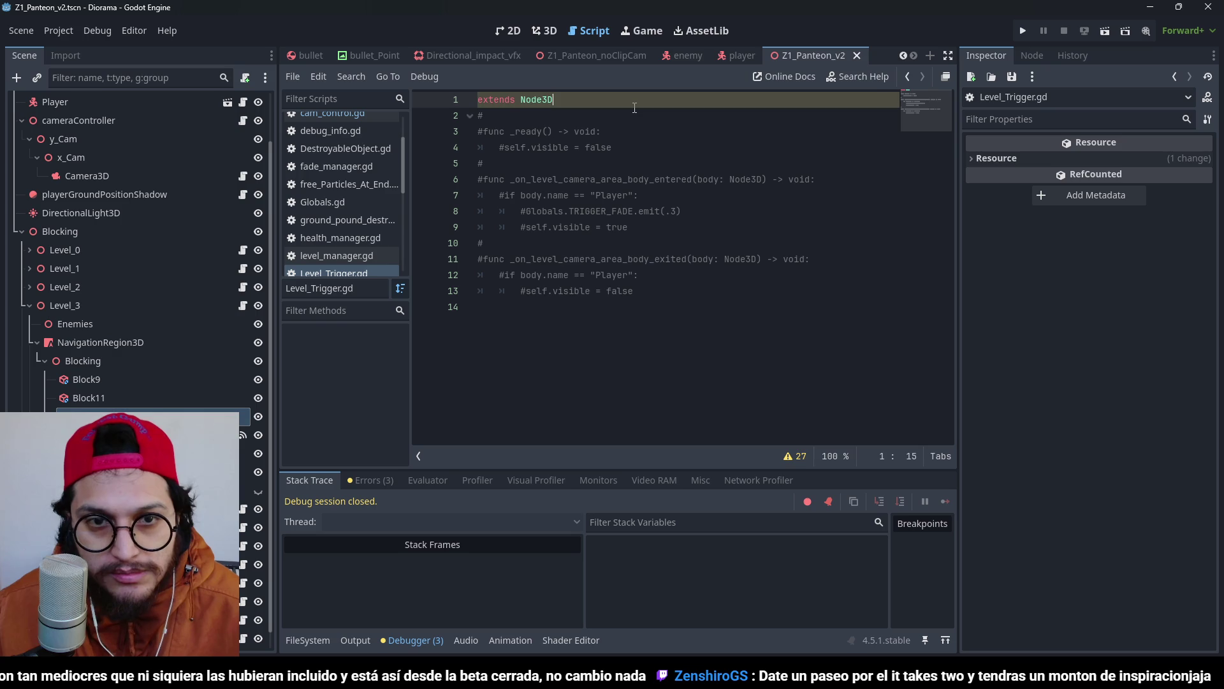
click(1024, 32)
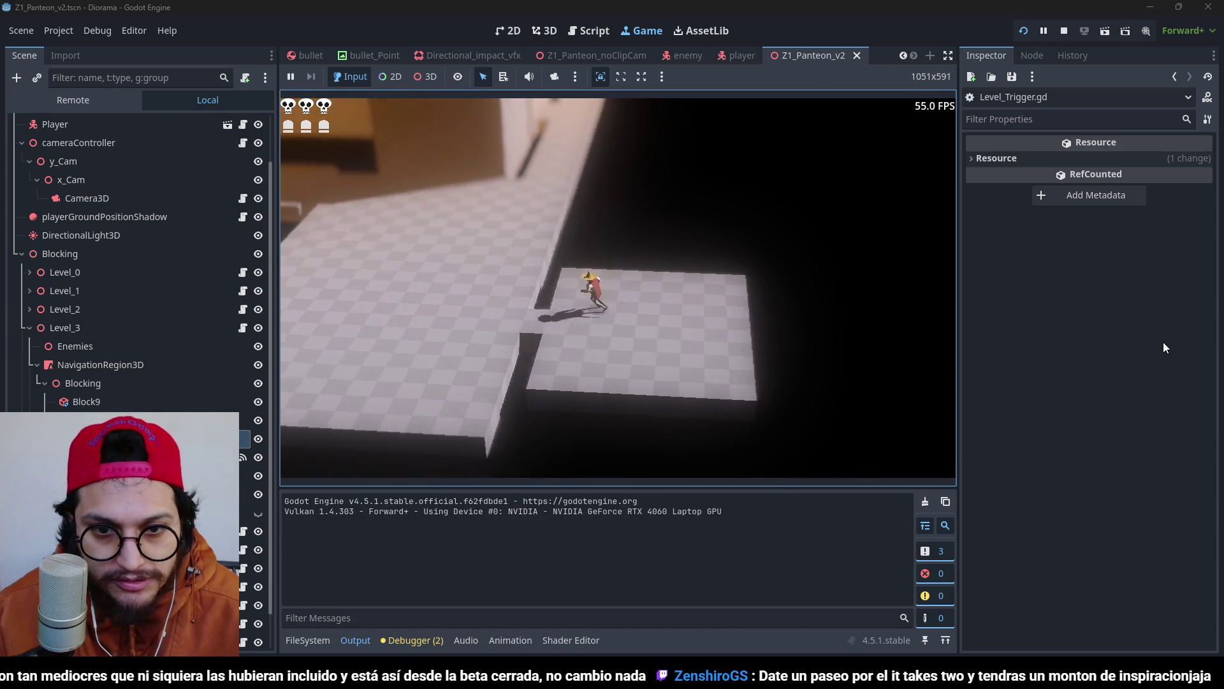
Walk the character with A and W through the walled corridors onto the open floor.
key(a)
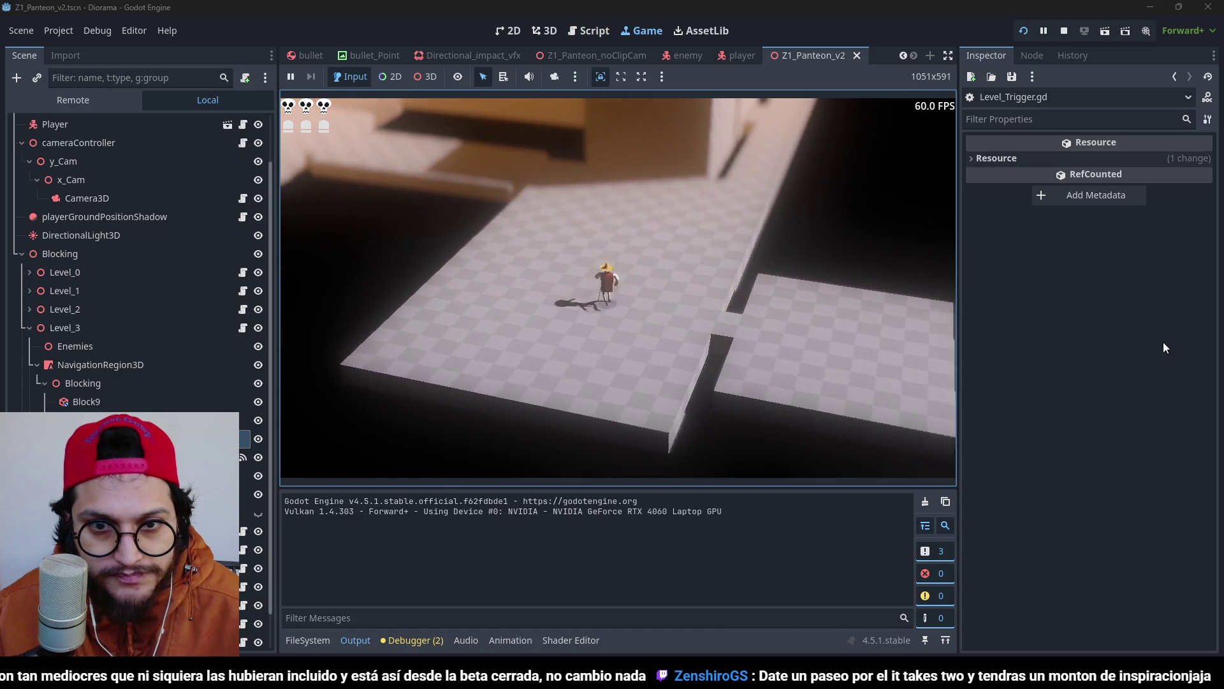
key(w)
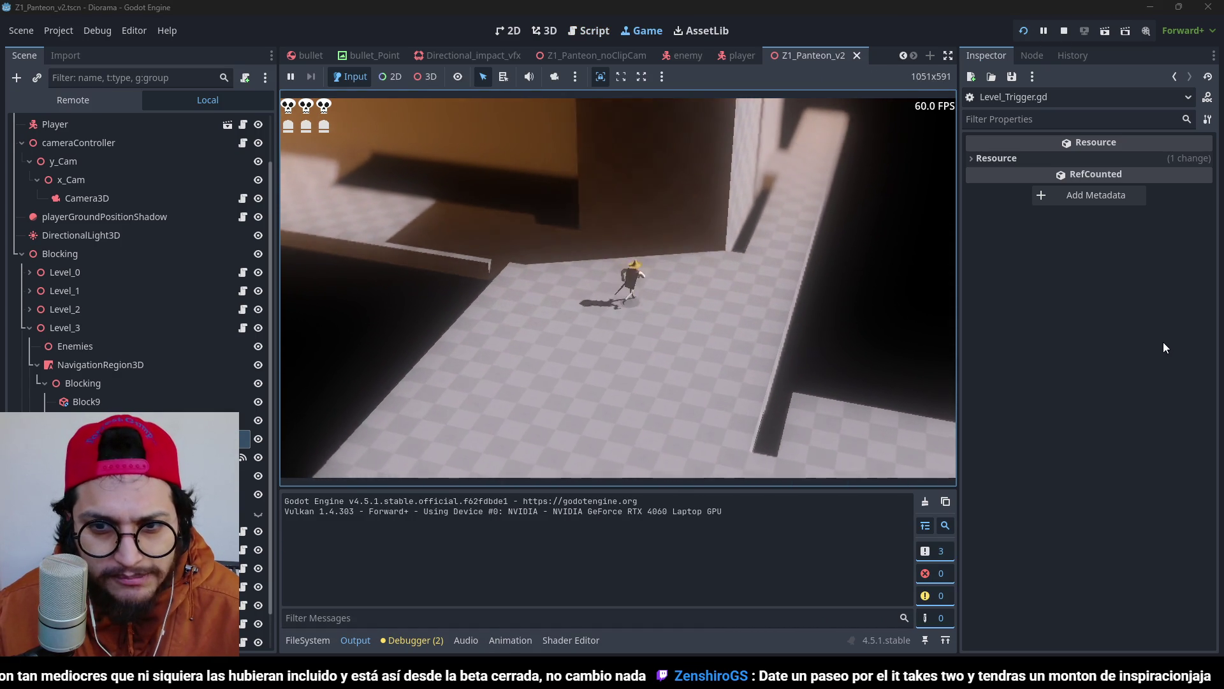
key(w)
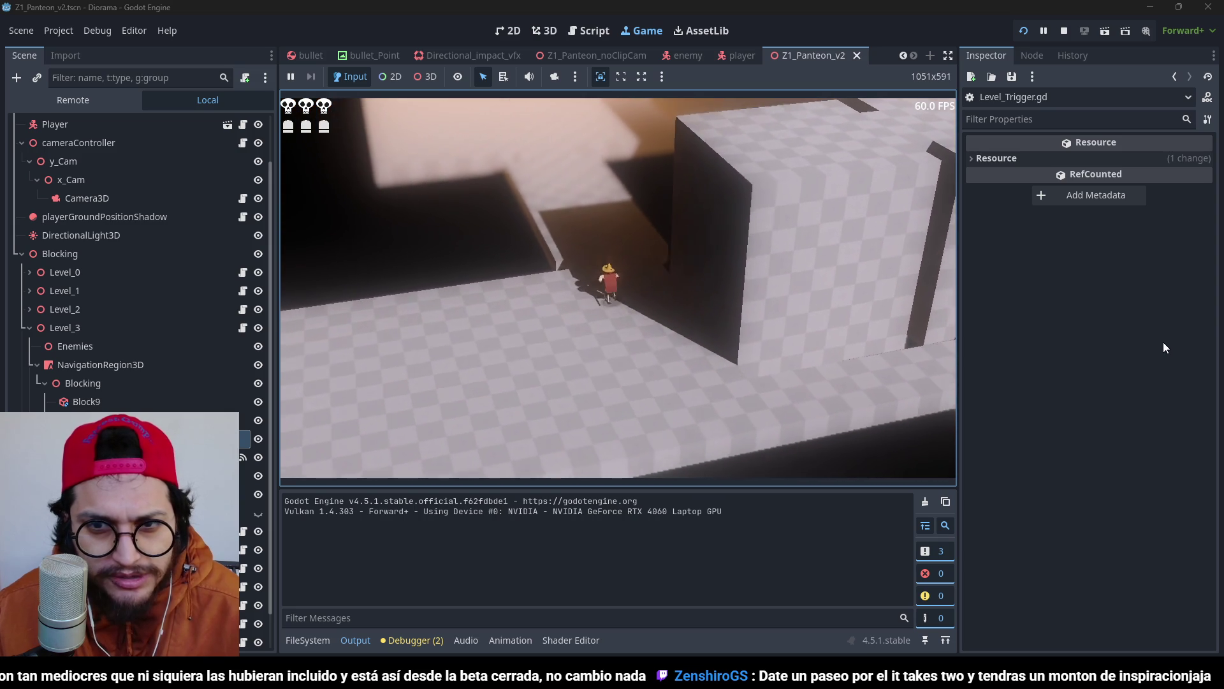
key(w)
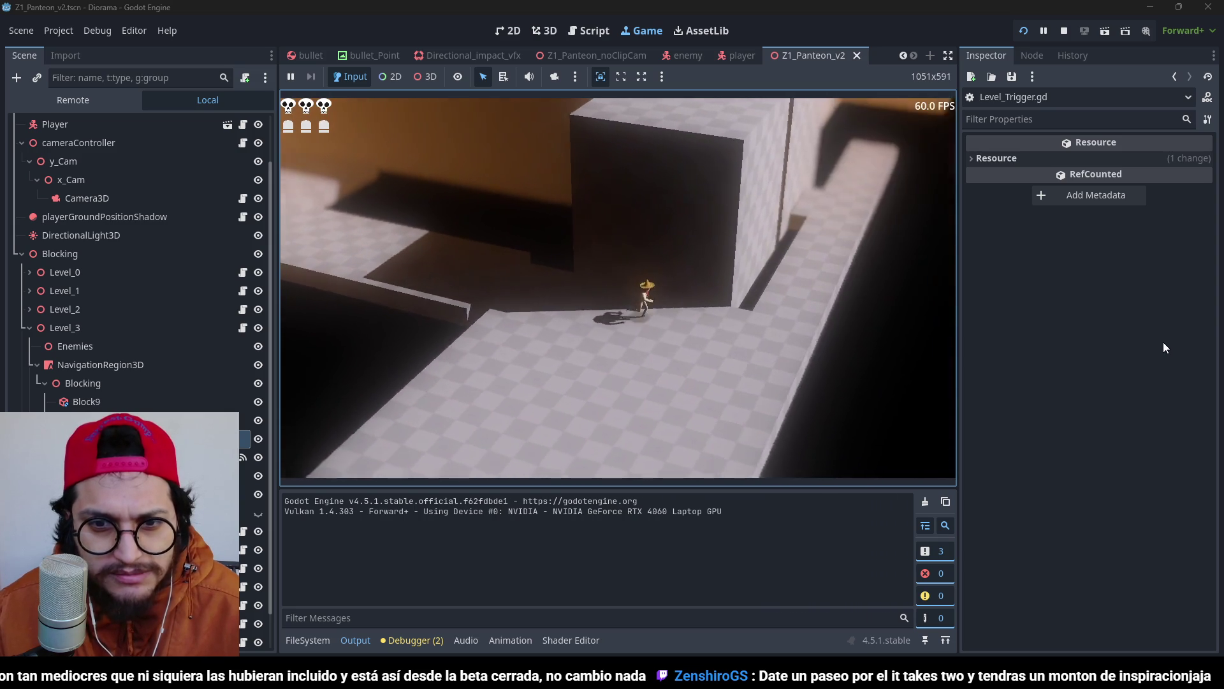
key(w)
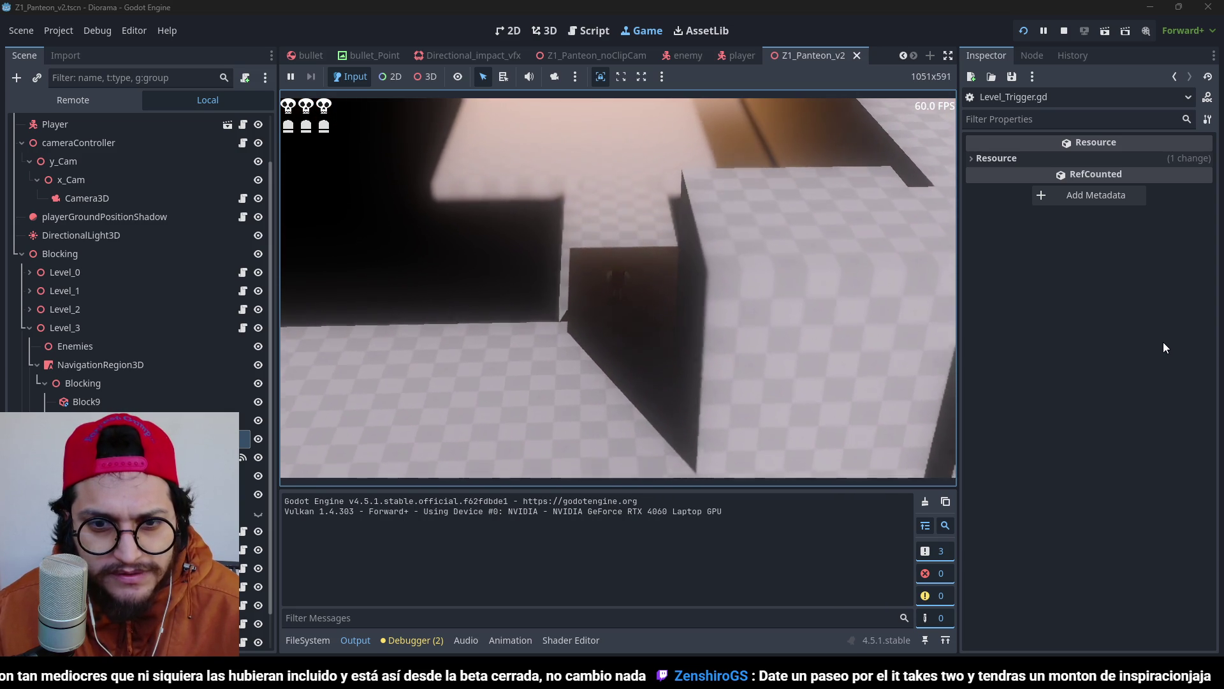
key(w)
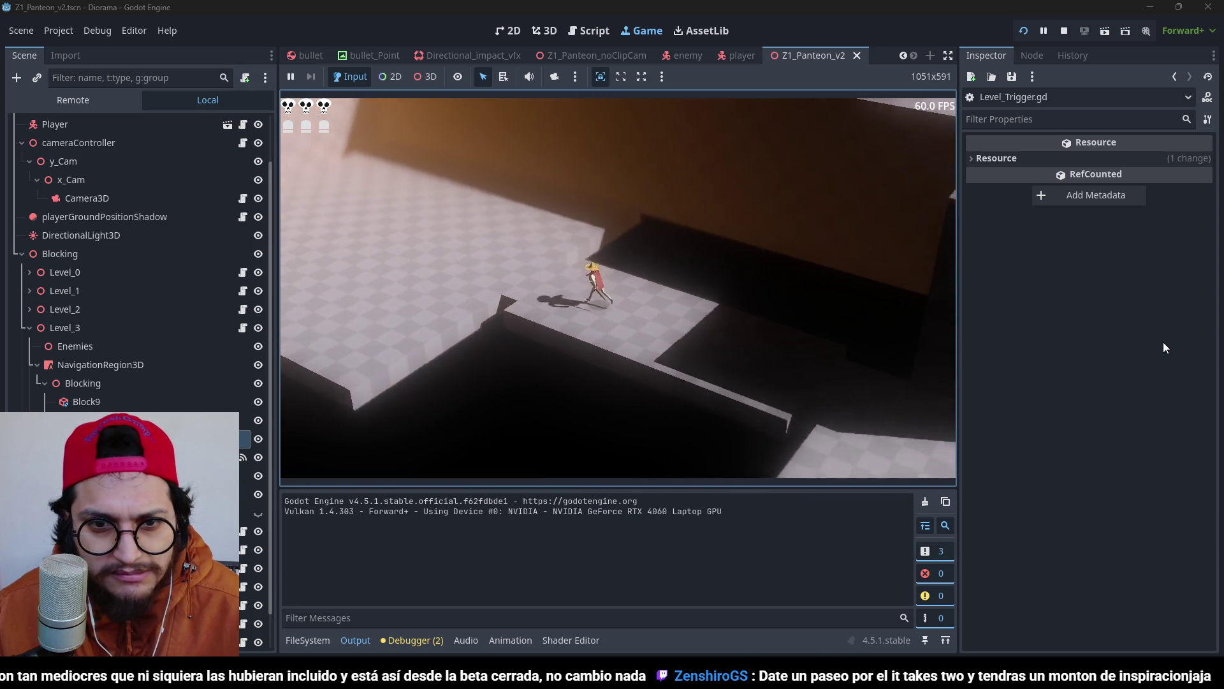
key(w)
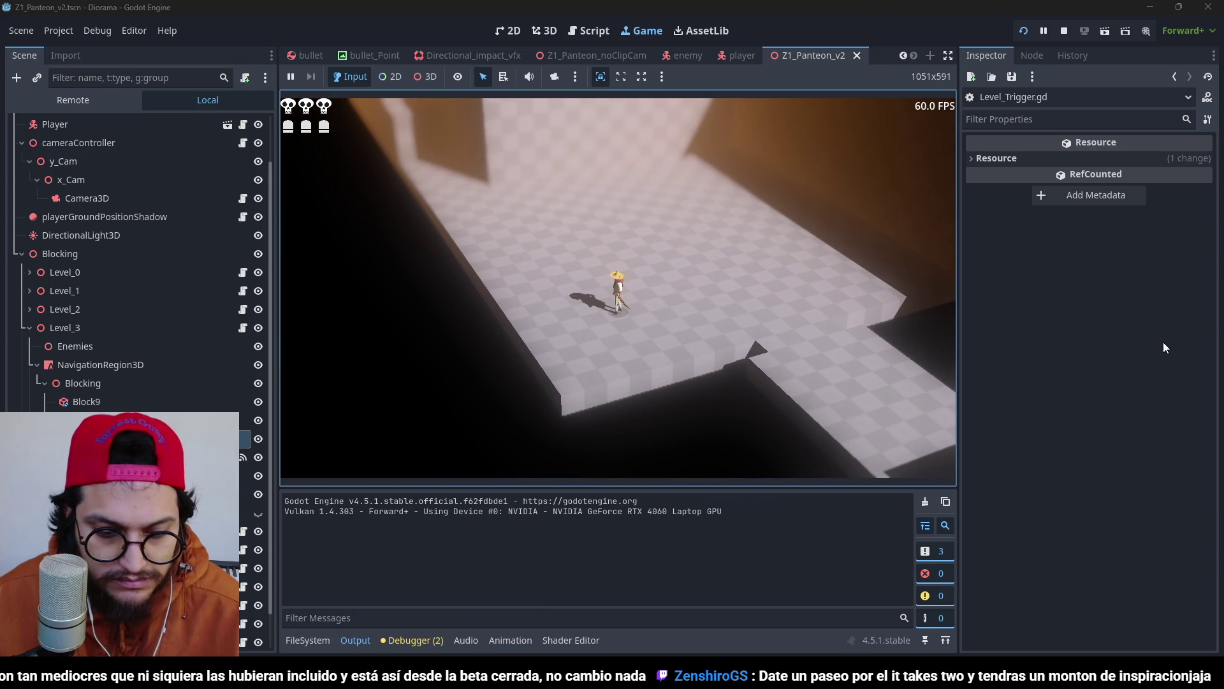
key(w)
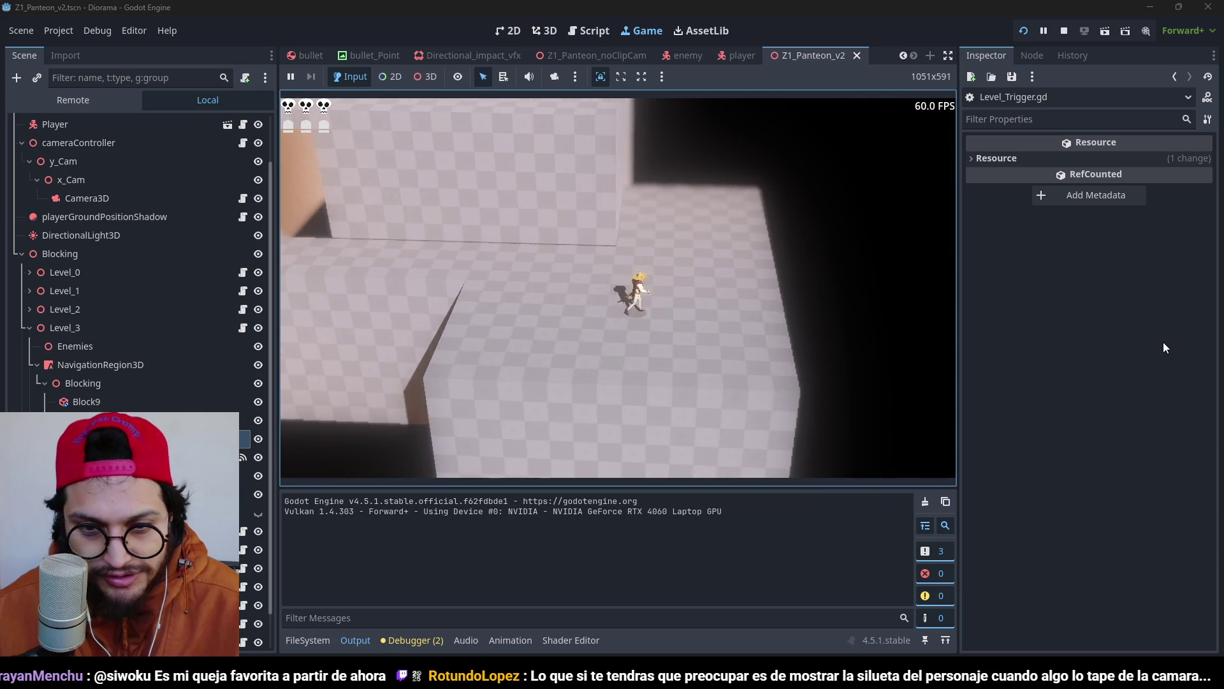
Stop the game and open the Player's script from the player scene.
key(F8)
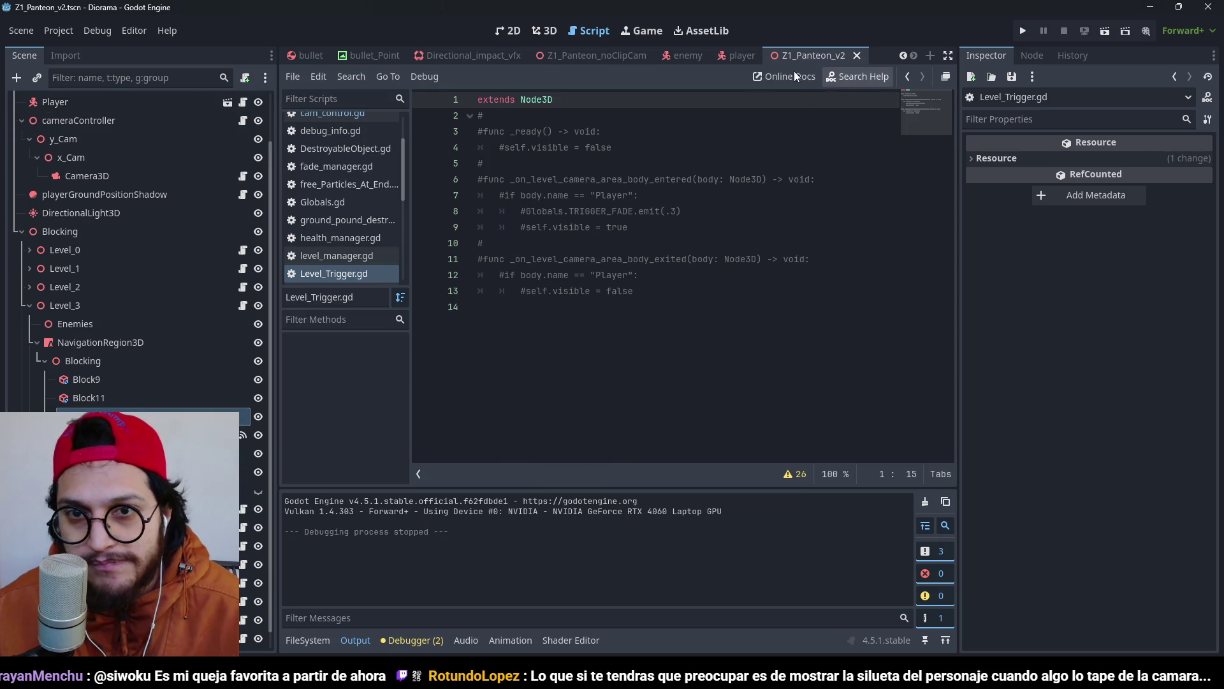
click(739, 55)
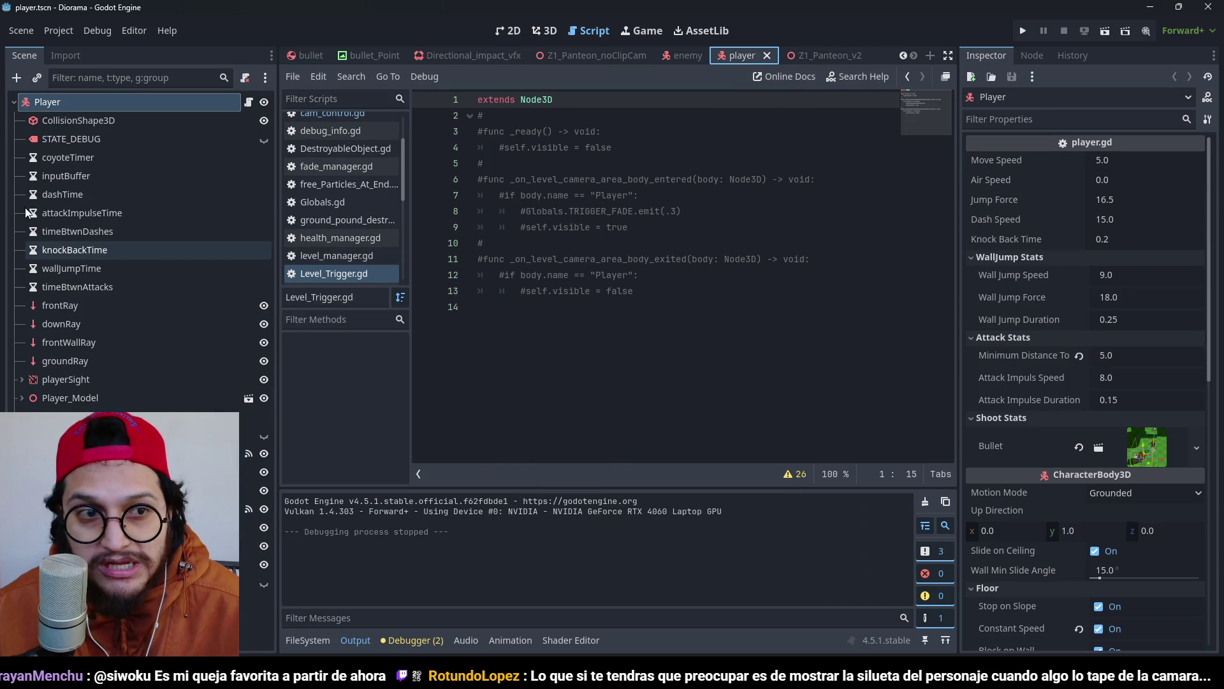
click(249, 102)
scroll(833, 189, up, 20)
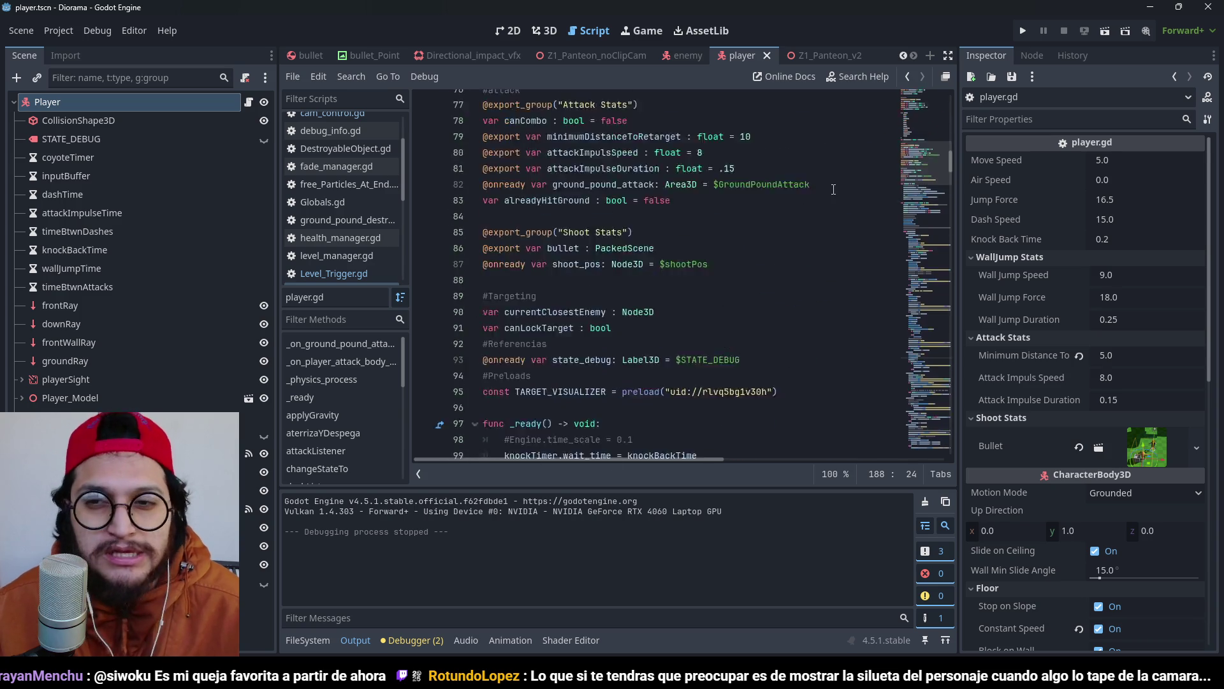
scroll(833, 189, up, 20)
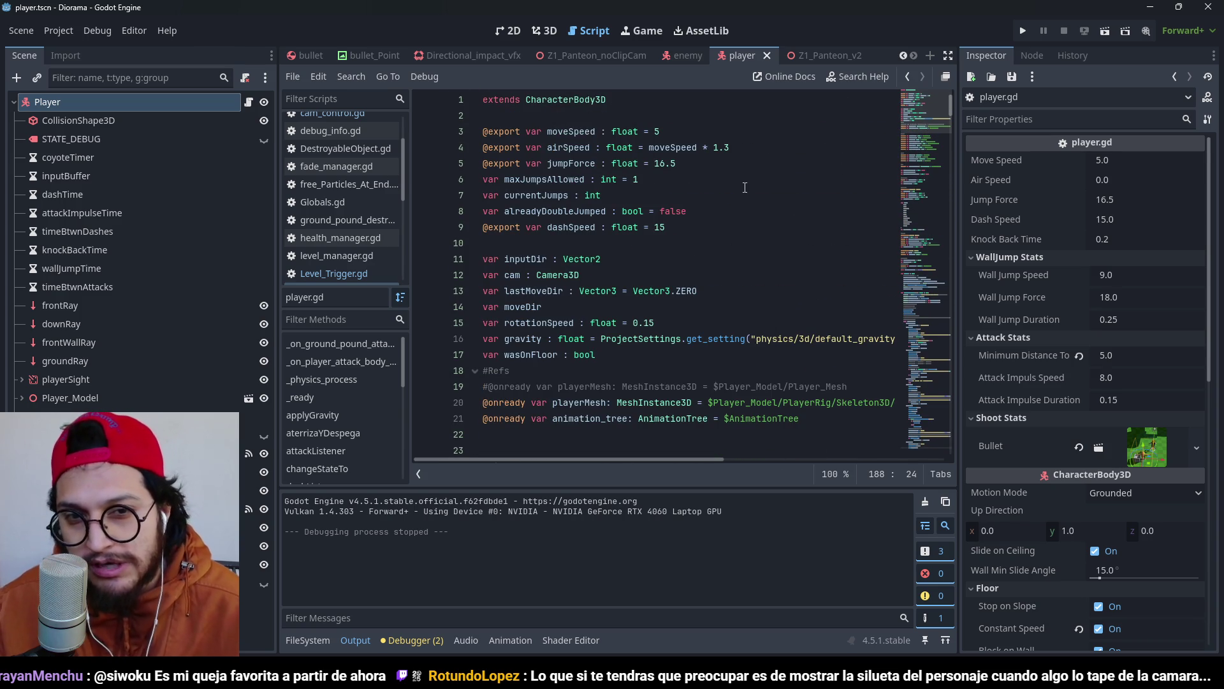
Change moveSpeed on line 3 from 5 to 6.5 and launch the game.
click(743, 186)
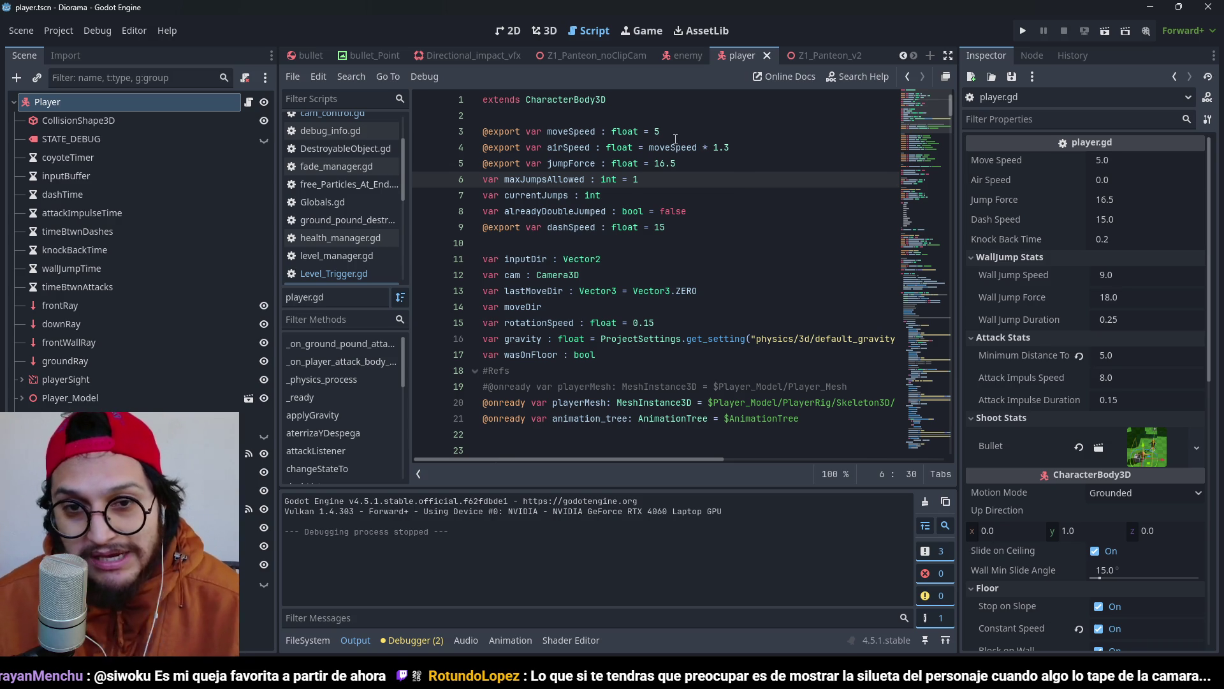
click(676, 137)
key(BackSpace)
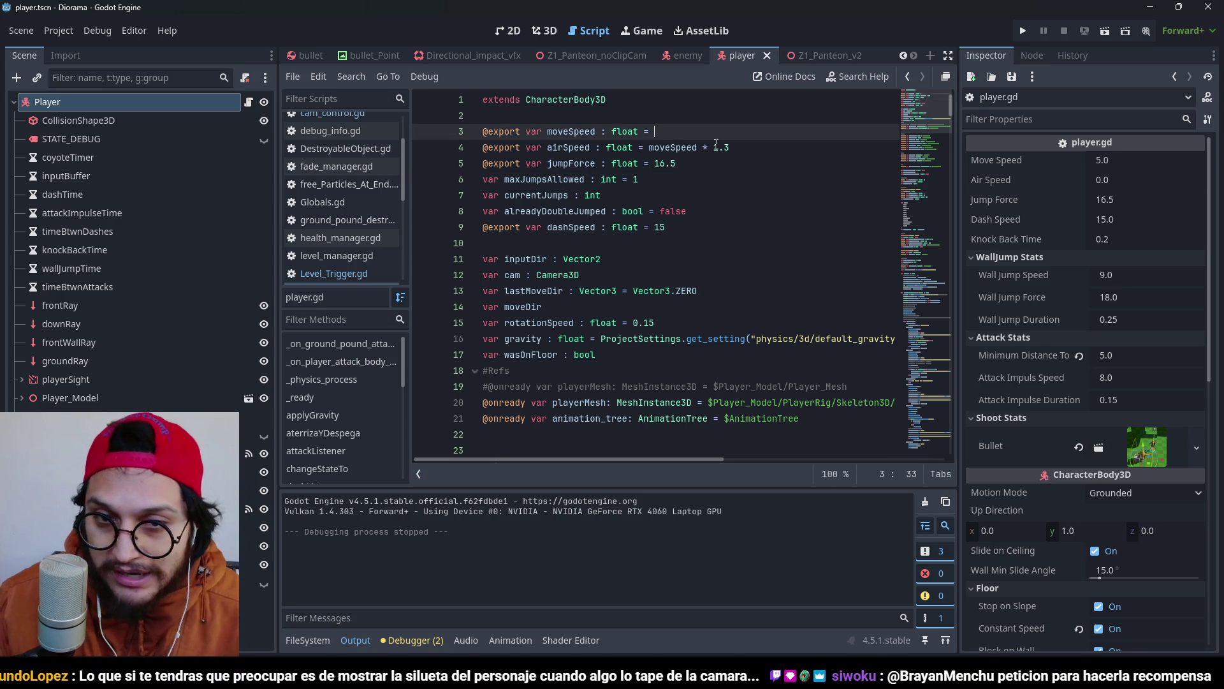
text(6.5)
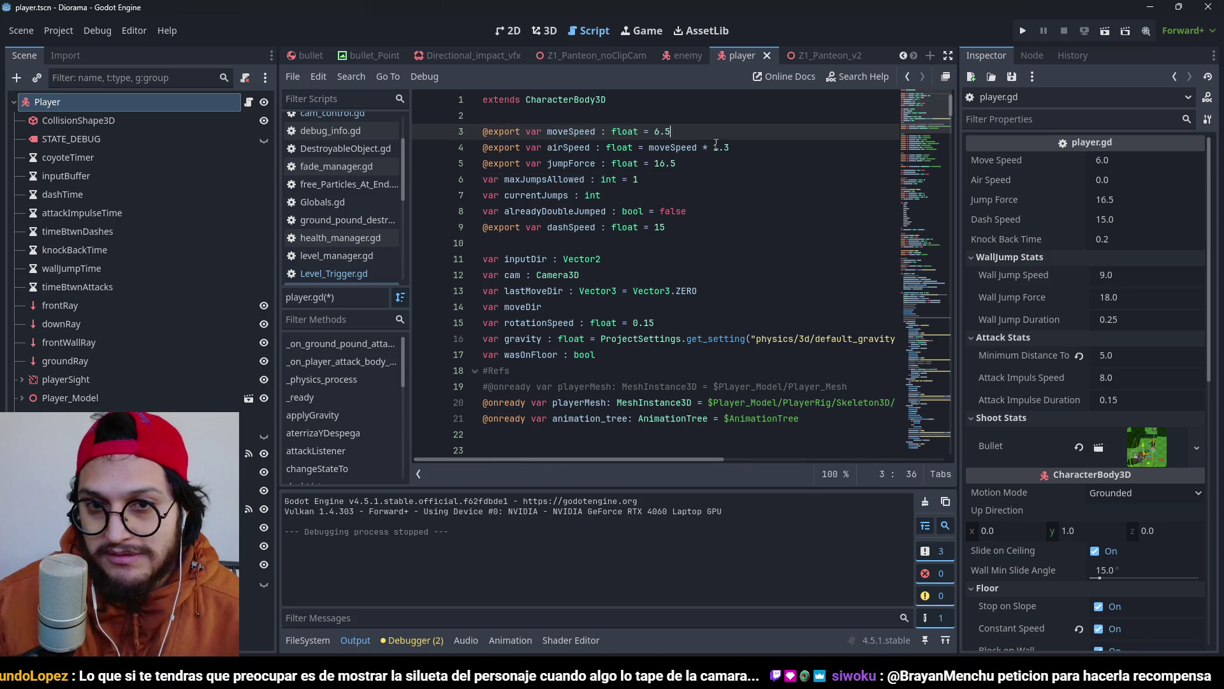
click(1020, 23)
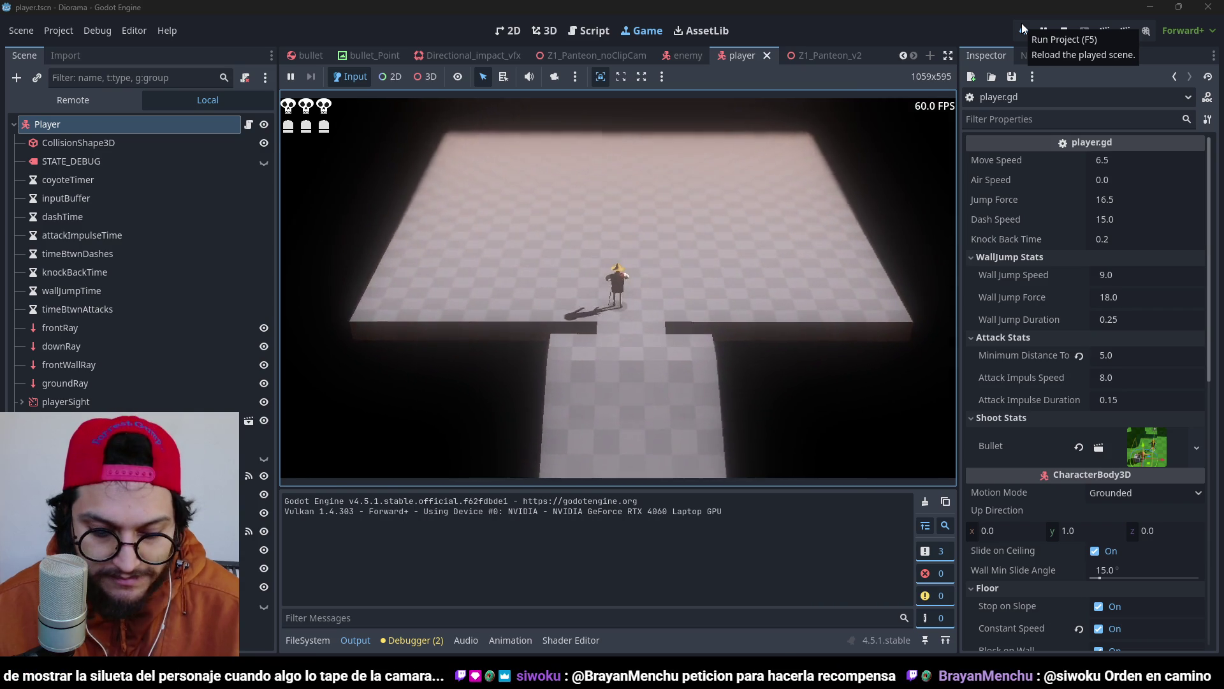
Restart the running game with F5.
key(F5)
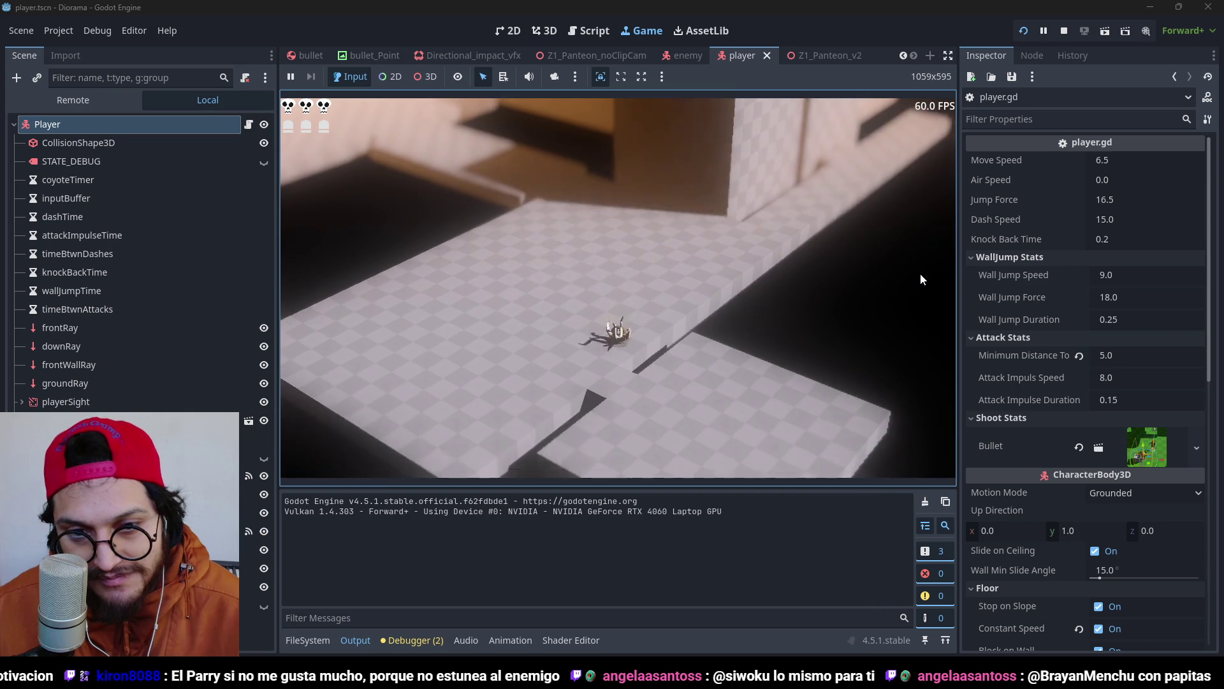
Set the Z1_Panteon_v2 Camera3D FOV to 18 degrees and run the project.
key(F8)
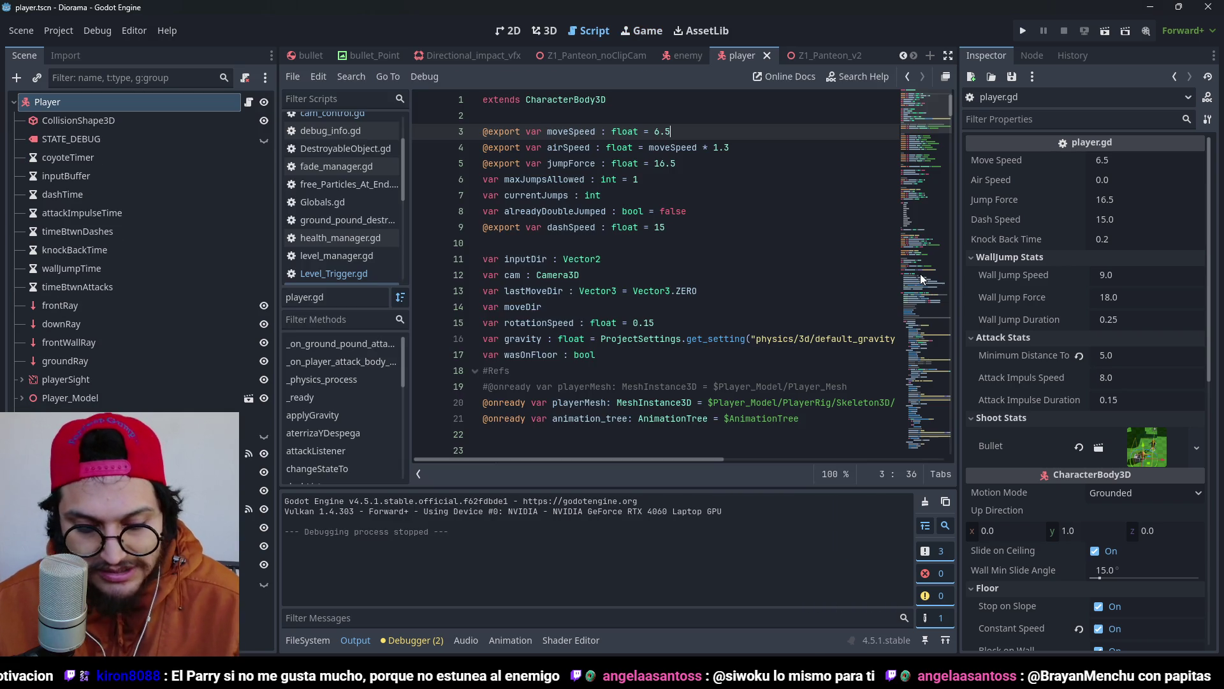
click(826, 56)
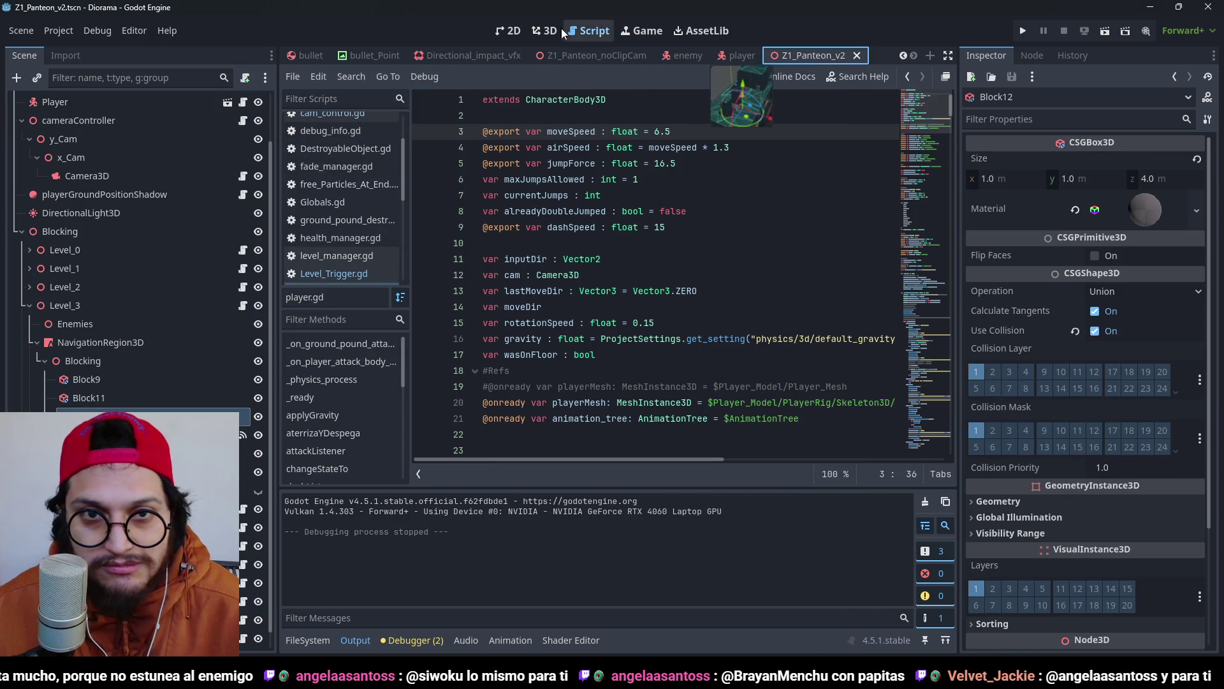
click(547, 31)
scroll(144, 255, up, 2)
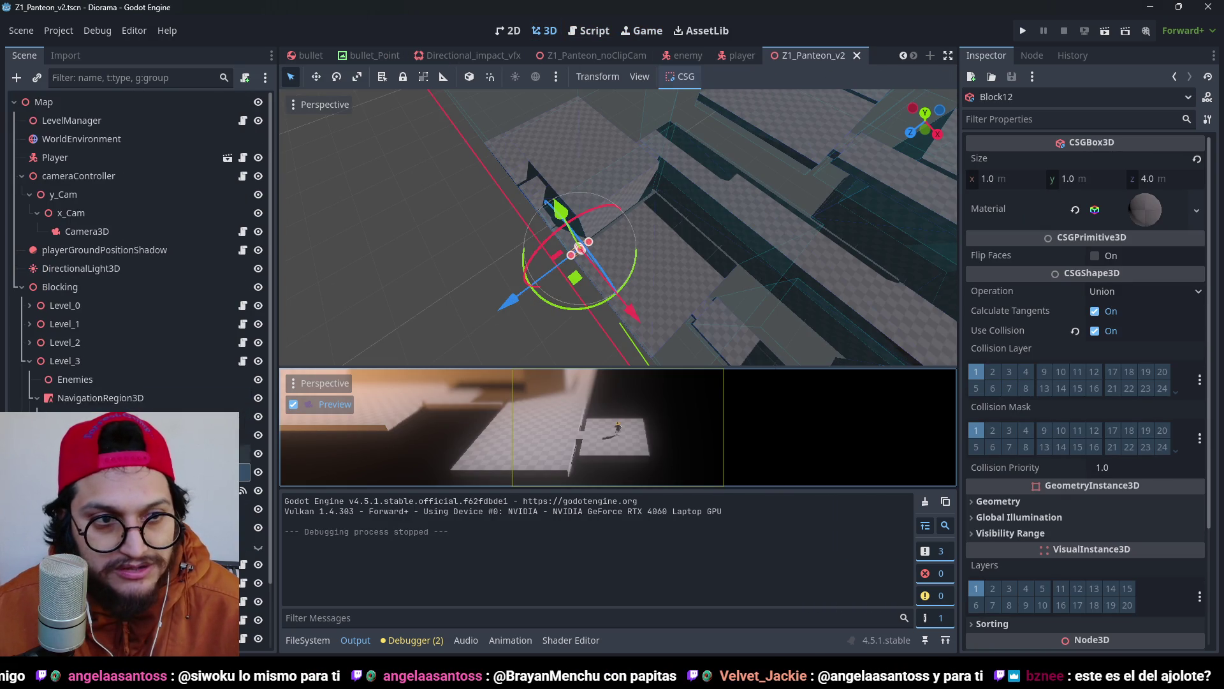
click(86, 231)
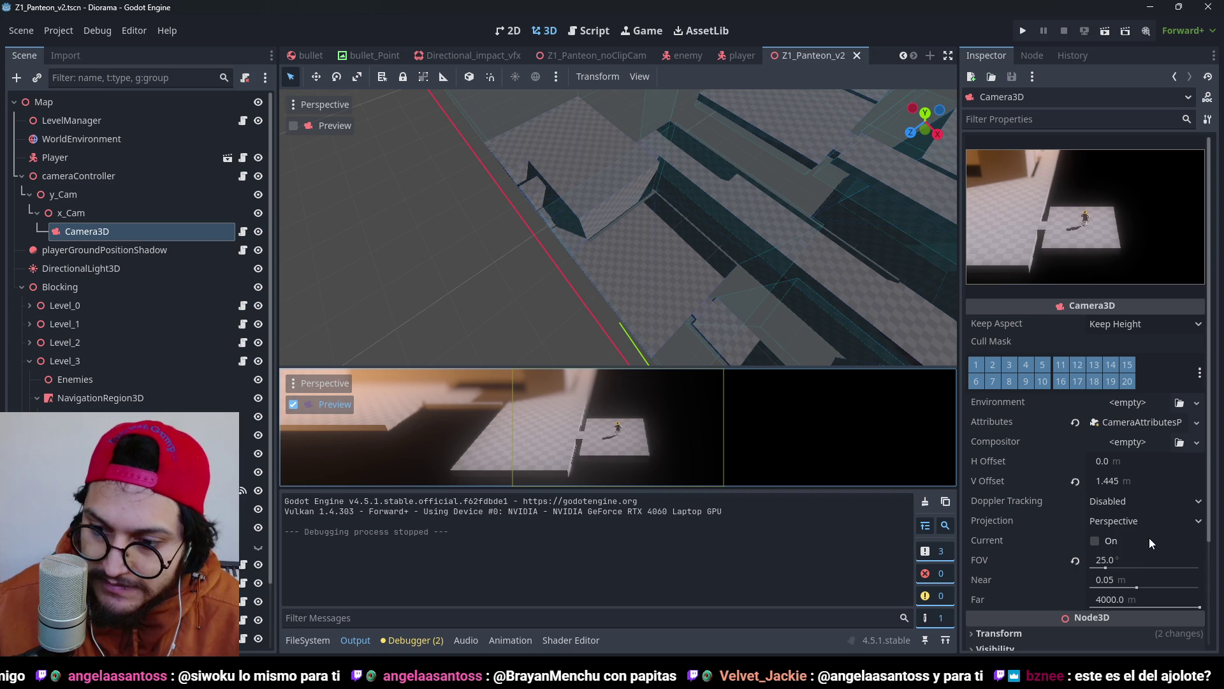
click(1161, 555)
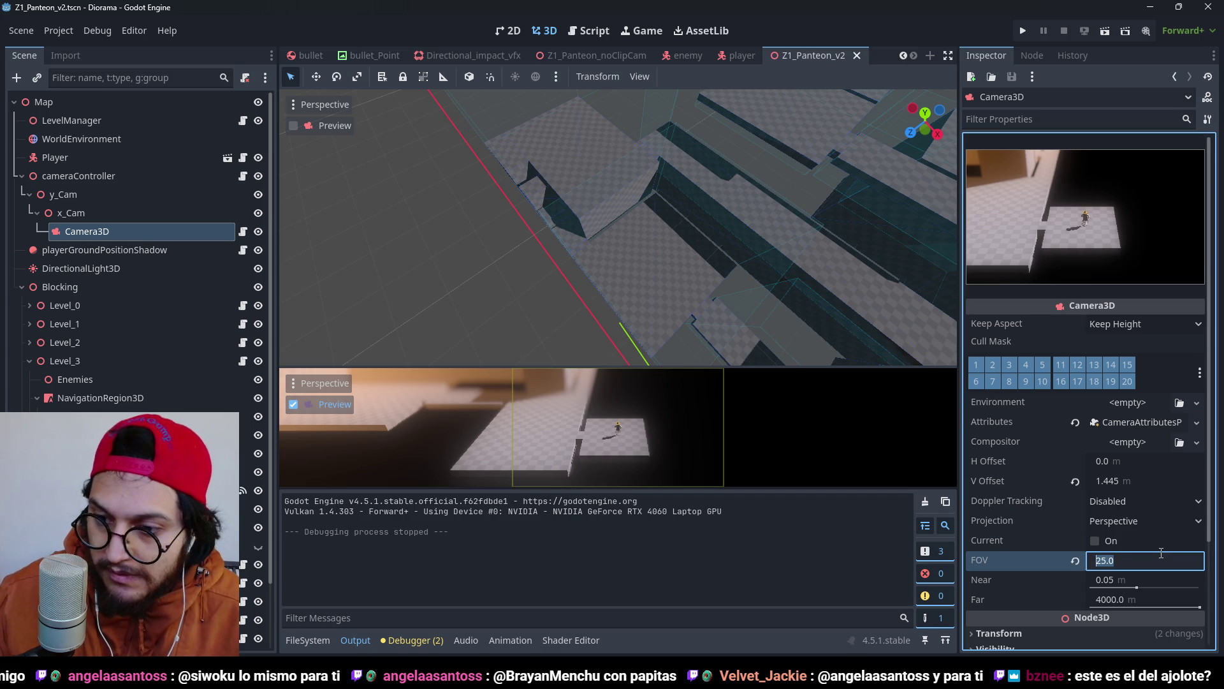
text(18)
key(Return)
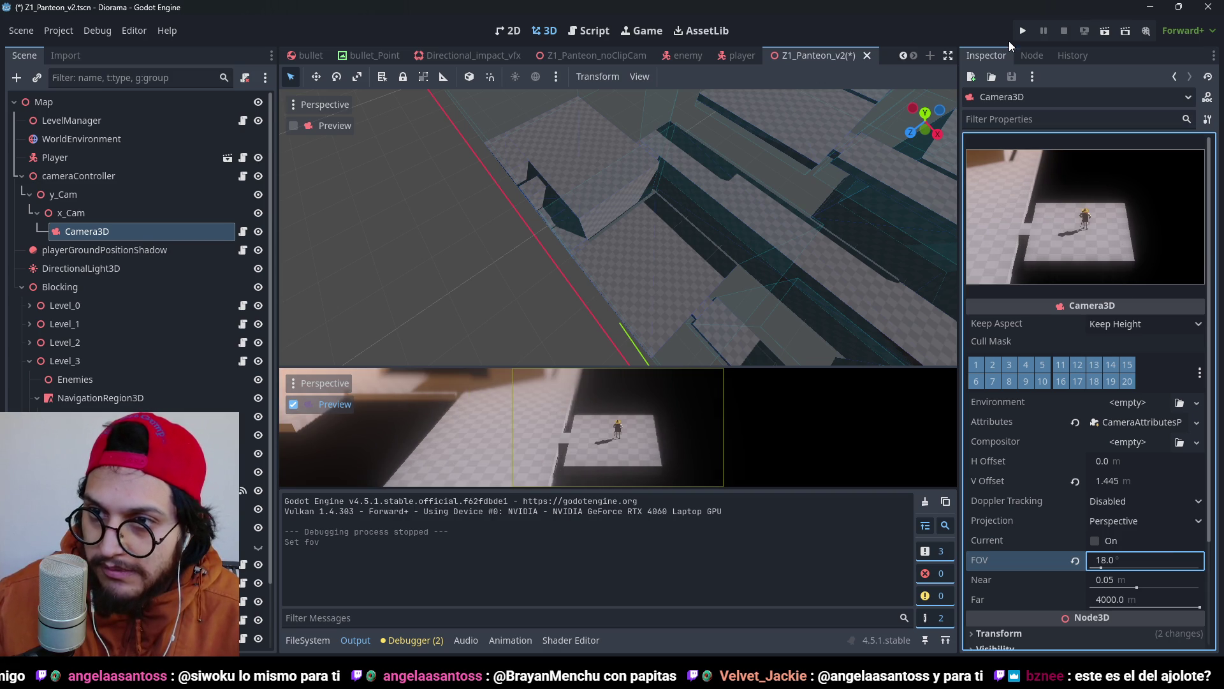
click(1023, 32)
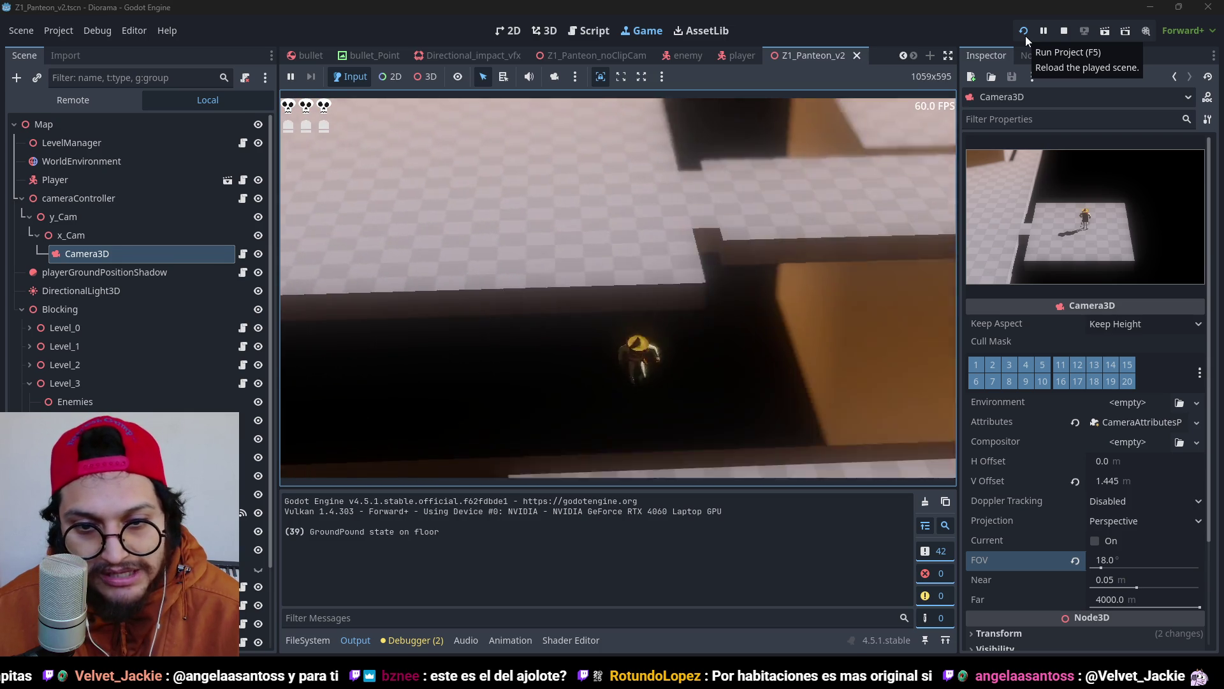
Open Level_Trigger.gd, save with Ctrl+S, and run a play-test before stopping it.
key(F8)
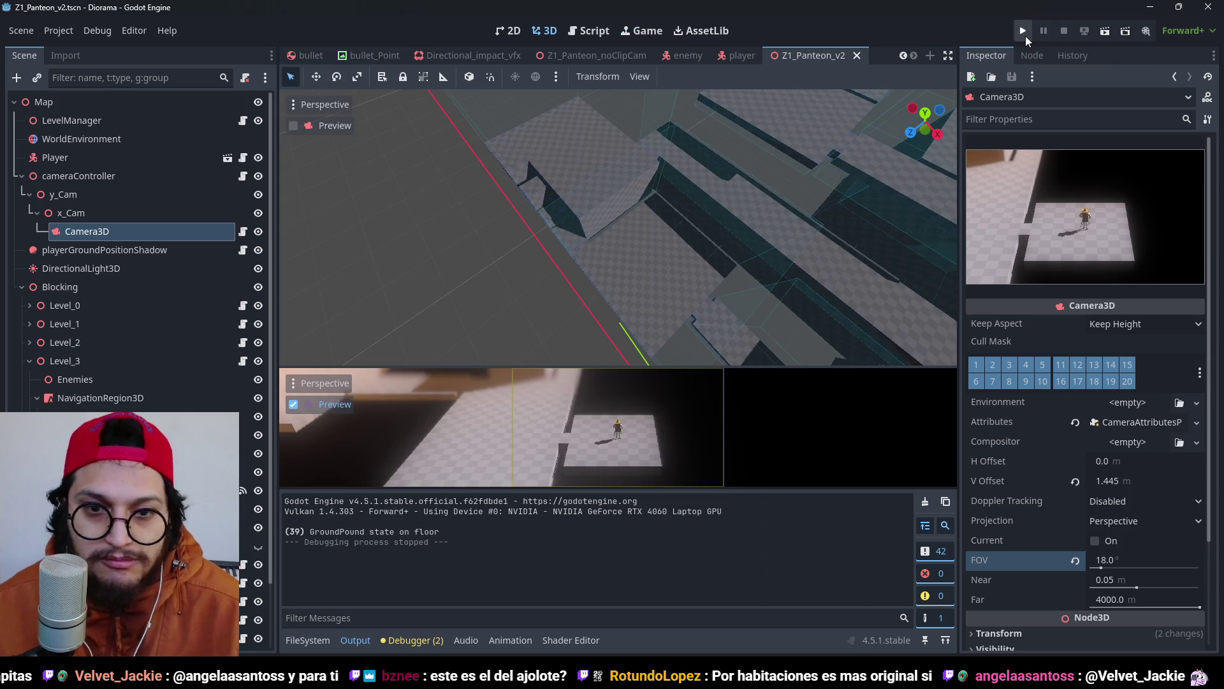
click(589, 31)
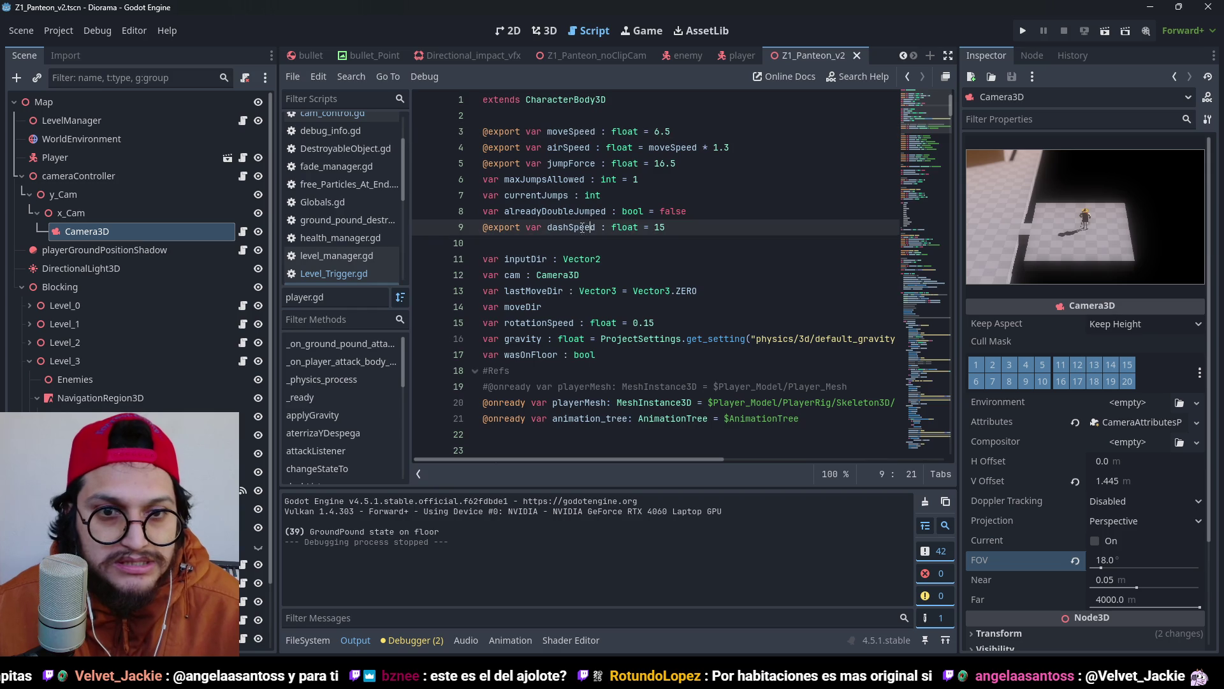
click(242, 306)
key(ctrl+a)
key(ctrl+s)
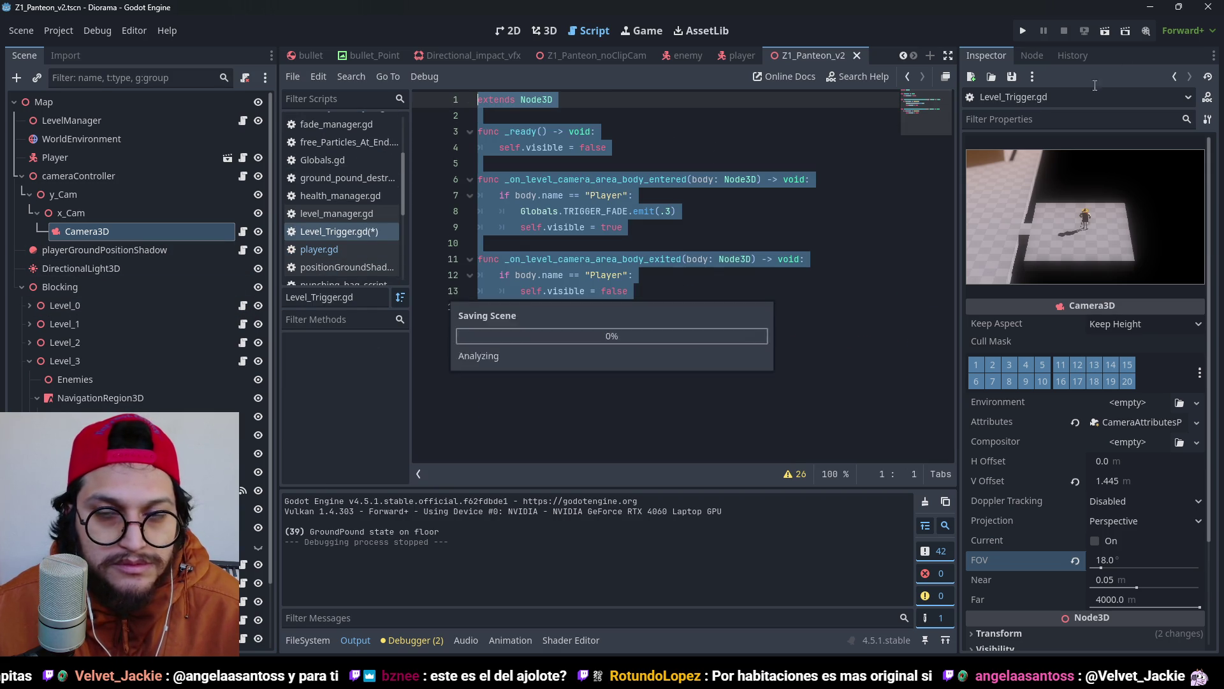
click(1025, 28)
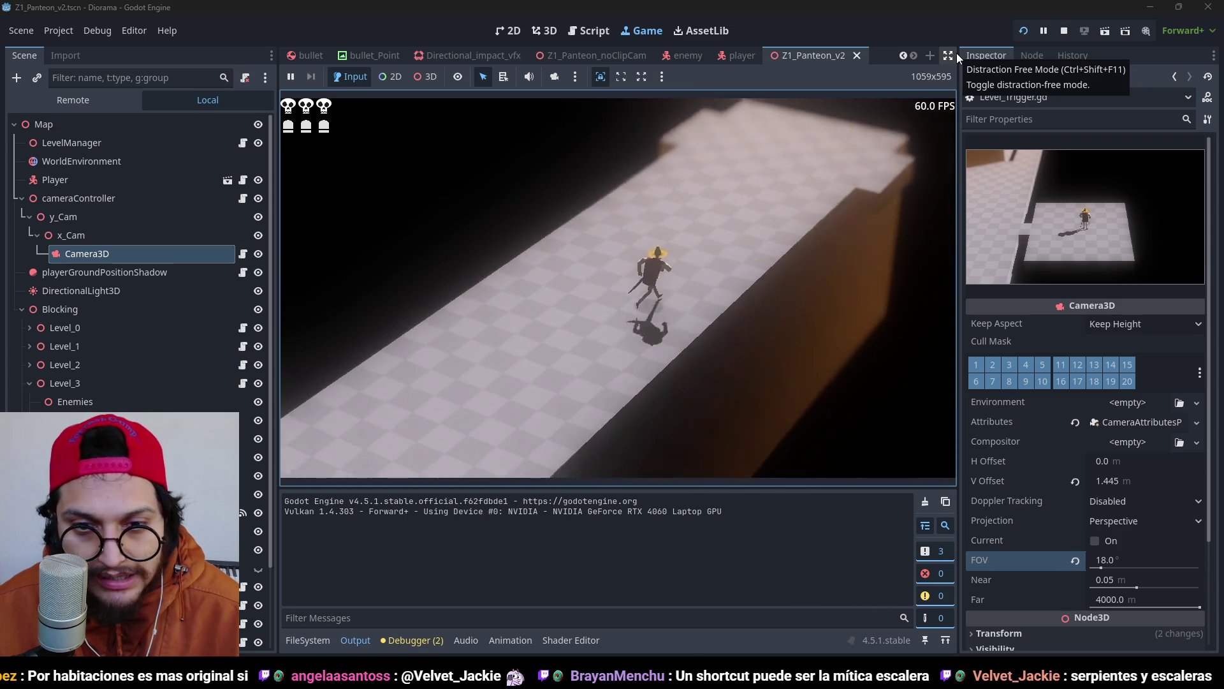
key(F8)
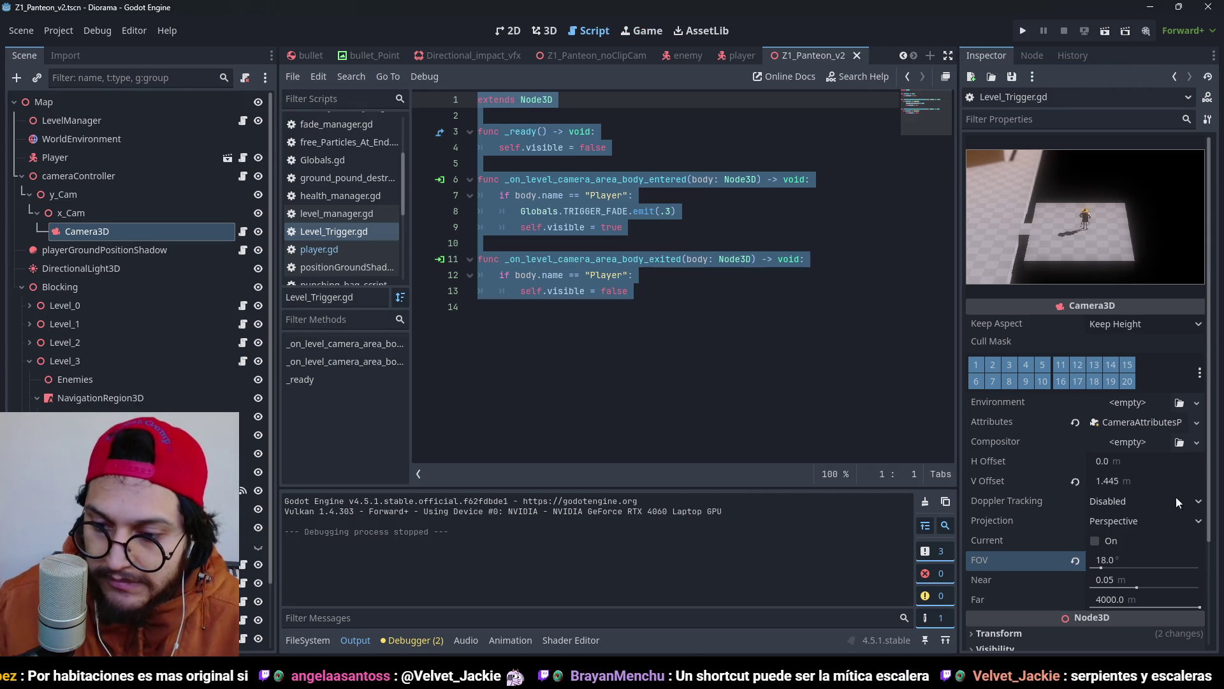
Undo the camera FOV back to 25 degrees and run a short test.
key(ctrl+z)
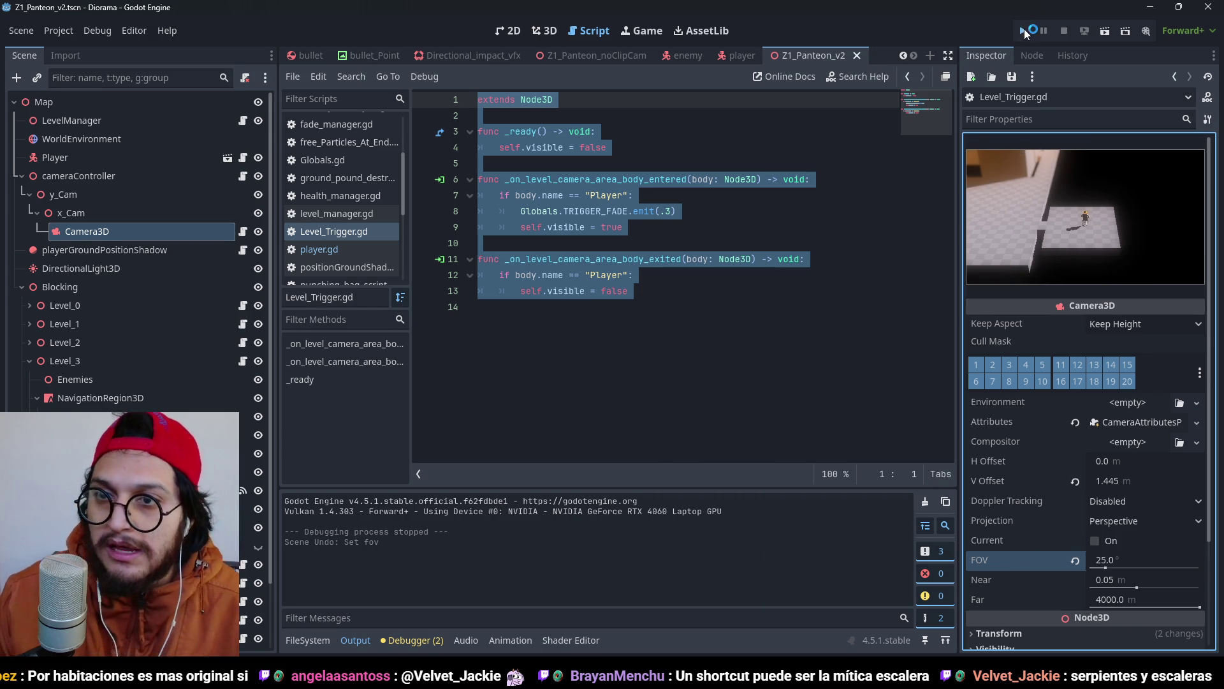
click(1024, 30)
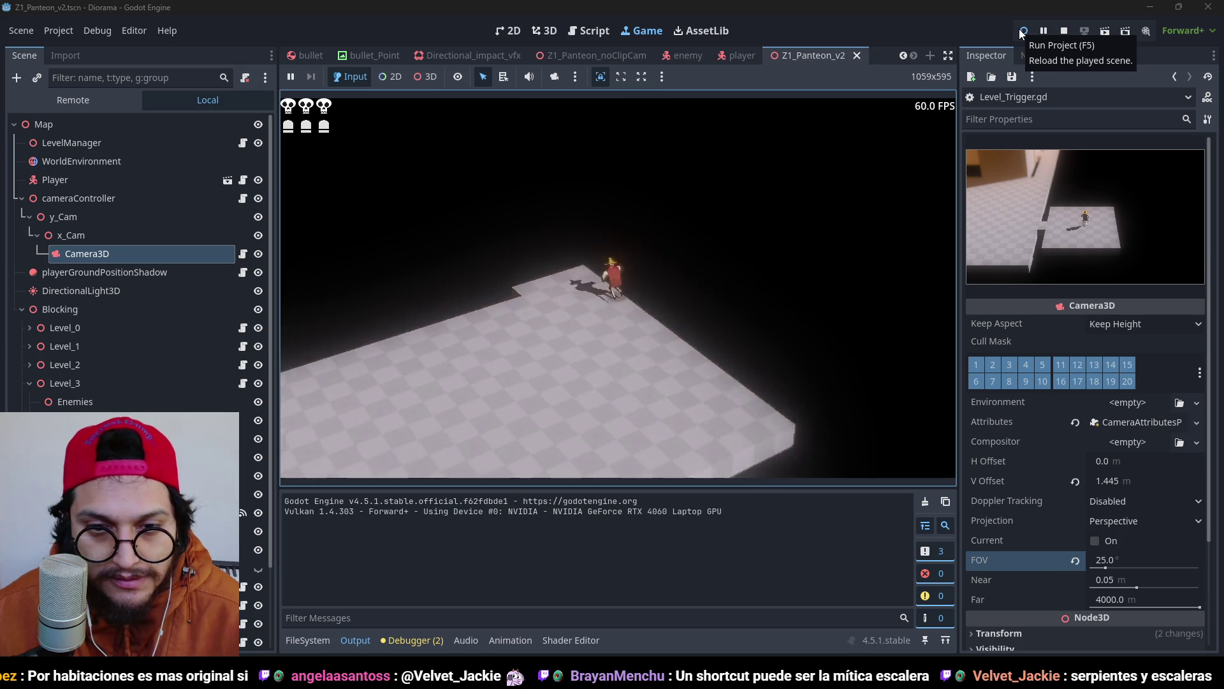
key(F8)
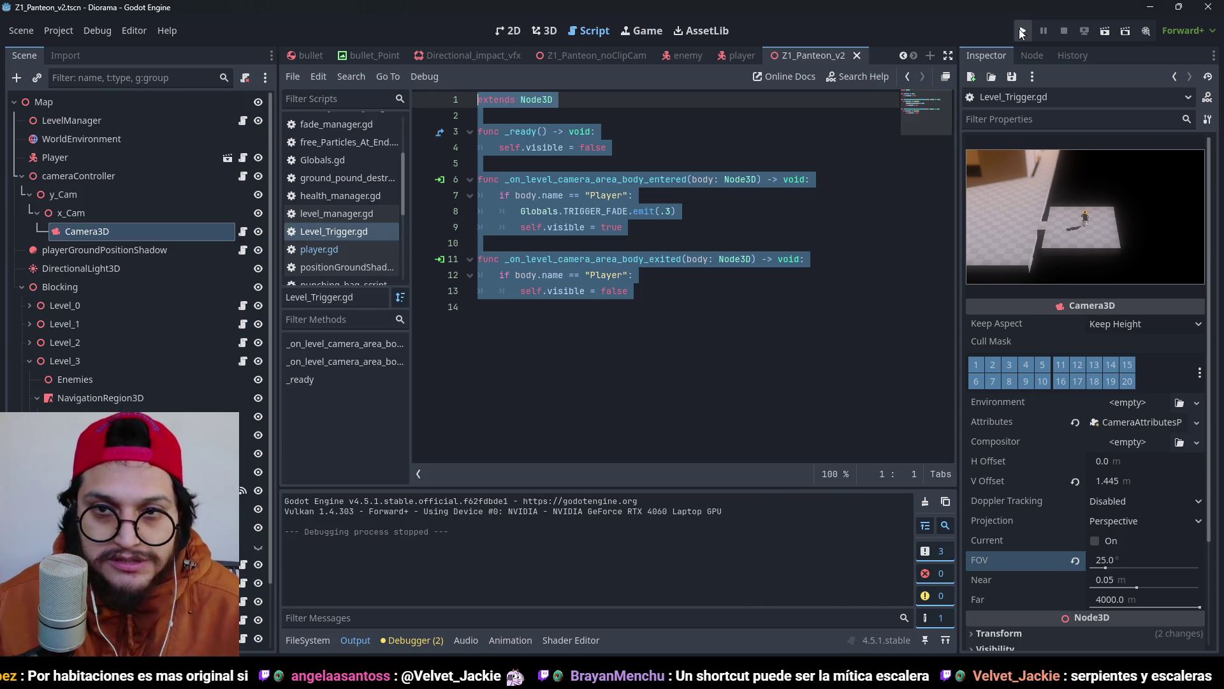
Save the scene and select the long Block12 box in the 3D view.
click(547, 33)
key(ctrl+s)
scroll(749, 241, down, 5)
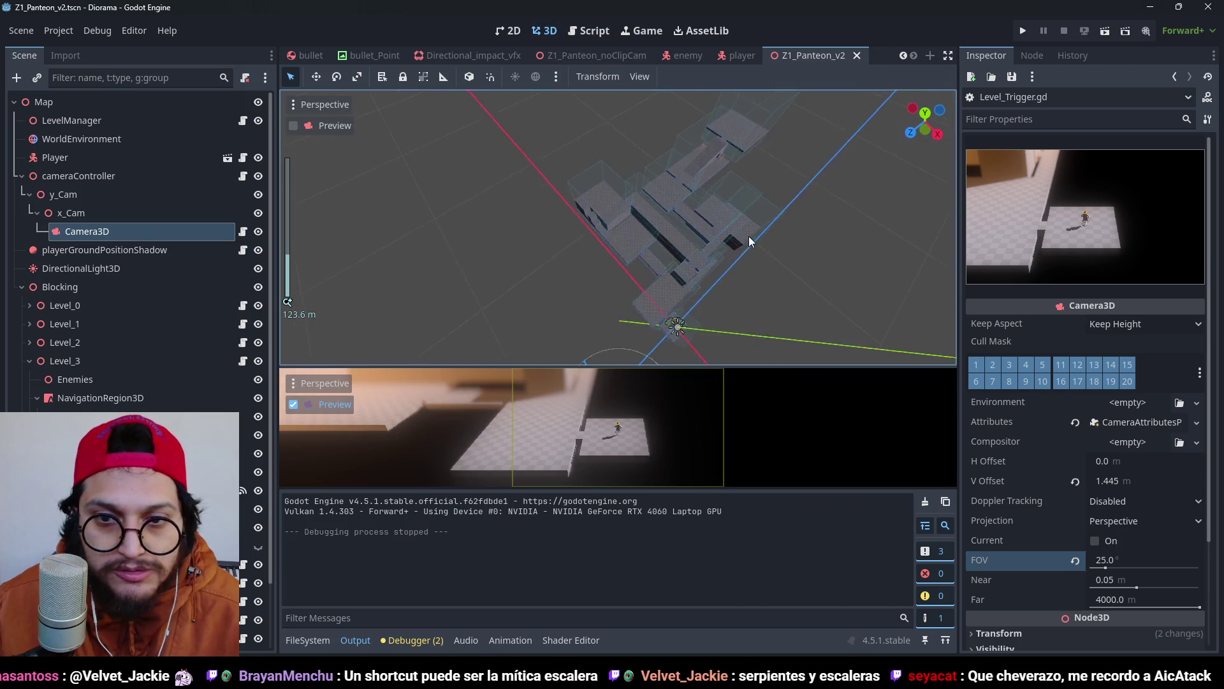
mouse_move(750, 242)
mouse_down()
mouse_move(546, 139)
mouse_move(525, 167)
mouse_move(666, 214)
mouse_move(553, 204)
mouse_move(716, 250)
mouse_move(771, 230)
mouse_move(651, 253)
mouse_move(503, 246)
mouse_move(580, 224)
mouse_move(593, 190)
mouse_up()
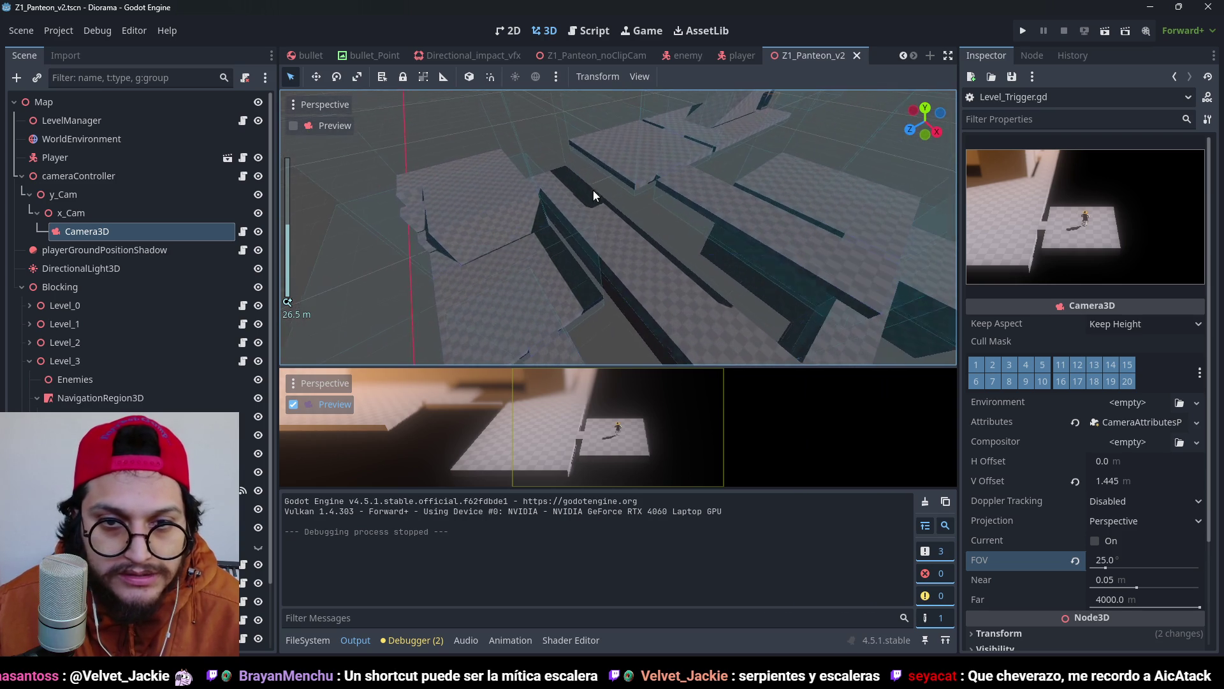
click(611, 205)
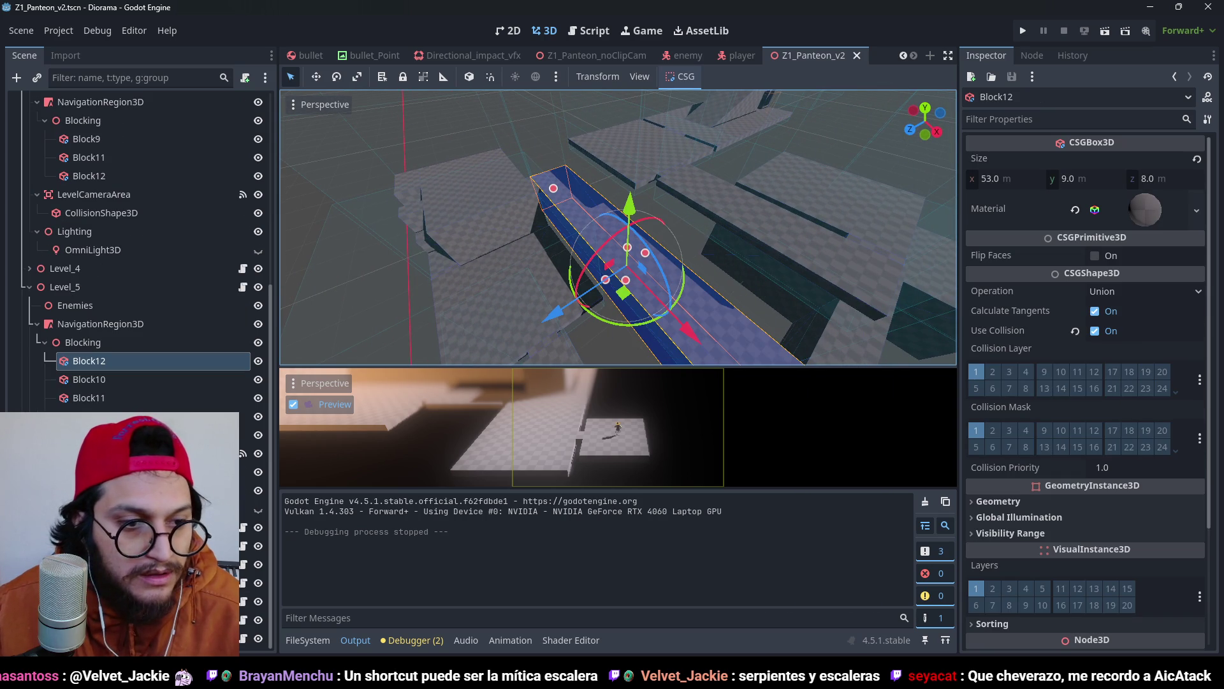
click(89, 346)
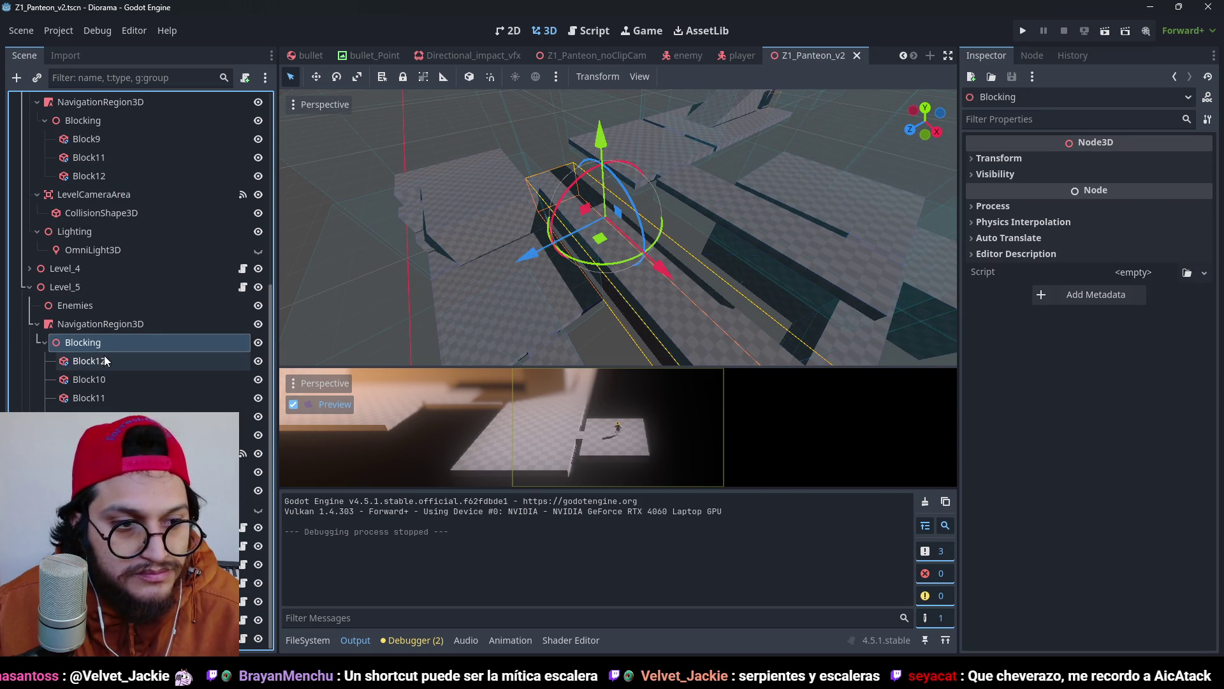
click(107, 360)
mouse_move(589, 285)
mouse_down()
mouse_move(688, 199)
mouse_move(638, 195)
mouse_move(633, 173)
mouse_up()
scroll(638, 194, up, 2)
Duplicate Block12 as Block15 and shrink it to a 3 × 3 × 3 m cube.
key(ctrl+d)
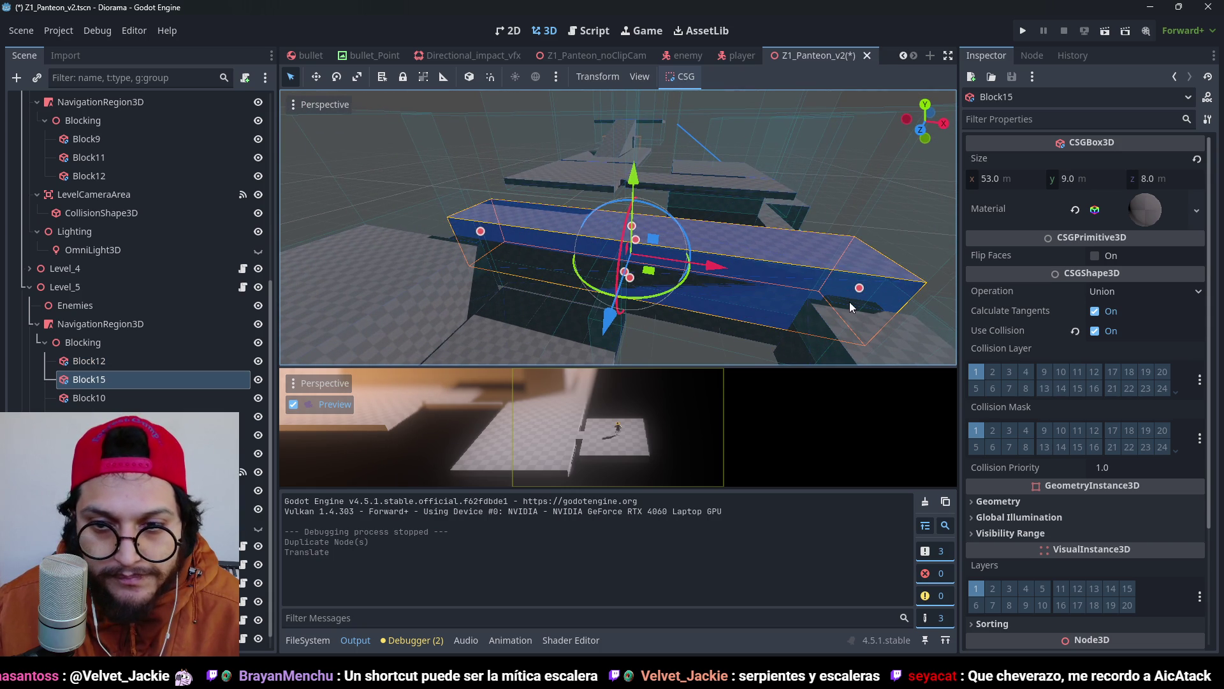
mouse_move(859, 288)
mouse_down()
mouse_move(577, 267)
mouse_move(530, 222)
mouse_move(539, 231)
mouse_up()
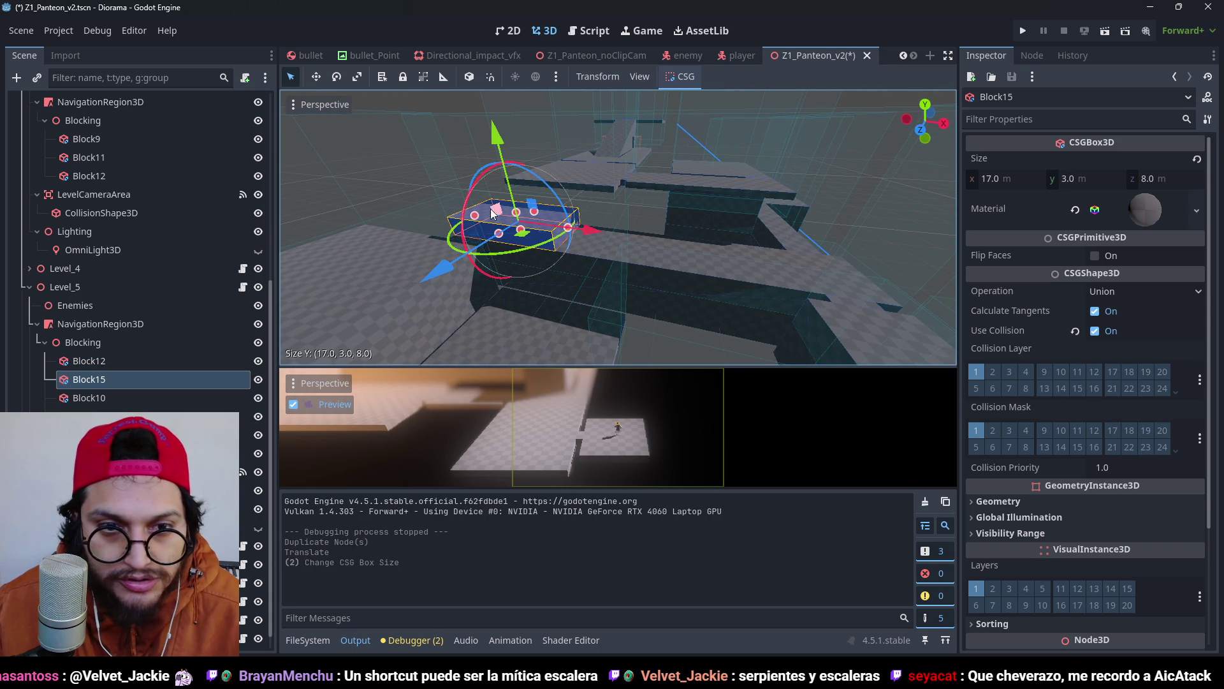
click(530, 228)
scroll(556, 251, up, 2)
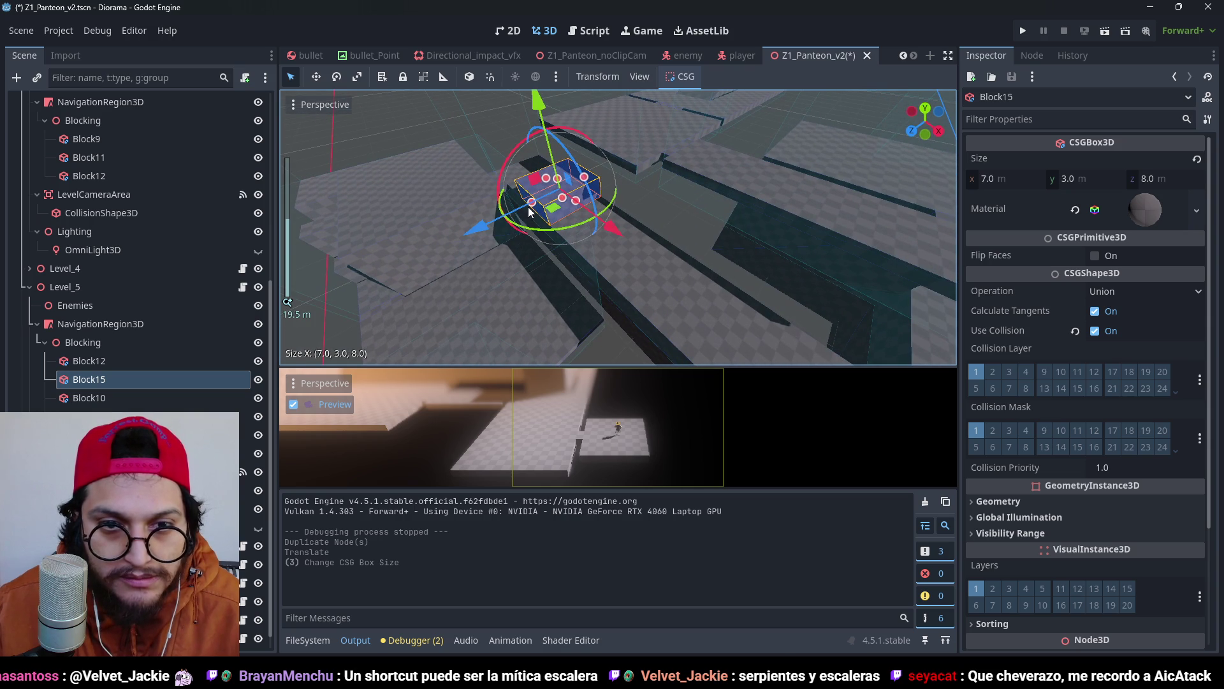
click(572, 202)
scroll(612, 243, up, 4)
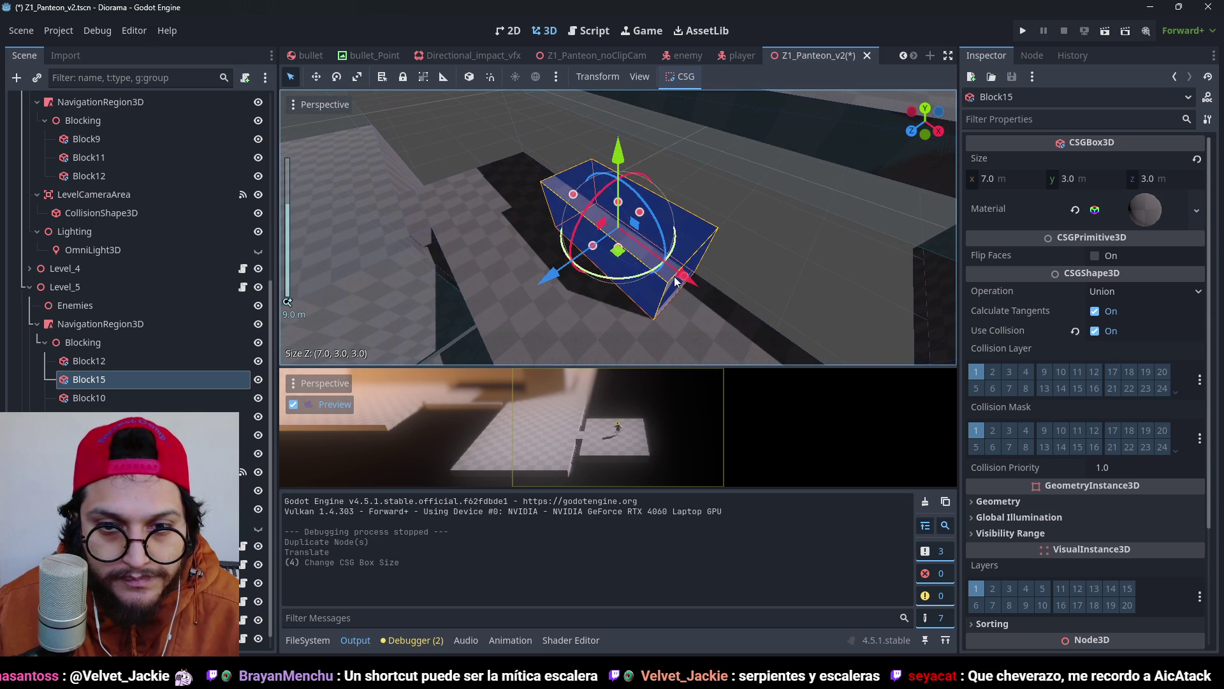
mouse_move(684, 284)
mouse_down()
mouse_move(617, 245)
mouse_move(614, 197)
mouse_move(691, 241)
mouse_move(756, 331)
mouse_move(795, 200)
mouse_up()
scroll(690, 241, up, 1)
Save the scene and run a play-test with the new block.
key(ctrl+s)
scroll(794, 201, down, 2)
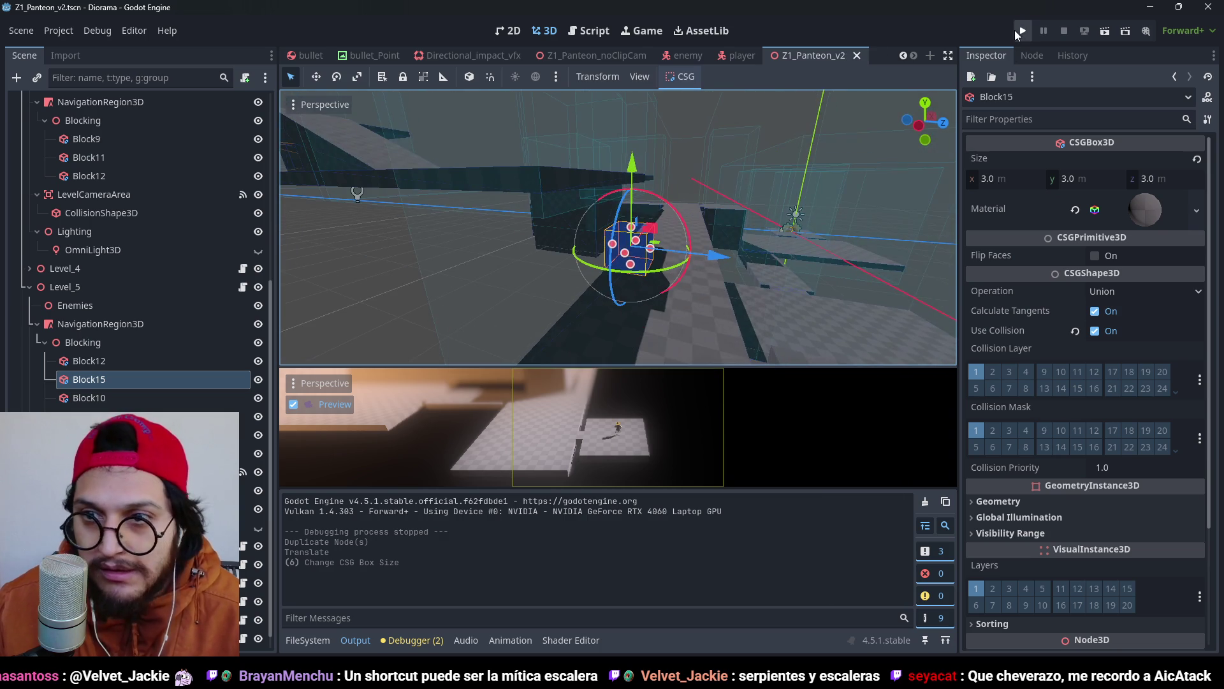
click(1021, 31)
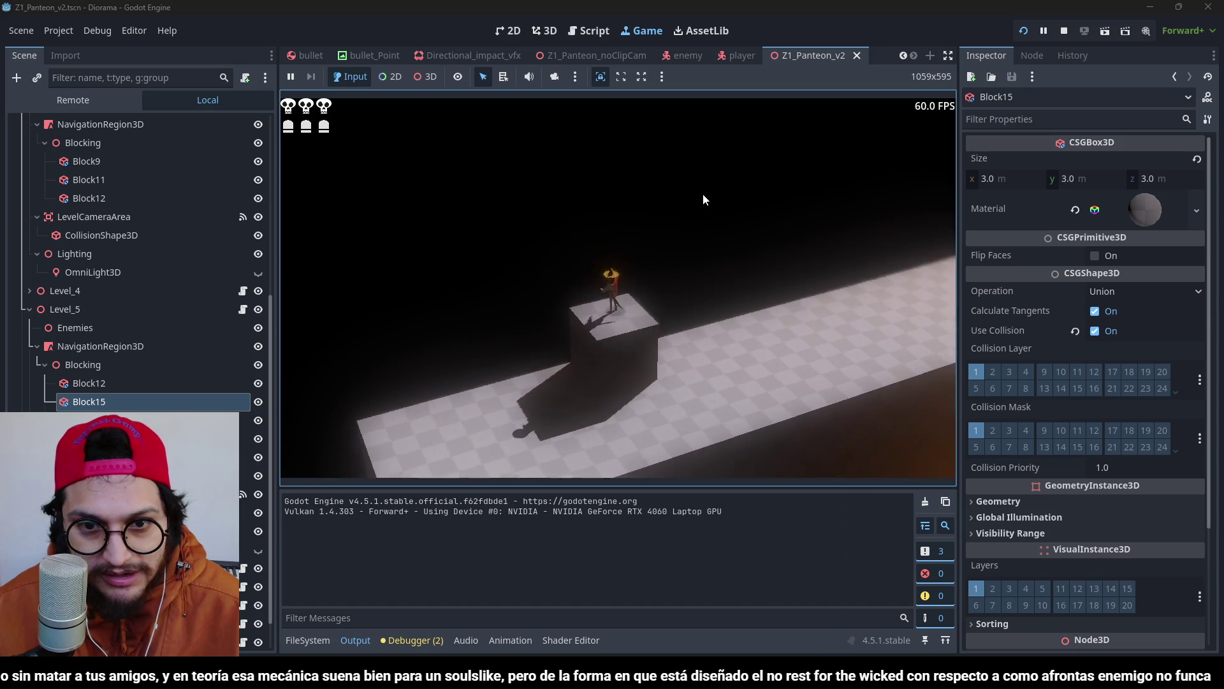
Reload the running game scene with F5 to try out the new small cube block.
key(F5)
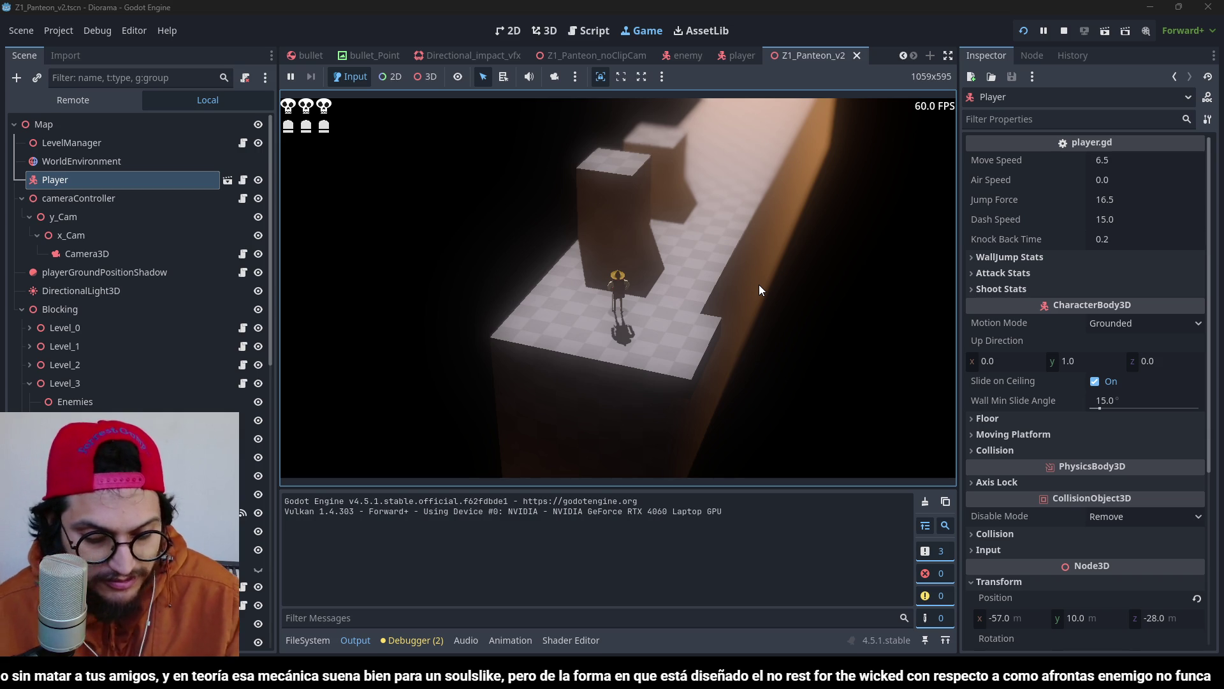
Jump the character onto the left blocks, landing on top and dropping between them.
key(e)
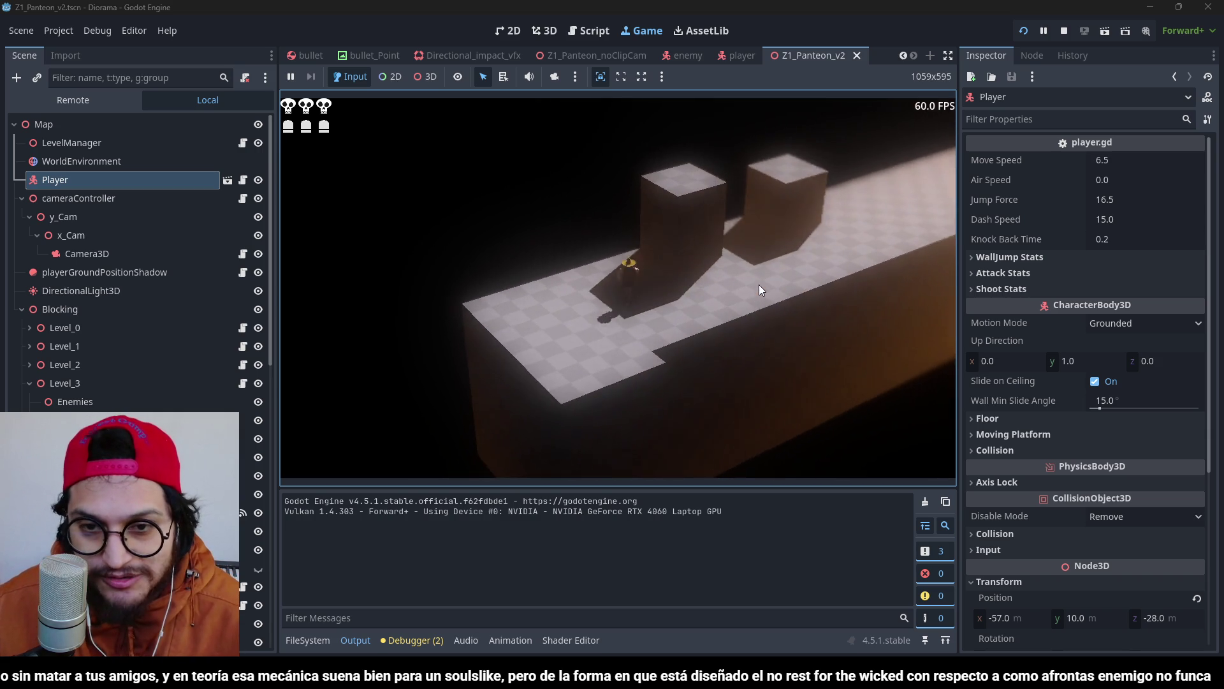
key(space)
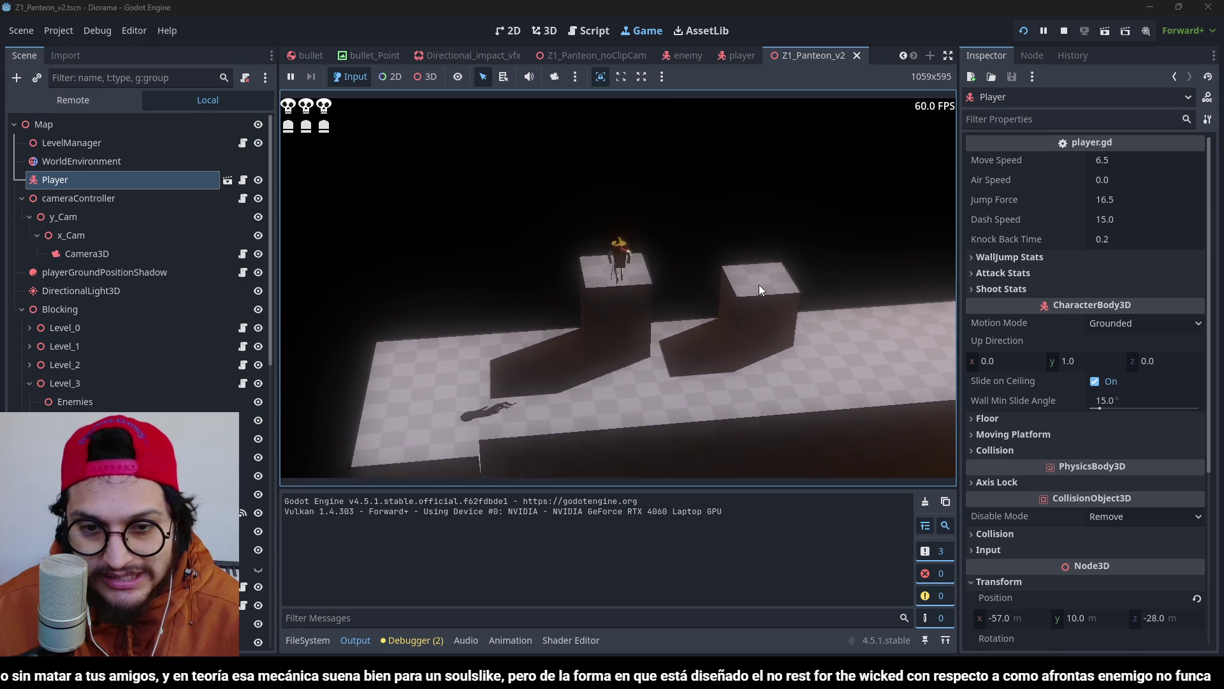
key(e)
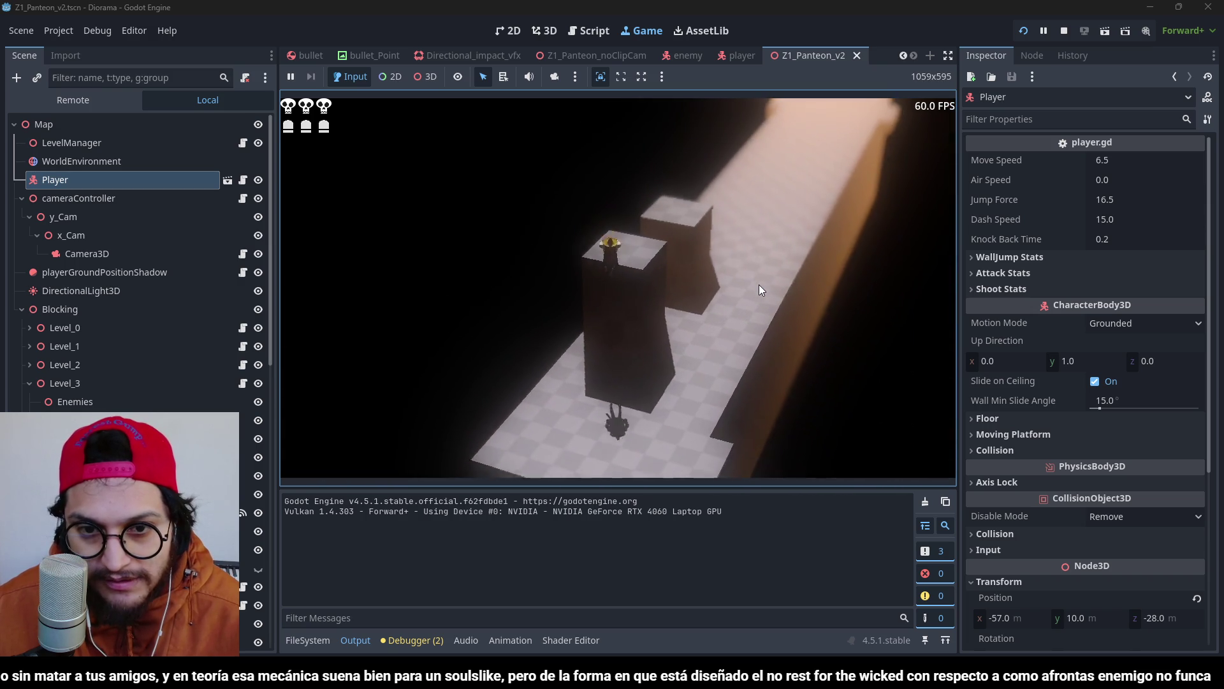
key(e)
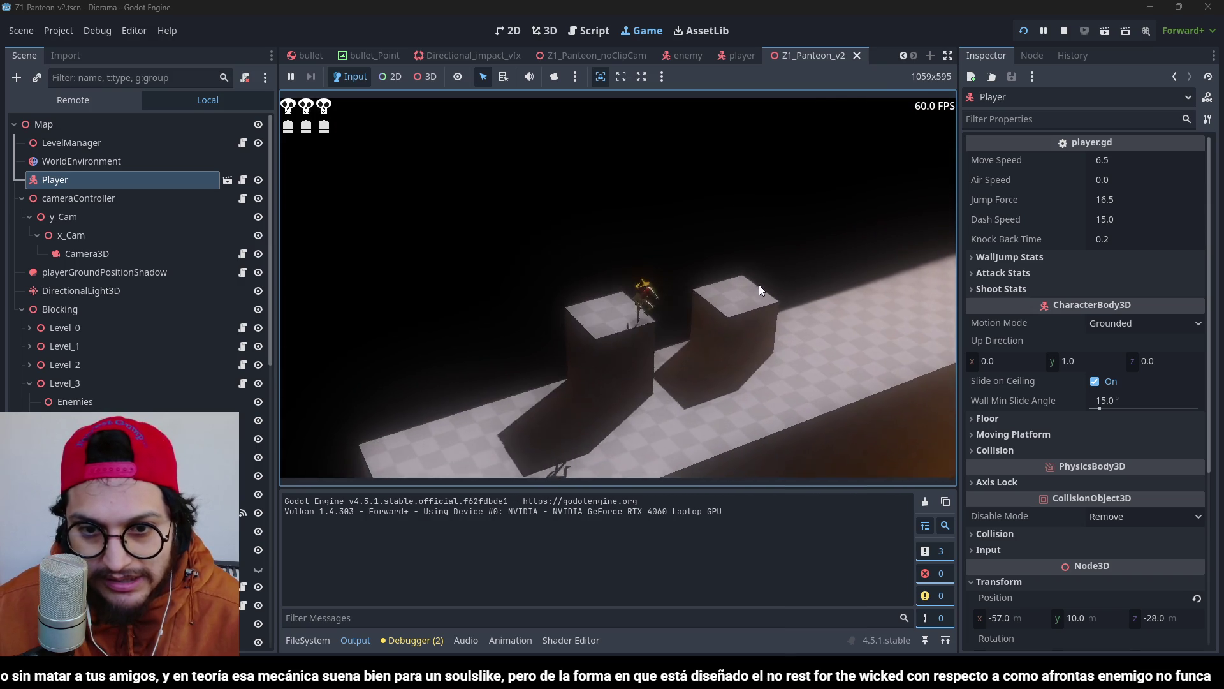
key(space)
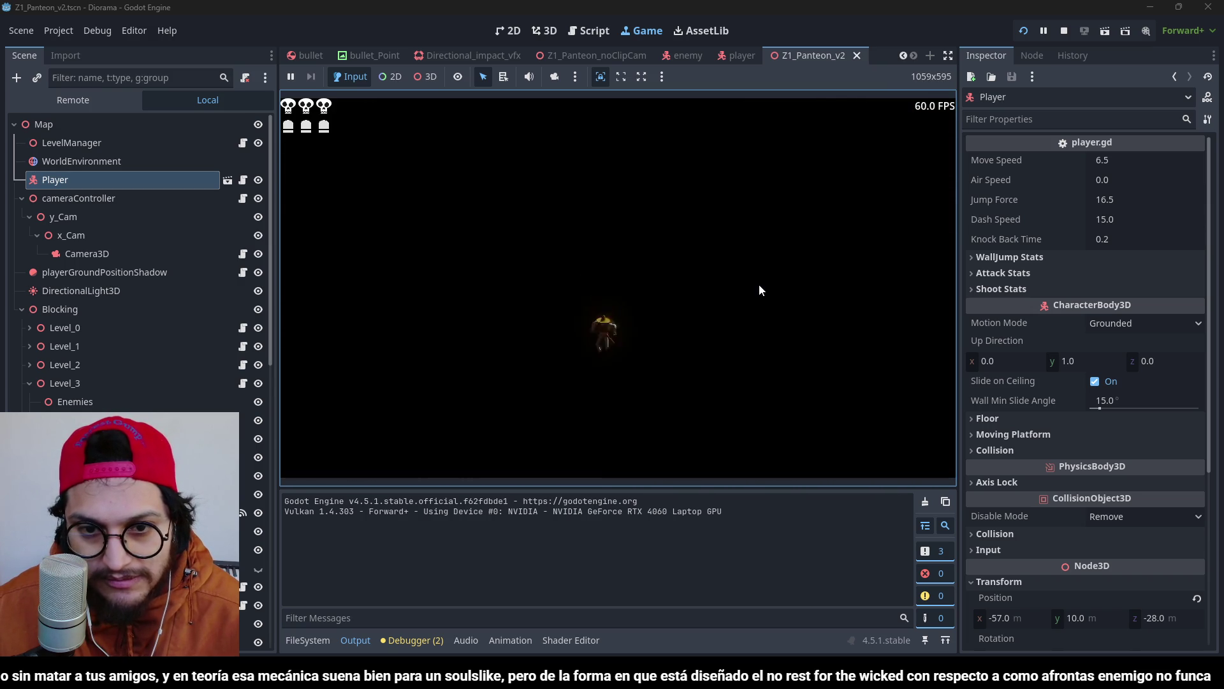
Restart the game and jump repeatedly across the left, right and tall blocks.
key(F5)
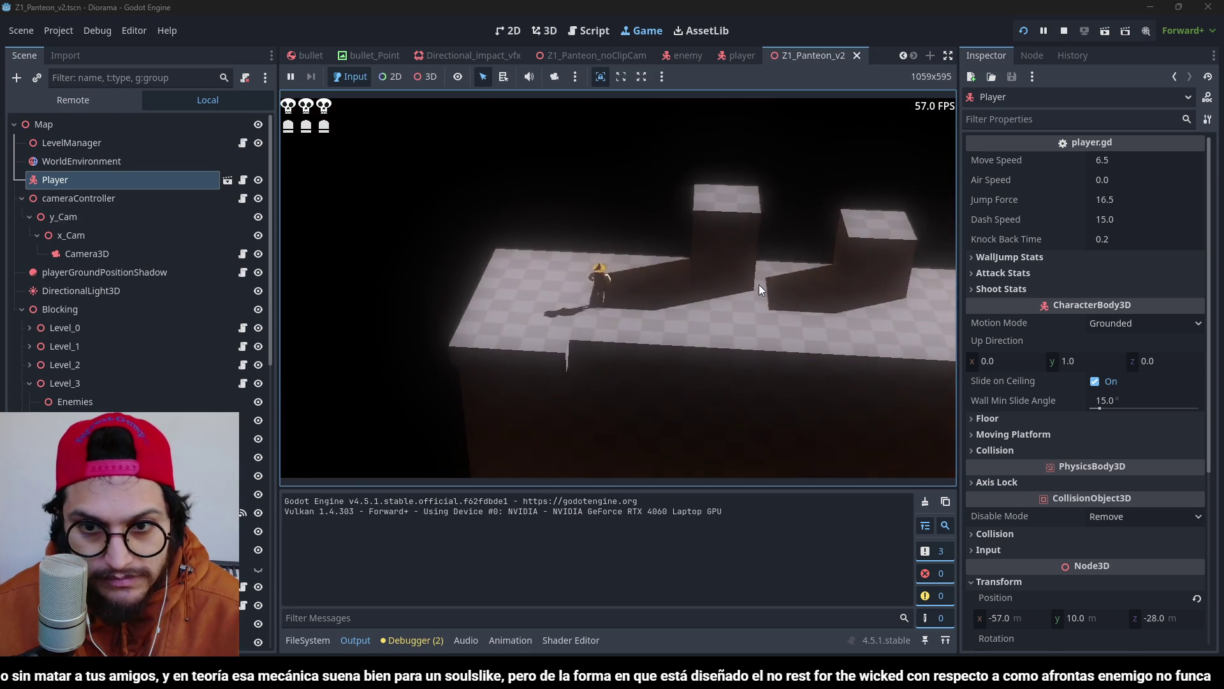
key(space)
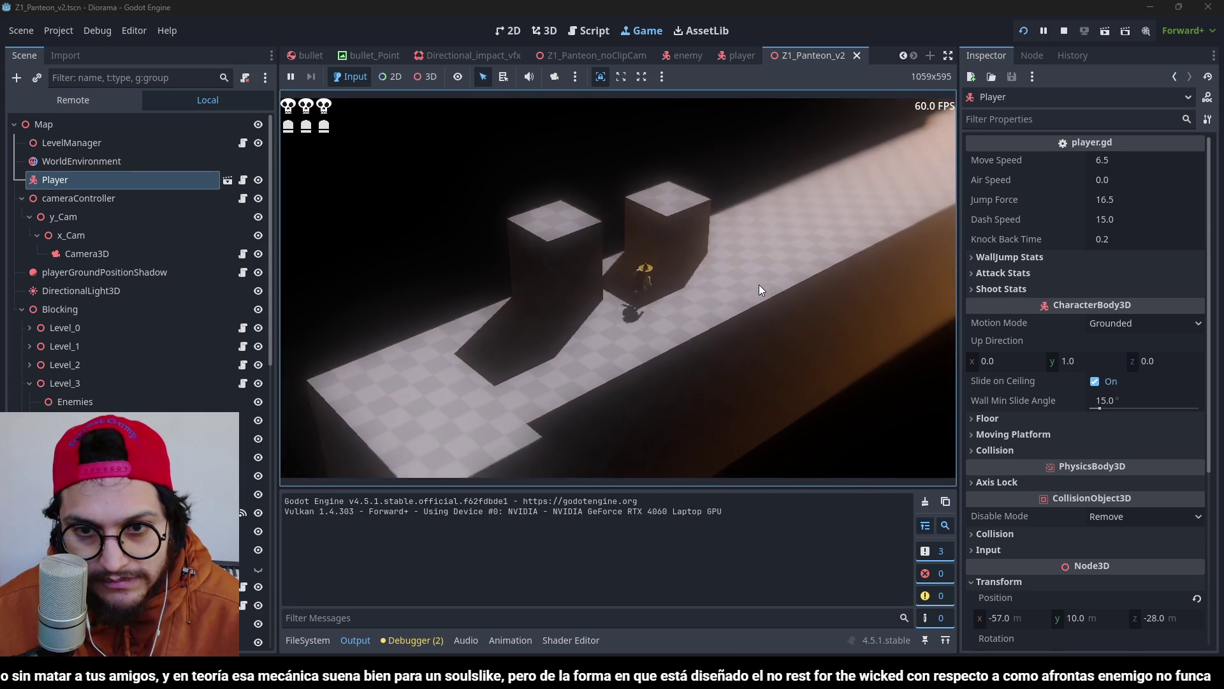
key(space)
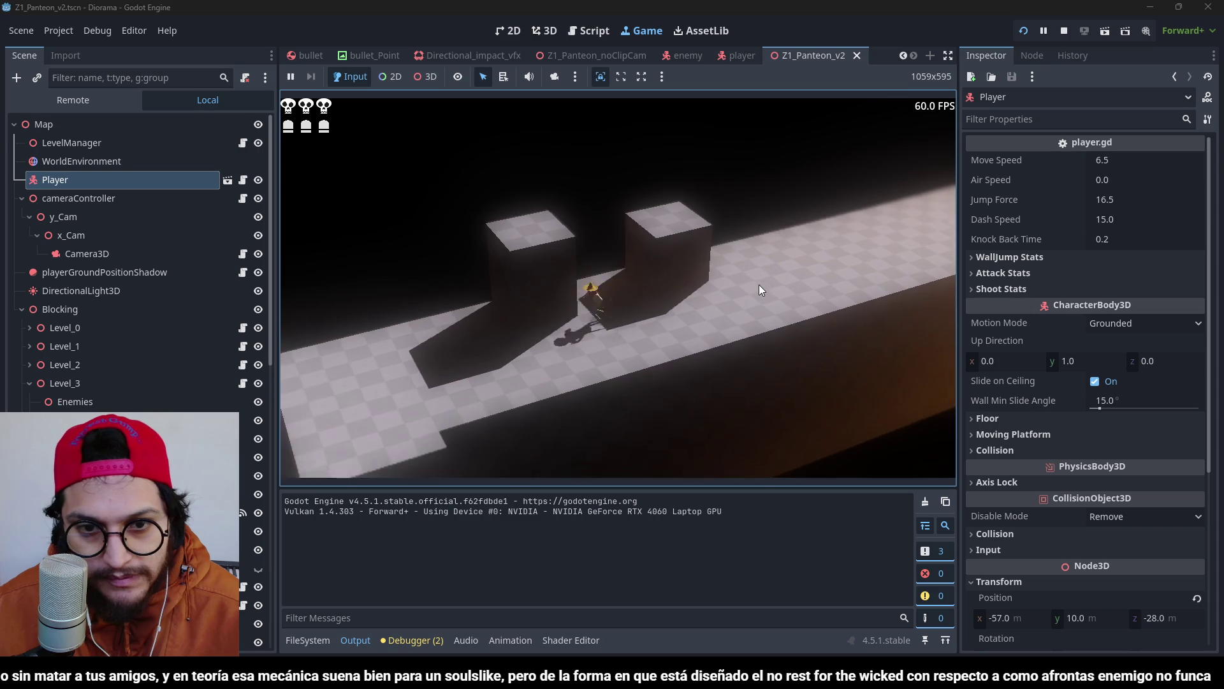
key(space)
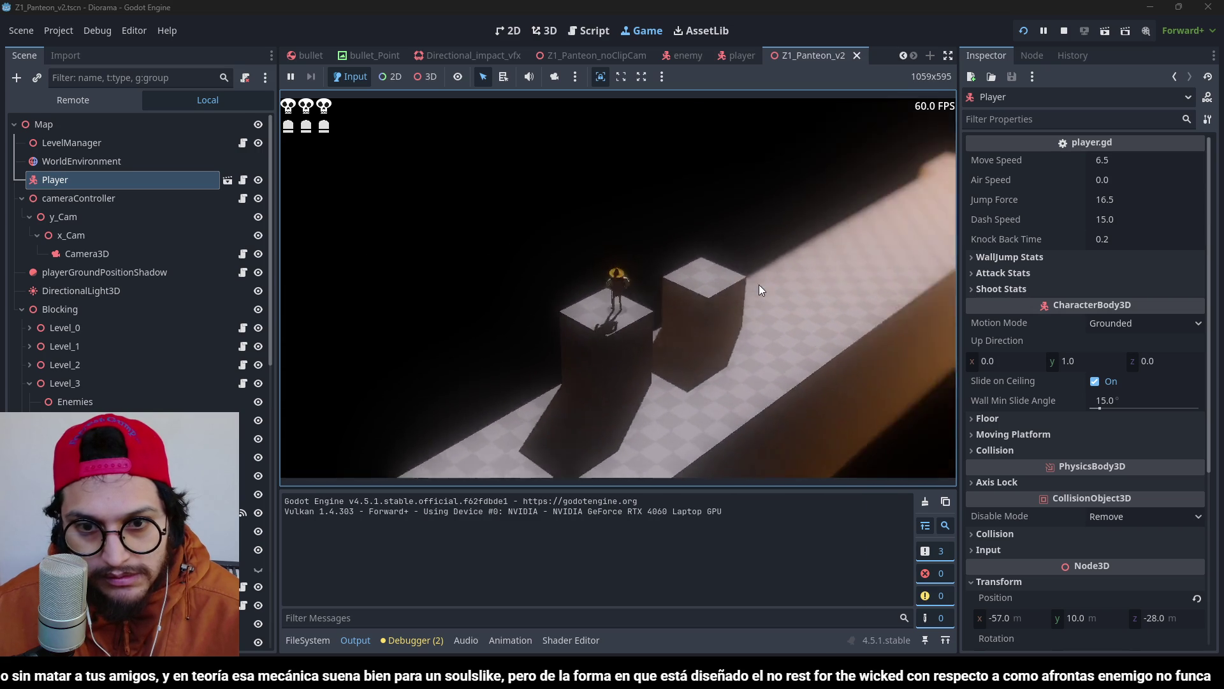
key(w)
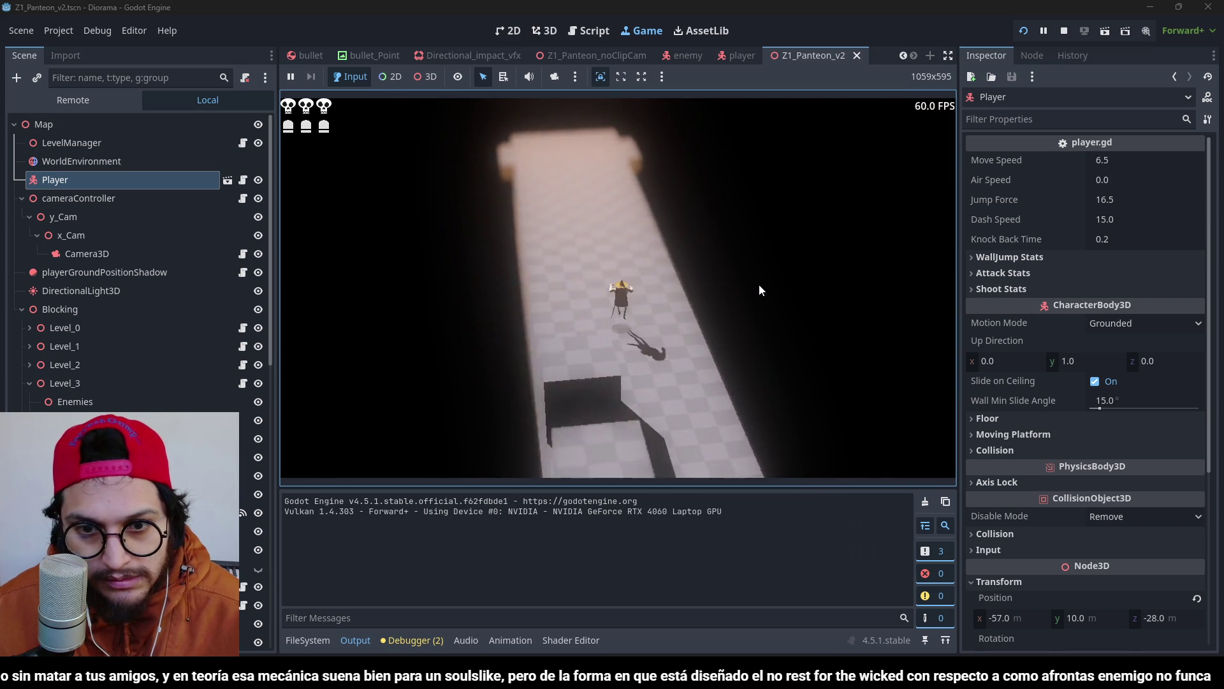
key(space)
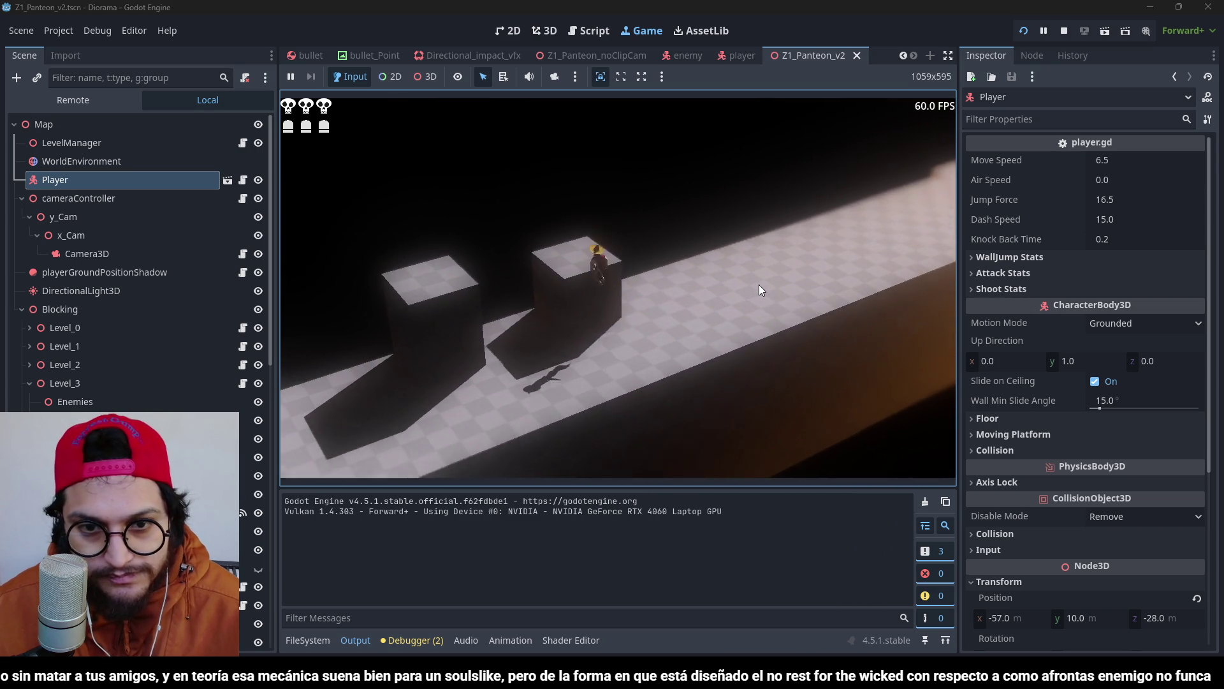
key(w)
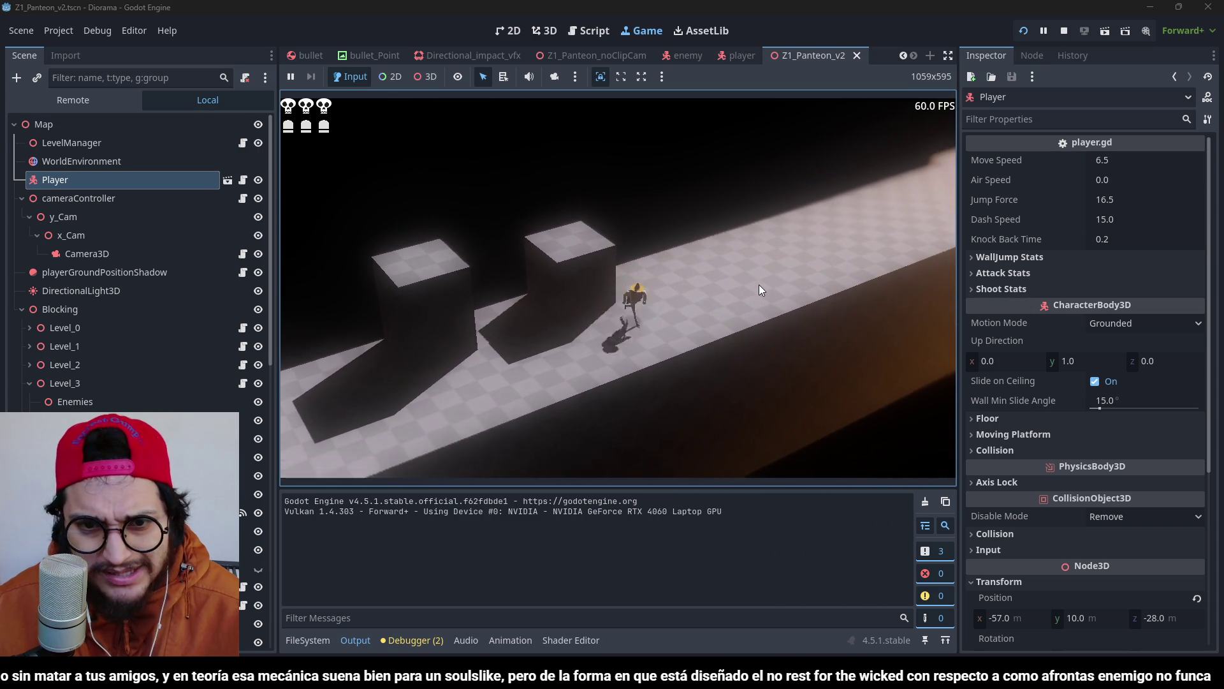
key(space)
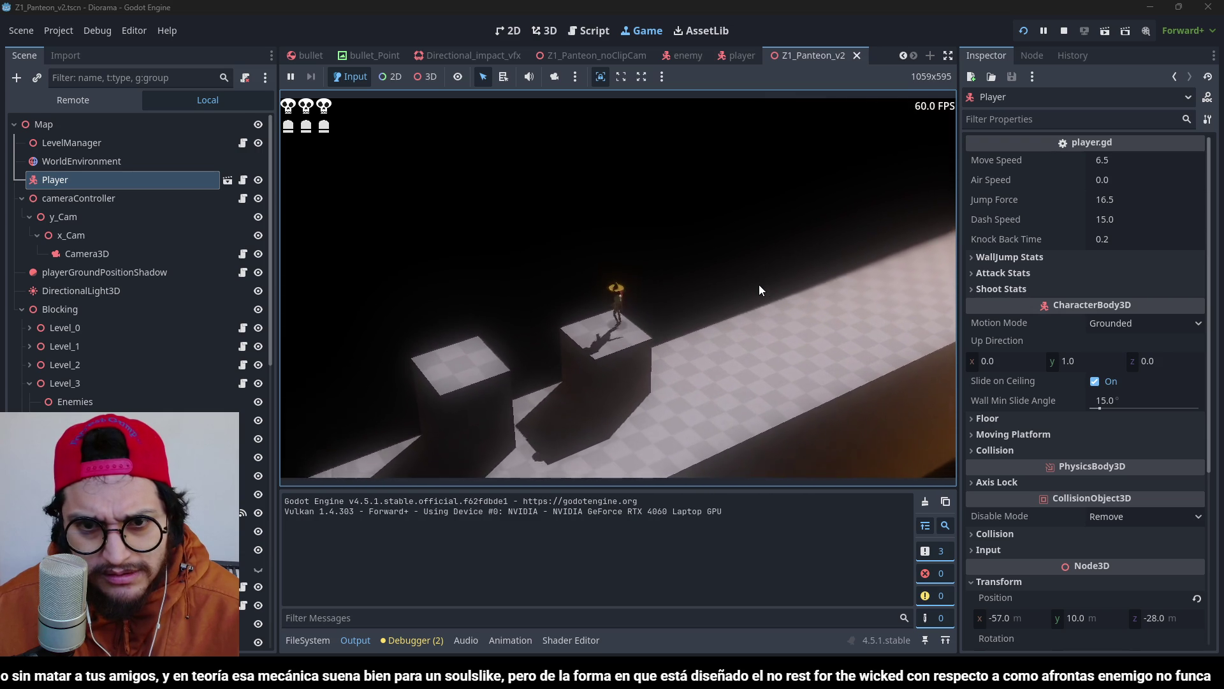
key(space)
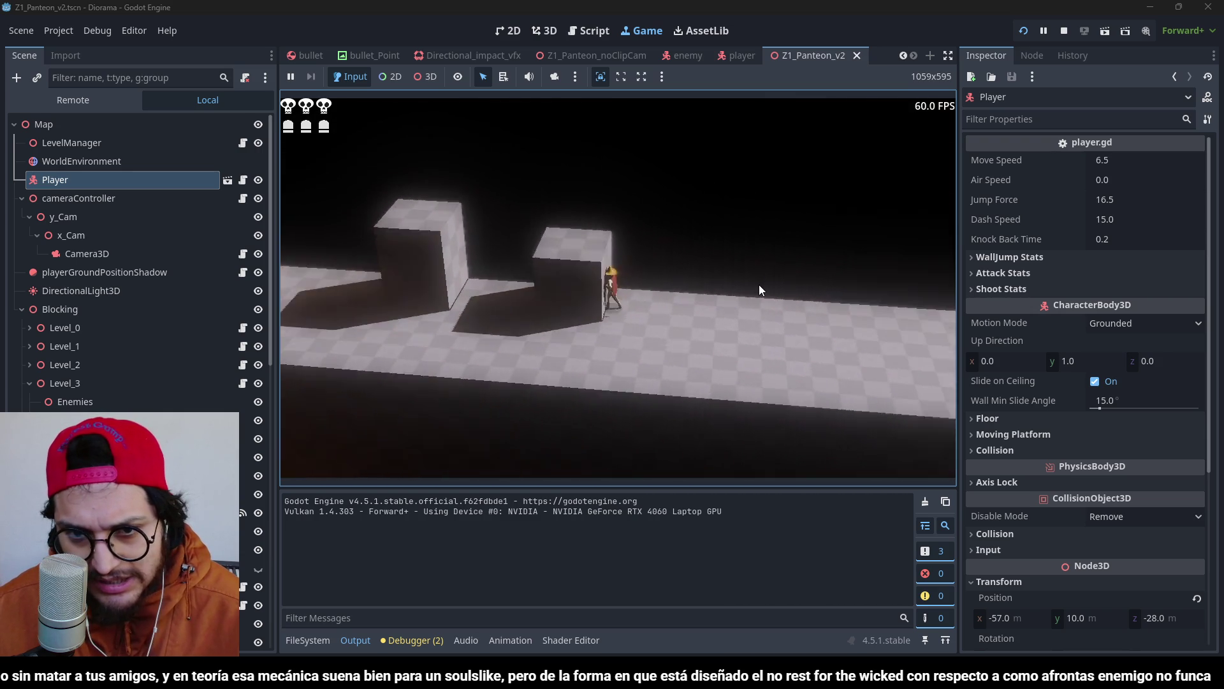
key(space)
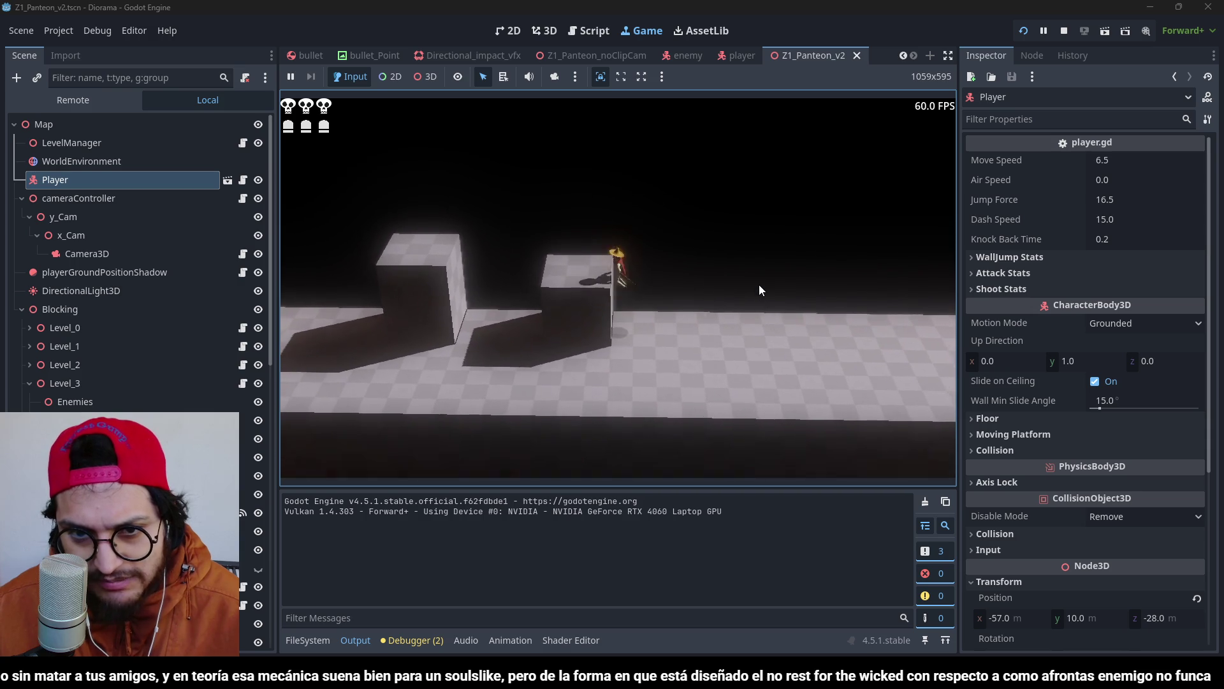
key(s)
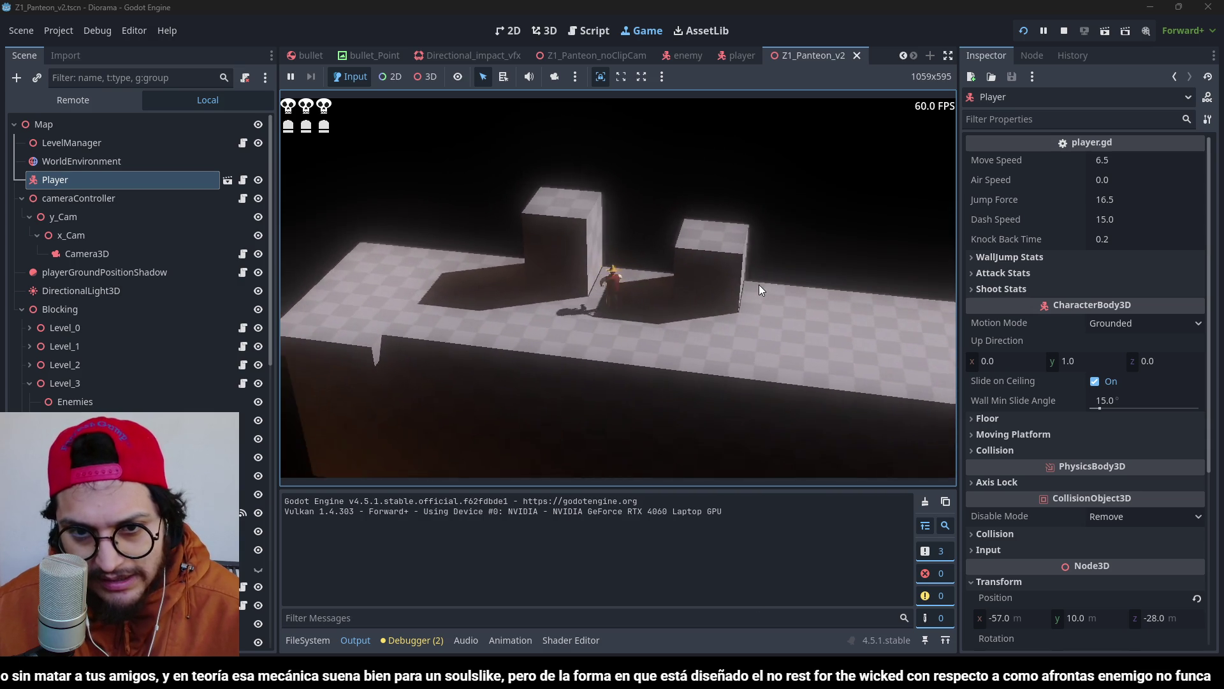
key(space)
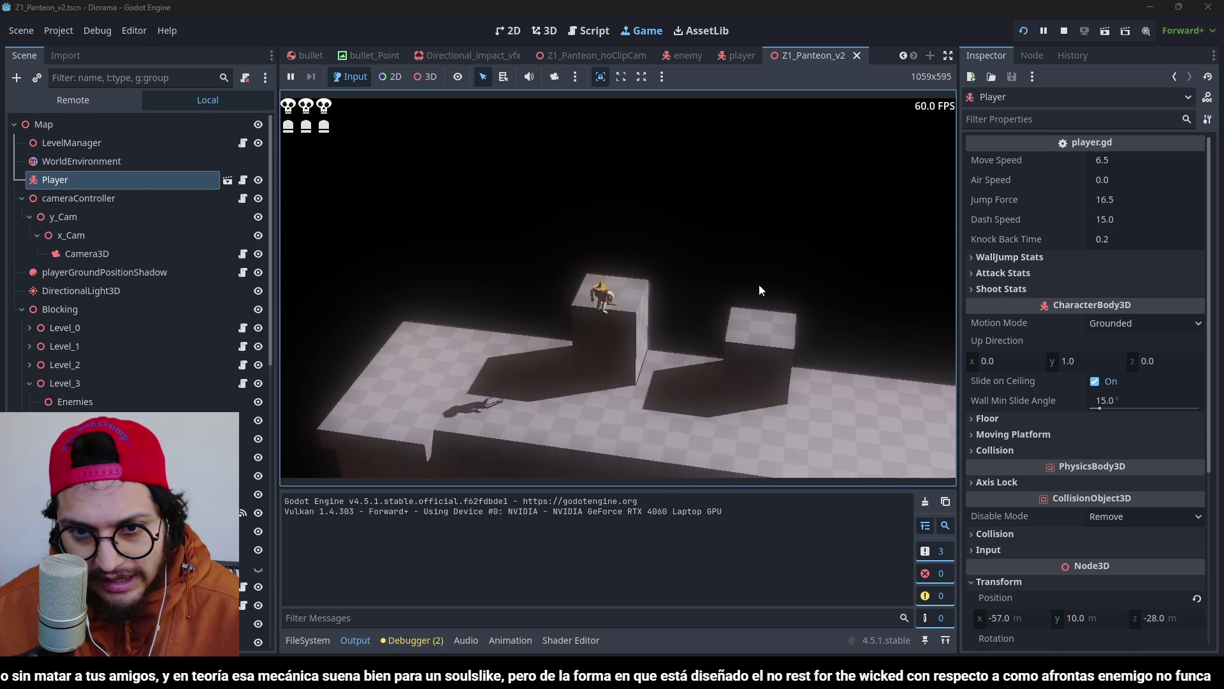
Run along the walkway, climb the small box, jump at the tall wall, then stop the game.
key(w)
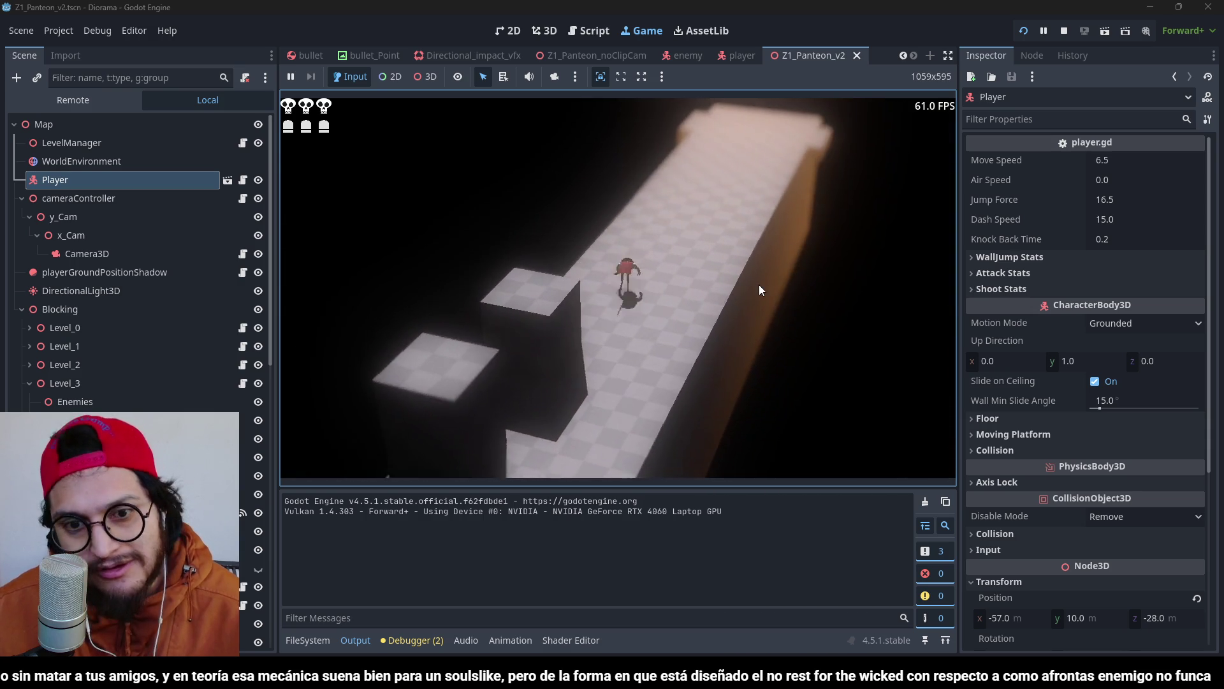
key(w)
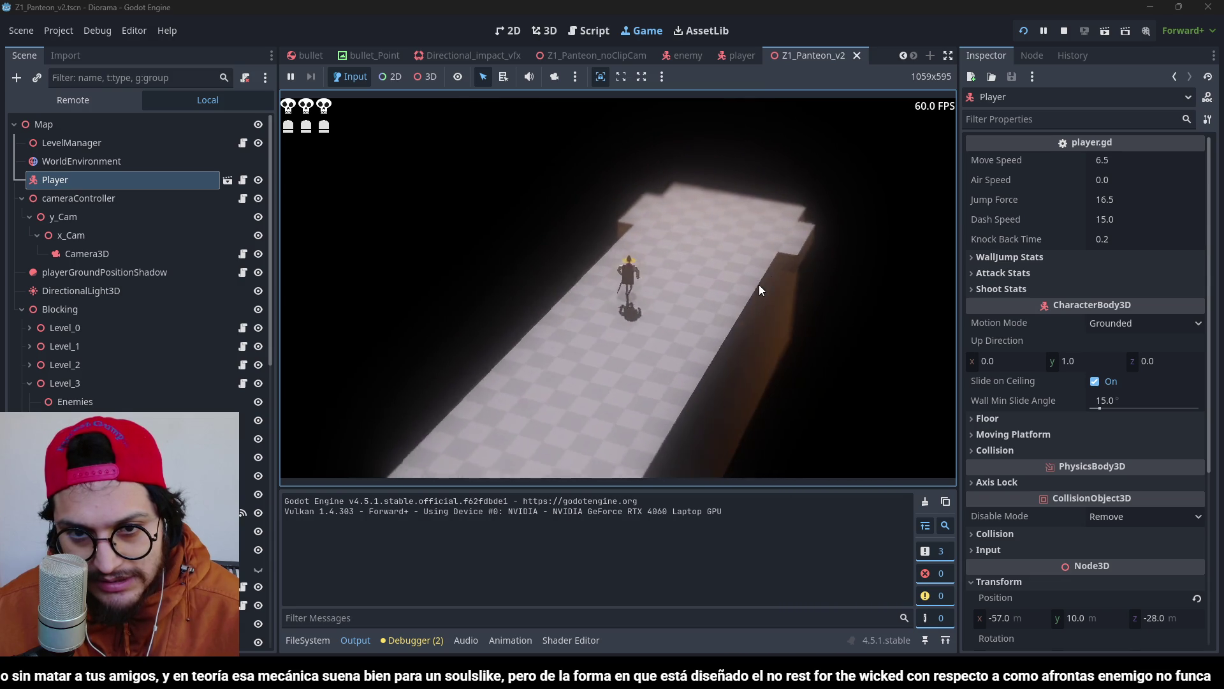
key(w)
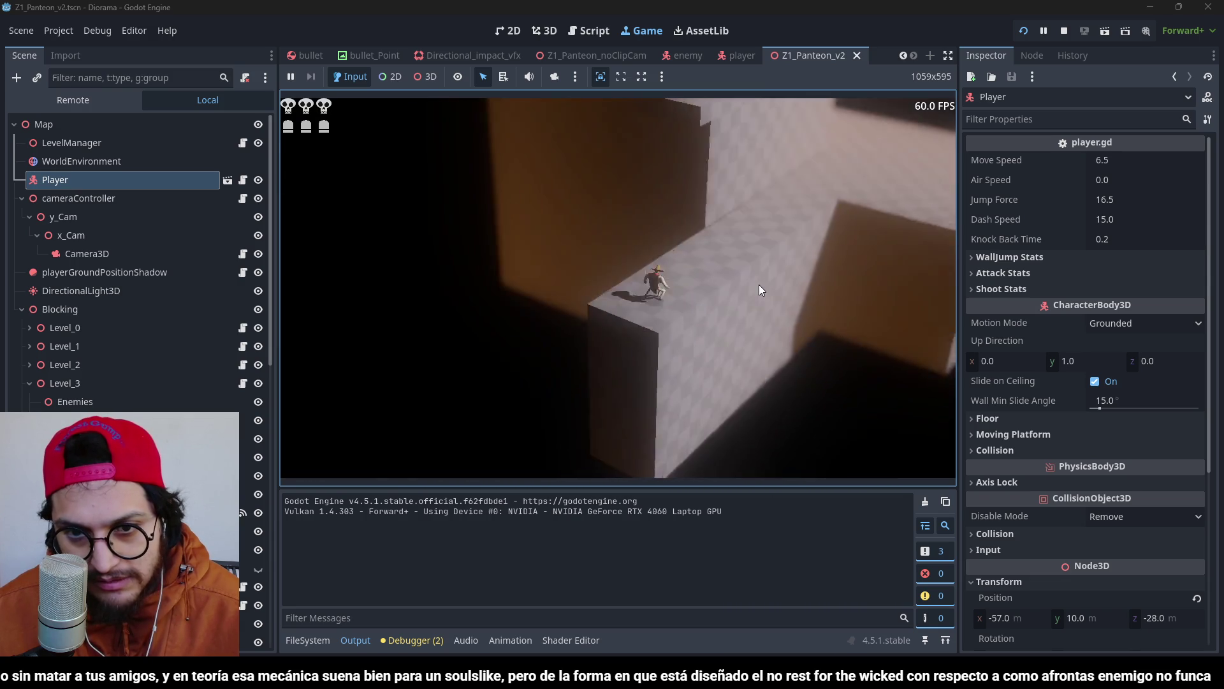
key(w)
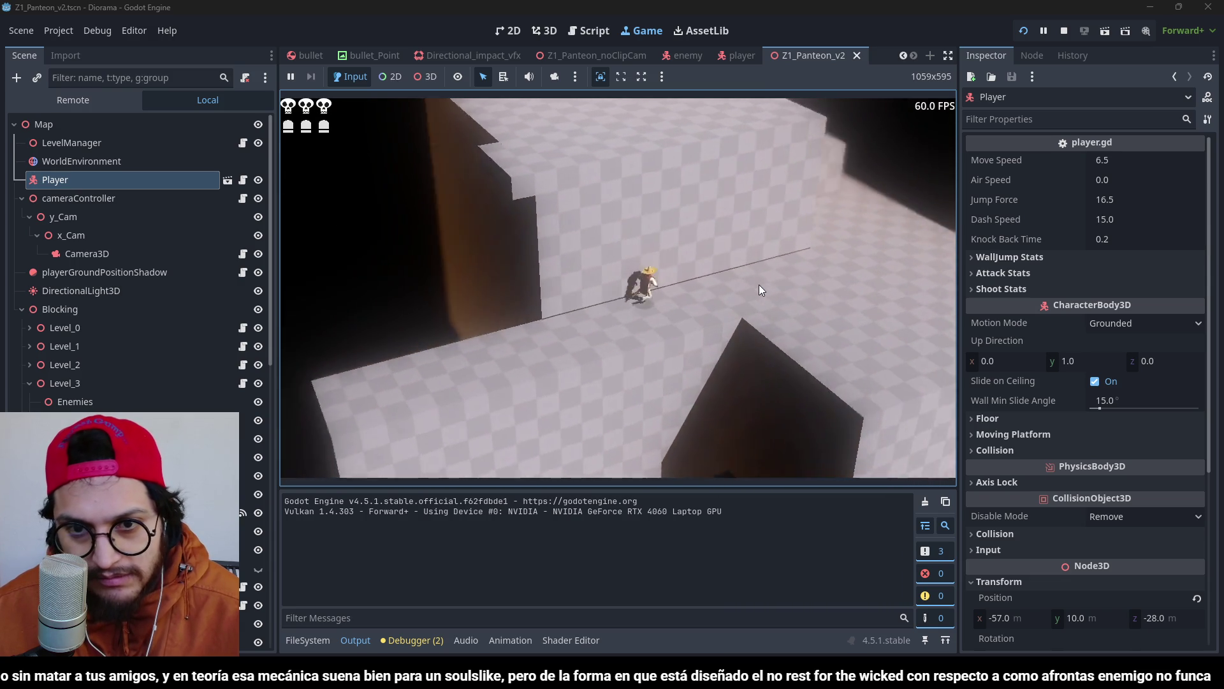
key(w)
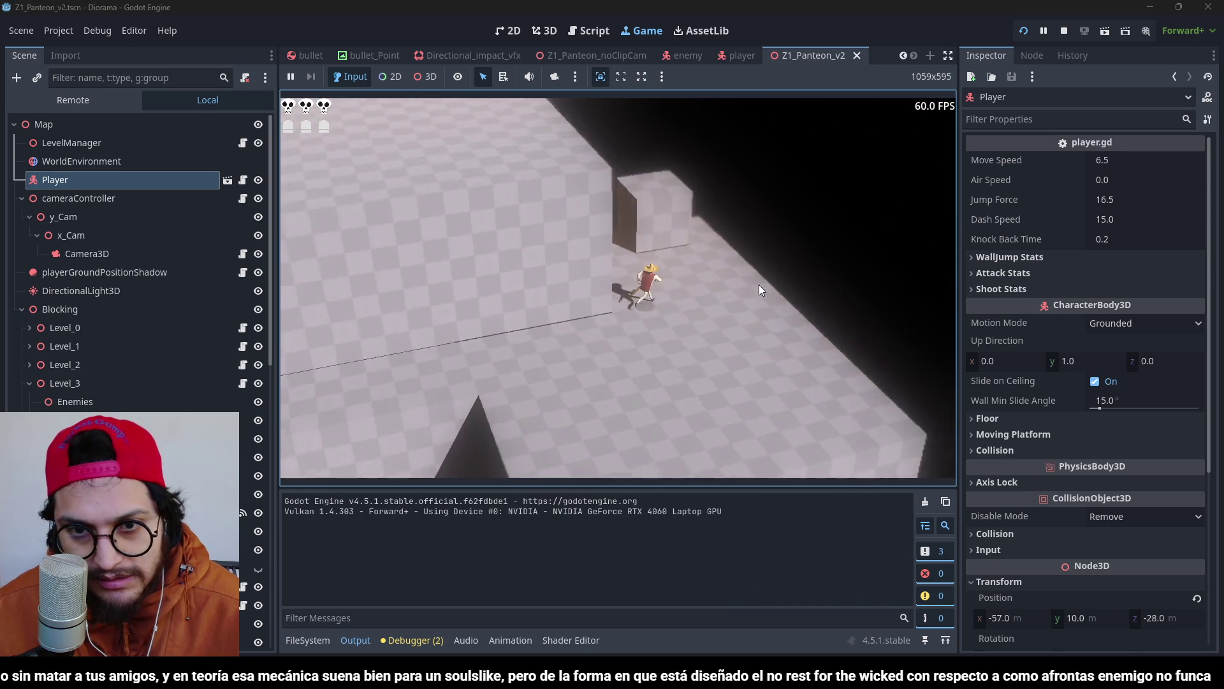
key(w)
key(space)
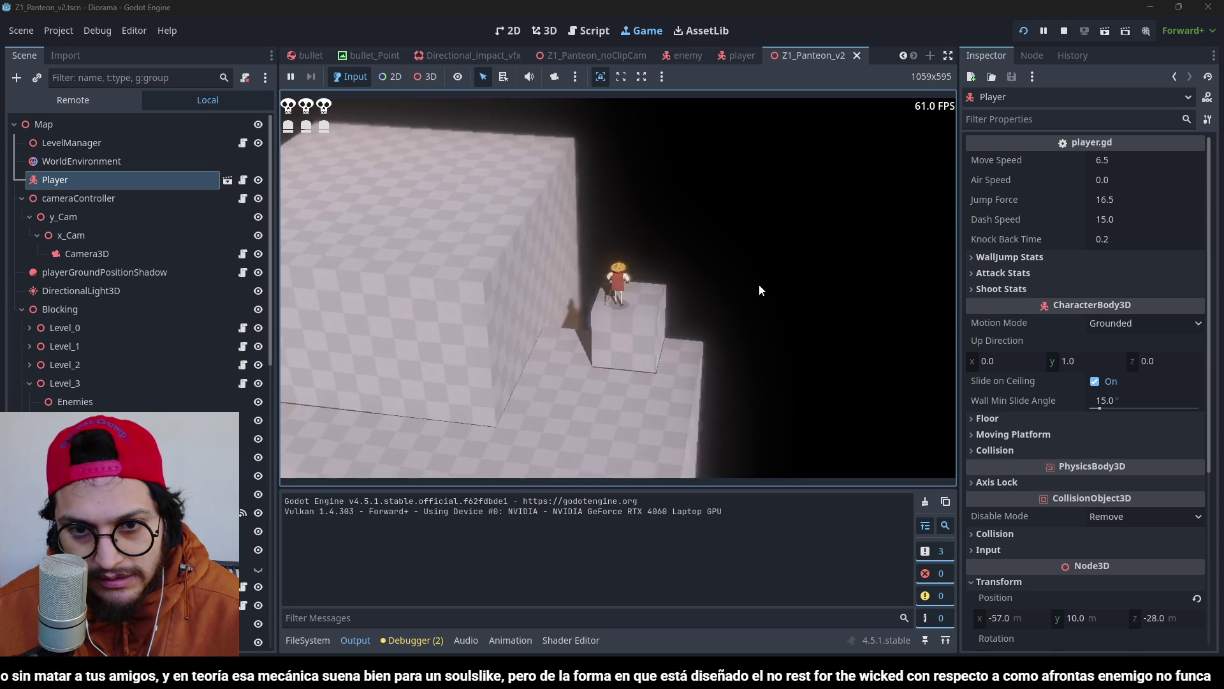
key(w)
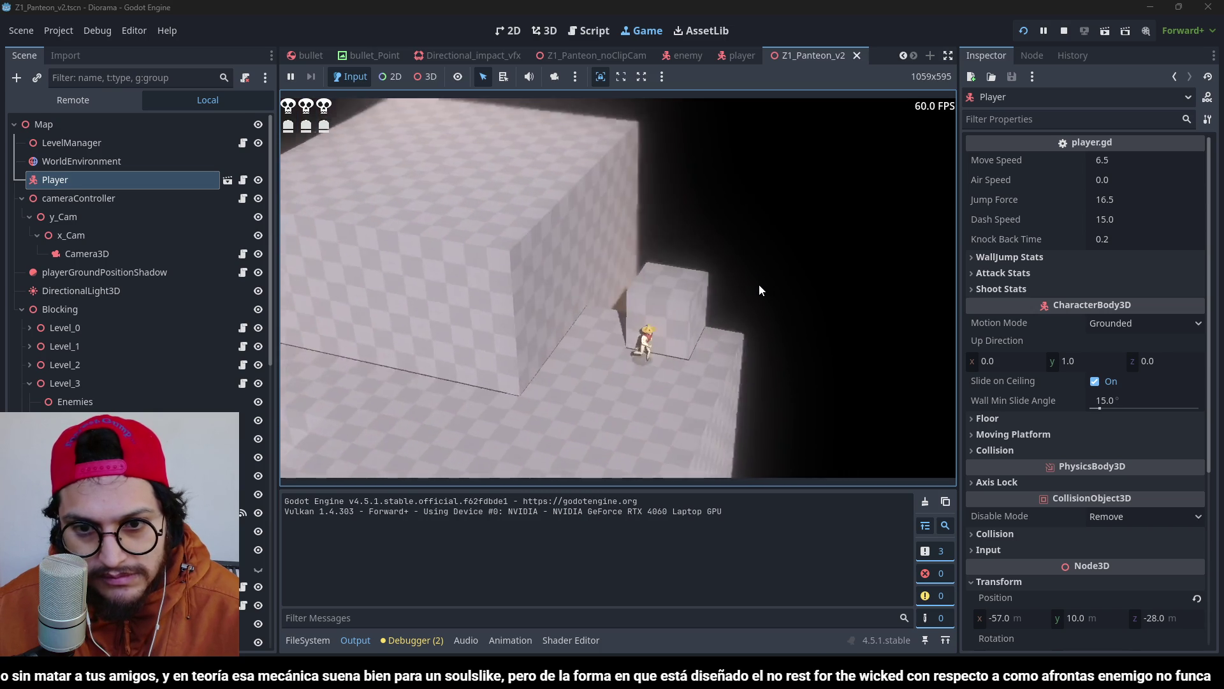
key(w)
key(space)
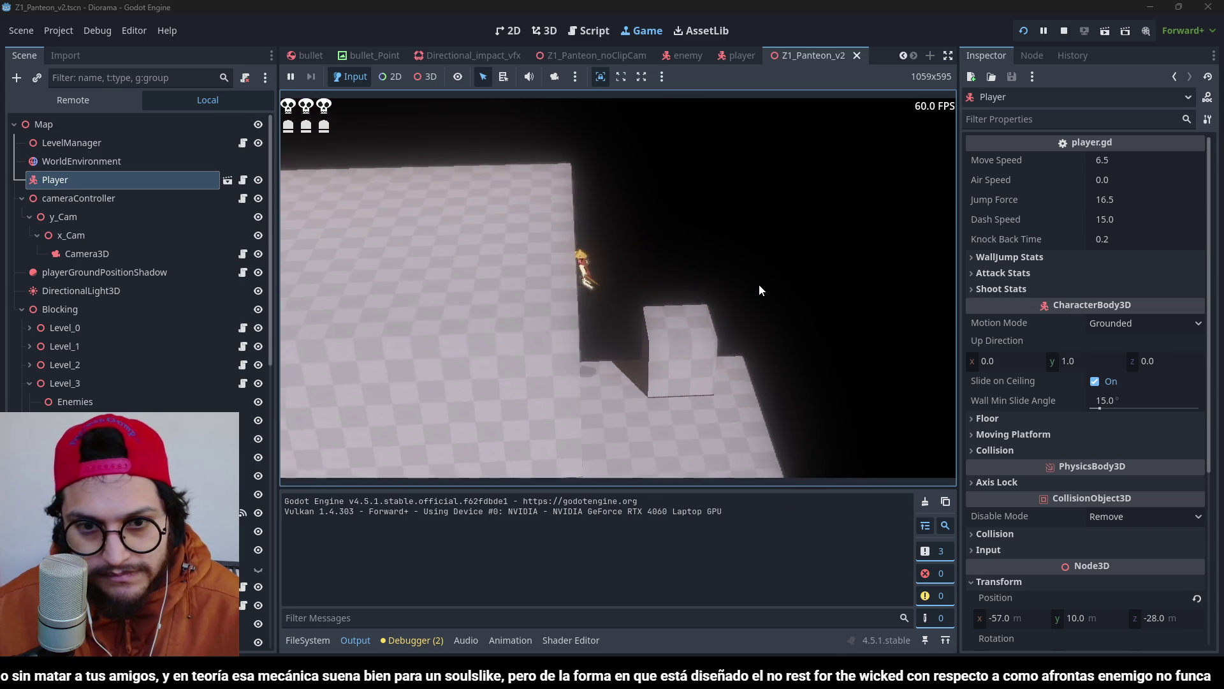
key(F8)
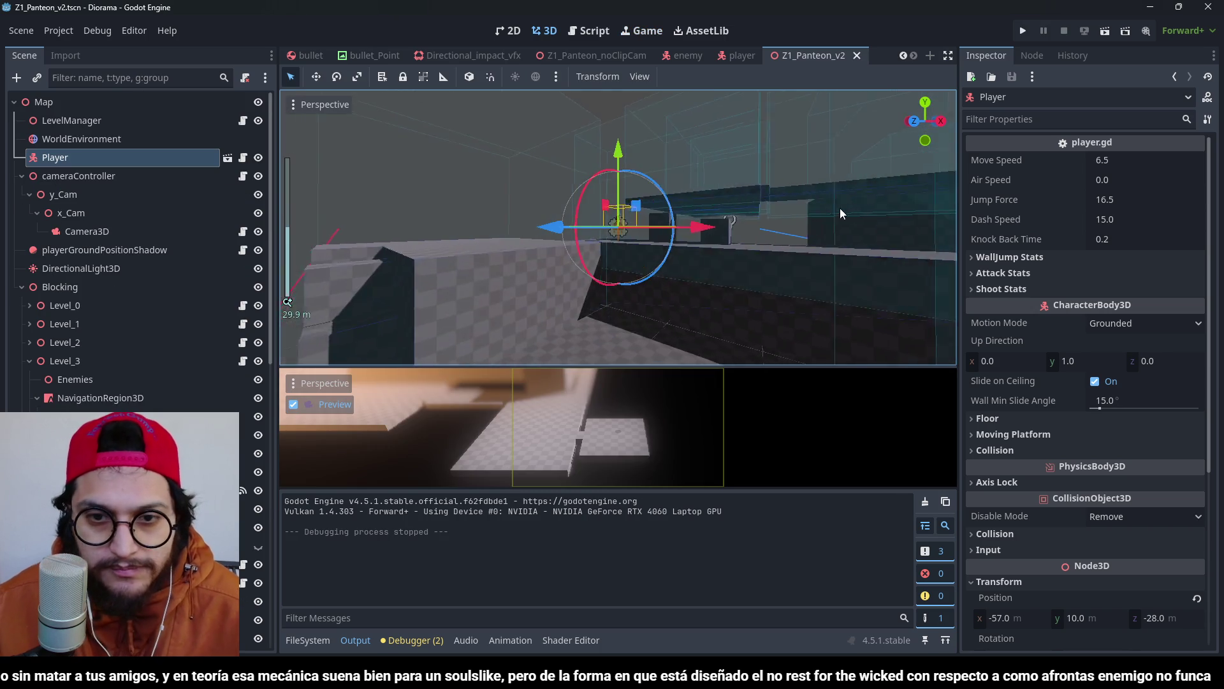
Make the Block15 box taller, raising its size from 16 to 18.
mouse_move(840, 208)
mouse_down()
mouse_move(660, 320)
mouse_move(774, 265)
mouse_move(602, 238)
mouse_move(414, 261)
mouse_up()
scroll(774, 265, down, 3)
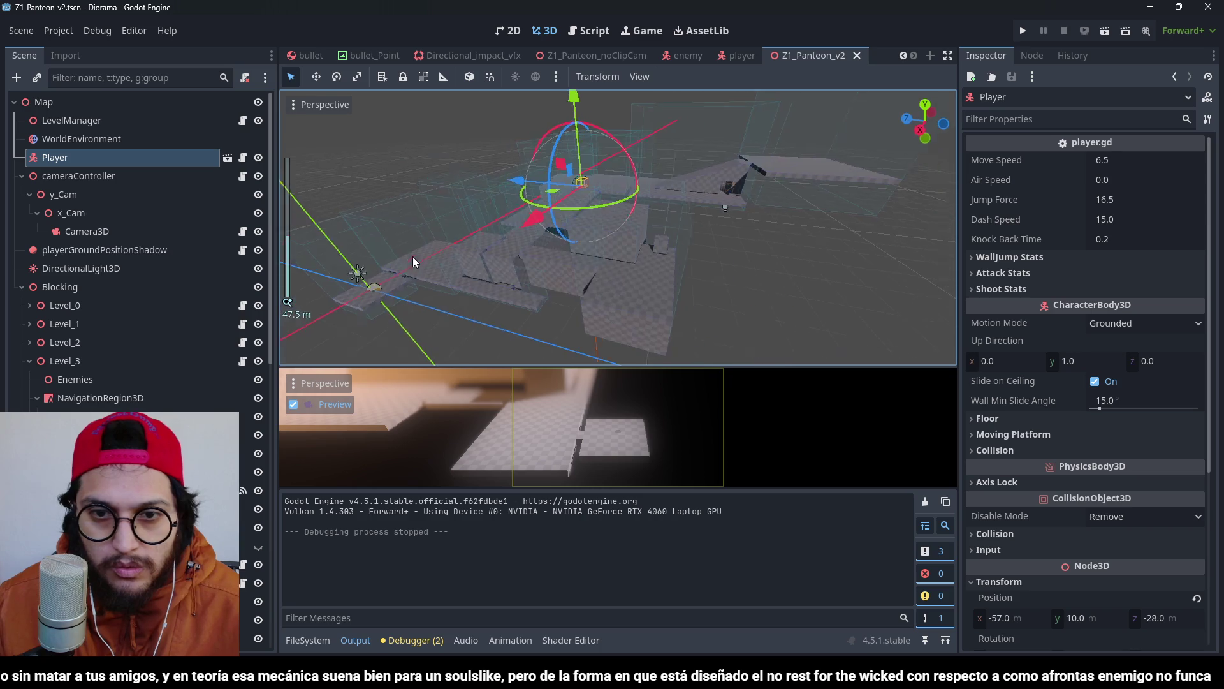
scroll(597, 217, up, 5)
mouse_move(597, 216)
mouse_down()
mouse_move(739, 294)
mouse_move(510, 255)
mouse_move(602, 227)
mouse_move(732, 237)
mouse_move(721, 182)
mouse_up()
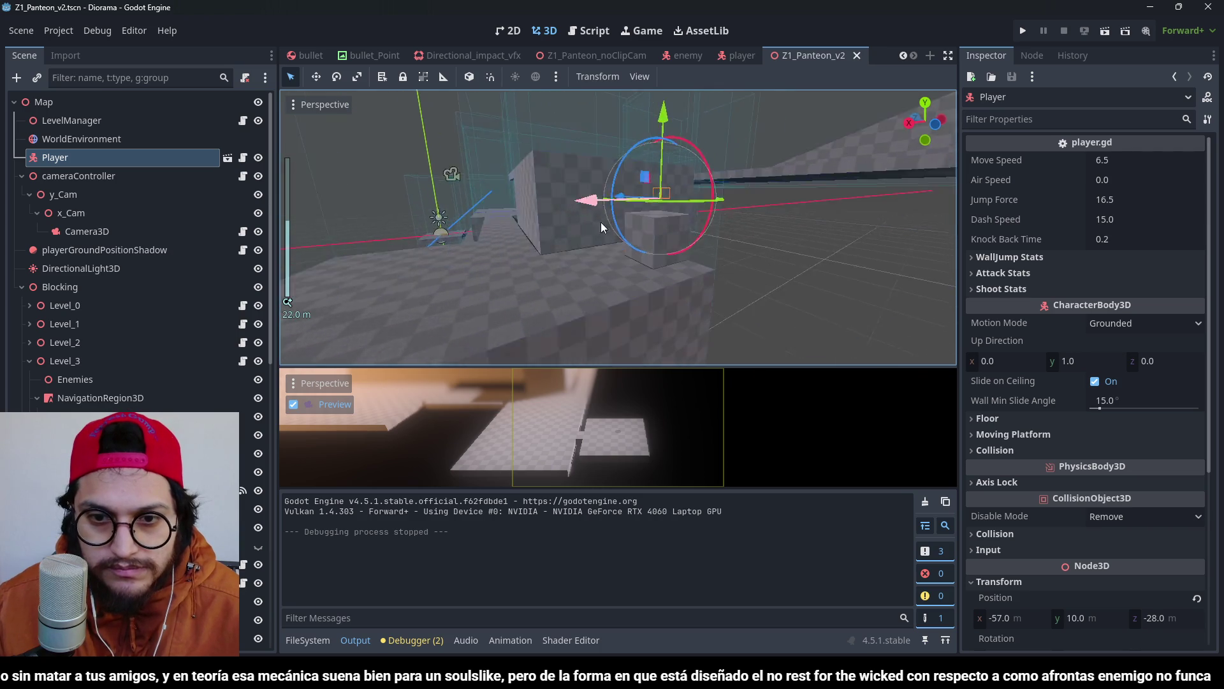
scroll(602, 227, up, 2)
click(732, 236)
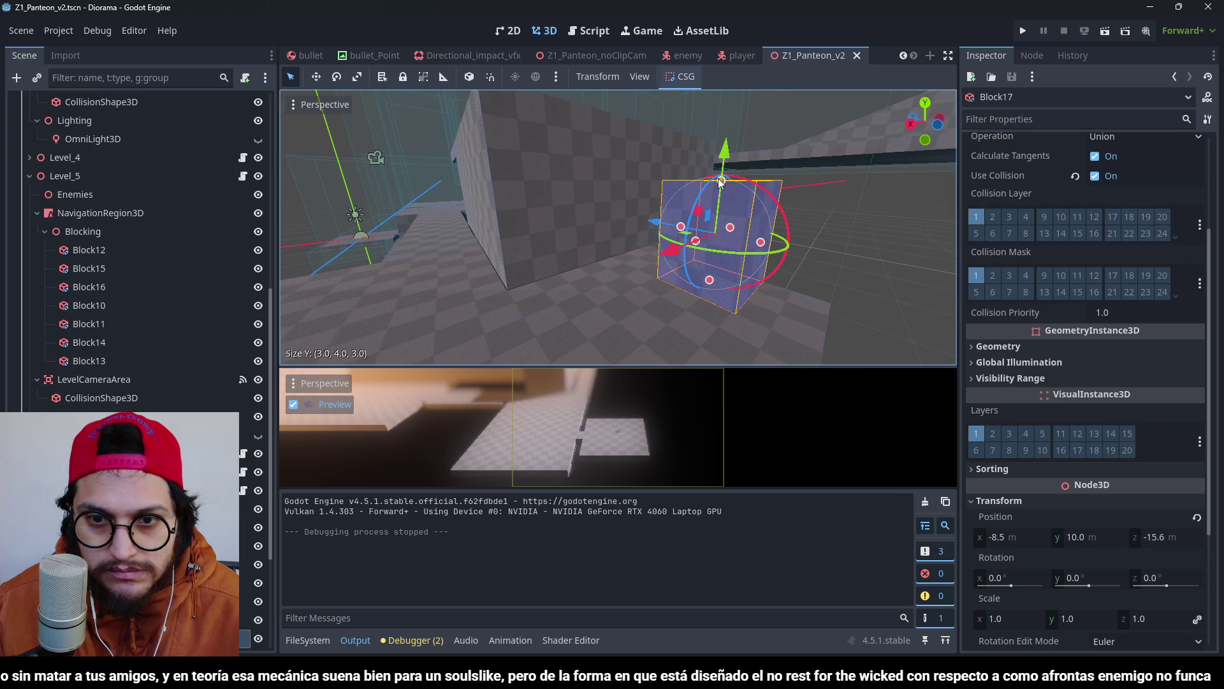
drag(613, 197, 533, 191)
click(542, 195)
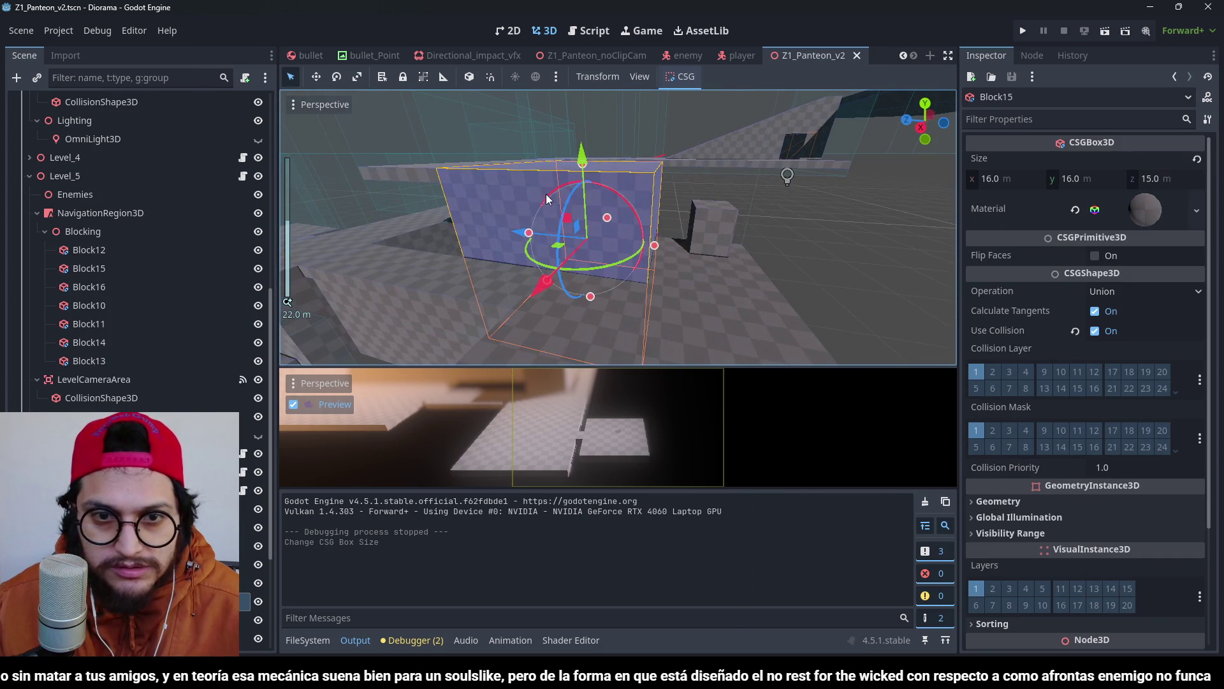
scroll(616, 204, up, 2)
drag(619, 180, 619, 160)
Select Level_8 and three other level groups and shift the four groups vertically.
mouse_move(534, 185)
mouse_down()
mouse_move(687, 142)
mouse_move(554, 166)
mouse_up()
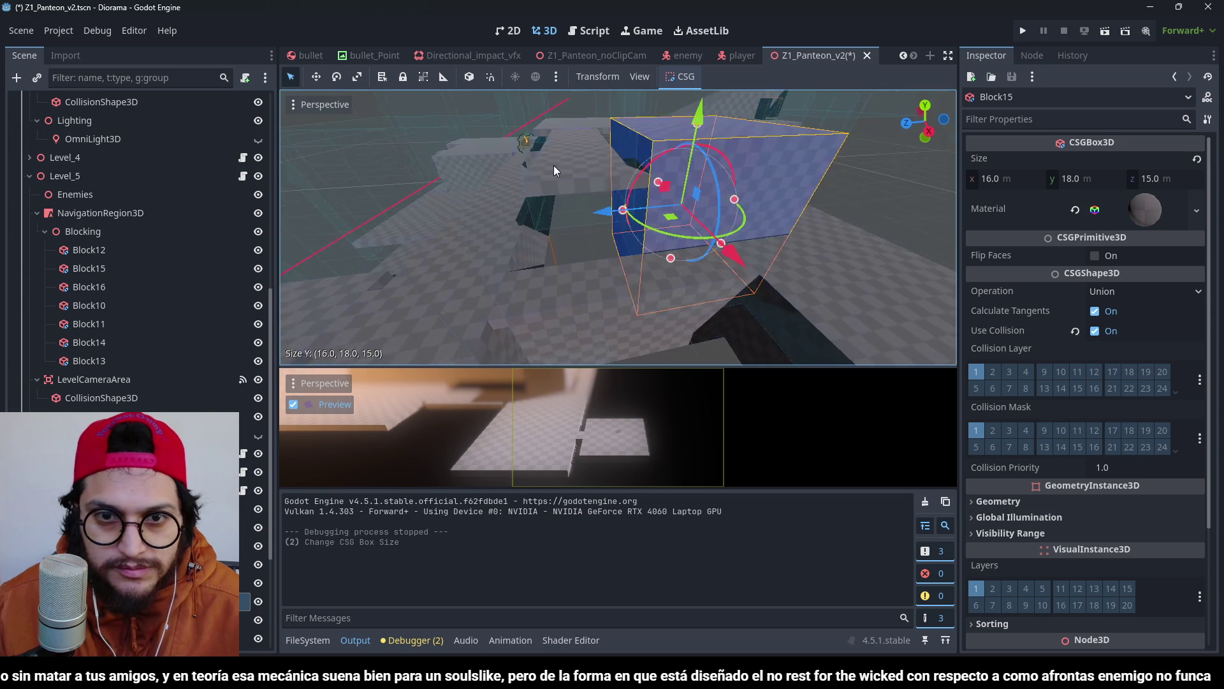
click(561, 127)
scroll(577, 228, up, 2)
scroll(127, 447, down, 2)
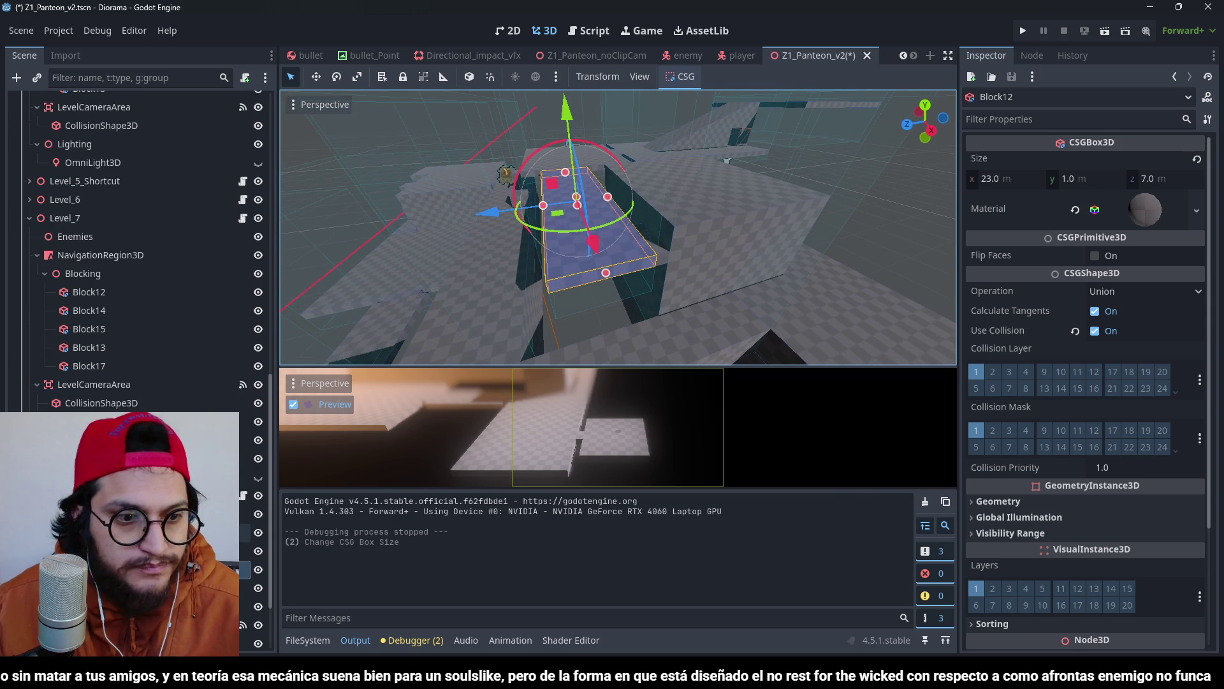
scroll(141, 255, up, 3)
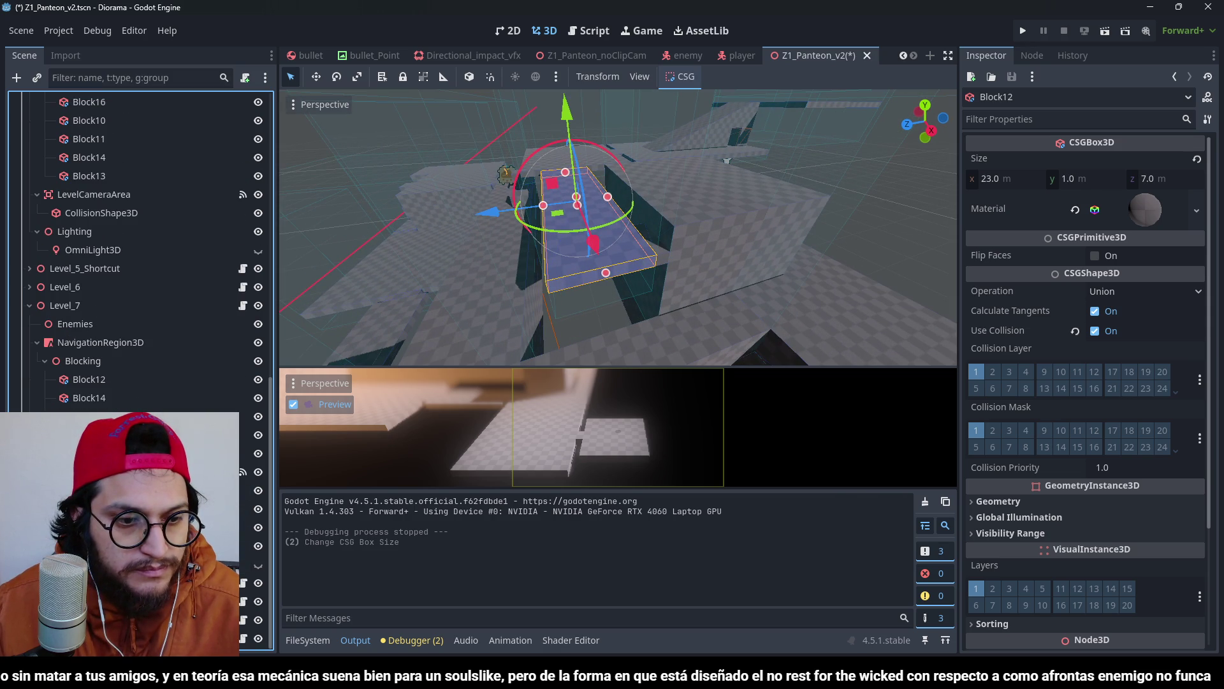
click(574, 237)
scroll(617, 210, up, 3)
shift+click(617, 174)
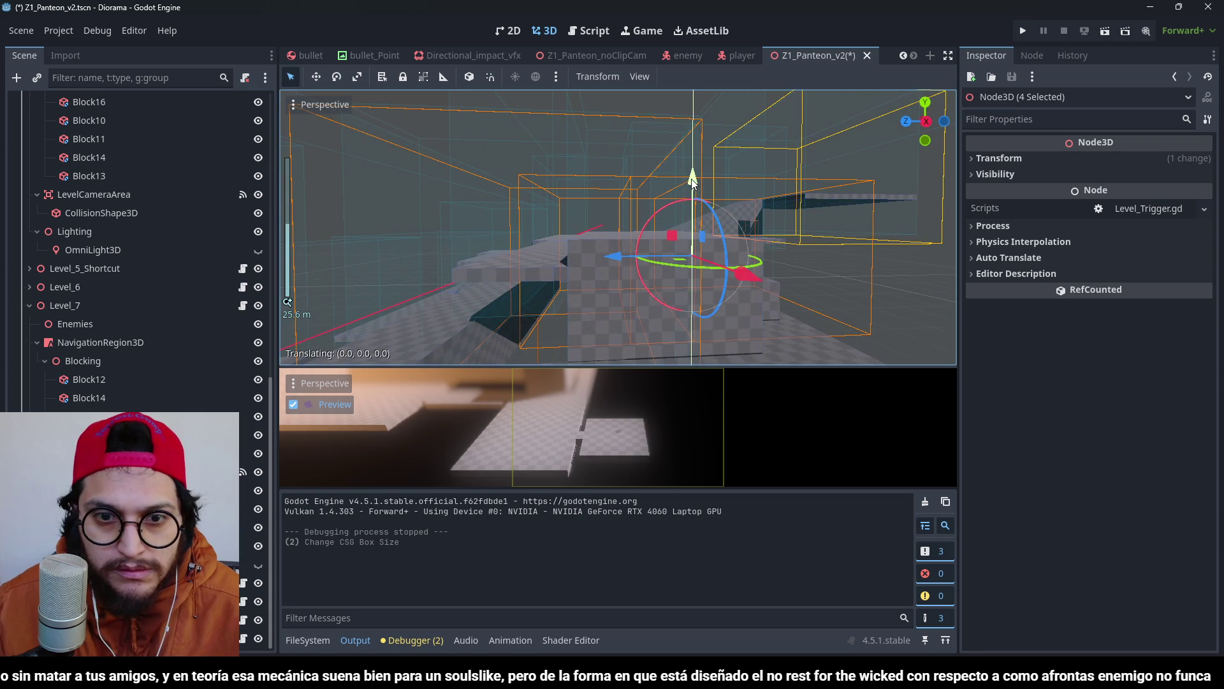
drag(691, 179, 695, 170)
scroll(714, 204, down, 5)
scroll(735, 227, up, 10)
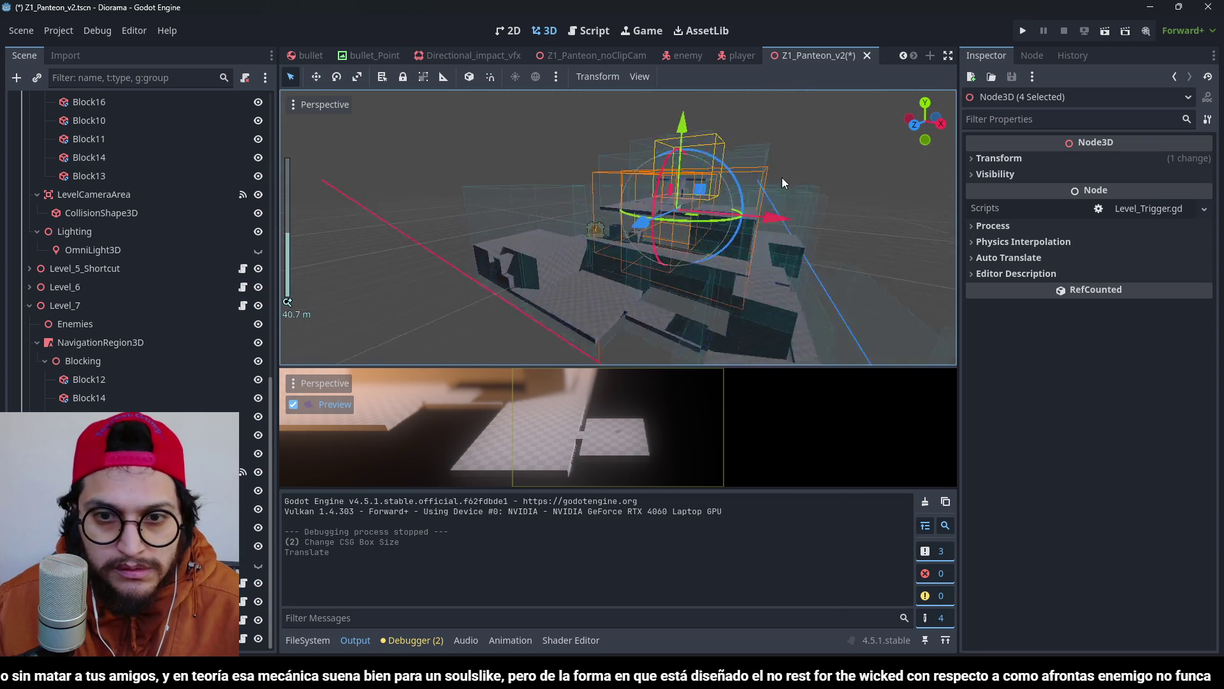
Duplicate the small box Block15, raise the copy above it, and flatten it to 1 m tall.
click(640, 243)
mouse_move(640, 243)
mouse_down()
mouse_move(606, 118)
mouse_move(560, 167)
mouse_move(611, 148)
mouse_move(628, 298)
mouse_up()
scroll(560, 166, up, 2)
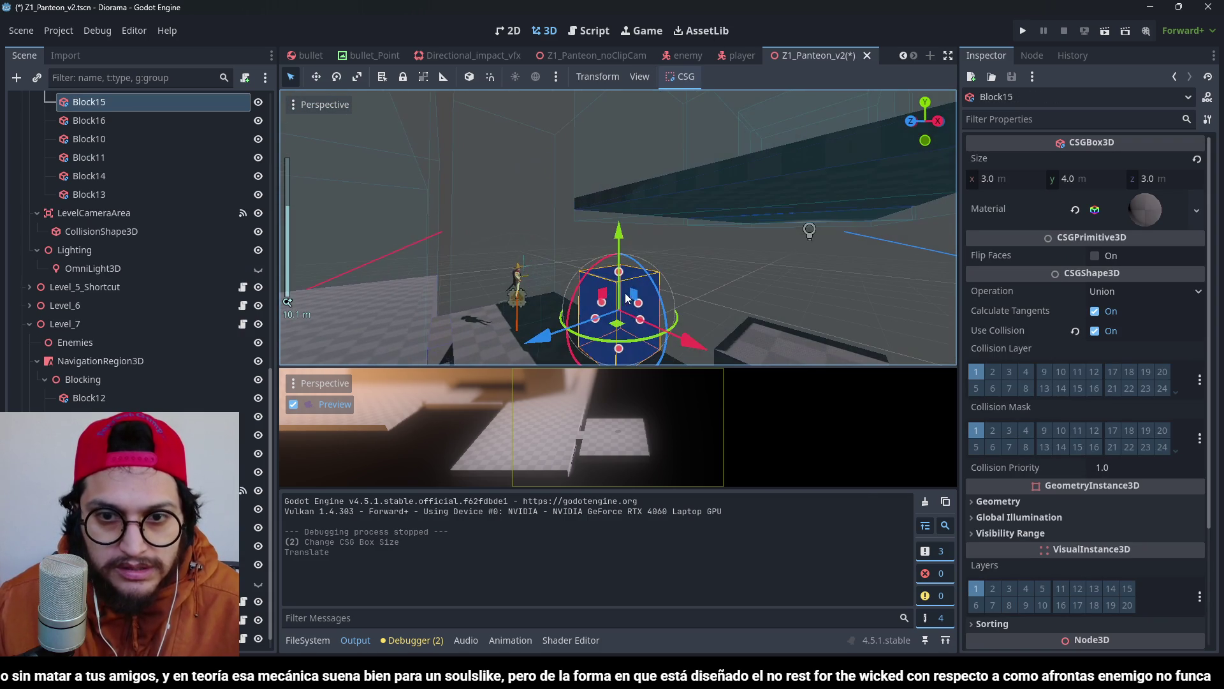
key(ctrl+d)
drag(623, 246, 620, 190)
mouse_move(620, 254)
mouse_down()
mouse_move(619, 198)
mouse_move(633, 235)
mouse_move(519, 221)
mouse_move(591, 209)
mouse_up()
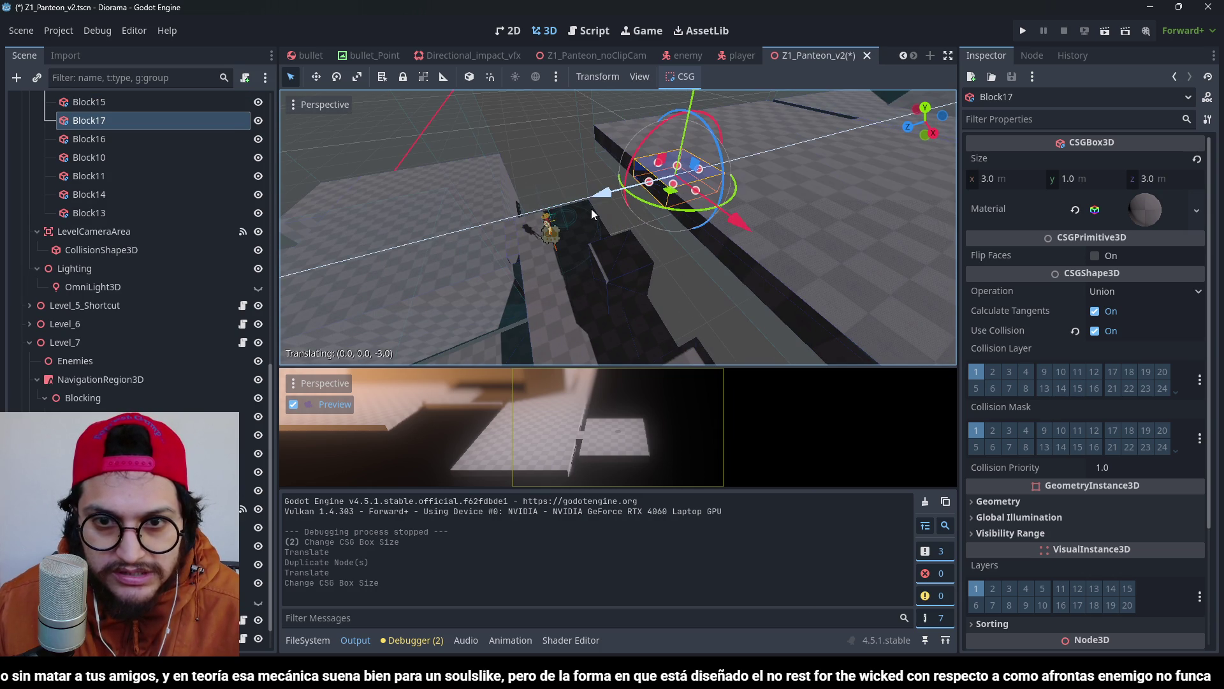
scroll(593, 185, down, 3)
Save the scene and run the game to test the raised platform.
key(ctrl+s)
scroll(763, 154, down, 5)
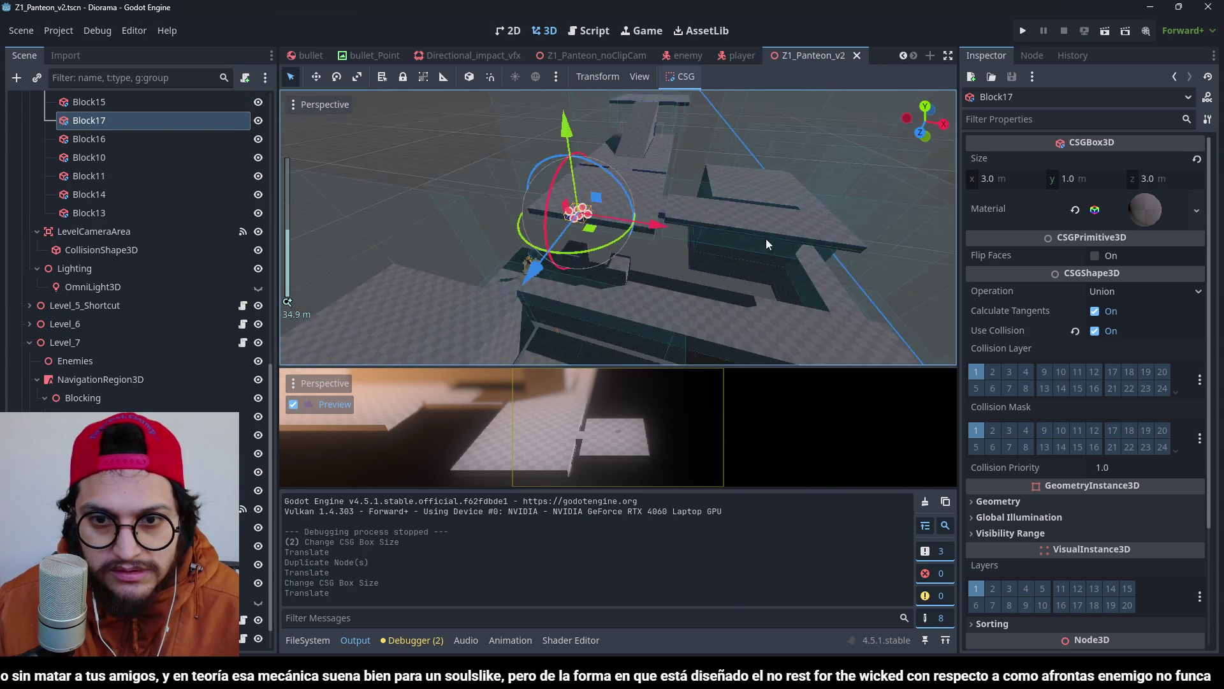
click(1026, 29)
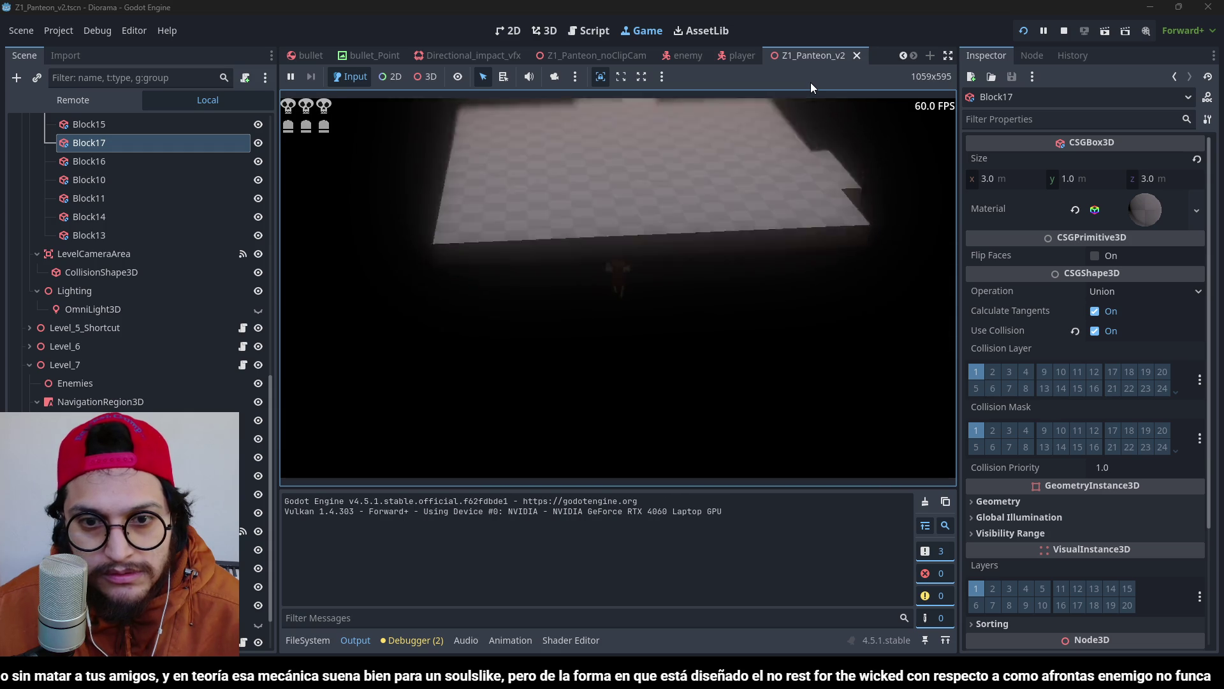
Stop the play-test and relaunch the game with the new raised platform.
key(F8)
key(F5)
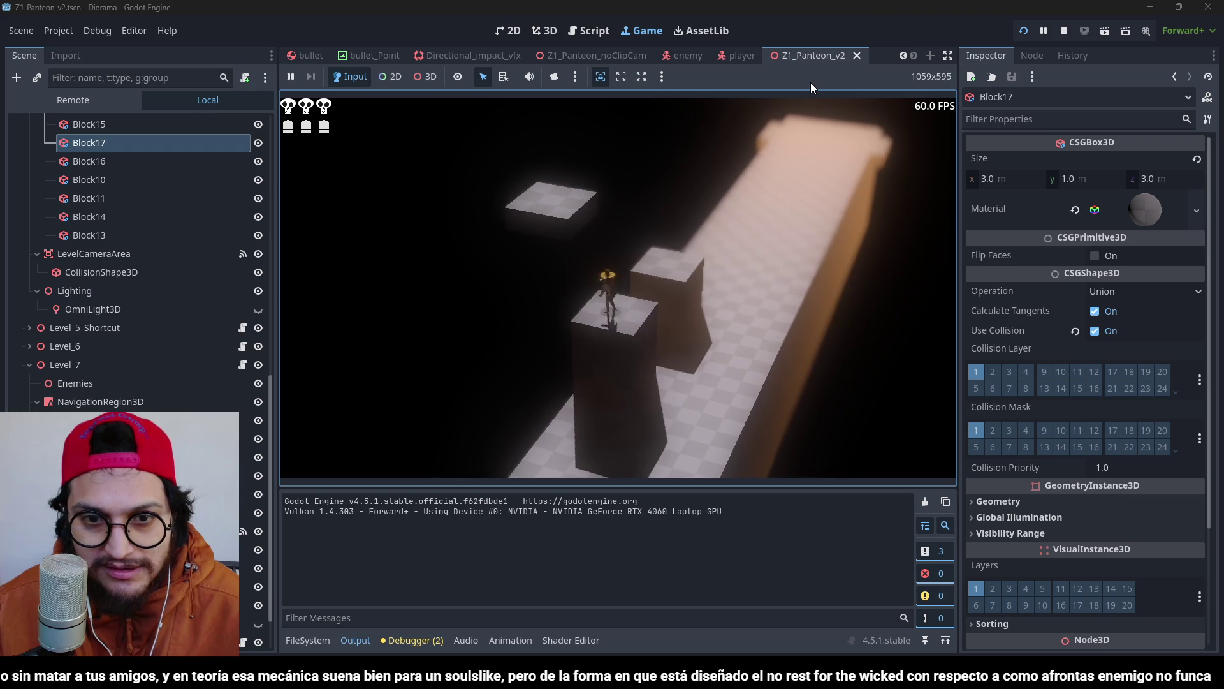
Stop the game, undo the platform resize and the Level_8 group moves, and save the scene.
key(F8)
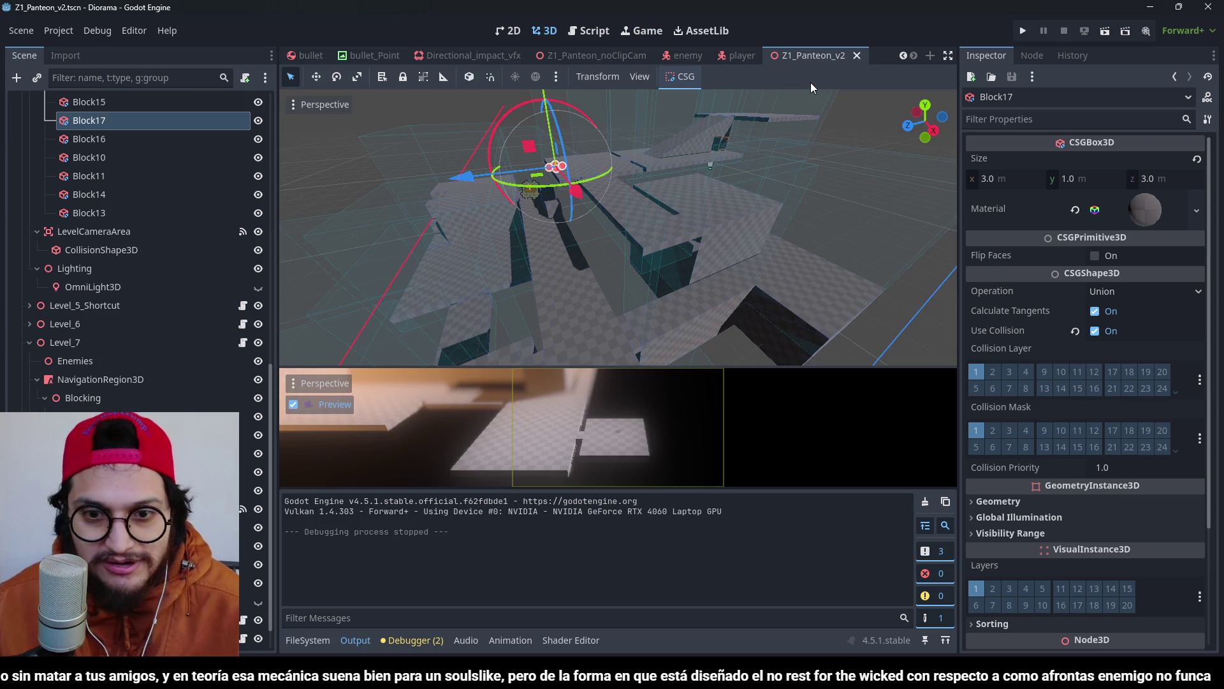
scroll(564, 189, down, 2)
scroll(736, 174, up, 2)
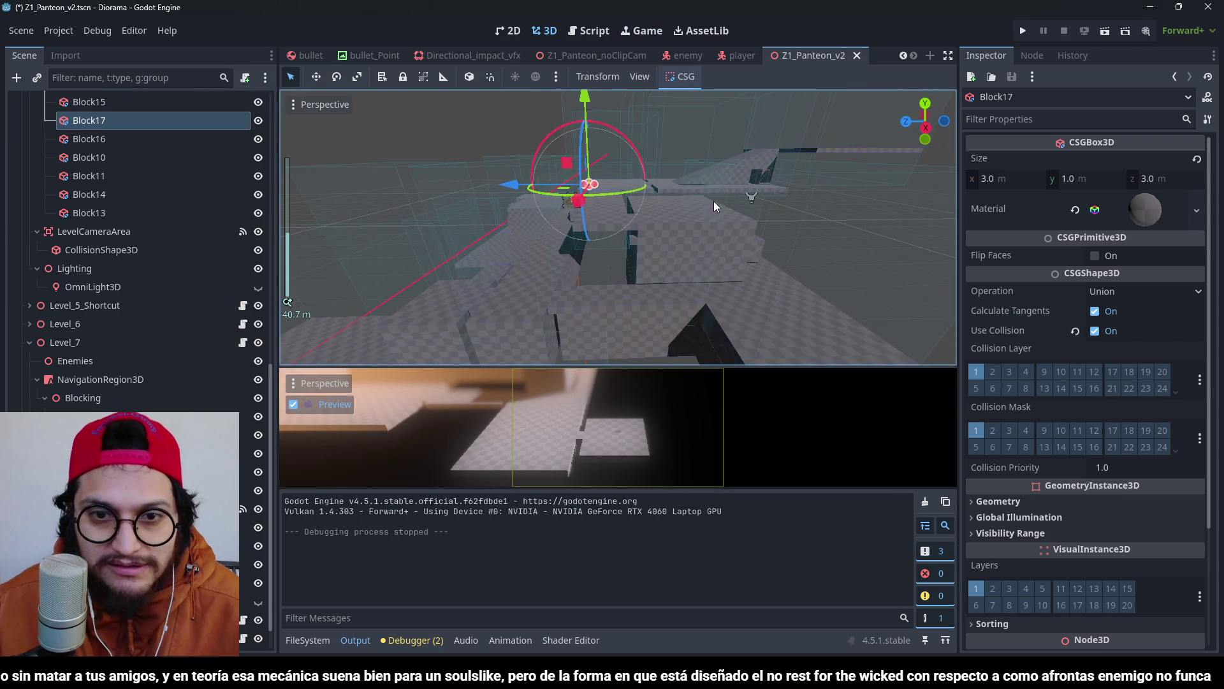
key(ctrl+z)
key(ctrl+z)
key(ctrl+z)
key(ctrl+z)
key(ctrl+z)
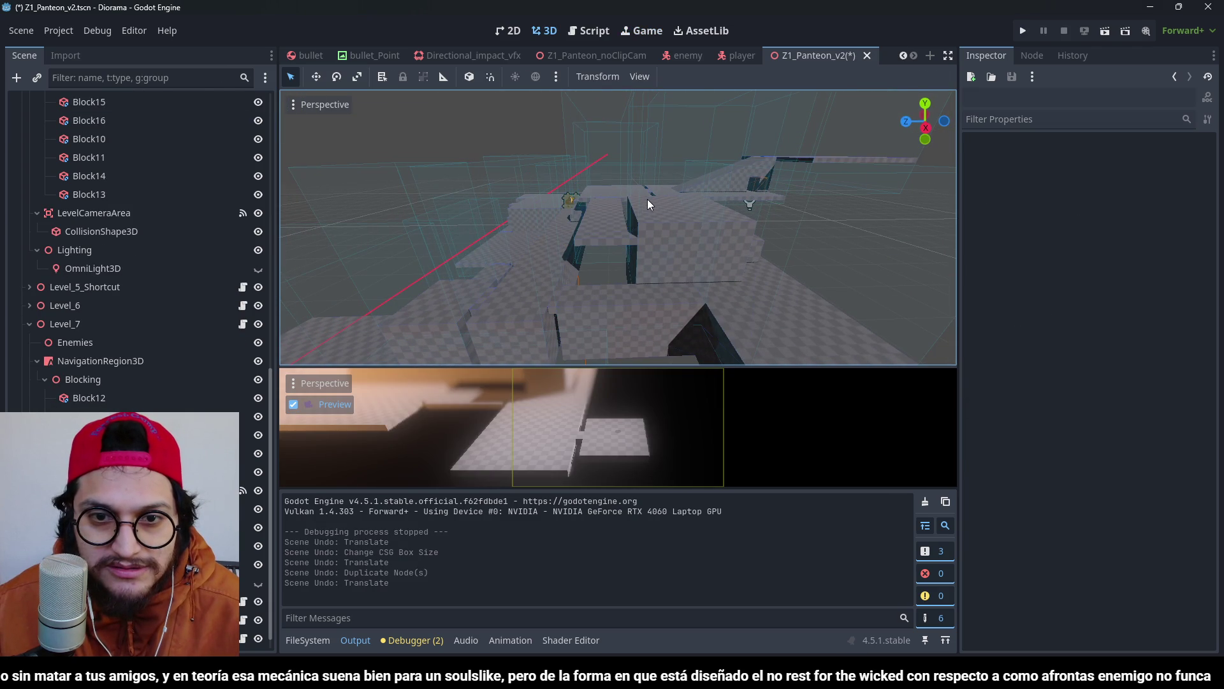
scroll(683, 183, up, 2)
scroll(639, 188, down, 4)
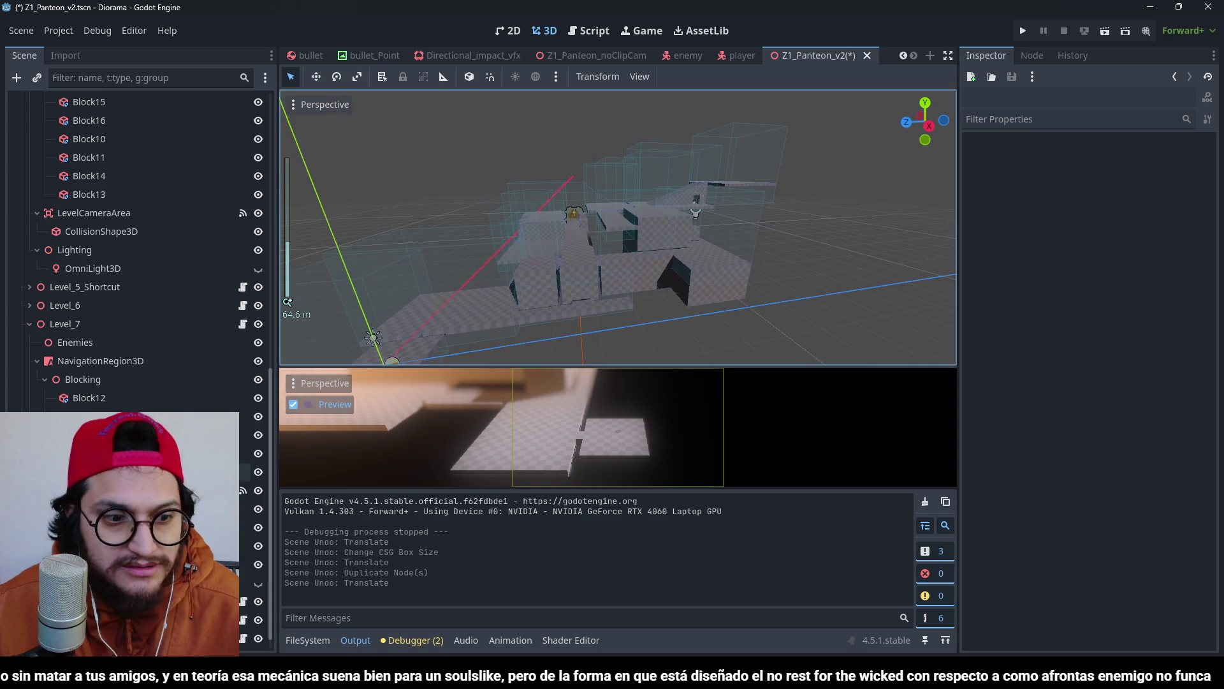
click(191, 583)
shift+click(191, 638)
scroll(696, 205, up, 6)
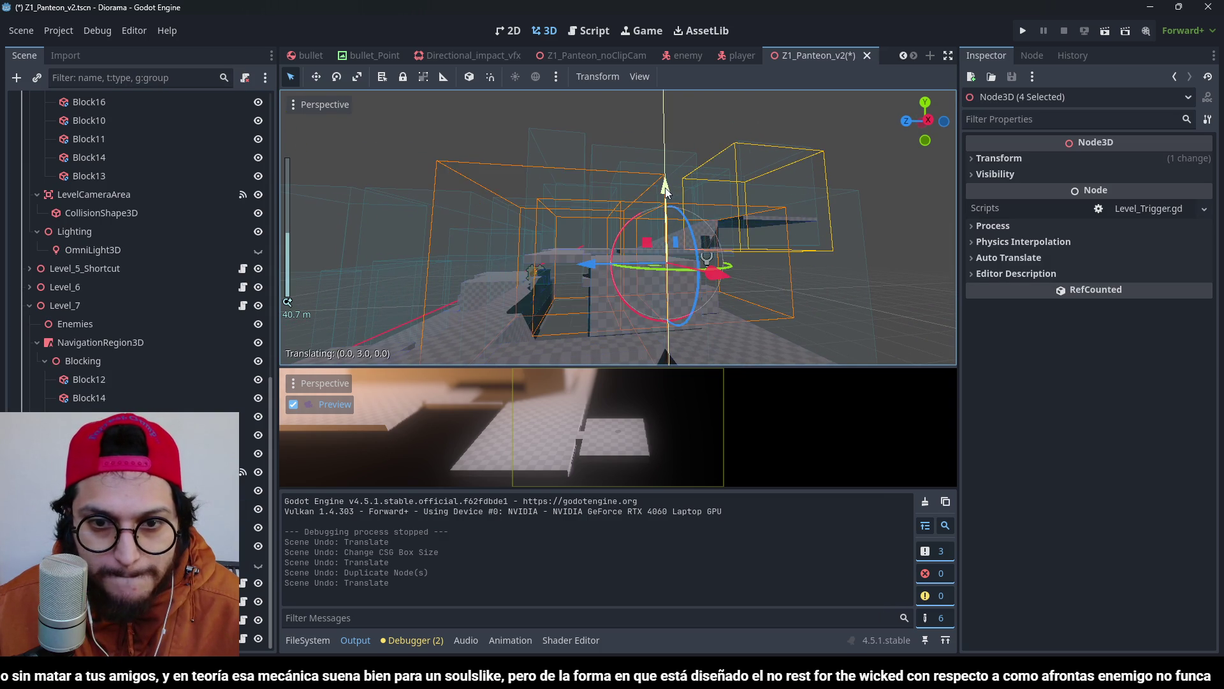
key(ctrl+z)
drag(668, 200, 663, 200)
key(ctrl+s)
Lower the large Block15 box's height from 18 to 17.
click(714, 292)
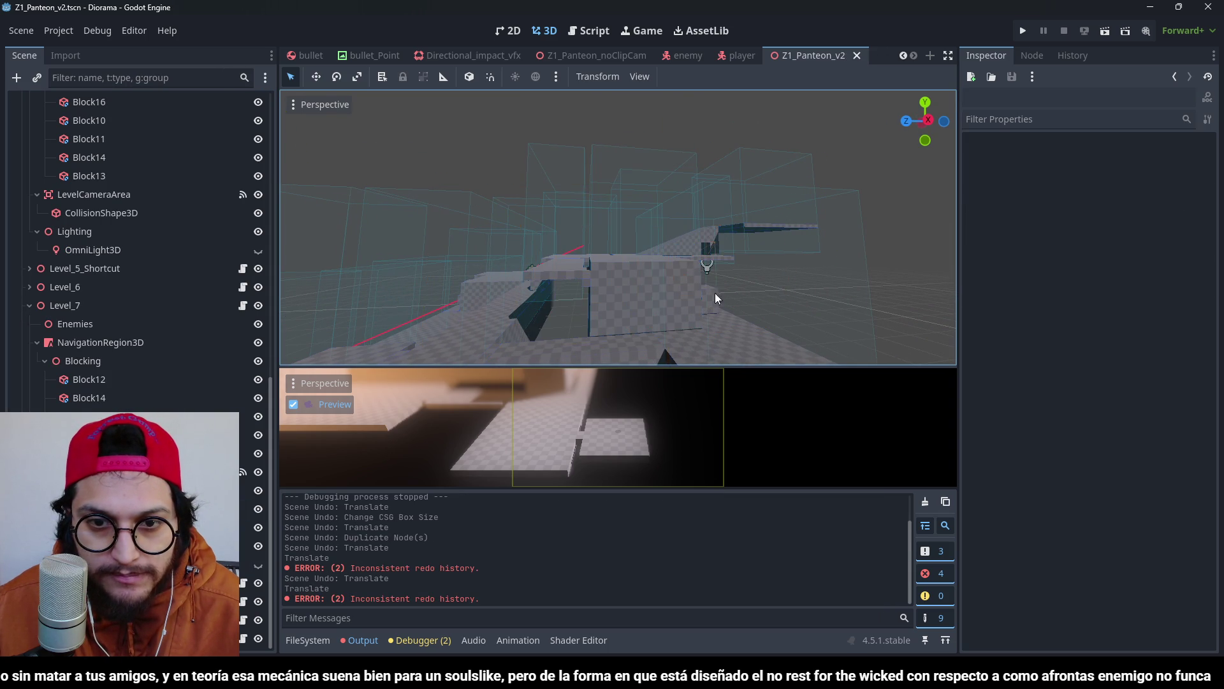
click(635, 254)
click(604, 280)
click(604, 285)
scroll(644, 284, up, 3)
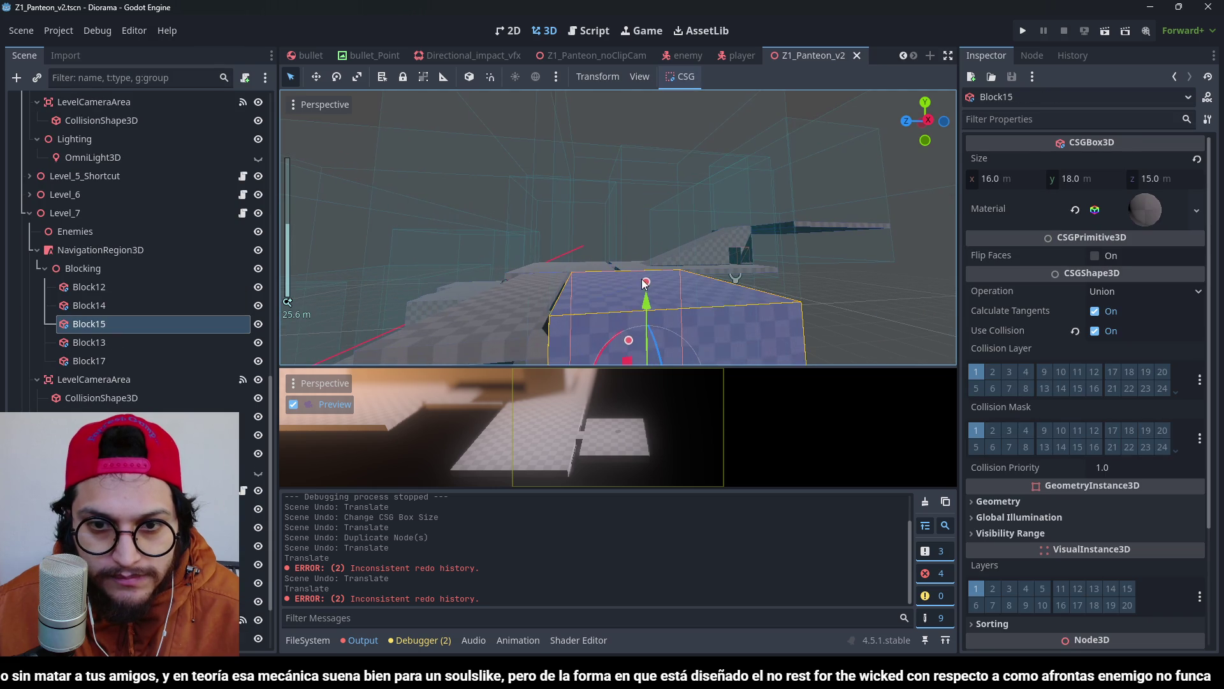
drag(646, 283, 648, 292)
scroll(576, 231, down, 2)
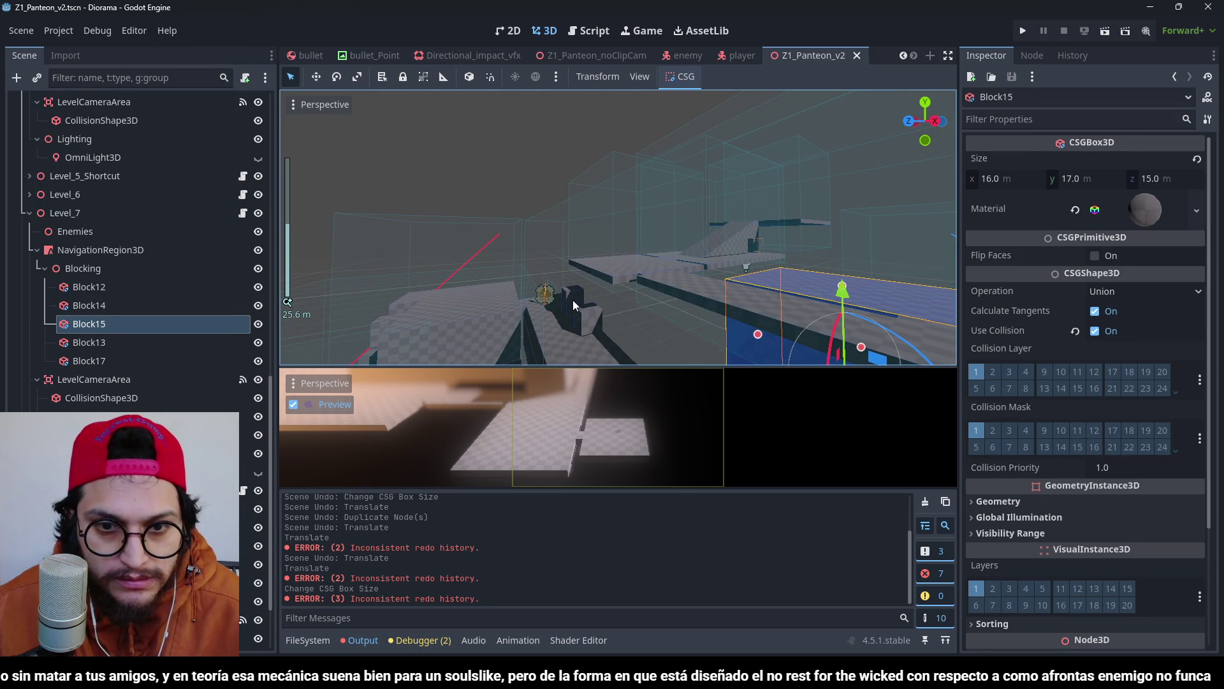
Duplicate the small 3×4×3 box, move the copy up 5 m and over 3 m, and stretch it into a 9 m pillar.
click(573, 300)
key(f)
key(ctrl+d)
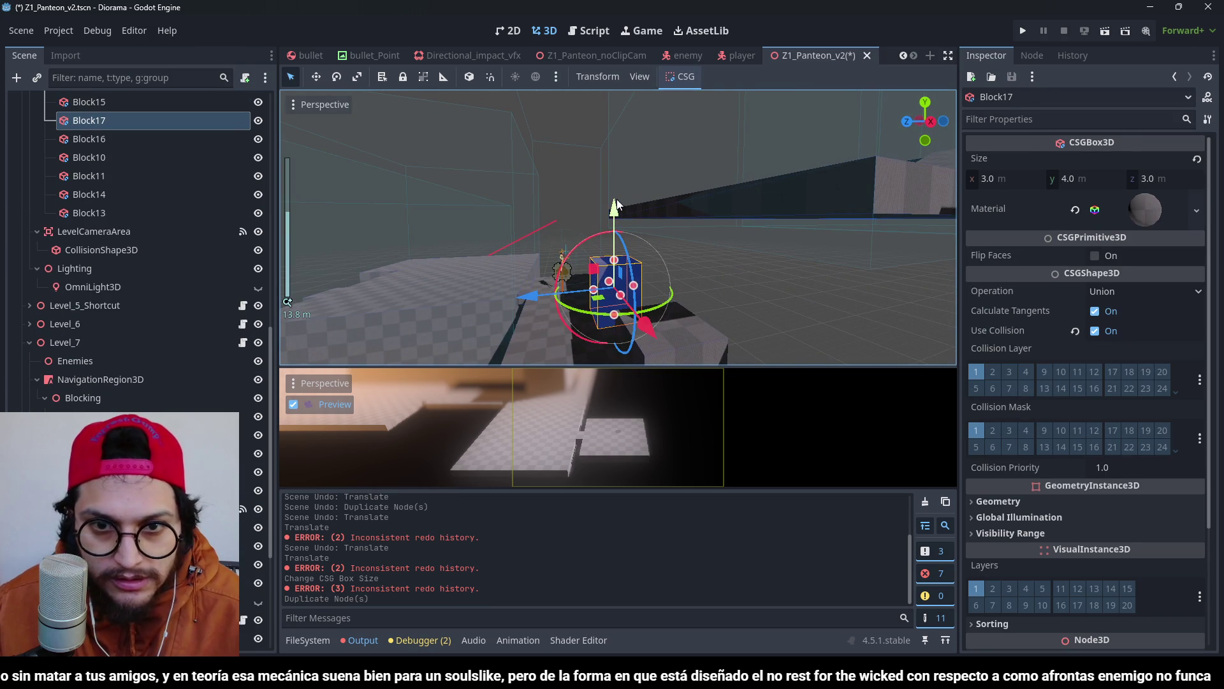
mouse_move(615, 204)
mouse_down()
mouse_move(617, 130)
mouse_move(624, 255)
mouse_up()
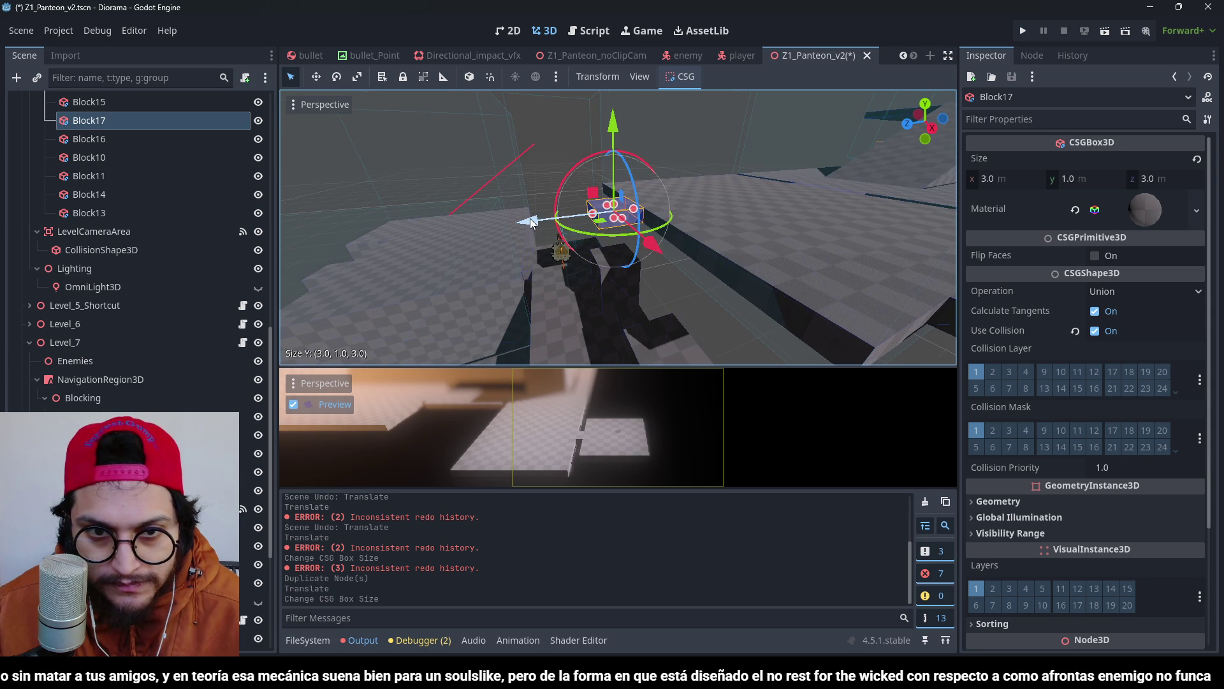
drag(530, 218, 579, 221)
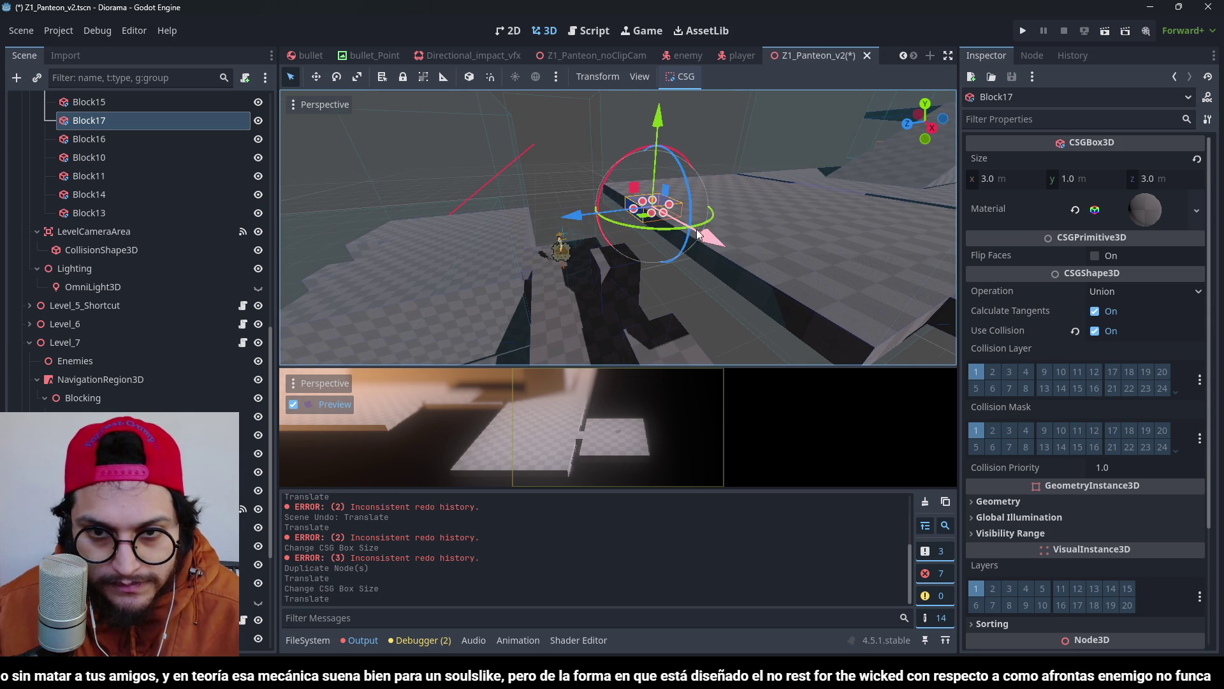
scroll(674, 227, up, 2)
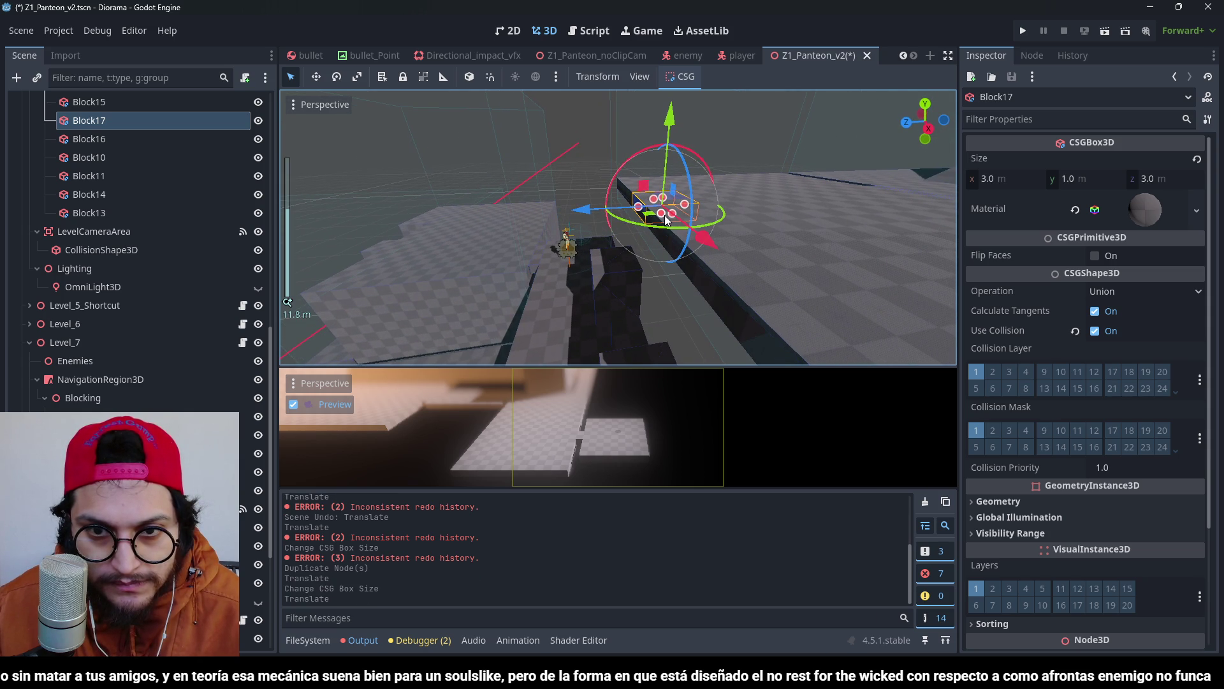
drag(665, 215, 658, 314)
Nest the pillar copy under the small box Block15 in the Scene dock, save, and run the game.
scroll(657, 314, up, 2)
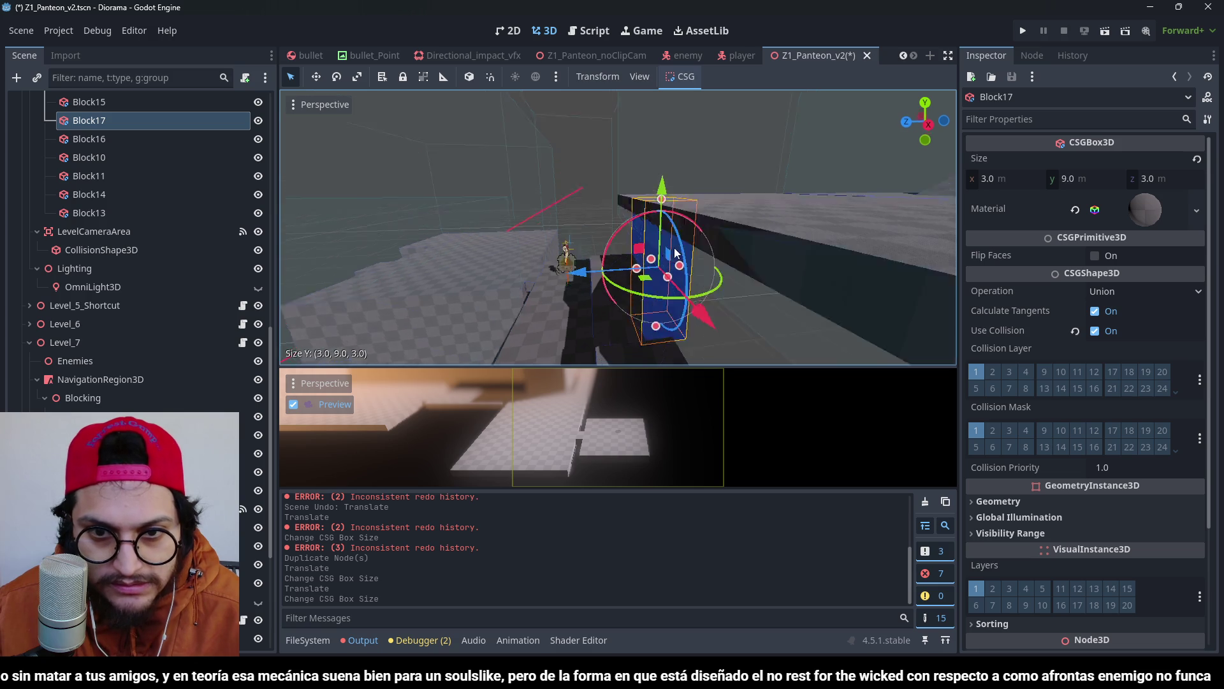
scroll(582, 168, up, 2)
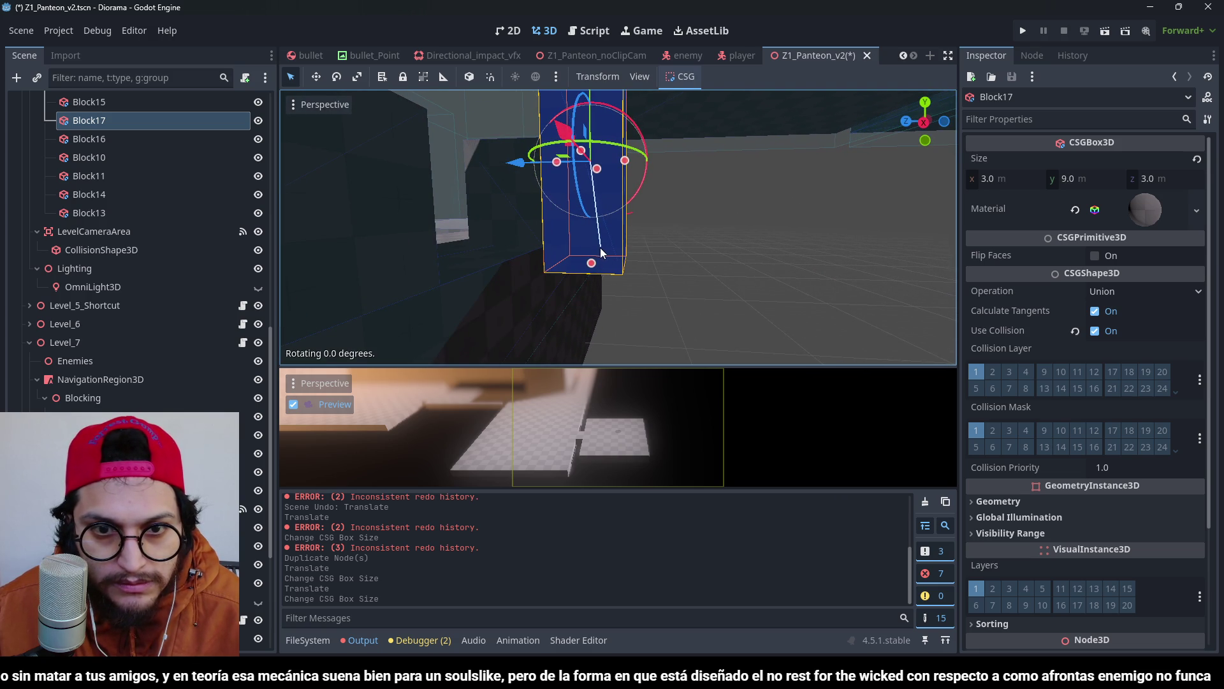
mouse_move(601, 253)
mouse_down()
mouse_move(588, 268)
mouse_move(549, 234)
mouse_up()
shift+click(529, 209)
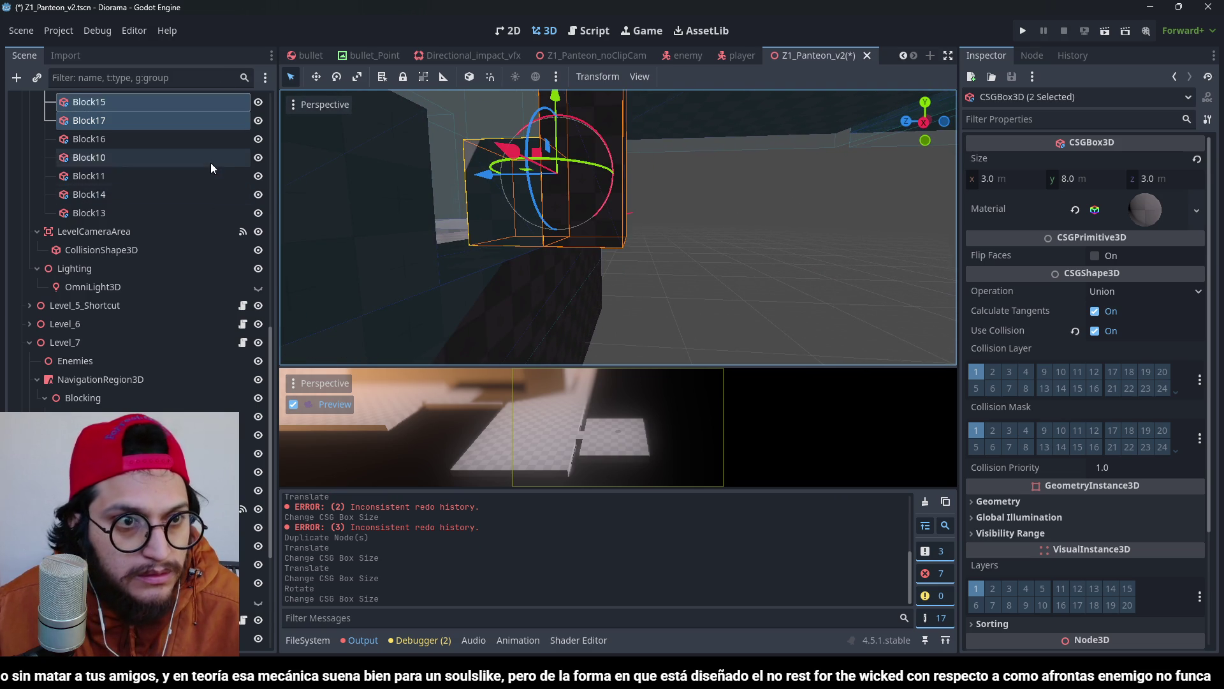
scroll(211, 162, down, 3)
scroll(136, 155, up, 5)
click(109, 395)
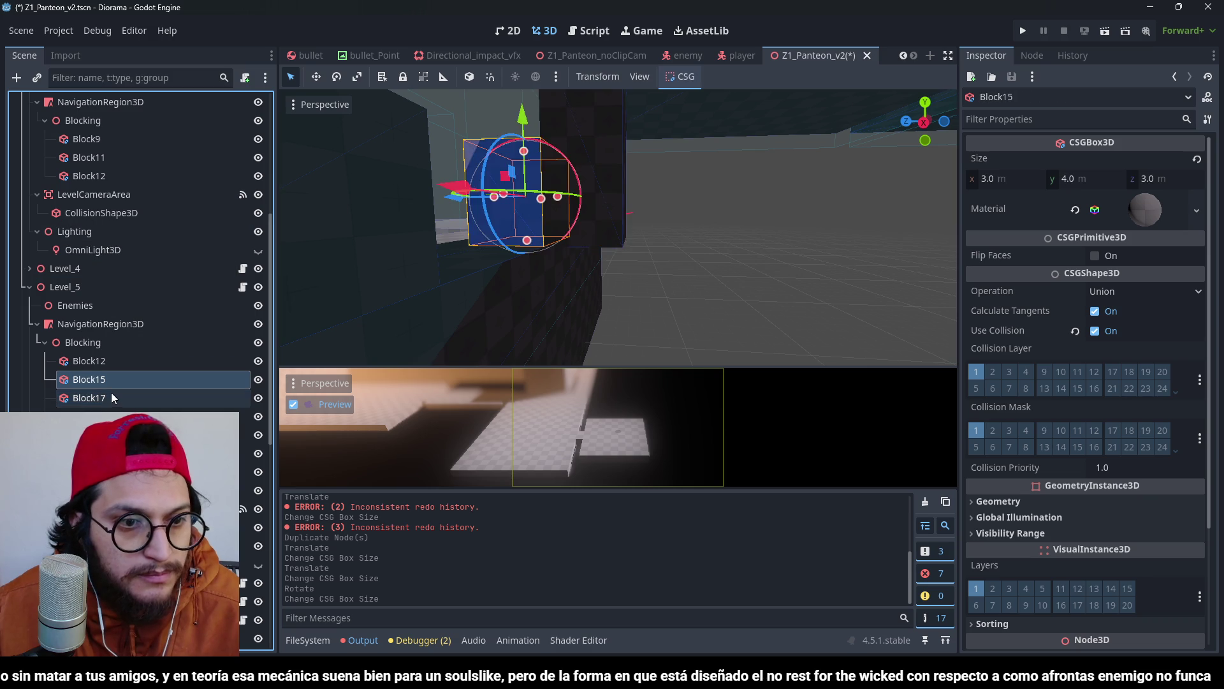
drag(100, 399, 90, 383)
click(68, 382)
key(ctrl+s)
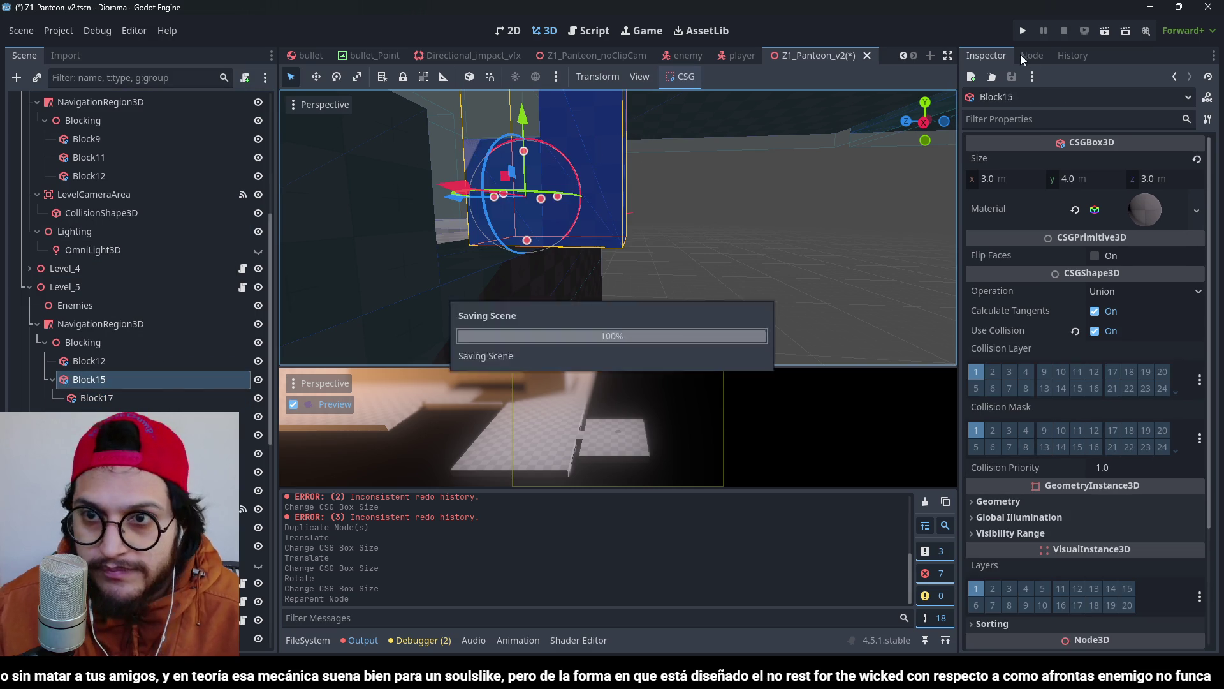
click(1021, 32)
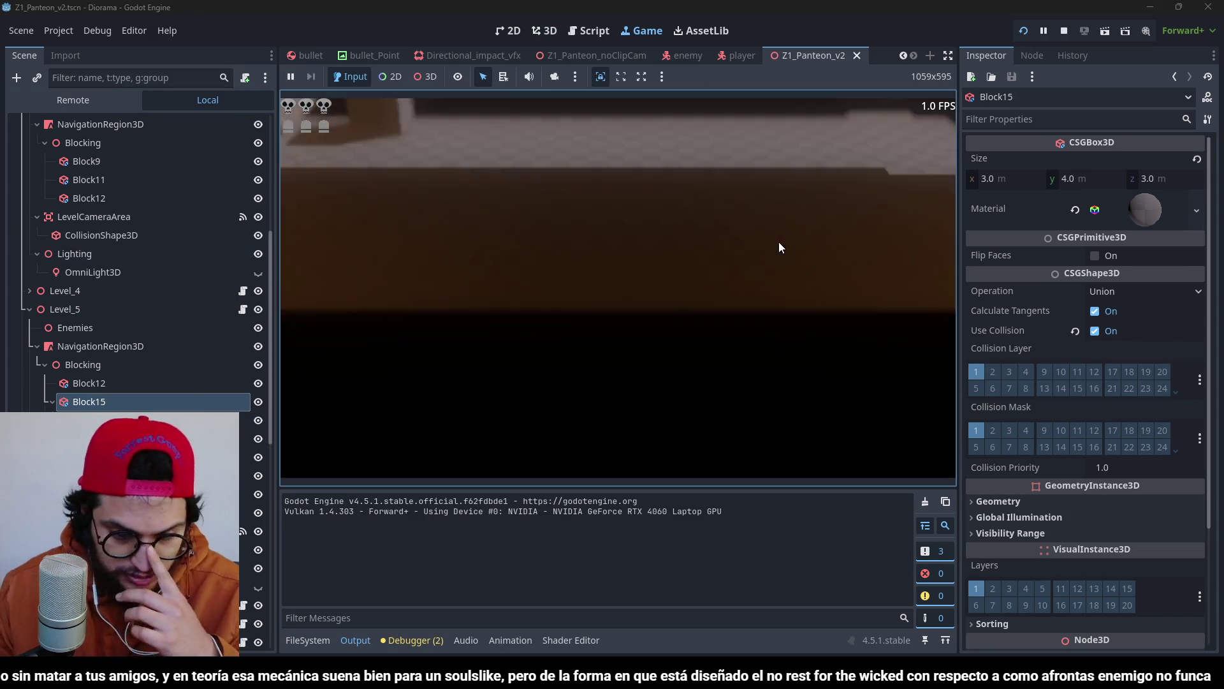
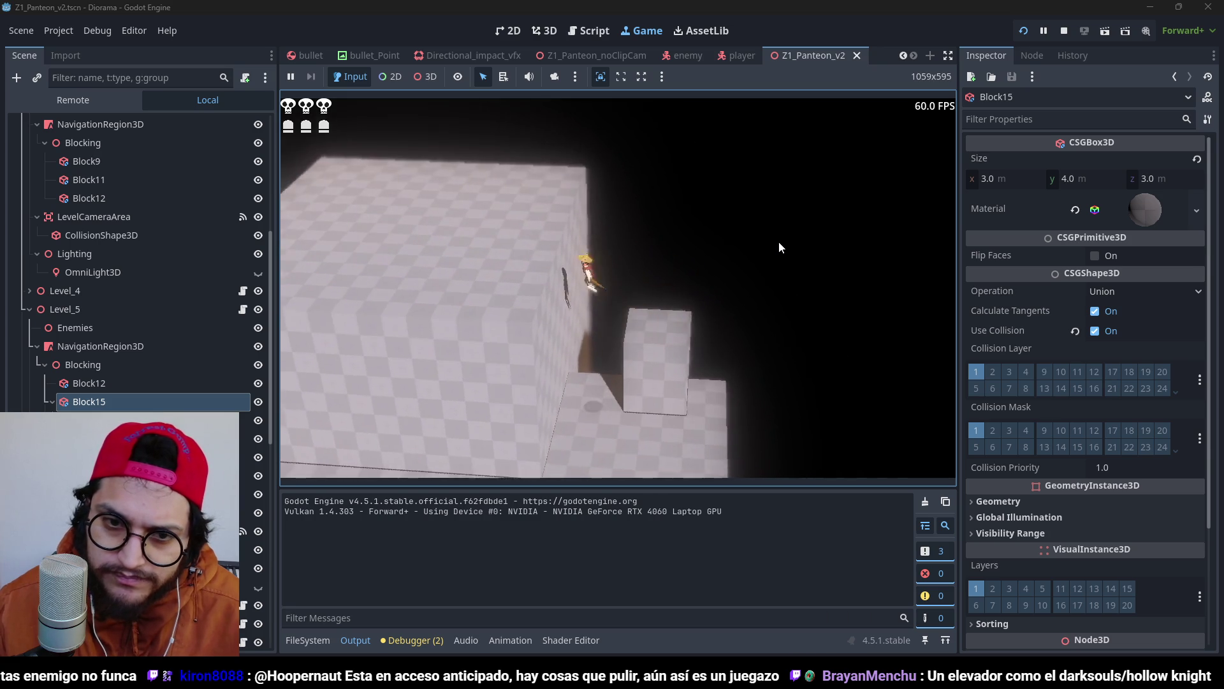
Stop the running game, save the scene and open the Player's player.gd script.
key(F8)
key(ctrl+s)
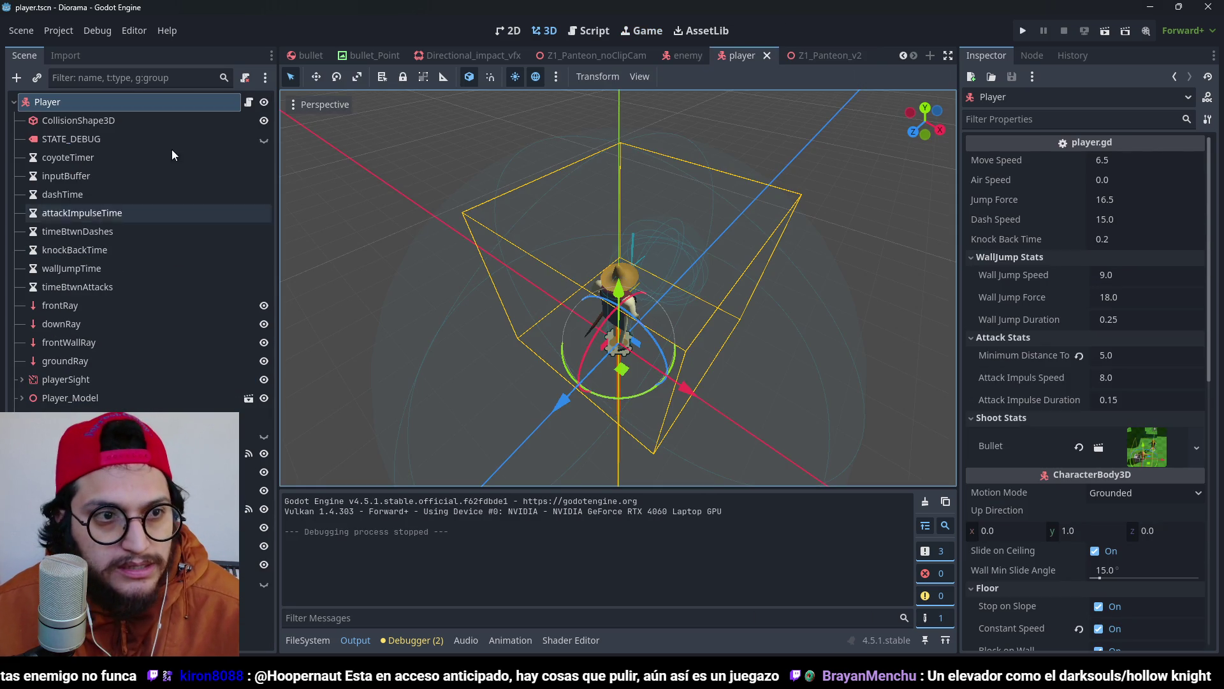
click(249, 102)
scroll(668, 308, down, 12)
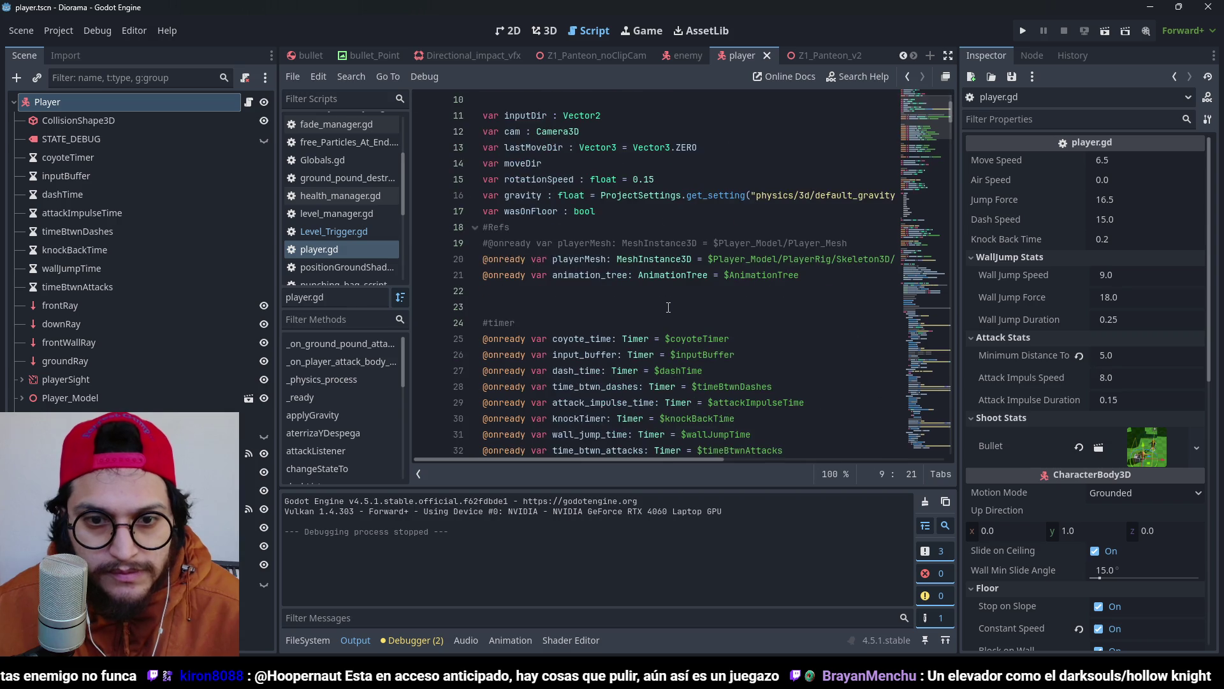
Search player.gd for 'jump' and step to the jump code in the ledge and WALL_JUMP states.
key(ctrl+f)
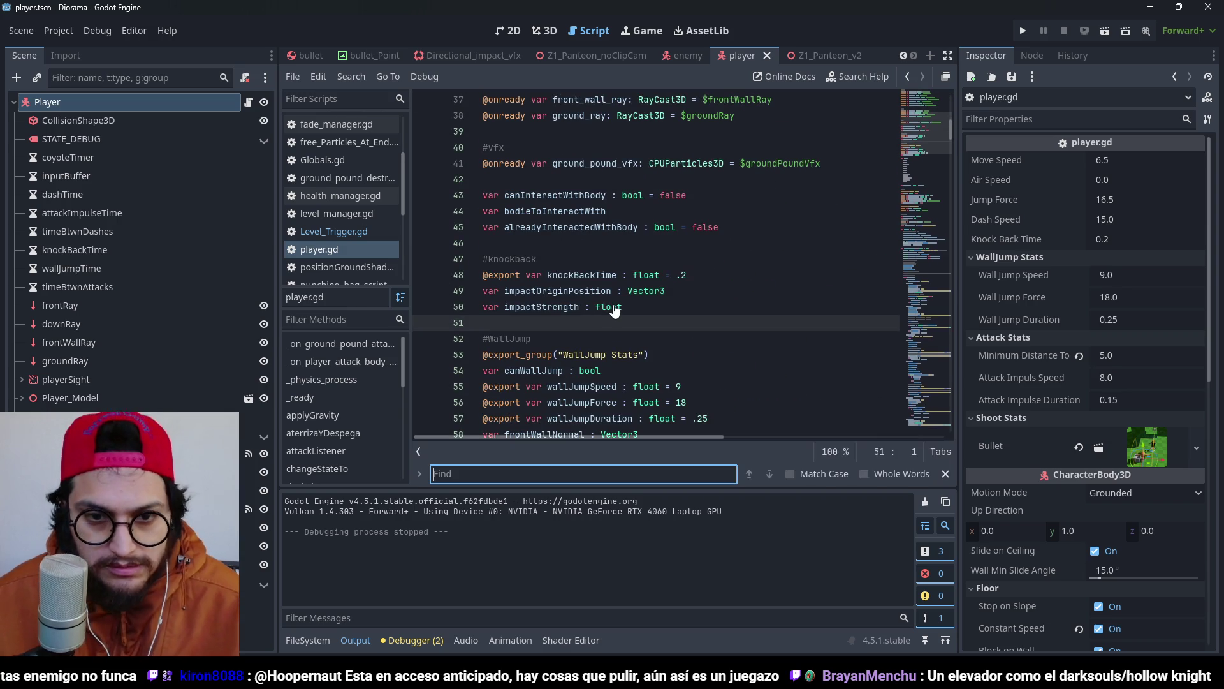
text(jump)
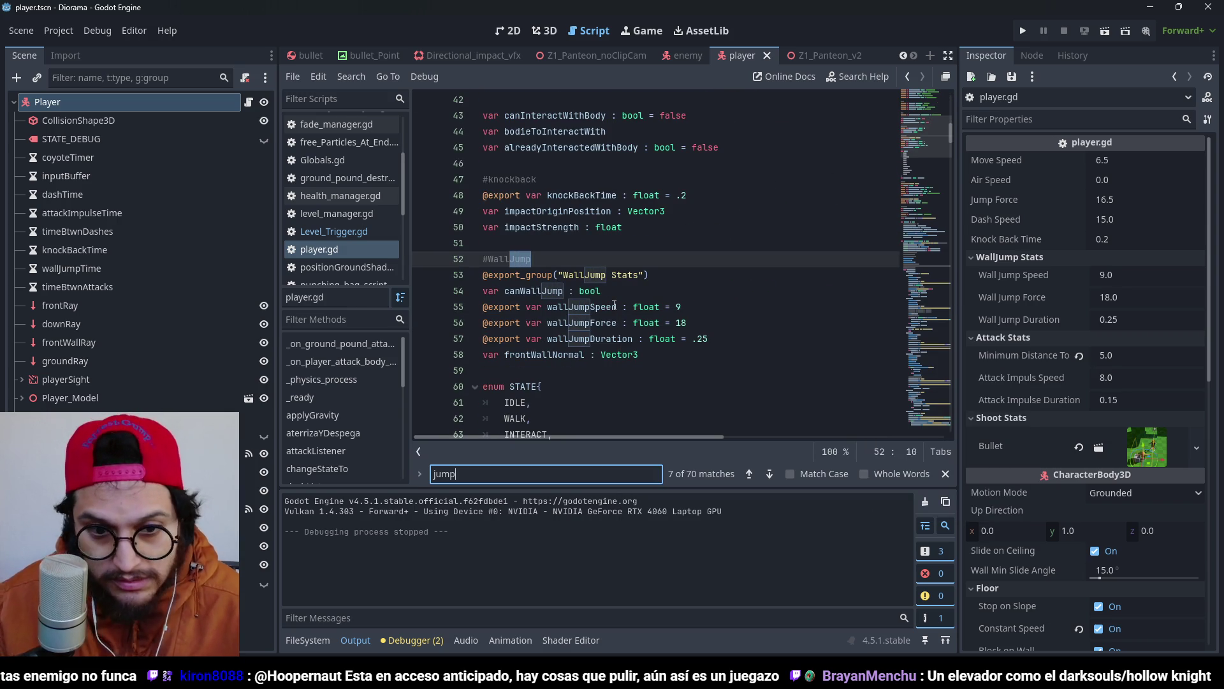
click(768, 476)
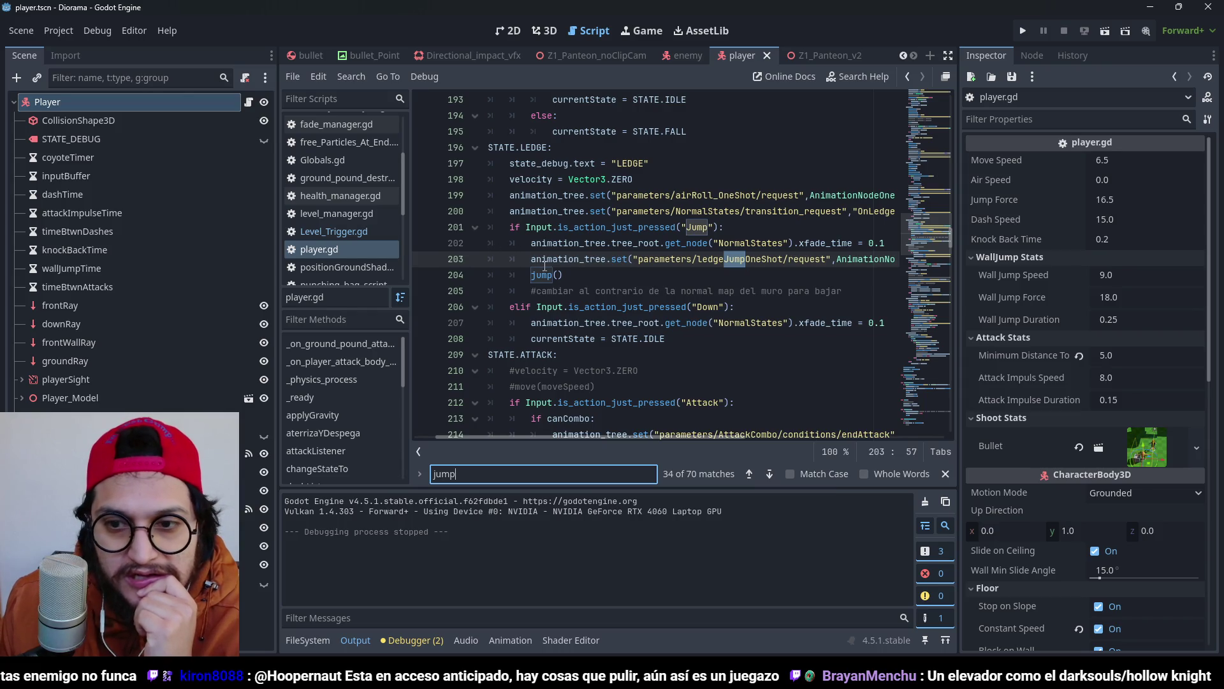
click(654, 259)
scroll(584, 289, down, 3)
scroll(584, 288, down, 6)
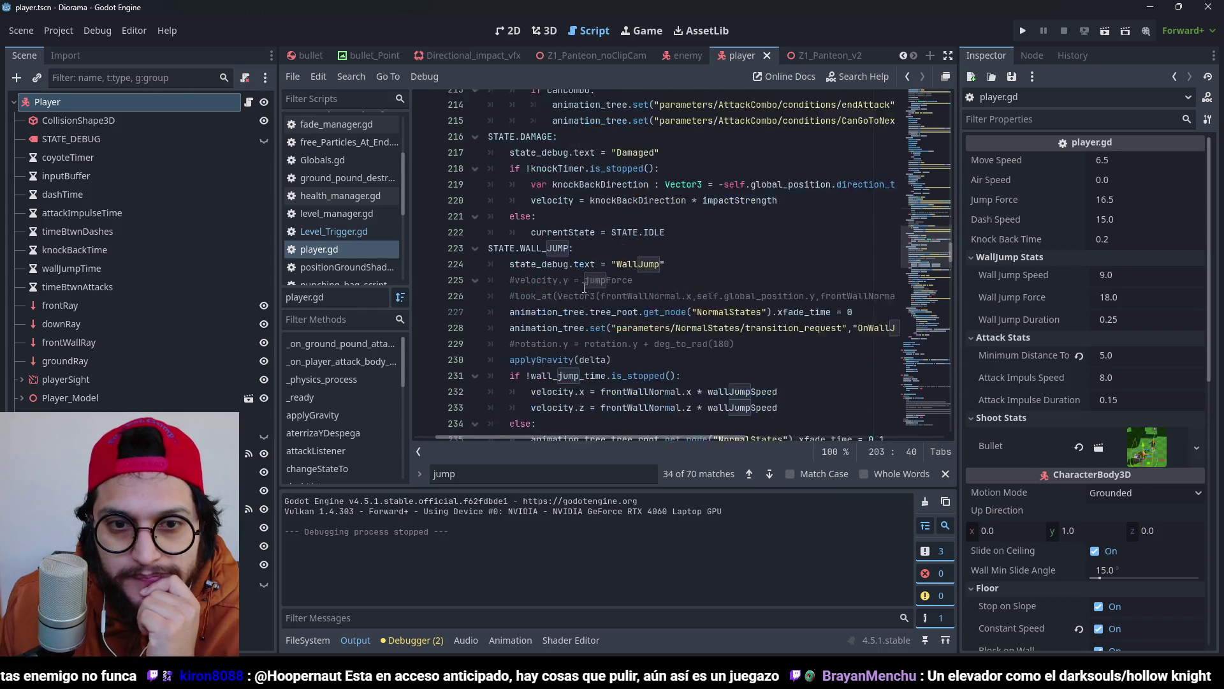
scroll(584, 288, up, 5)
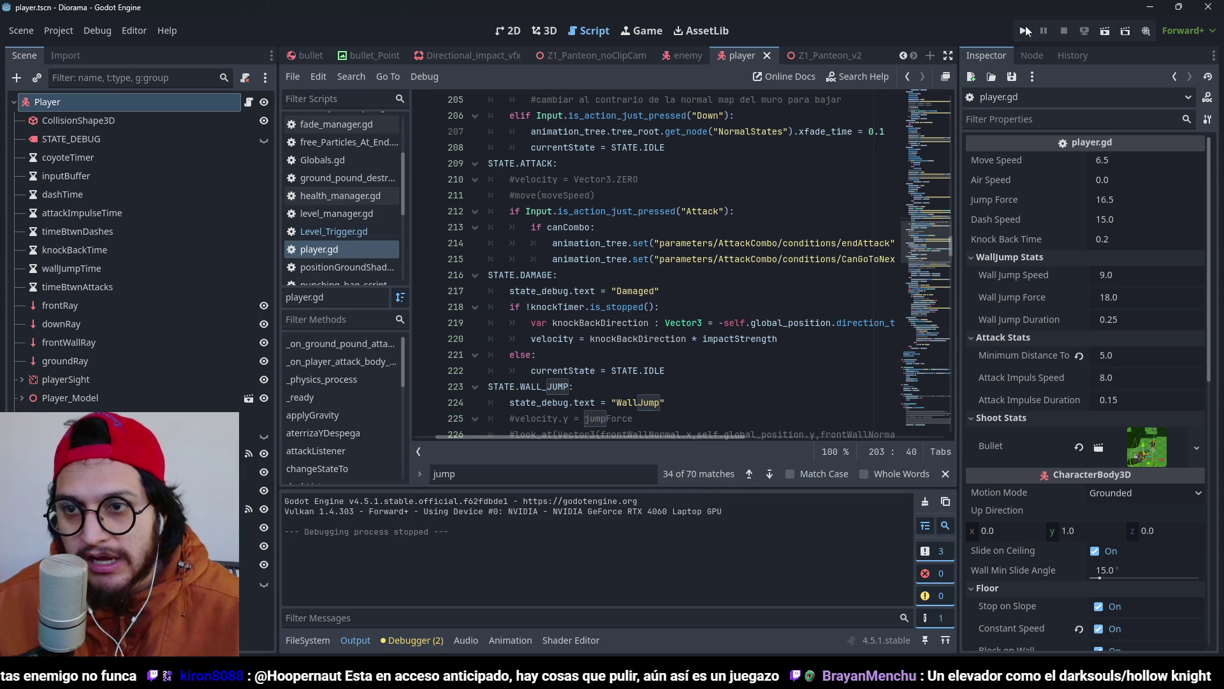
click(1026, 30)
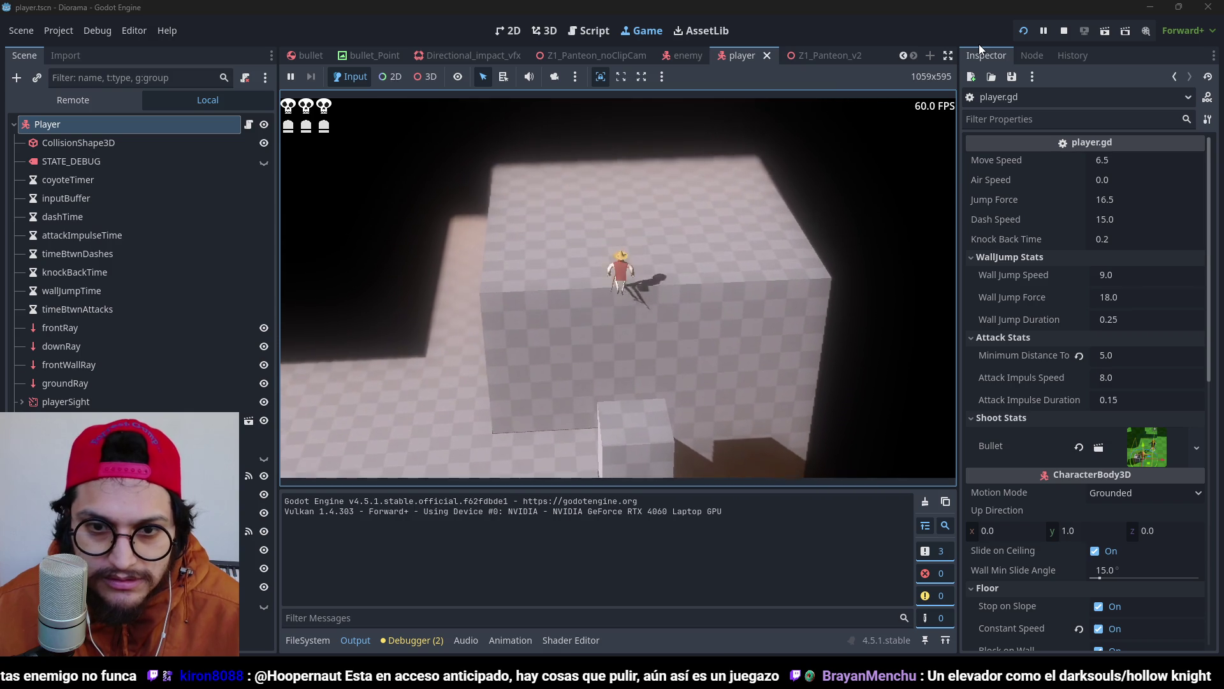
key(F8)
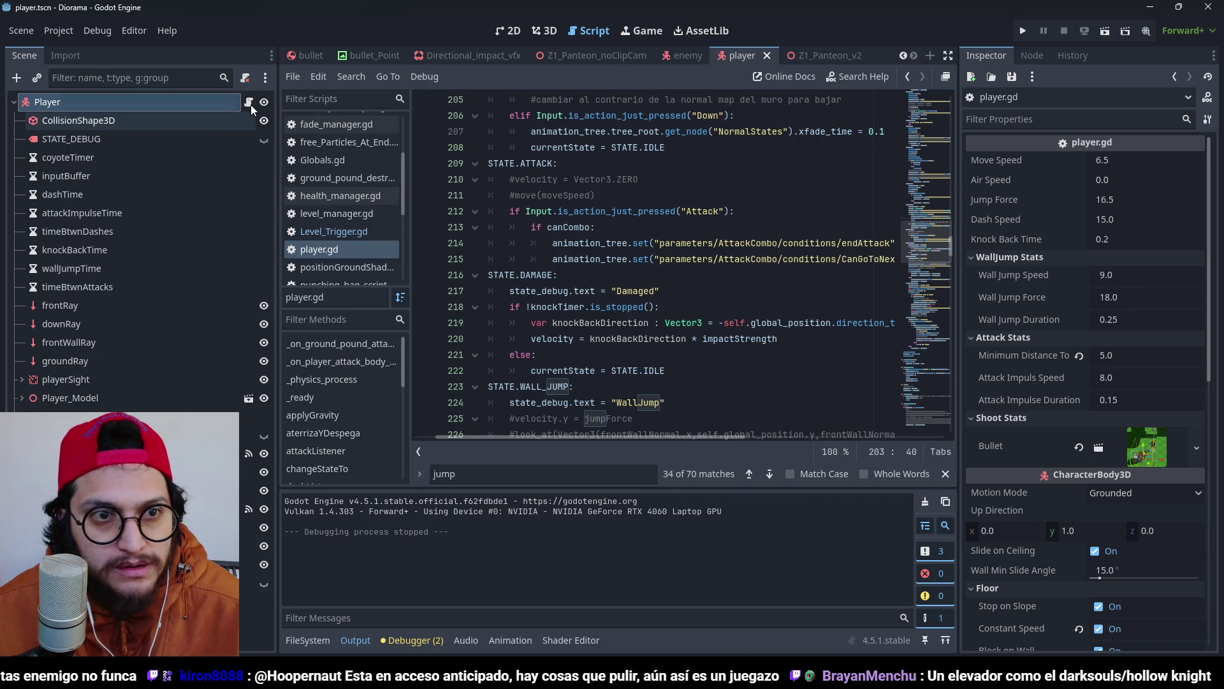
Show the player scene in the 3D editor from the Right orthogonal view.
click(547, 24)
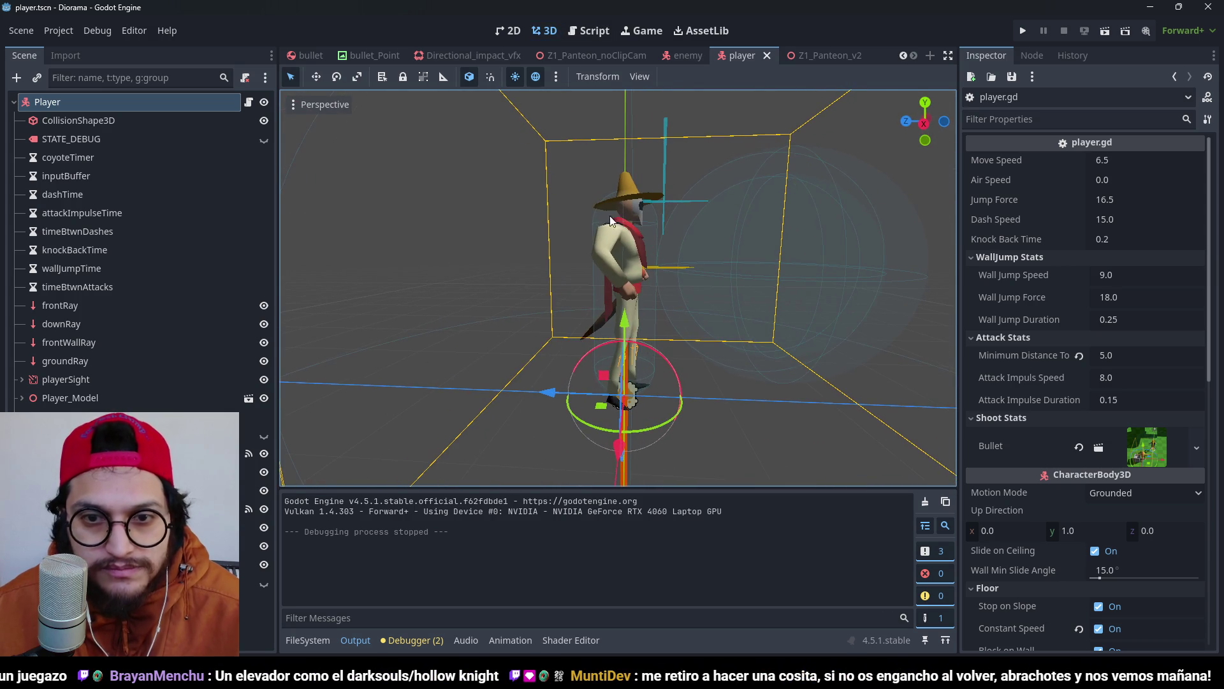
key(KP_3)
scroll(722, 188, up, 8)
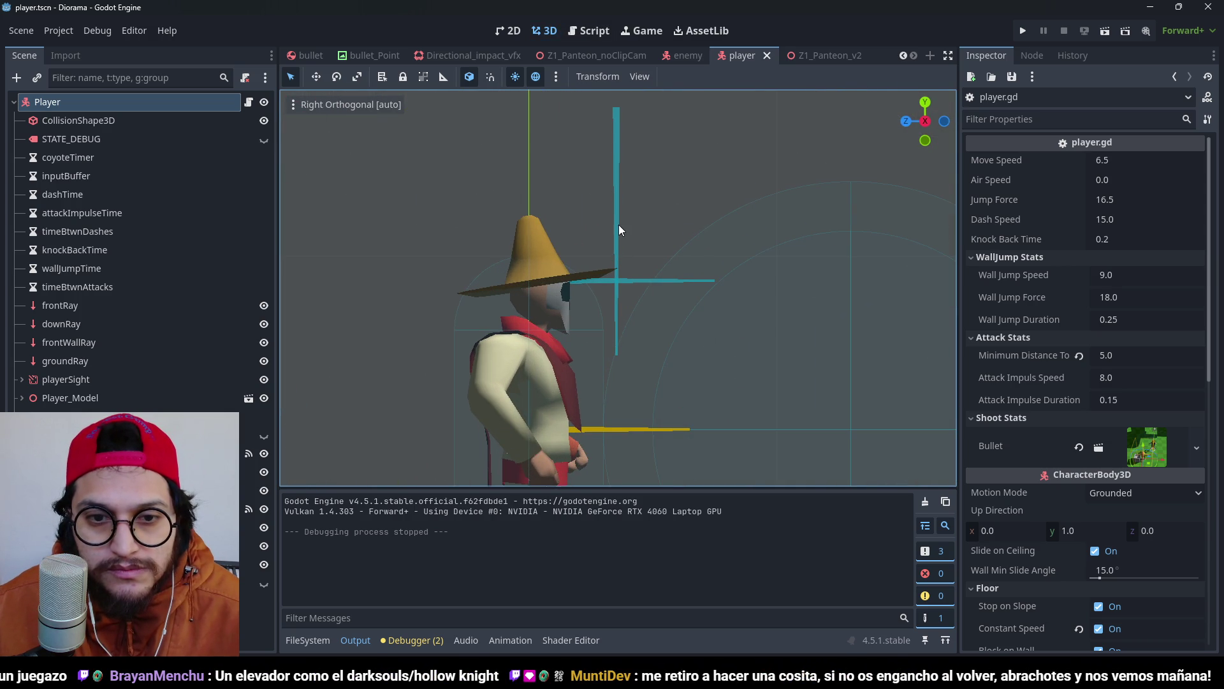
scroll(621, 228, down, 5)
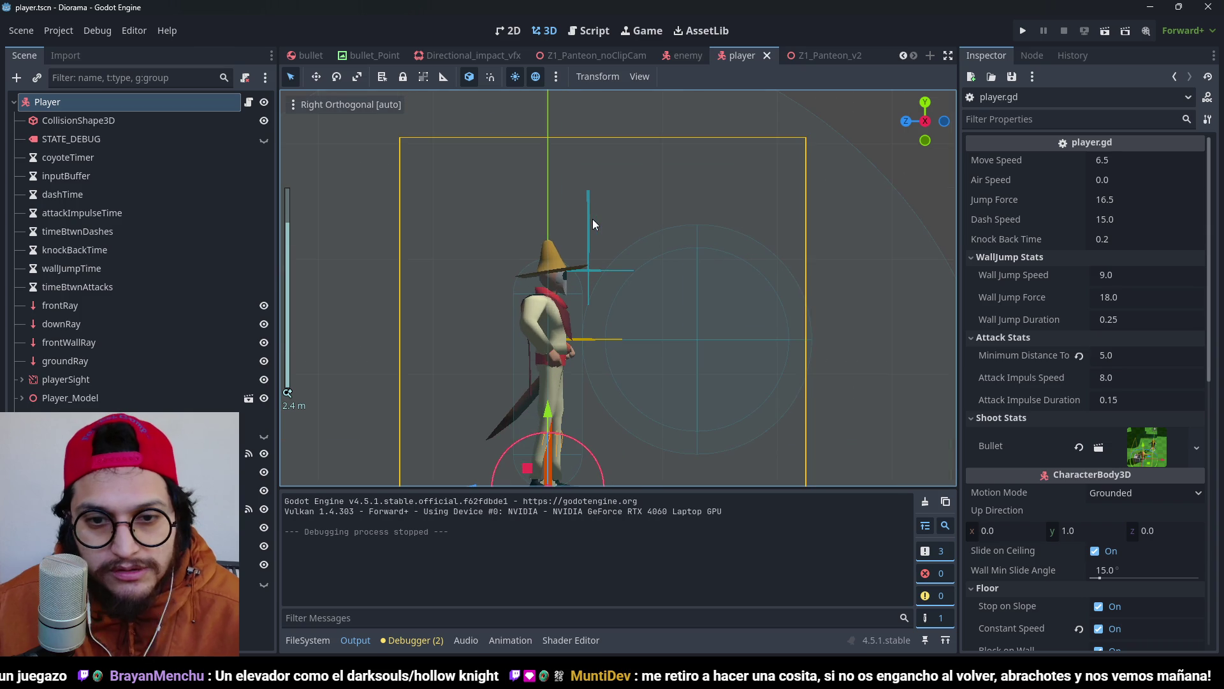
scroll(588, 267, up, 3)
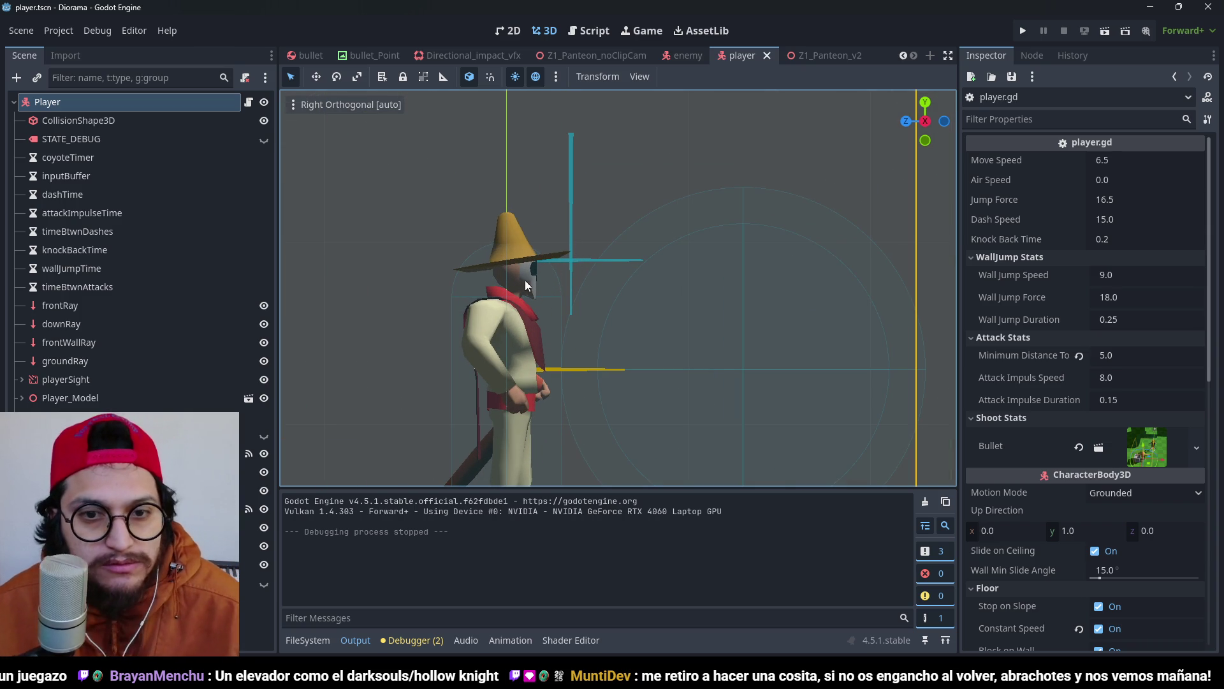
Select frontRay in the Scene tree, raise it to hat height and save the scene.
click(575, 261)
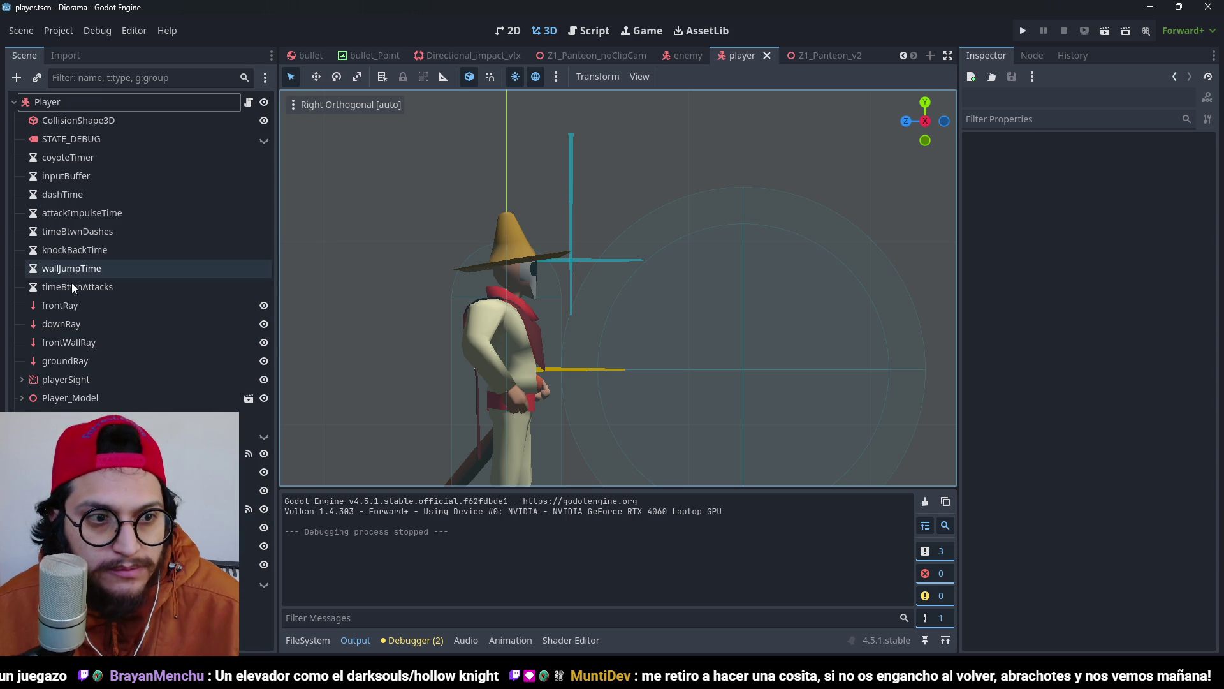
click(91, 322)
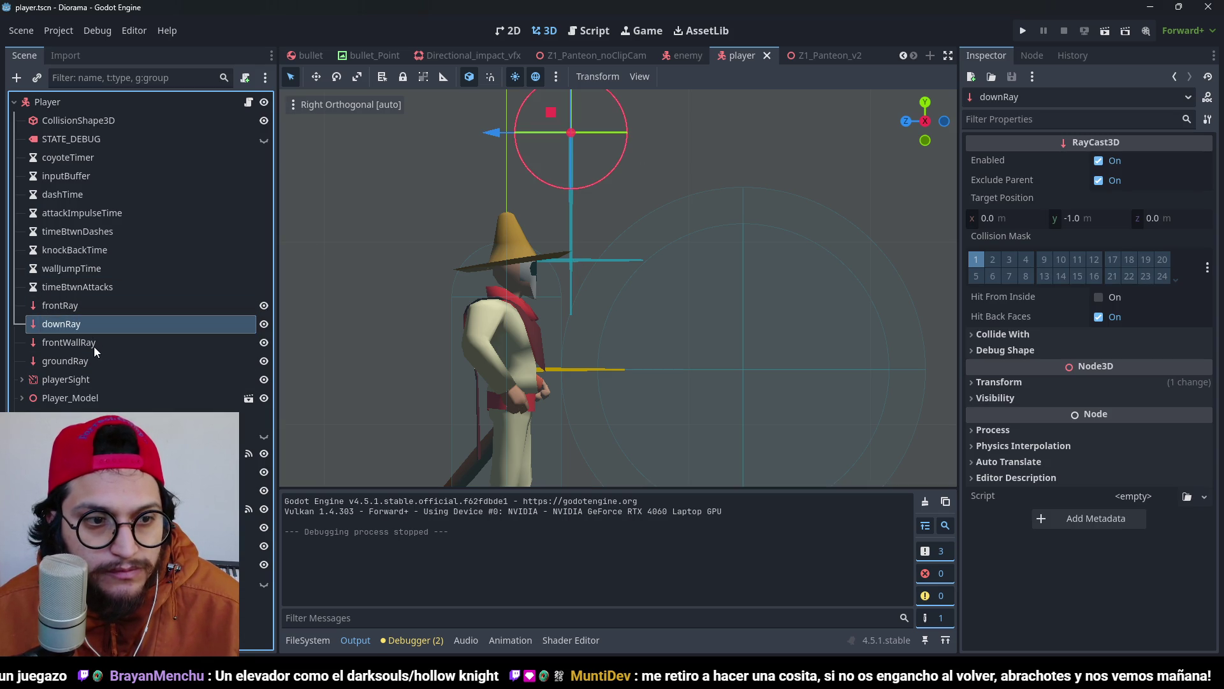
click(76, 307)
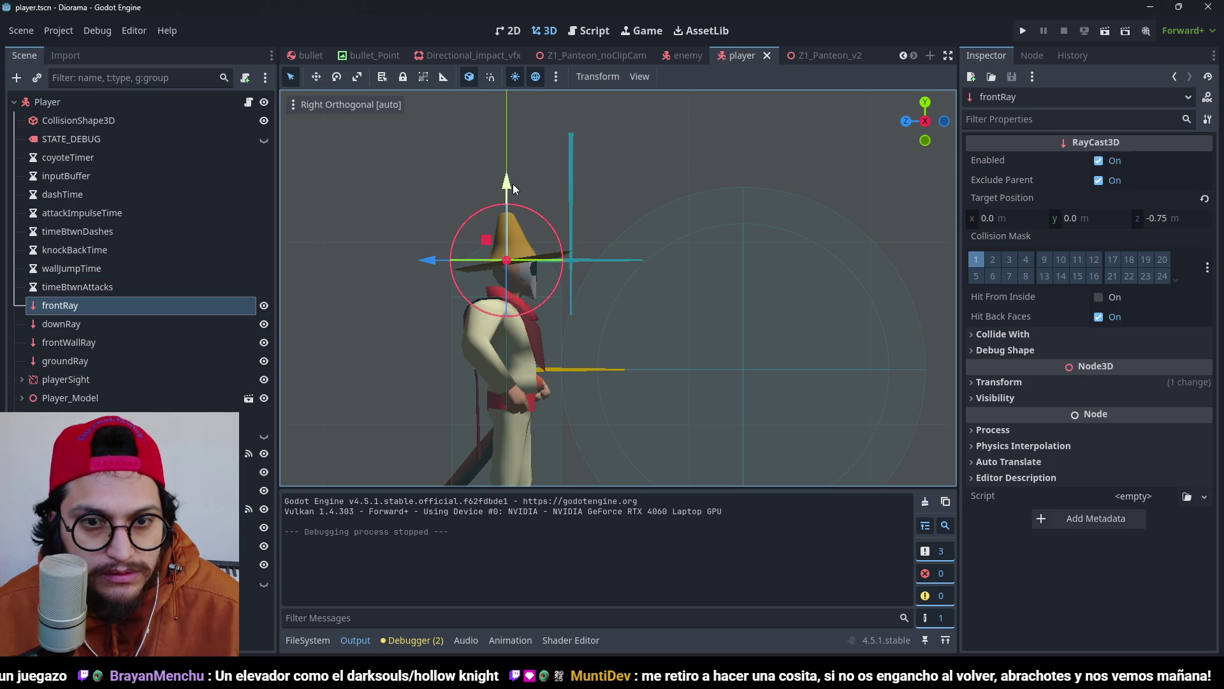
drag(501, 167, 501, 167)
key(ctrl+s)
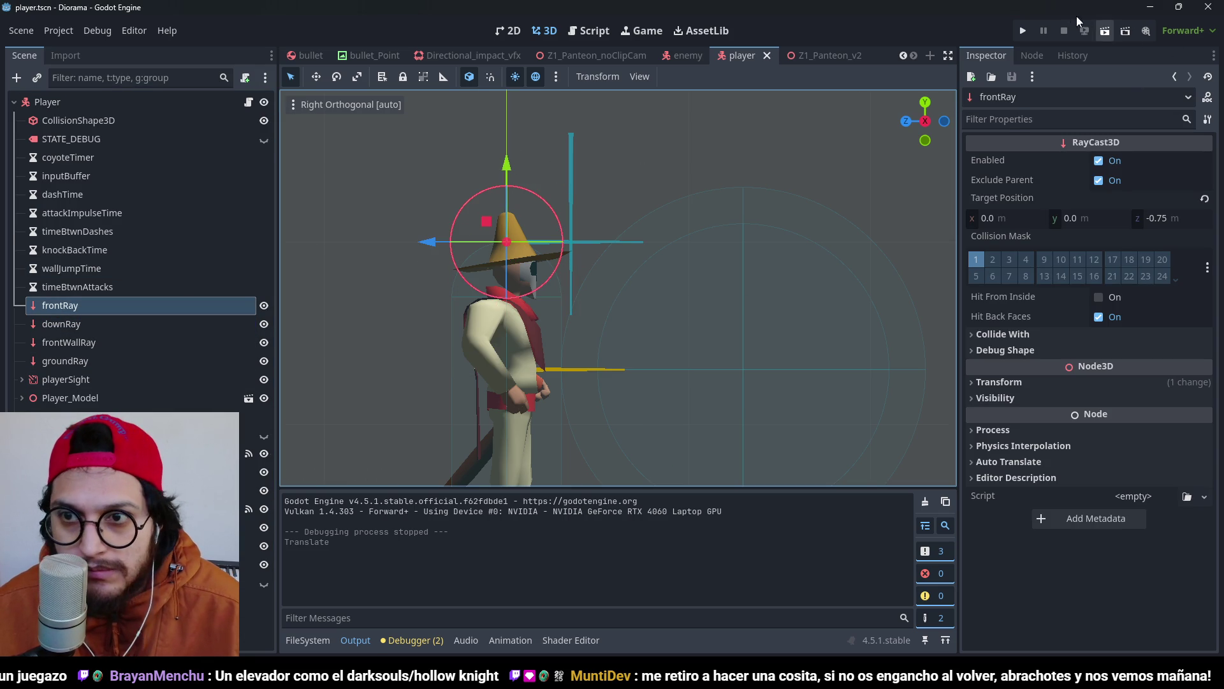
Run the project to test the ledge grab with the raised frontRay, then stop it.
click(1022, 31)
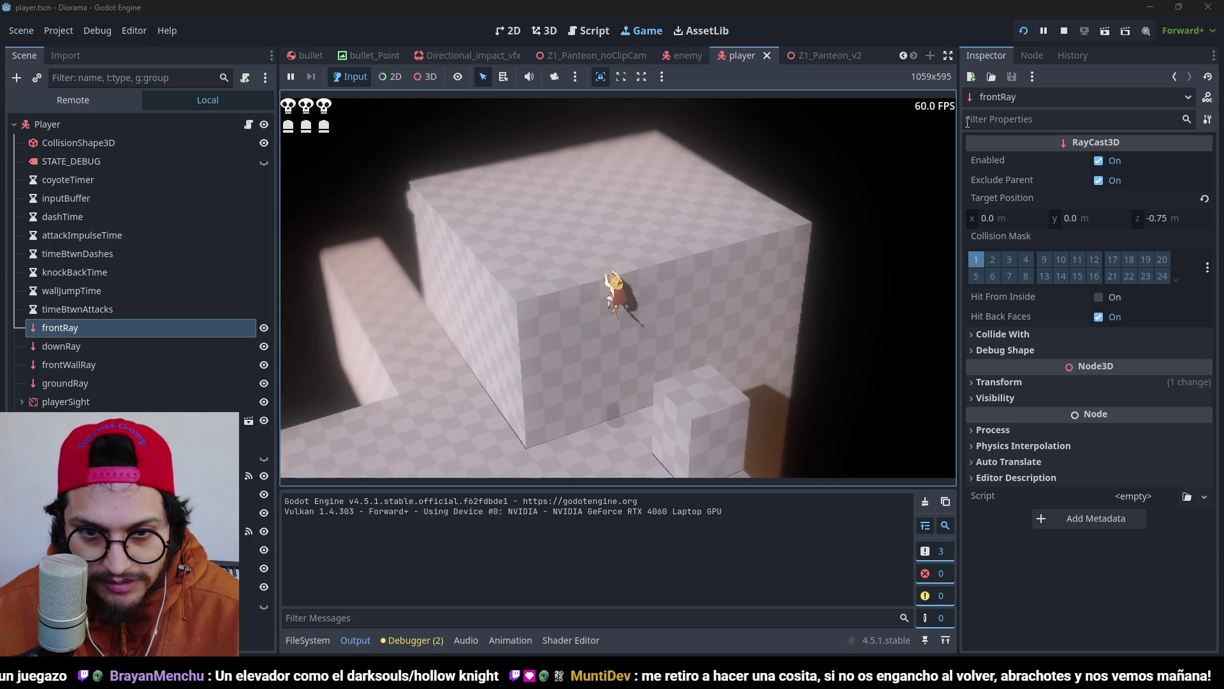
key(F8)
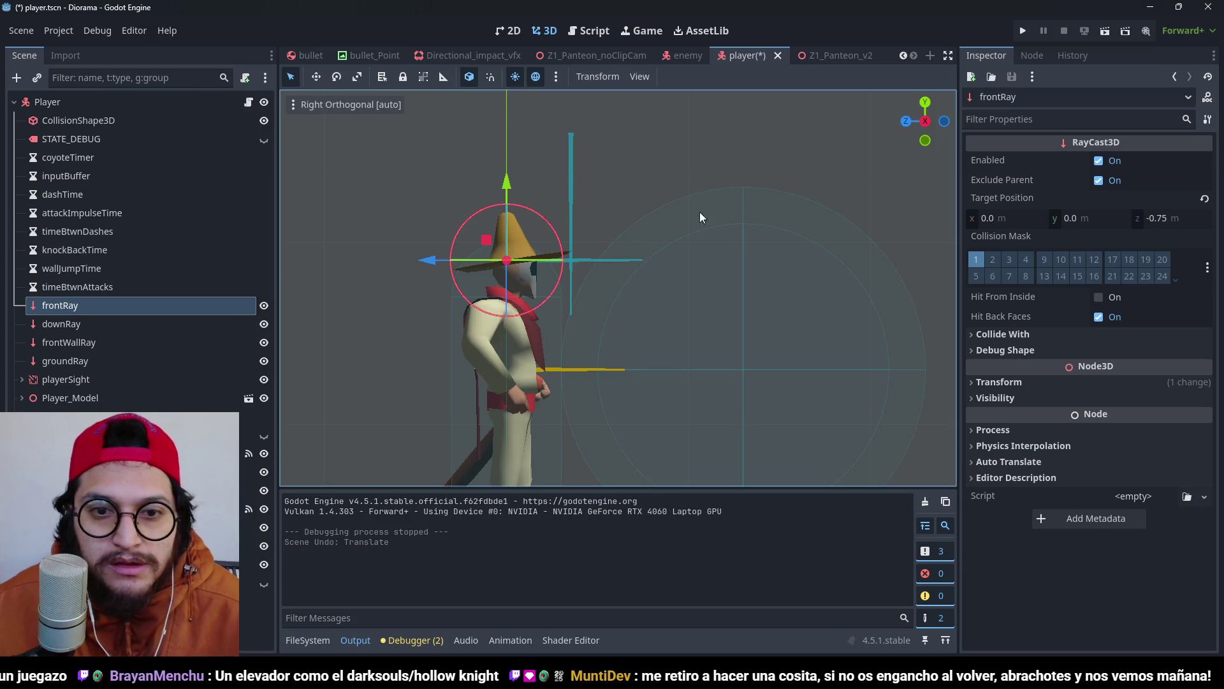
Open player.gd and search for 'ledge' to reach the ledgeCheck function.
click(249, 104)
scroll(677, 323, down, 10)
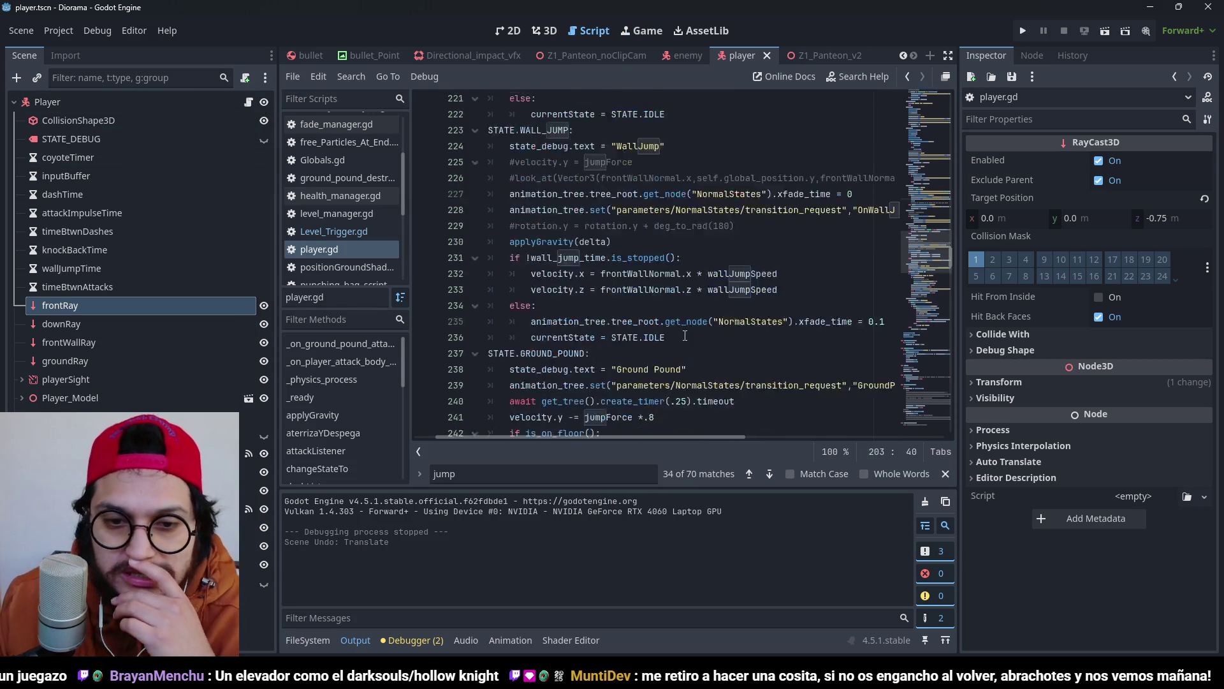
key(ctrl+f)
text(ledge)
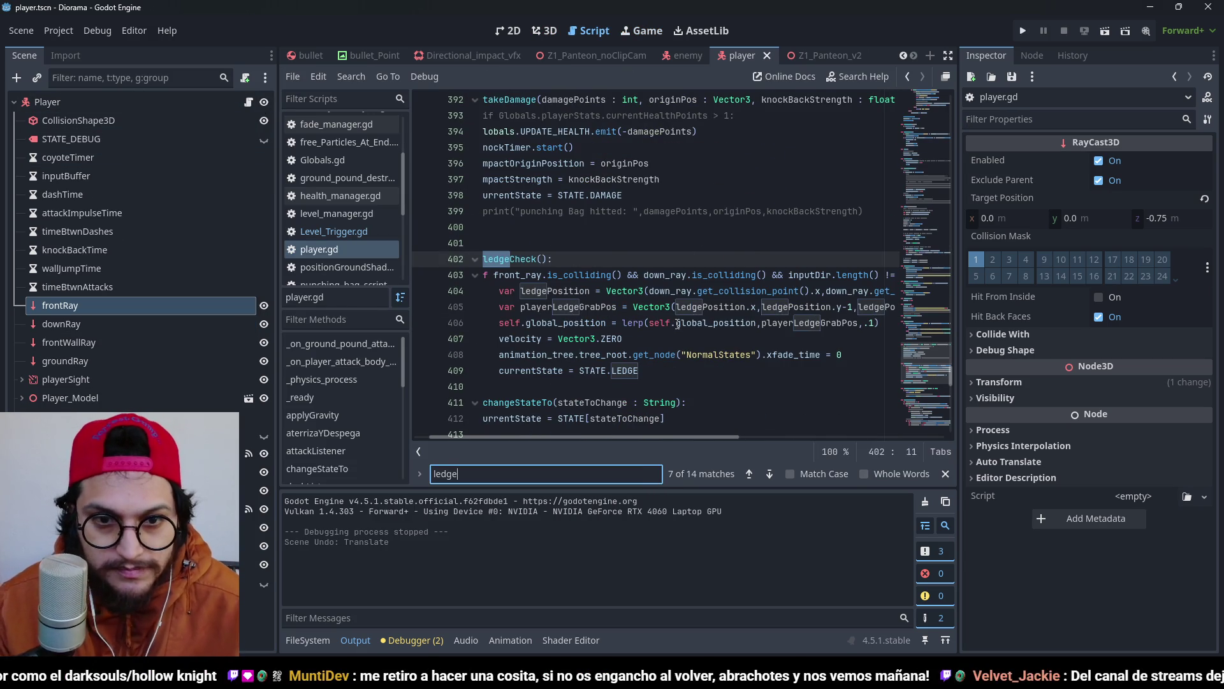
key(Escape)
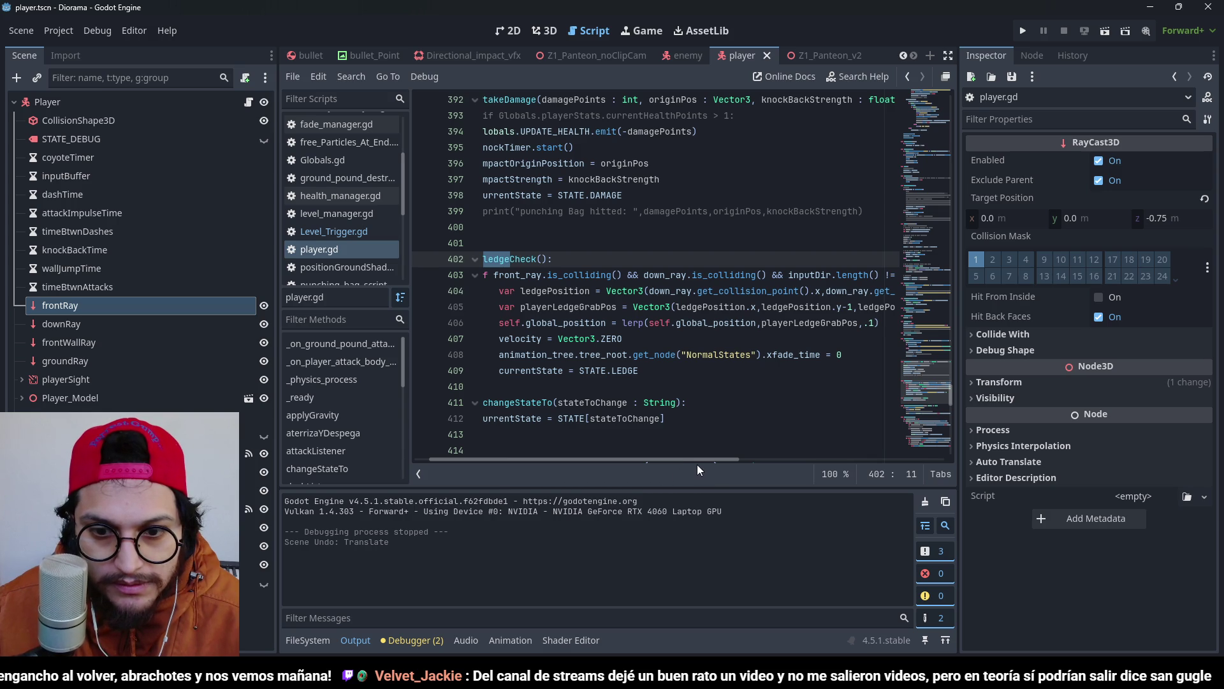
Comment out the lerp on line 406, assign playerLedgeGrabPos directly, and run the project.
scroll(695, 463, left, 2)
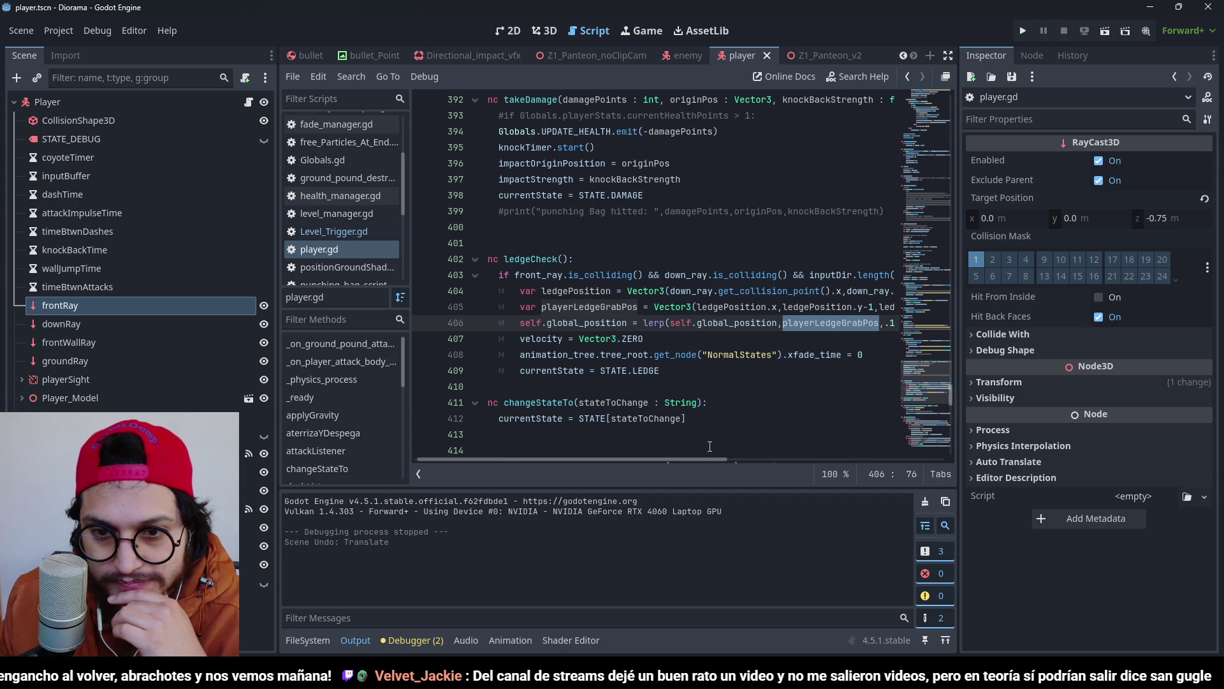
scroll(702, 461, right, 1)
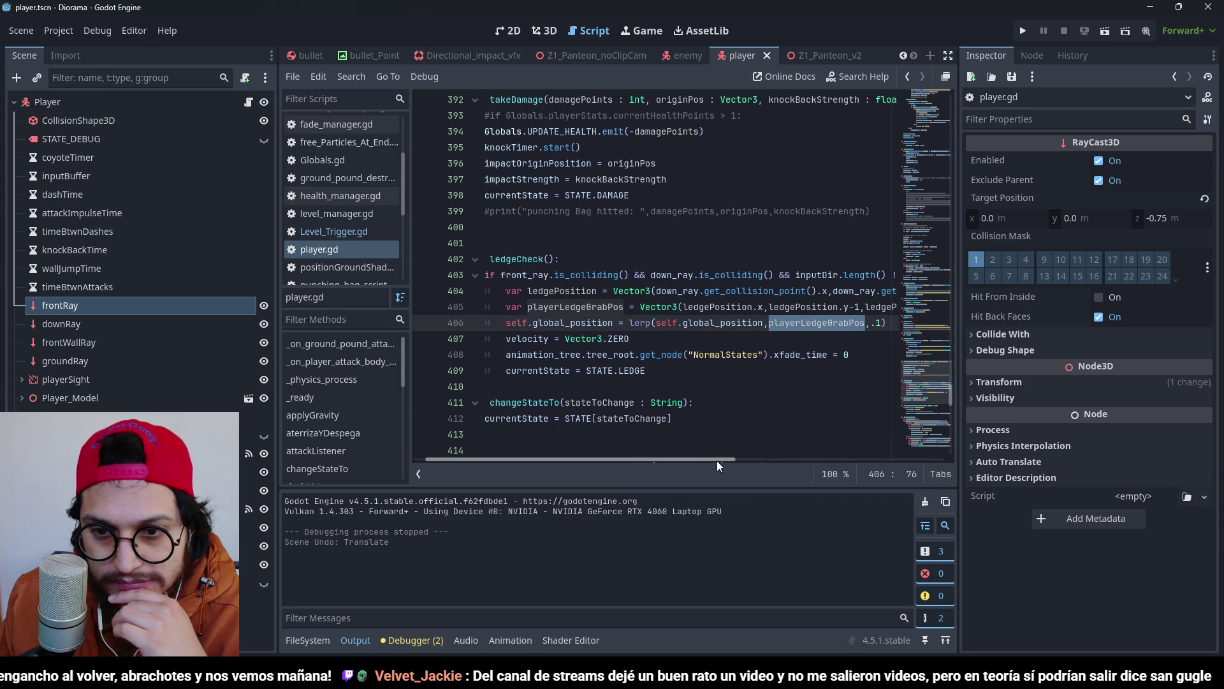
scroll(717, 460, right, 2)
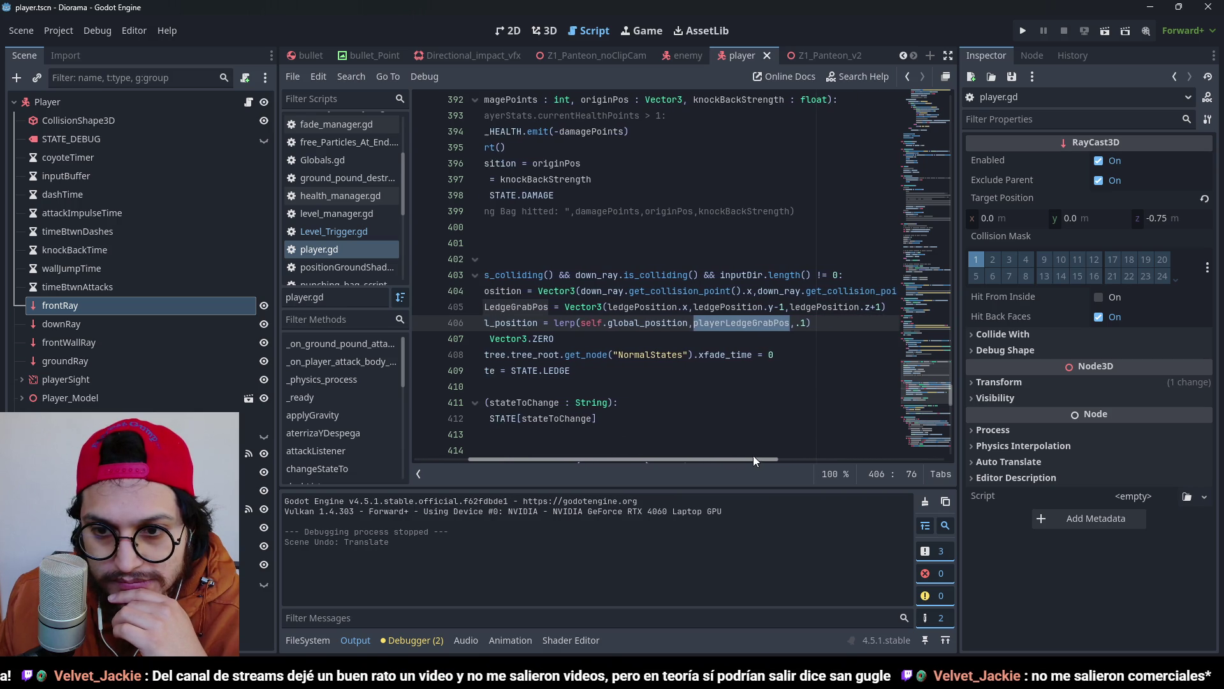
mouse_move(754, 455)
mouse_down()
mouse_move(732, 450)
mouse_move(767, 451)
mouse_move(718, 437)
mouse_move(761, 434)
mouse_move(691, 429)
mouse_up()
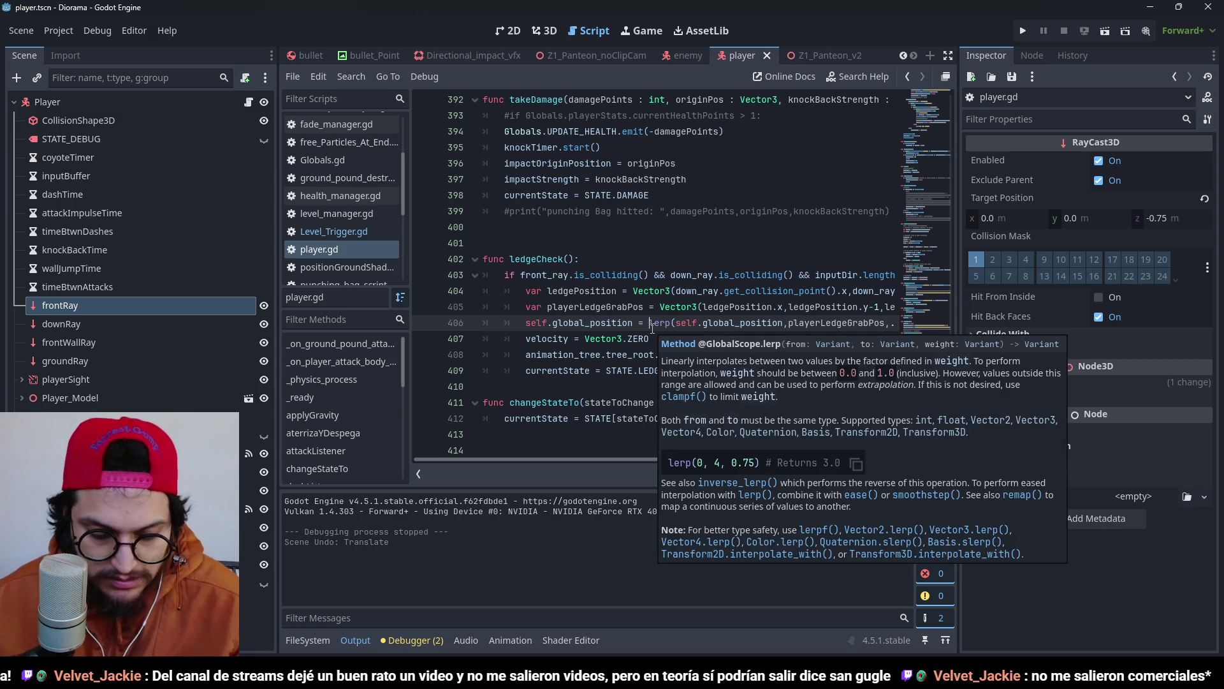
text(#)
double_click(814, 322)
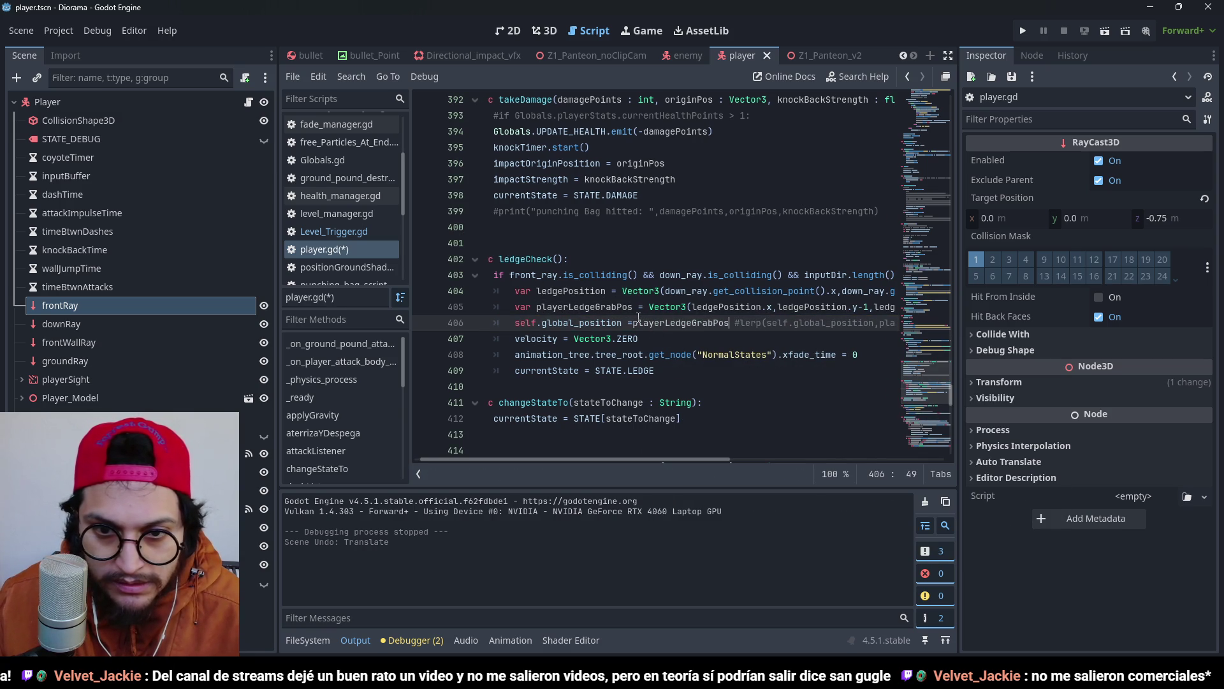
click(1023, 30)
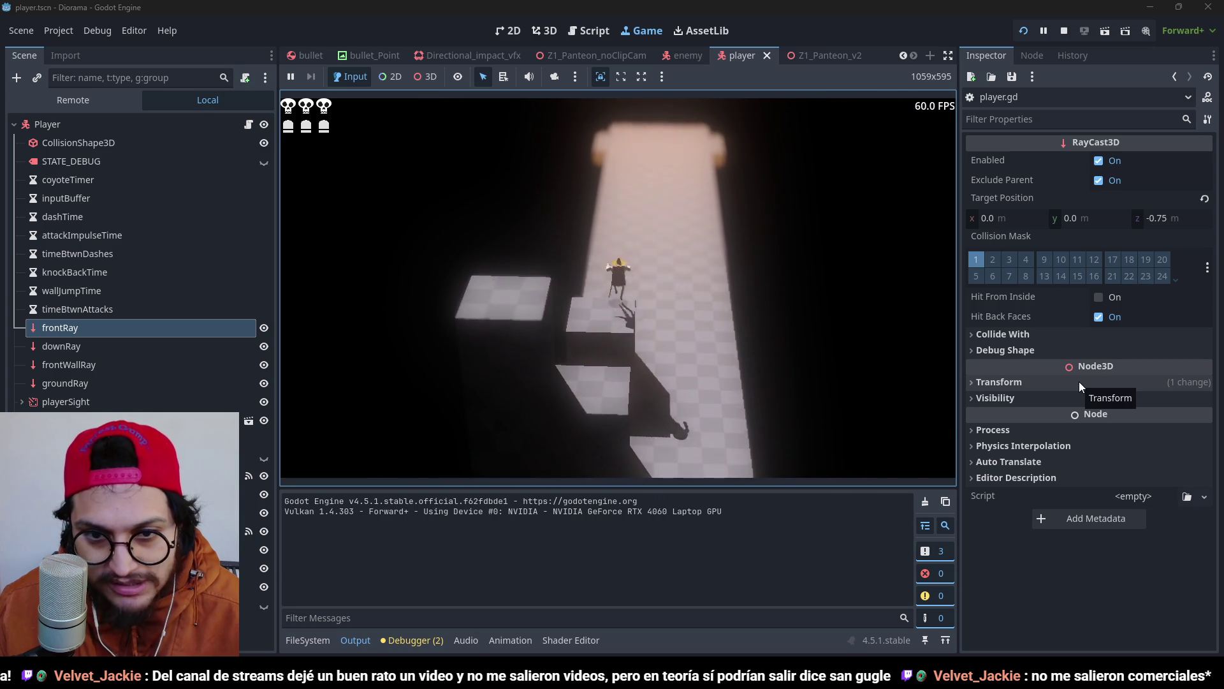
Try the instant ledge snap in the running game, then stop it.
click(1065, 29)
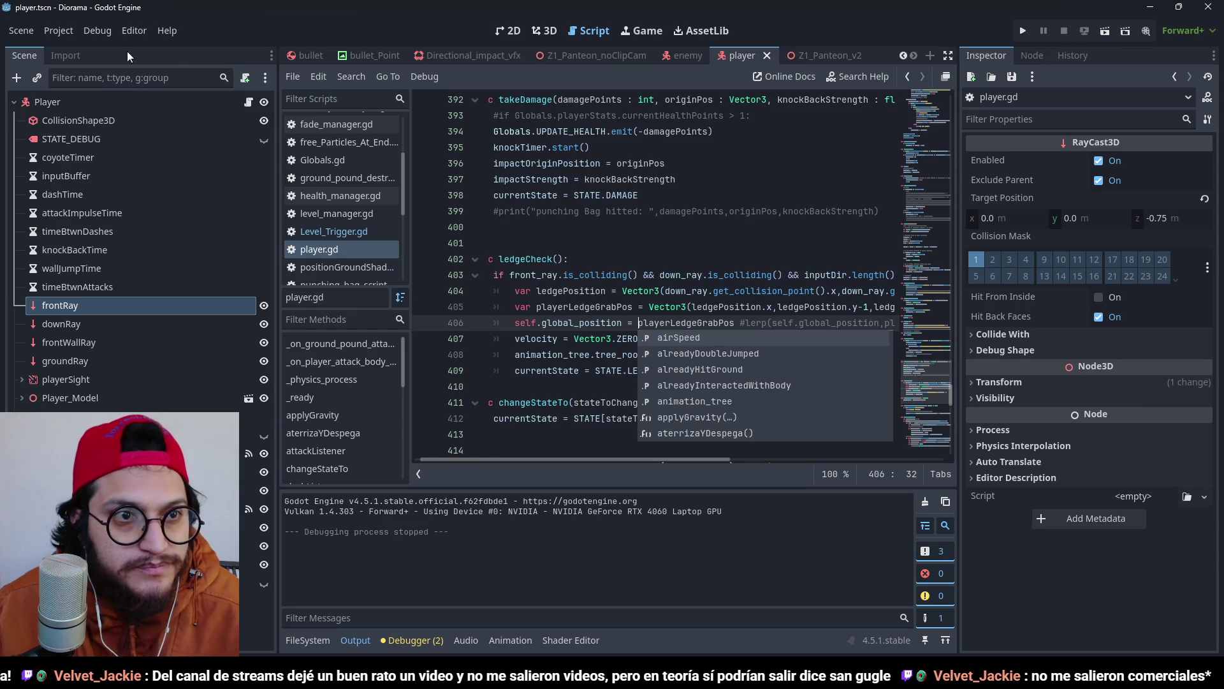
click(98, 30)
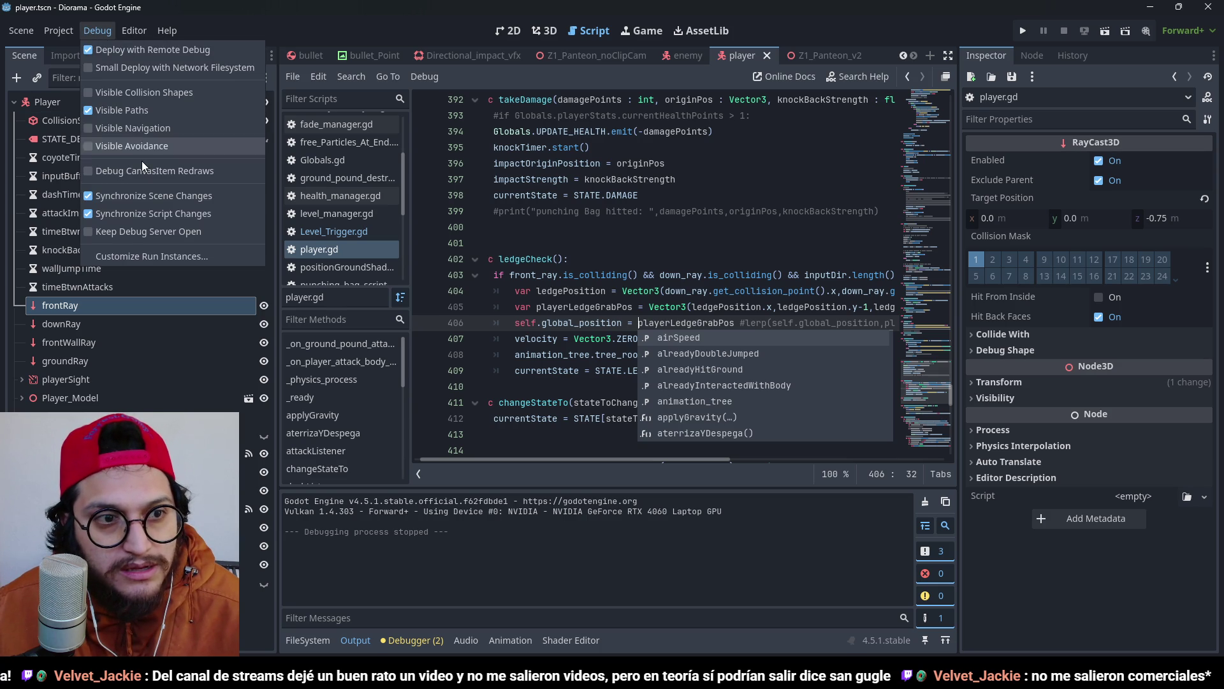
click(146, 95)
click(147, 109)
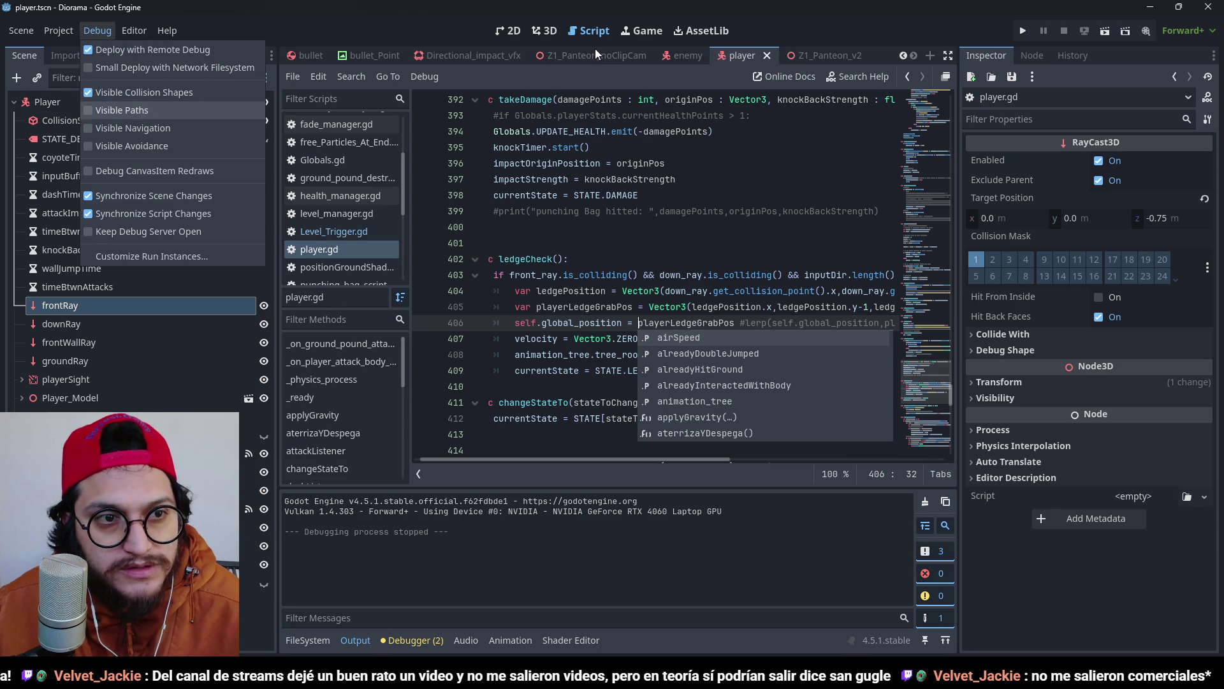
click(800, 163)
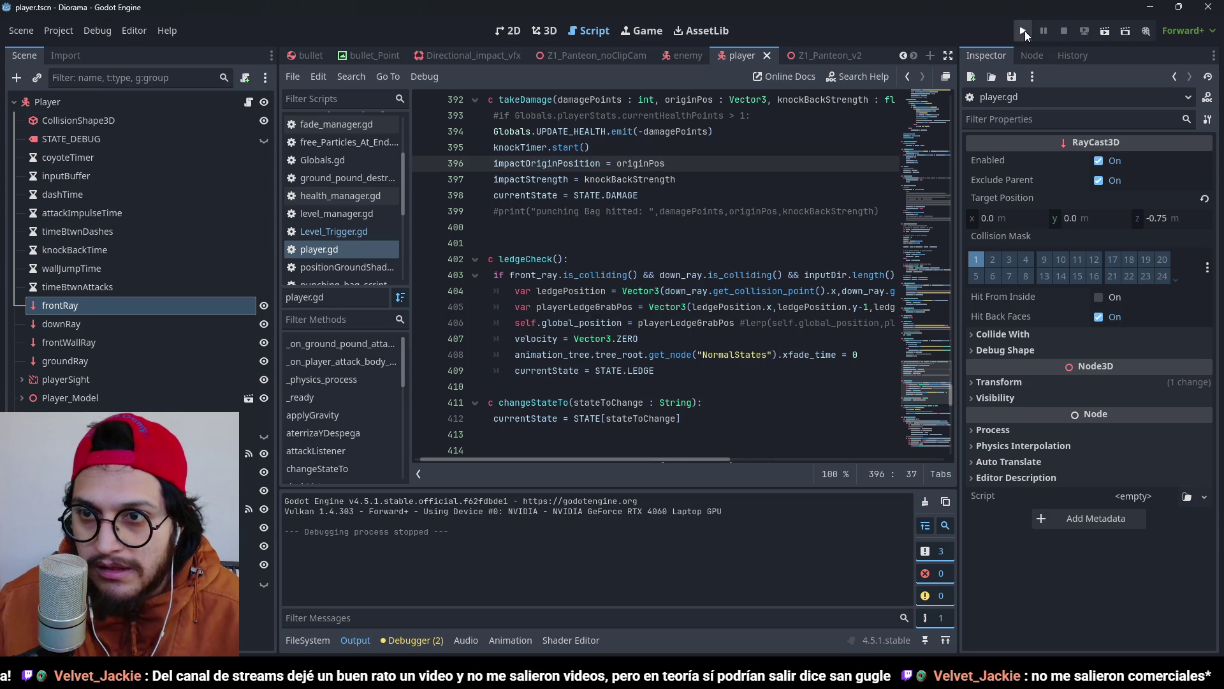
click(1025, 33)
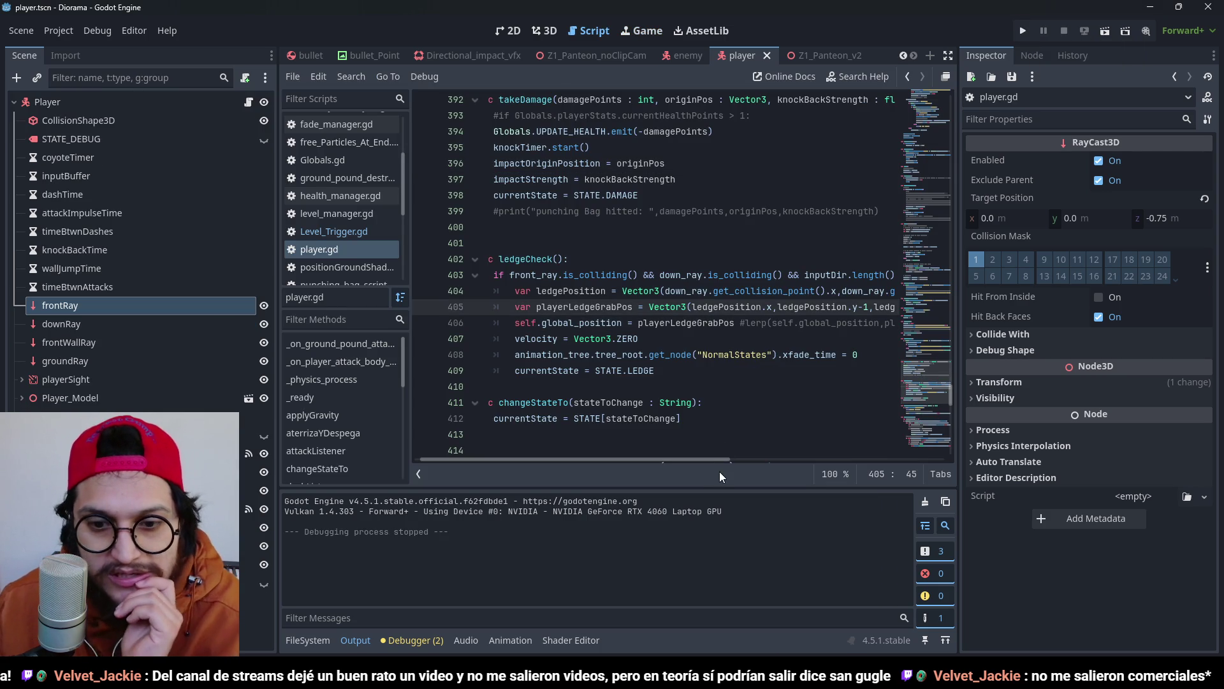
Change line 405 to Vector3(ledgePosition.x, ledgePosition.y, ledgePosition.z+1) and save player.gd.
mouse_move(703, 461)
mouse_down()
mouse_move(737, 461)
mouse_move(718, 462)
mouse_up()
mouse_move(710, 461)
mouse_down()
mouse_move(820, 459)
mouse_move(901, 434)
mouse_move(690, 423)
mouse_move(891, 415)
mouse_move(684, 404)
mouse_move(758, 400)
mouse_up()
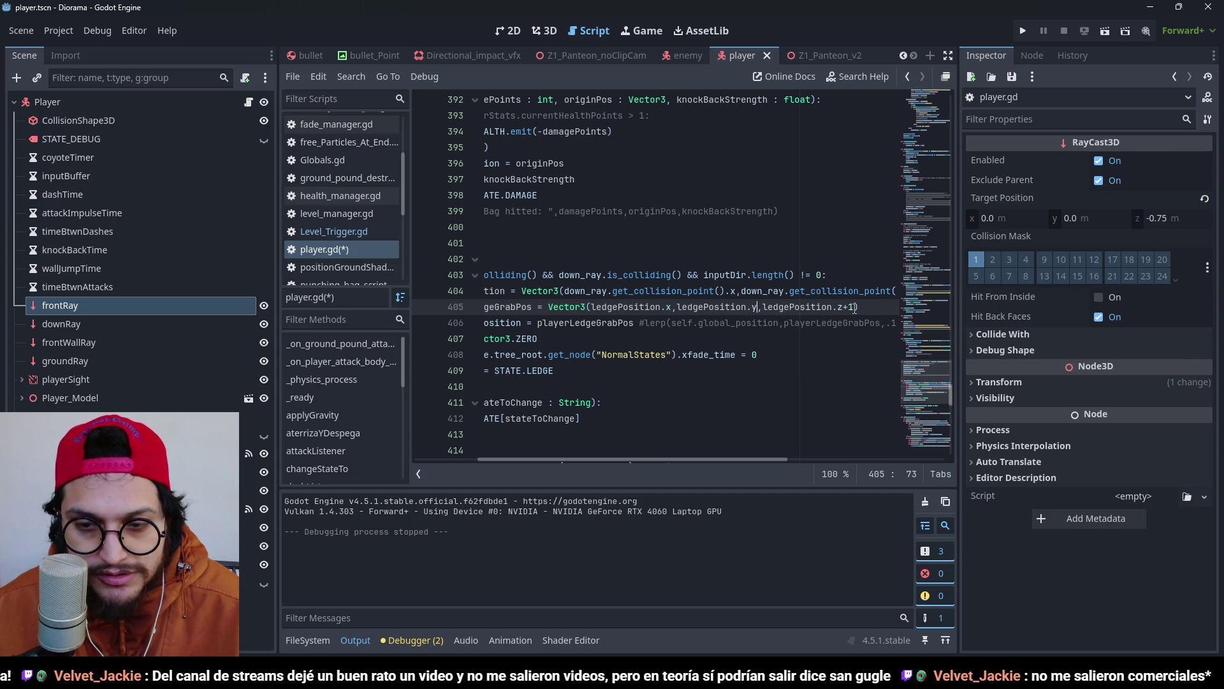
key(ctrl+s)
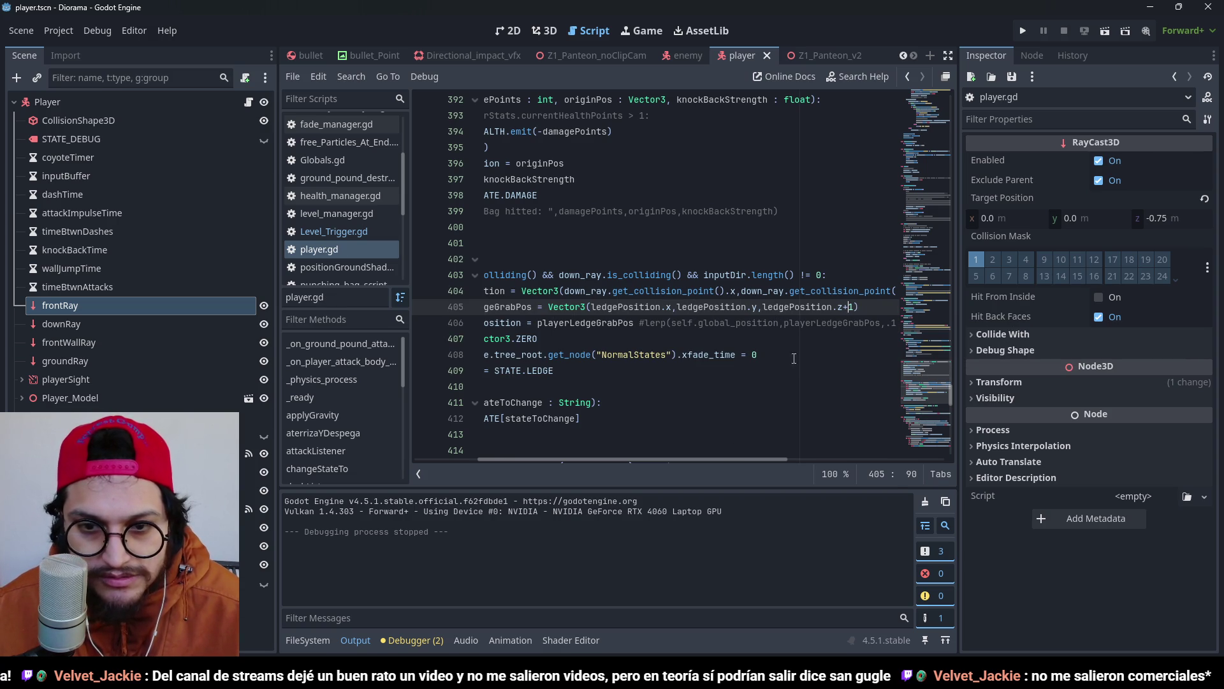
click(1027, 30)
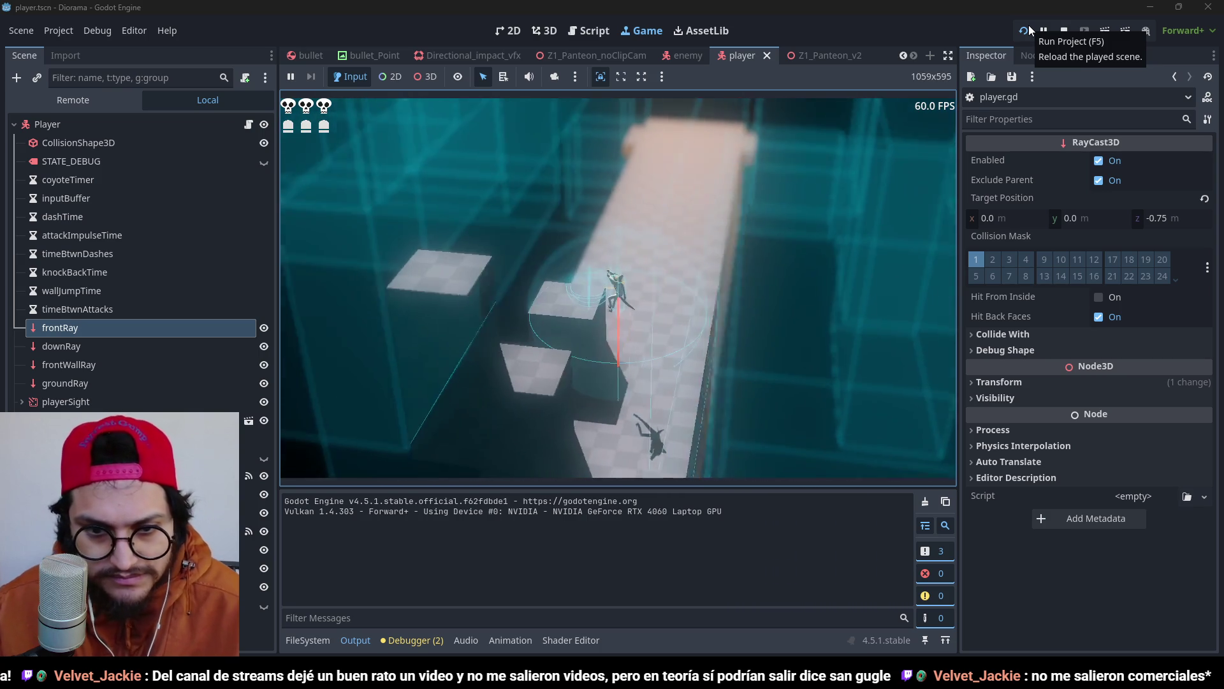
key(F8)
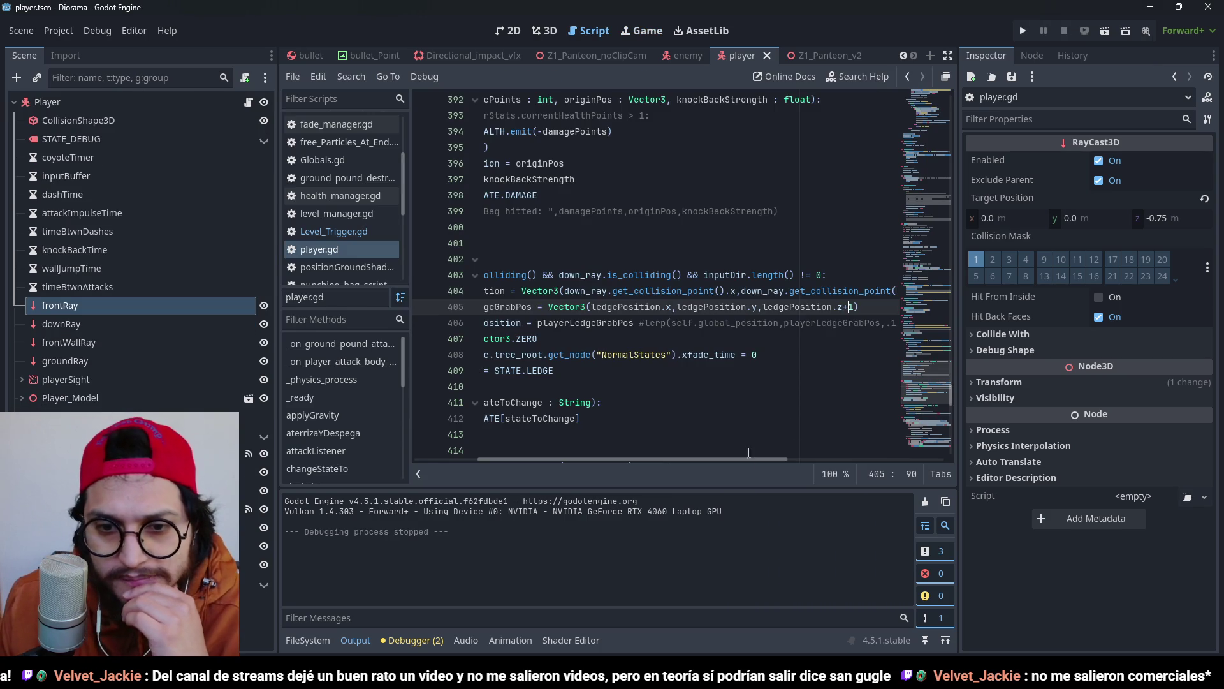
Search the script for LEDGE, then for STATE.LEDGE, to reach the ledgeCheck code.
drag(749, 458, 660, 459)
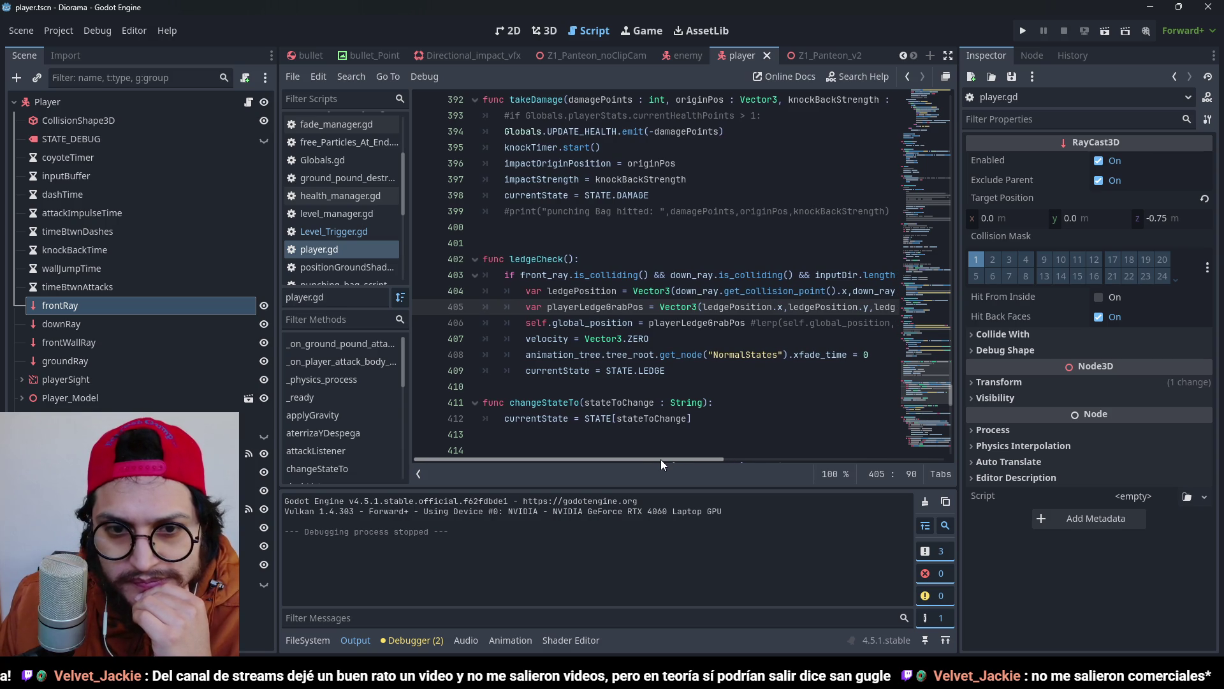
double_click(652, 371)
key(ctrl+f)
ctrl+click(650, 373)
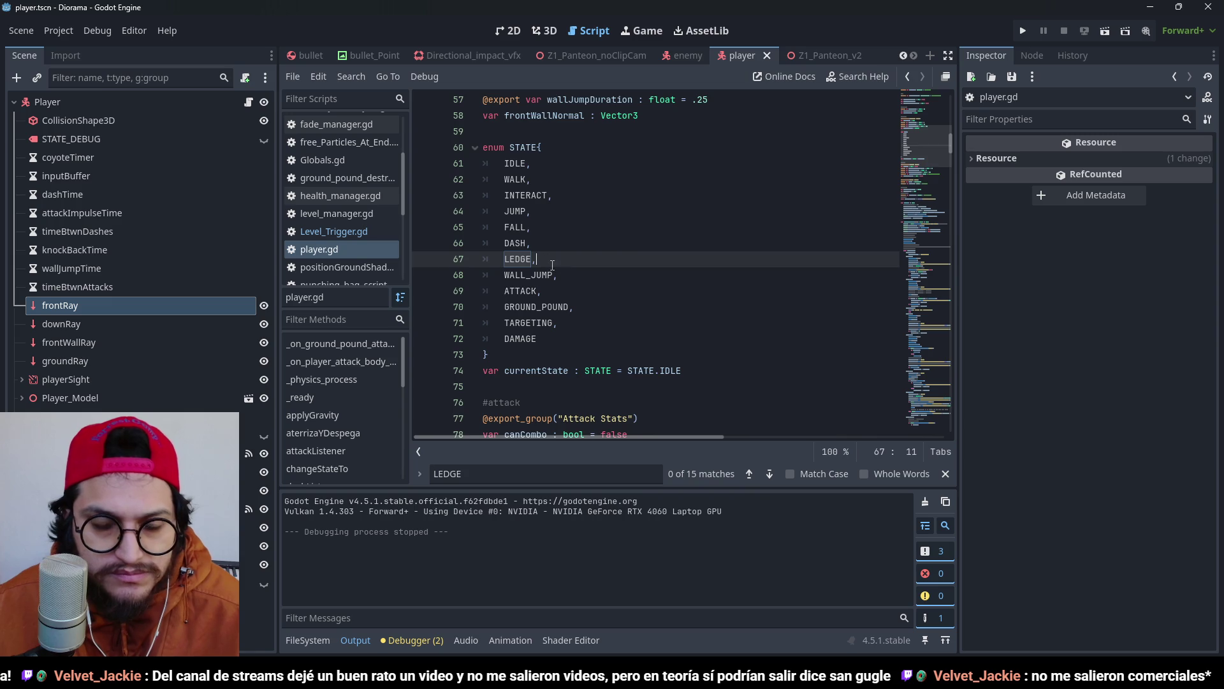
scroll(552, 265, down, 20)
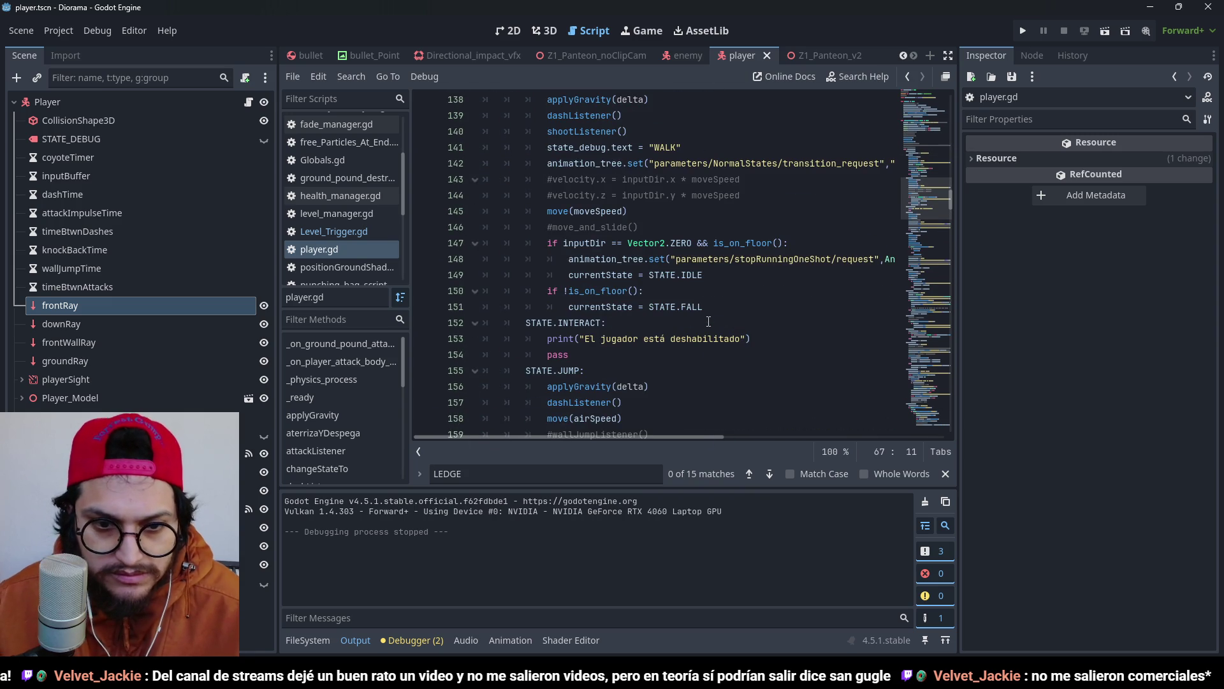
key(ctrl+a)
text(STATE)
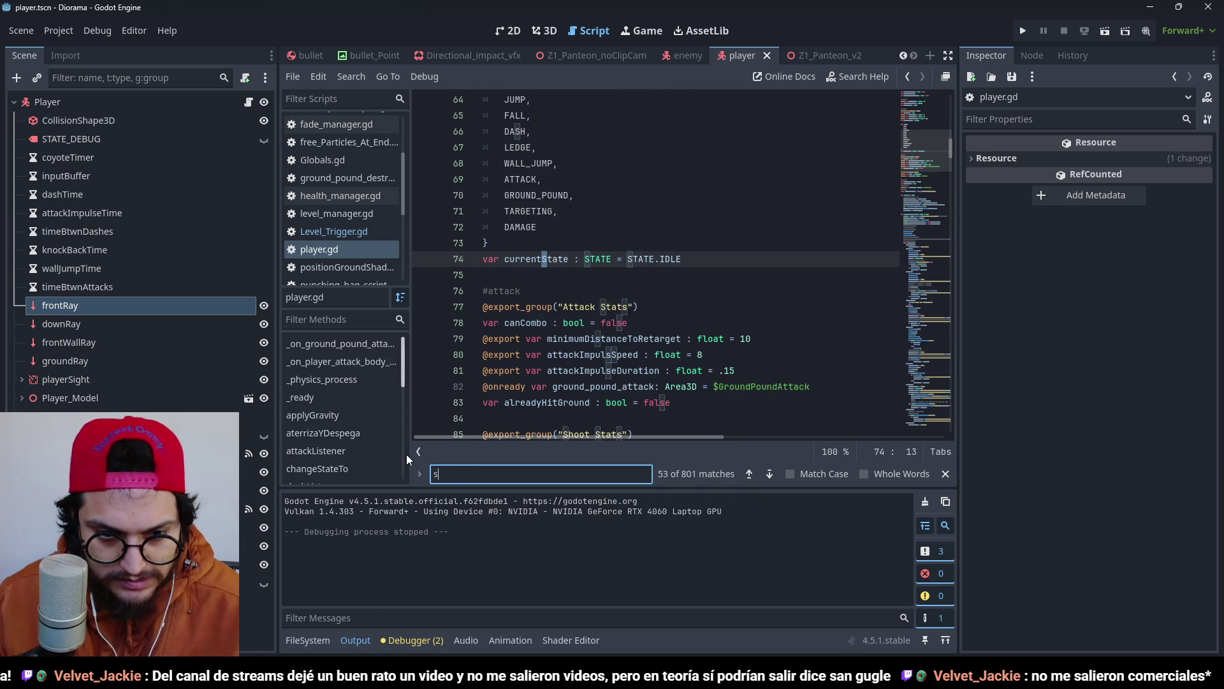
text(.LEDGE)
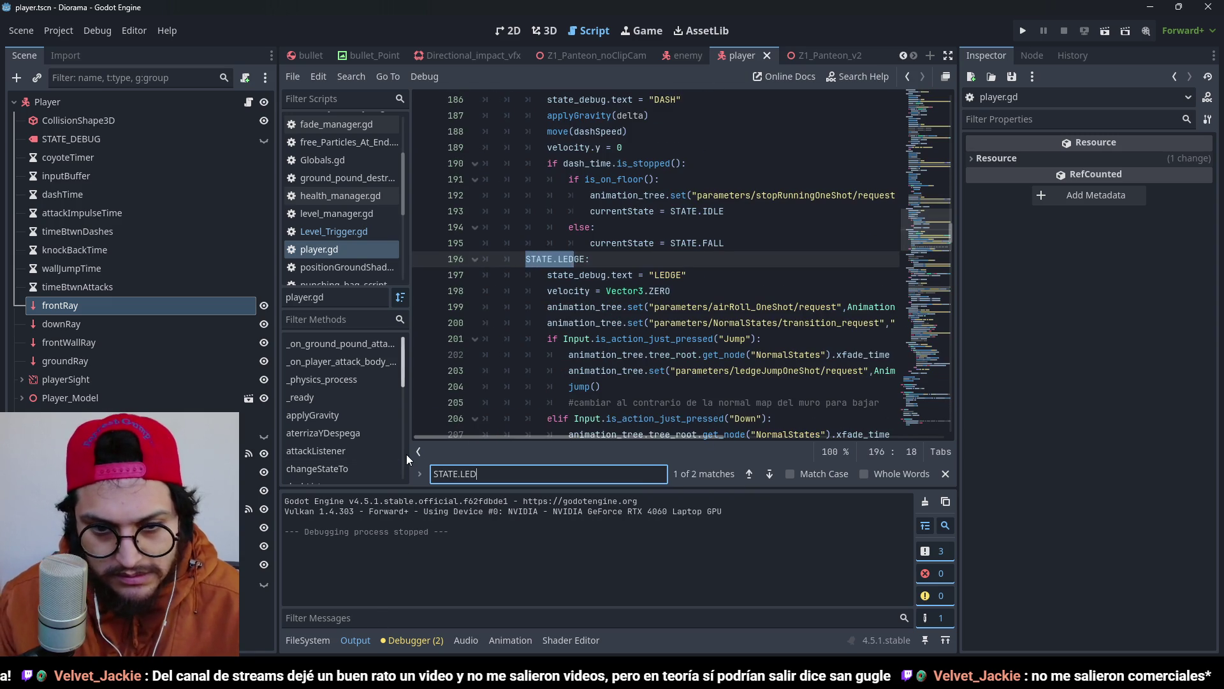
click(768, 474)
key(Escape)
Change ledgePosition.z+1 to ledgePosition.z-1 in the playerLedgeGrabPos line 405.
click(623, 195)
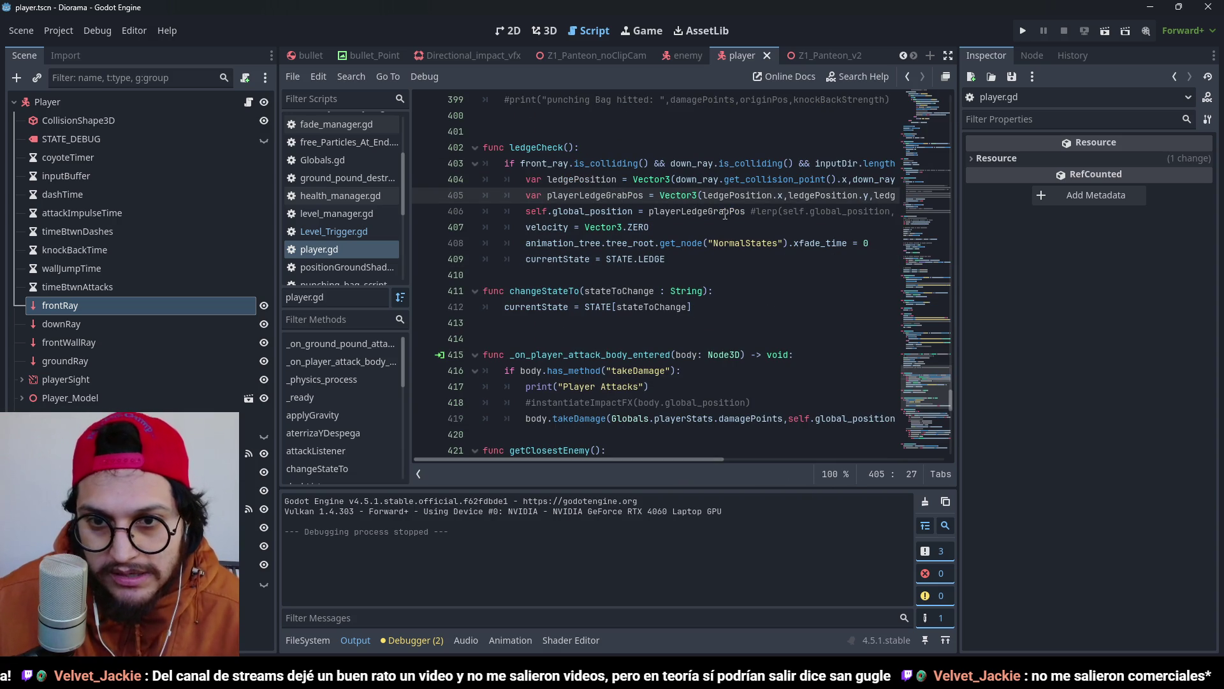
double_click(595, 195)
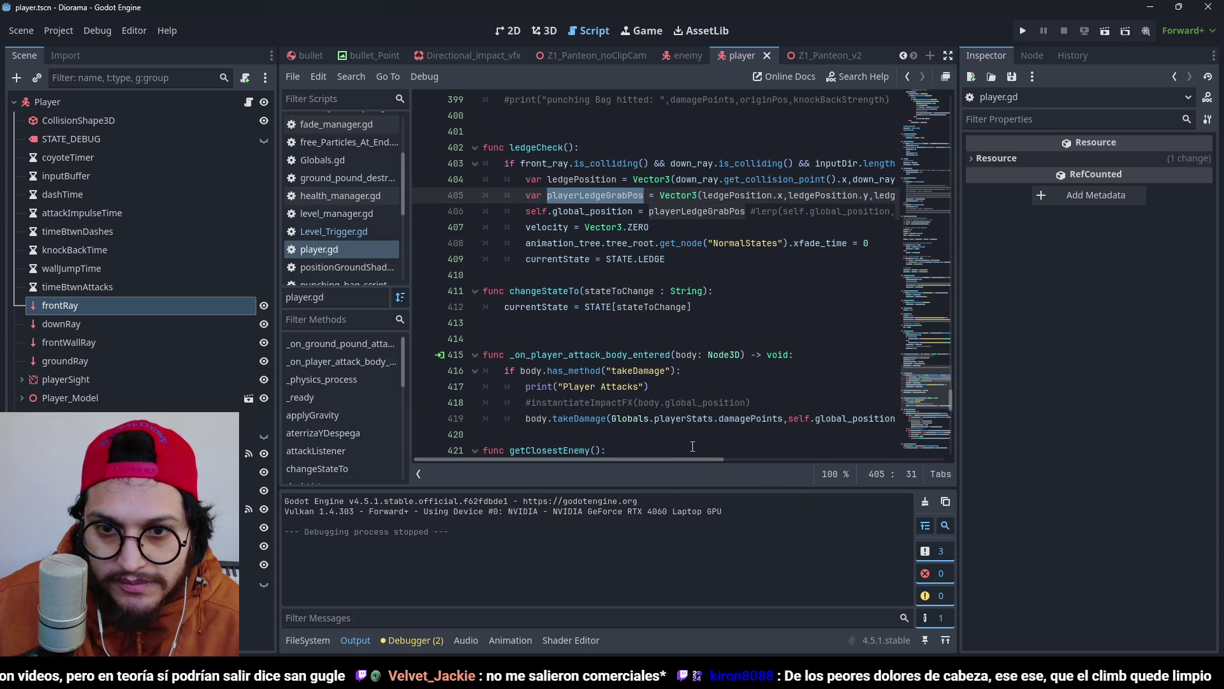
drag(707, 458, 791, 465)
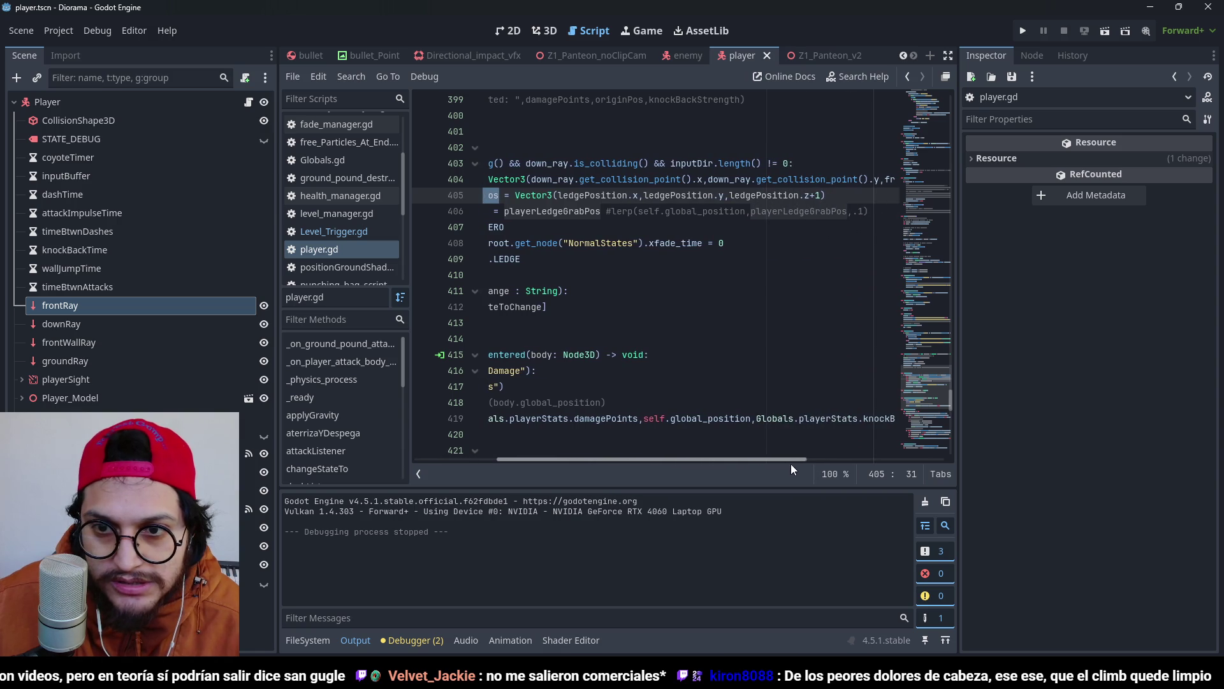
click(820, 194)
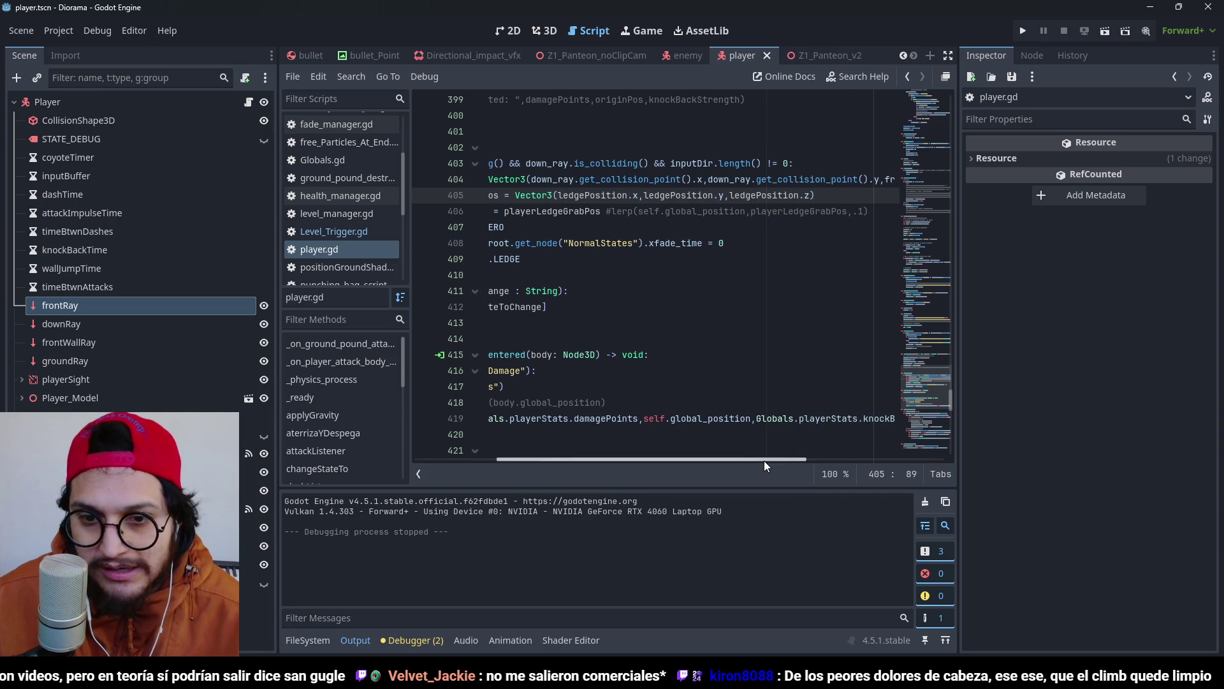
drag(764, 464, 750, 461)
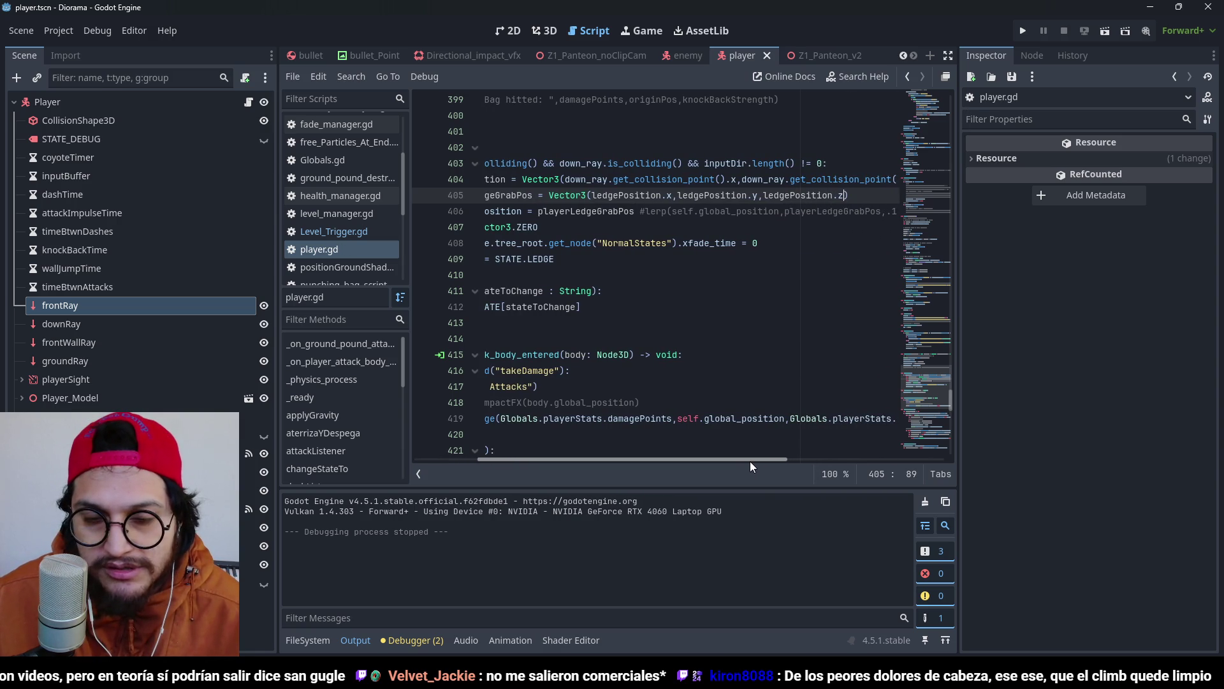
click(1031, 33)
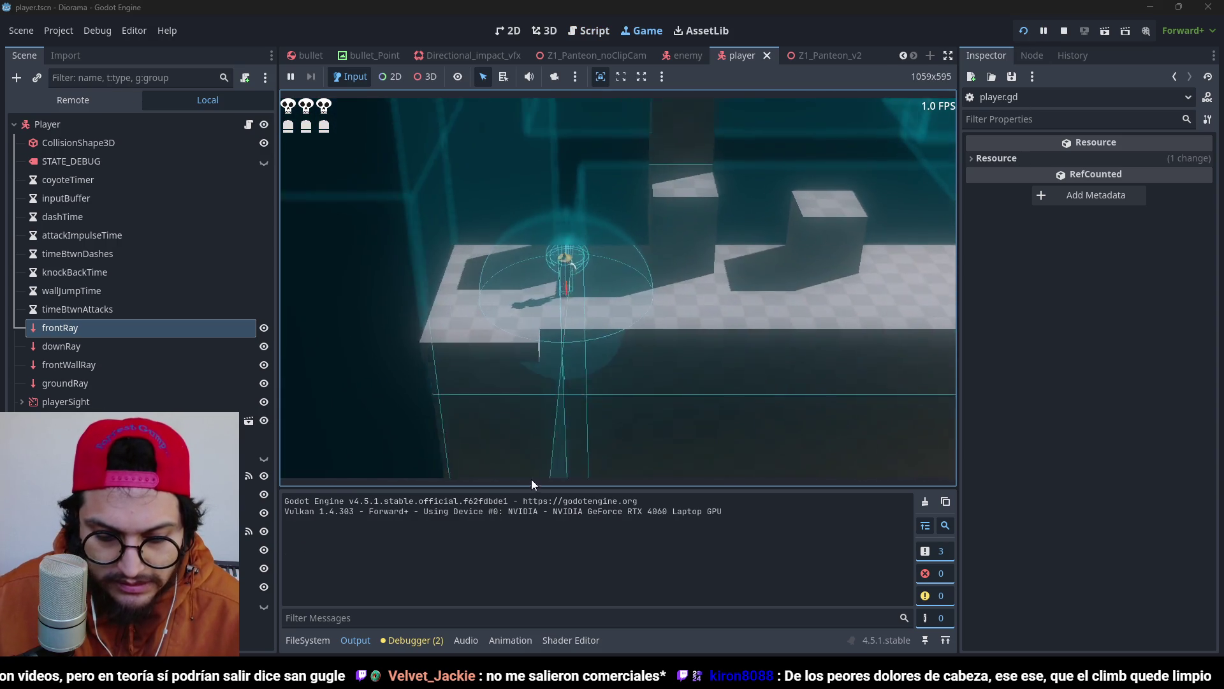
click(772, 324)
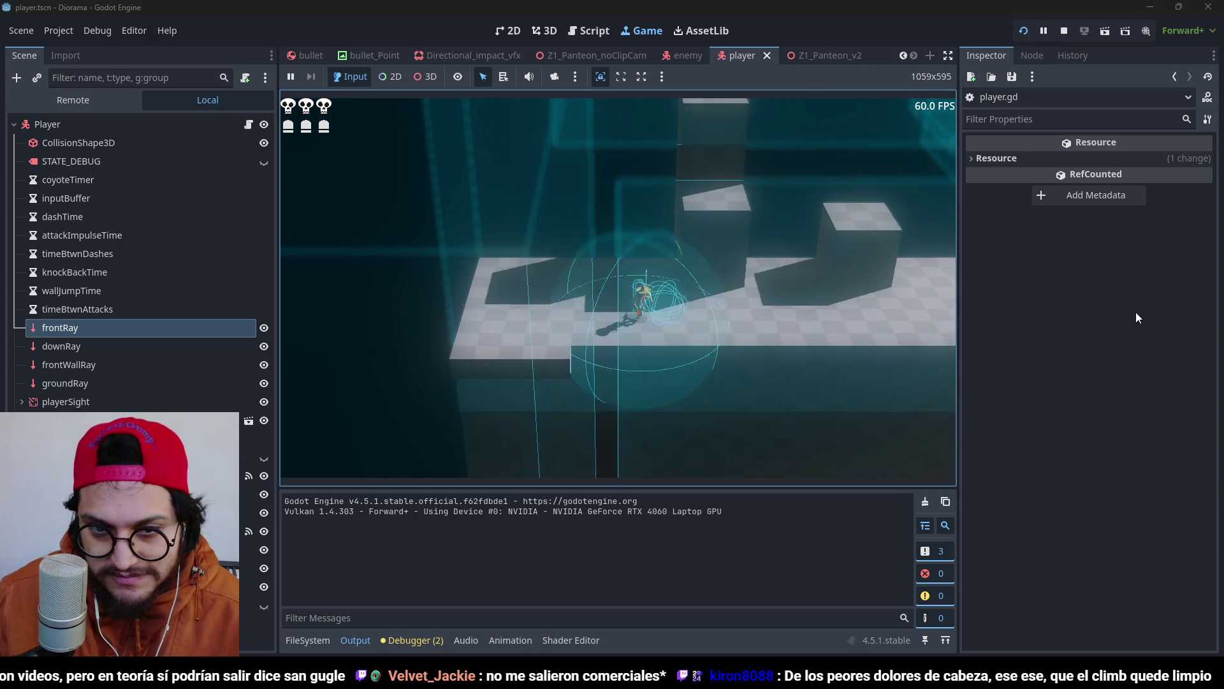
key(w)
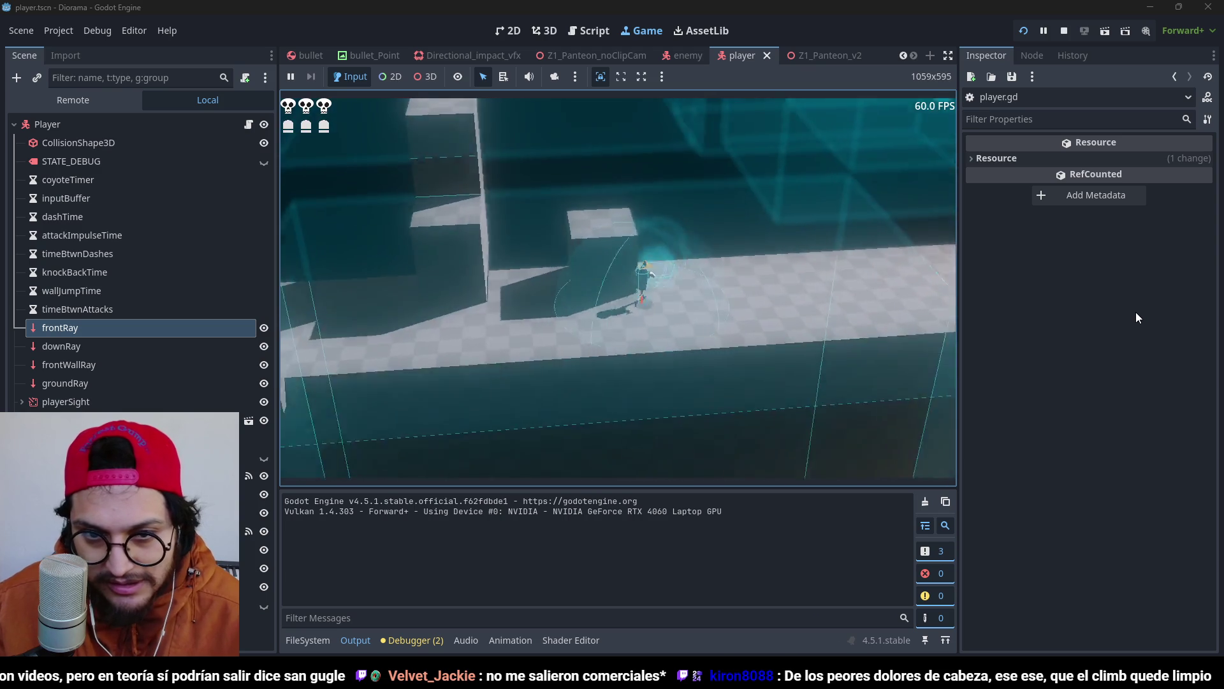
key(w)
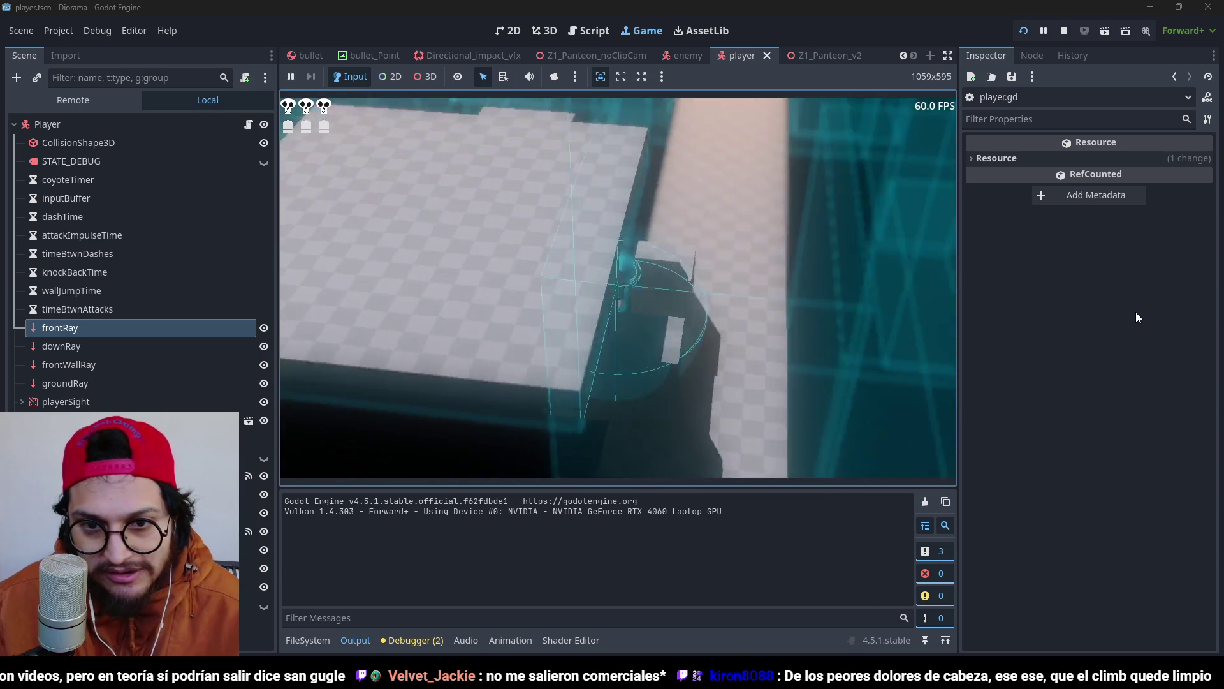
key(F8)
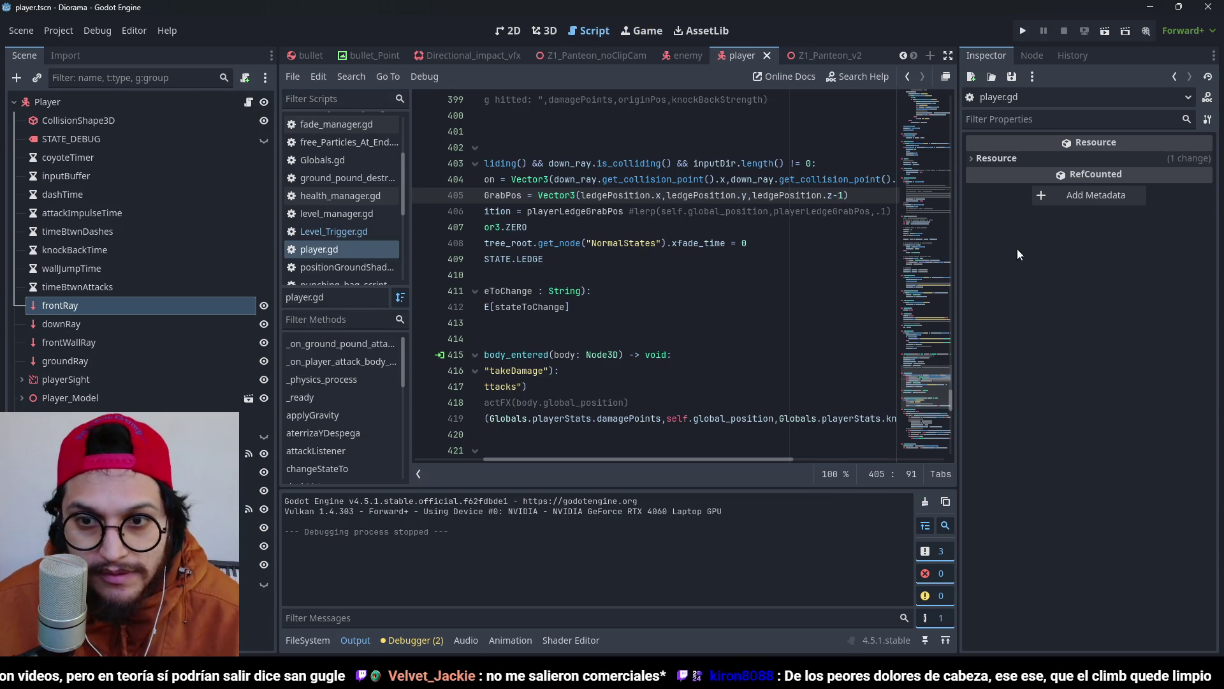
Remove the -1 offset from ledgePosition.z on line 405 and run the project.
click(694, 196)
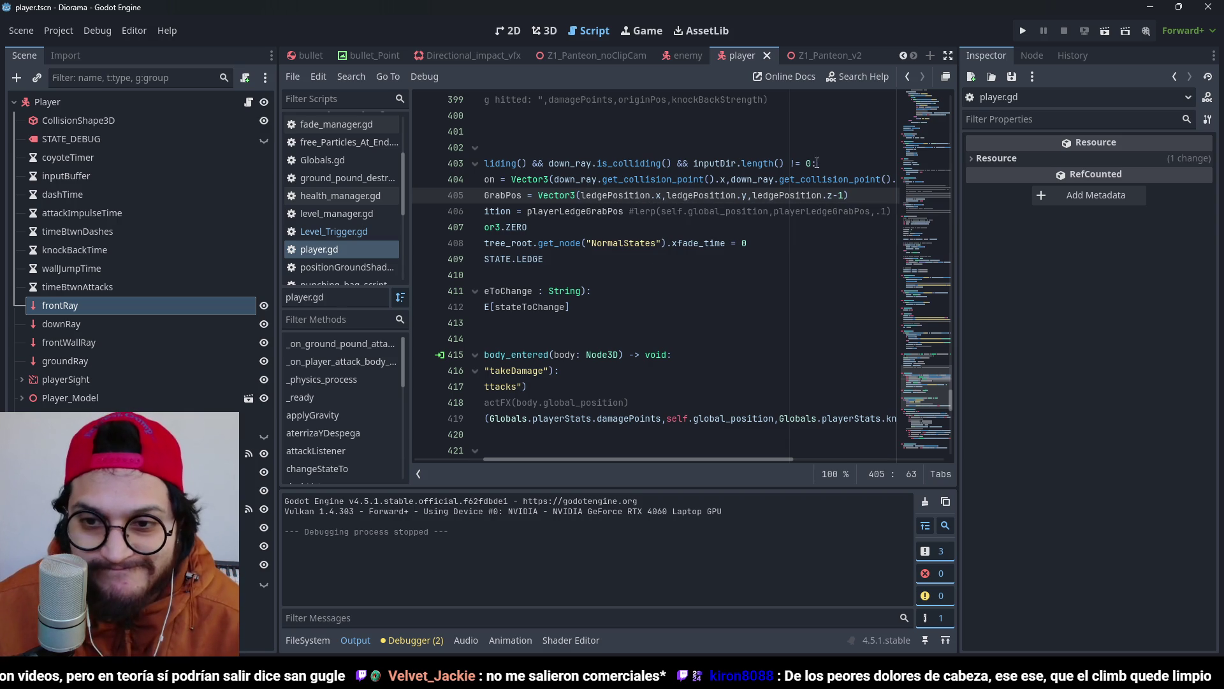
double_click(615, 195)
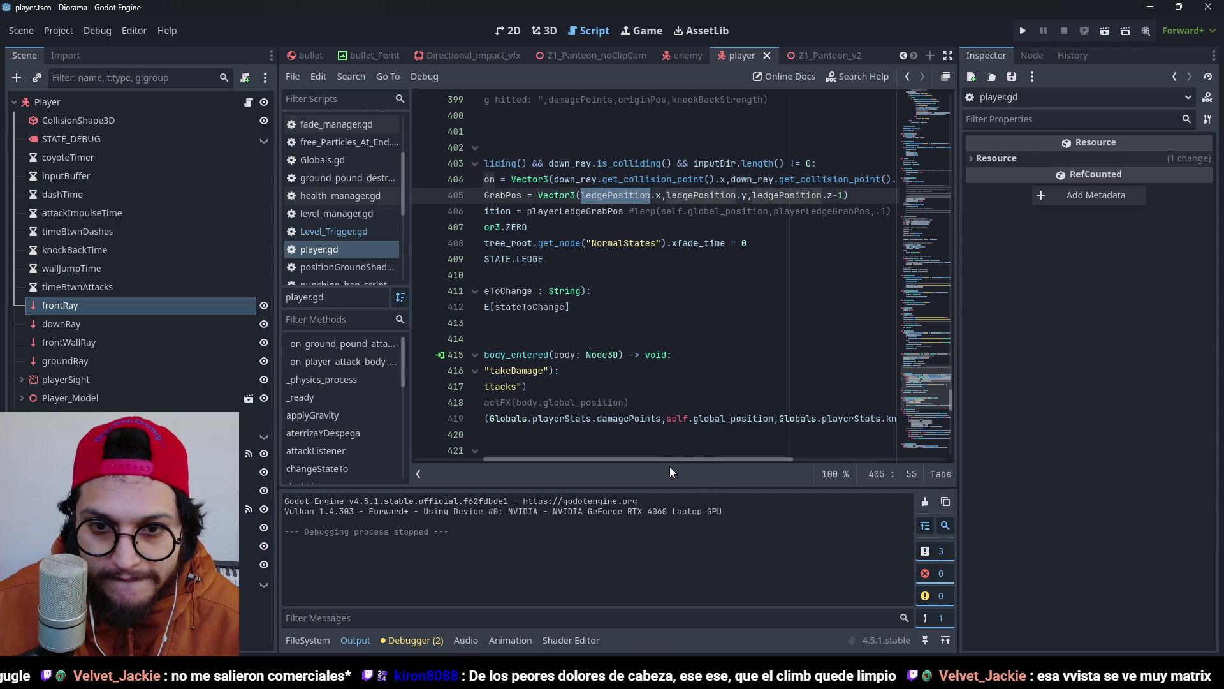
drag(648, 464, 501, 467)
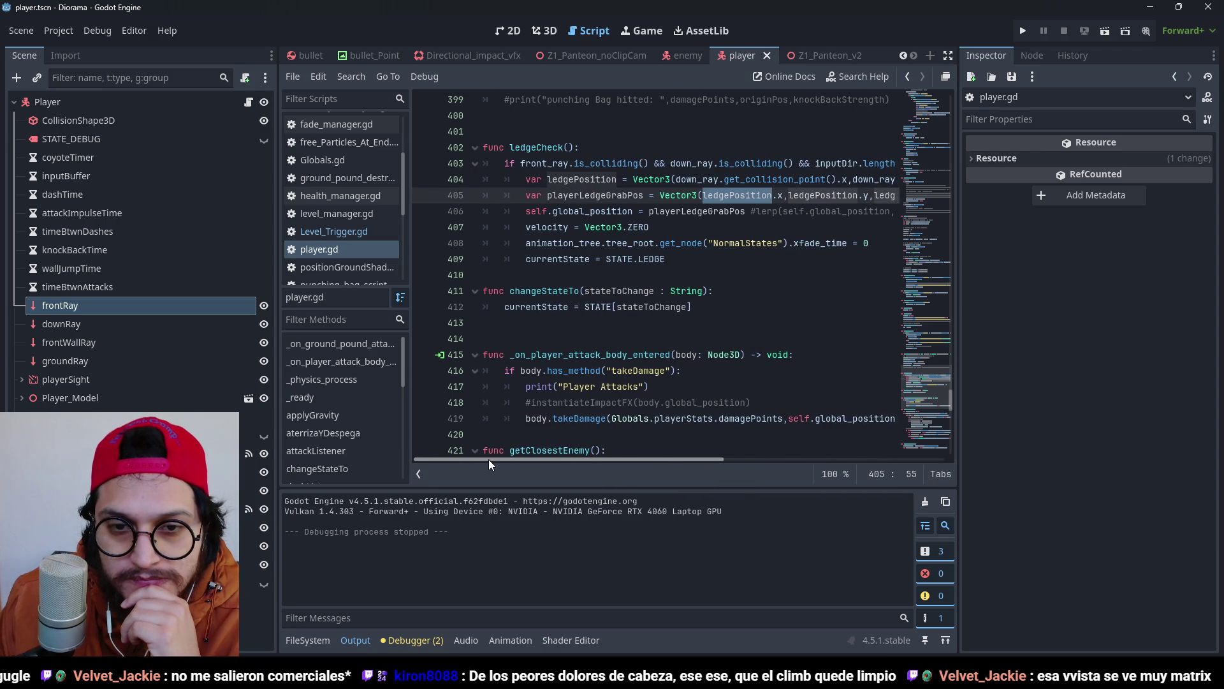
mouse_move(546, 470)
mouse_down()
mouse_move(718, 480)
mouse_move(822, 471)
mouse_move(572, 473)
mouse_move(634, 476)
mouse_up()
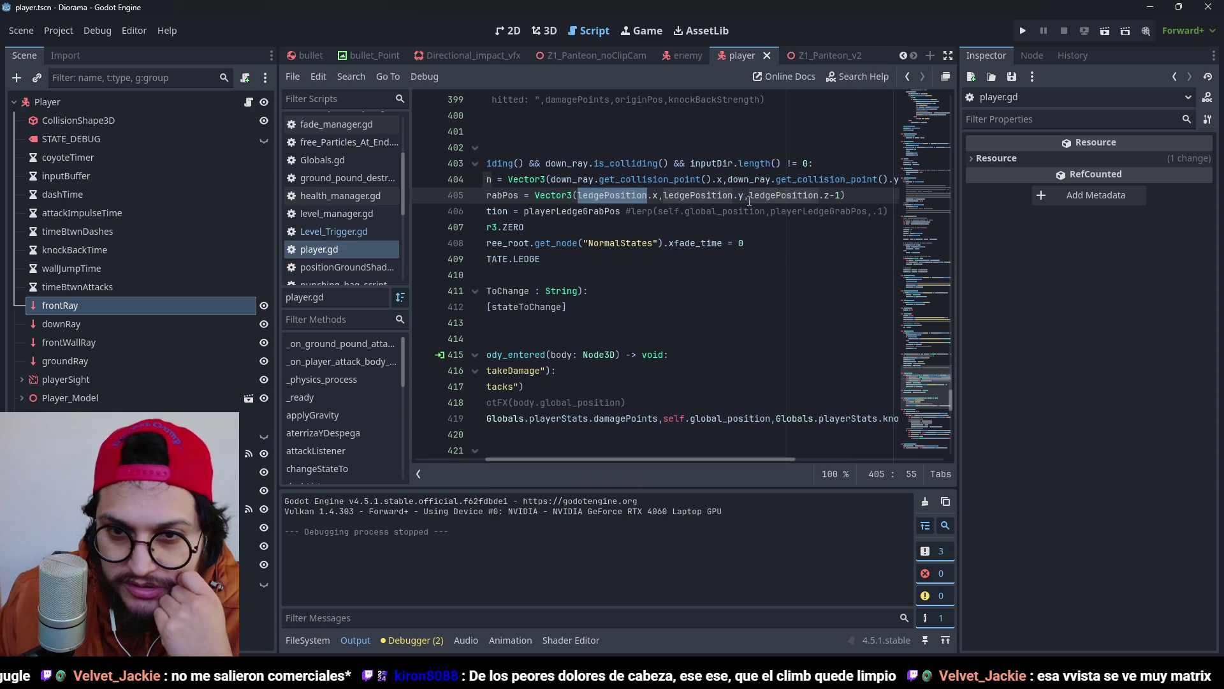
click(719, 196)
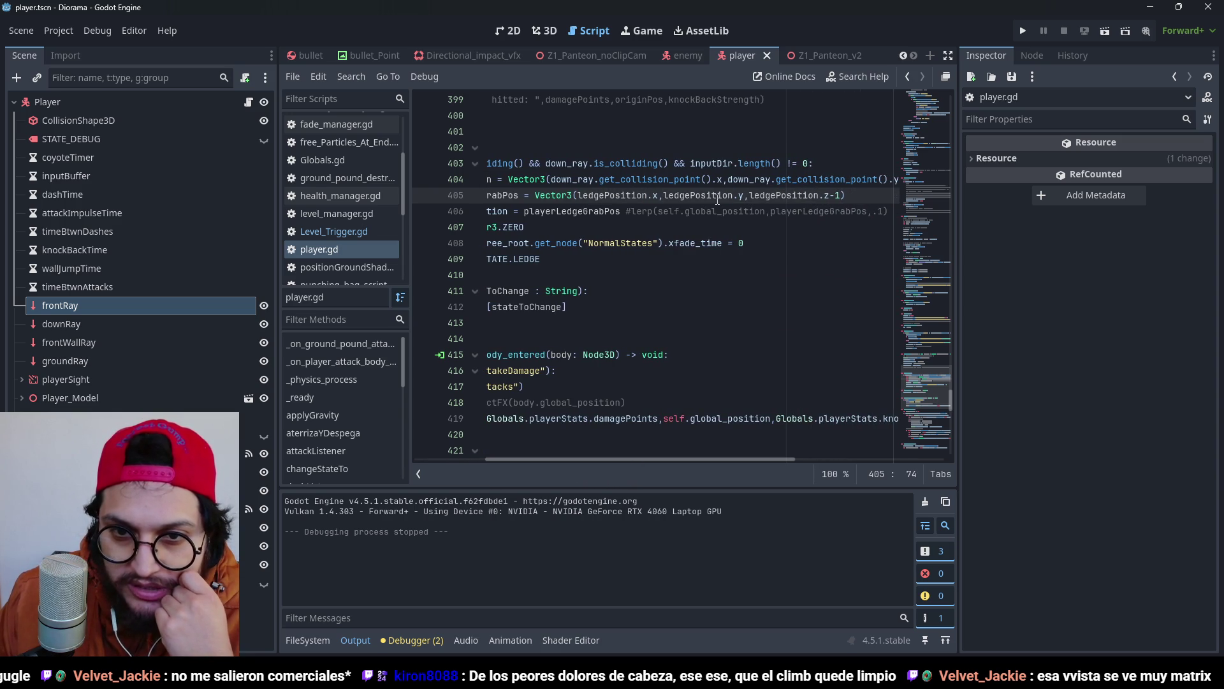
mouse_move(756, 176)
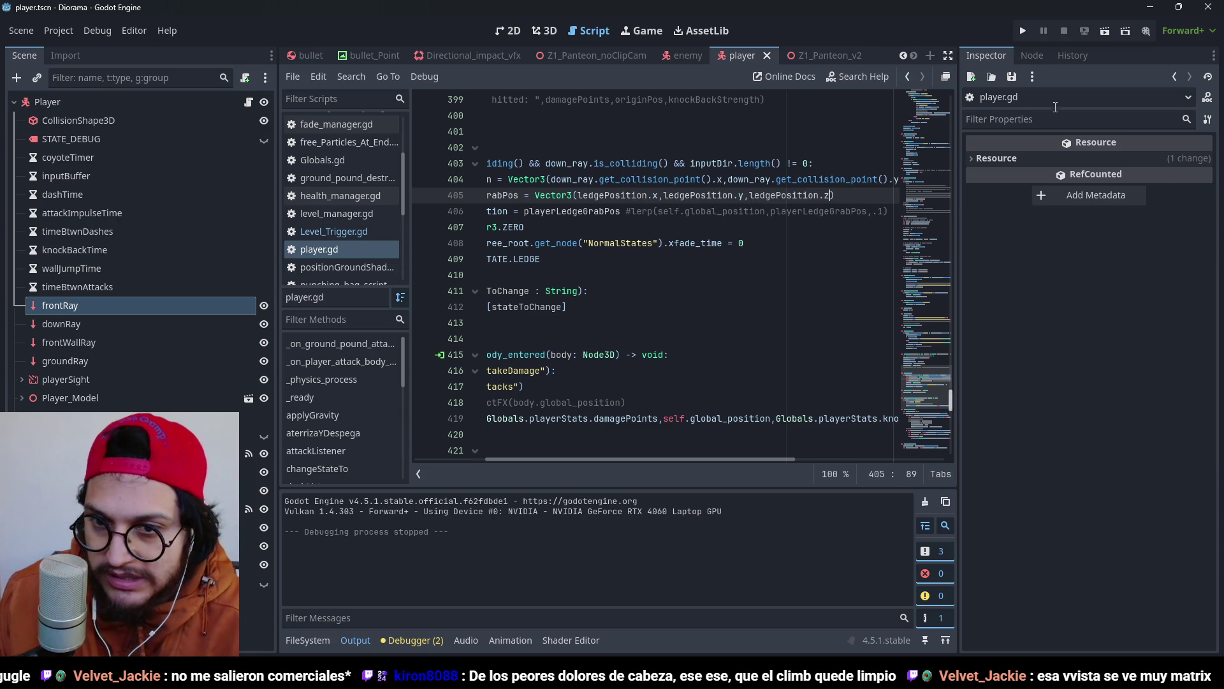
click(1024, 30)
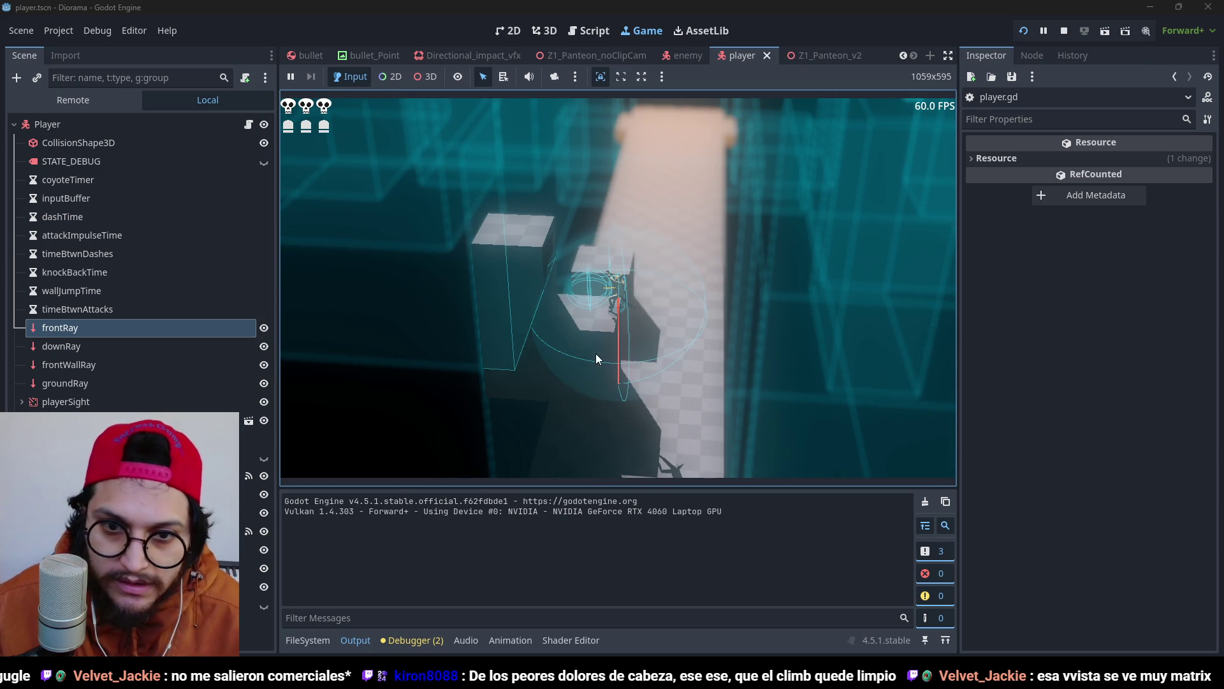
Stop the game, give the grab position a y offset of -1, and run a test.
click(1068, 26)
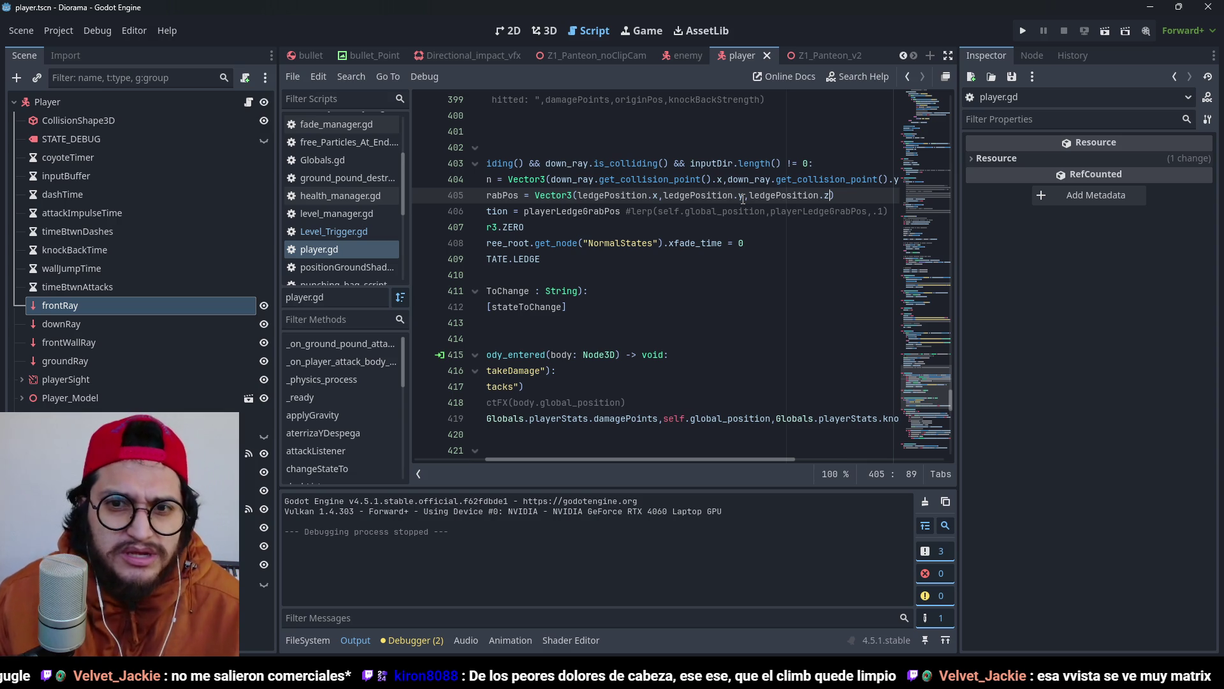
text(-1)
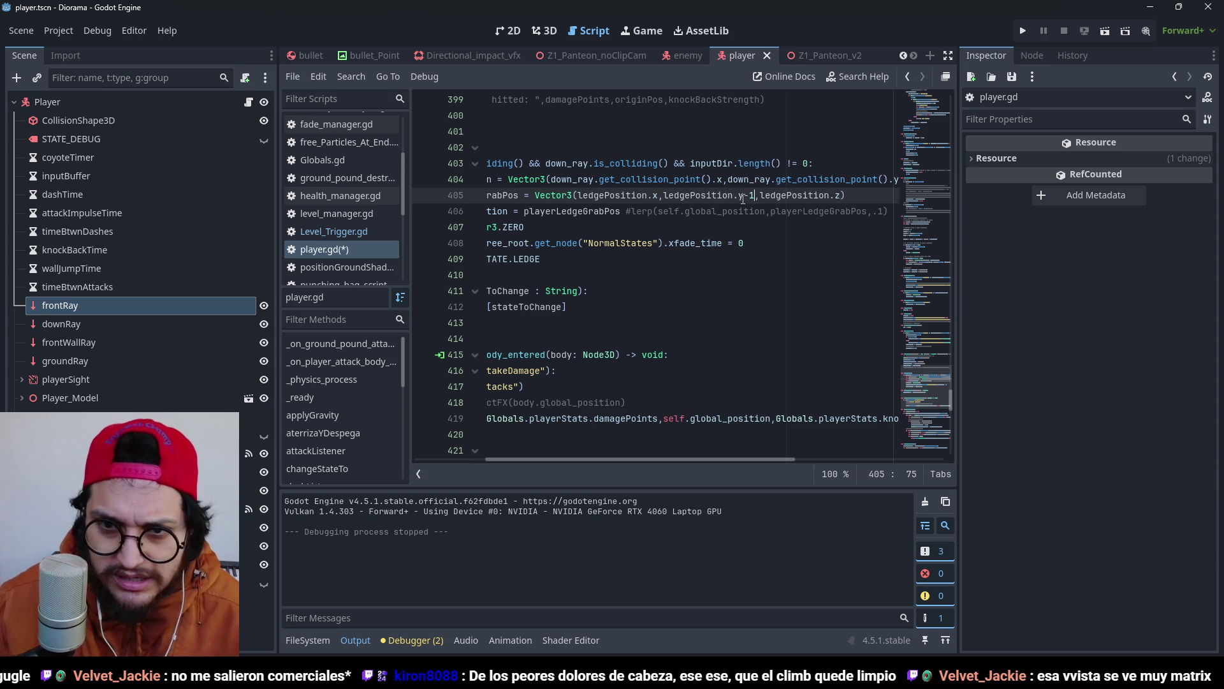
click(1024, 32)
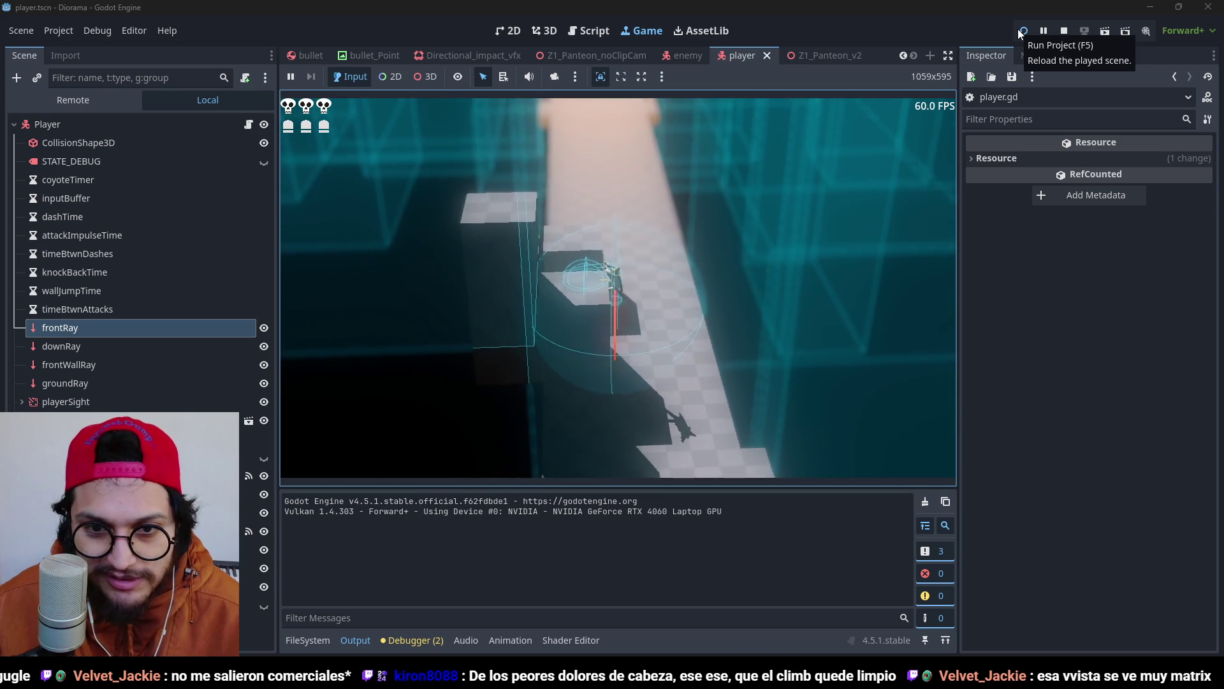
Change the y offset to ledgePosition.y-2 and play-test the ledge grab.
click(1019, 34)
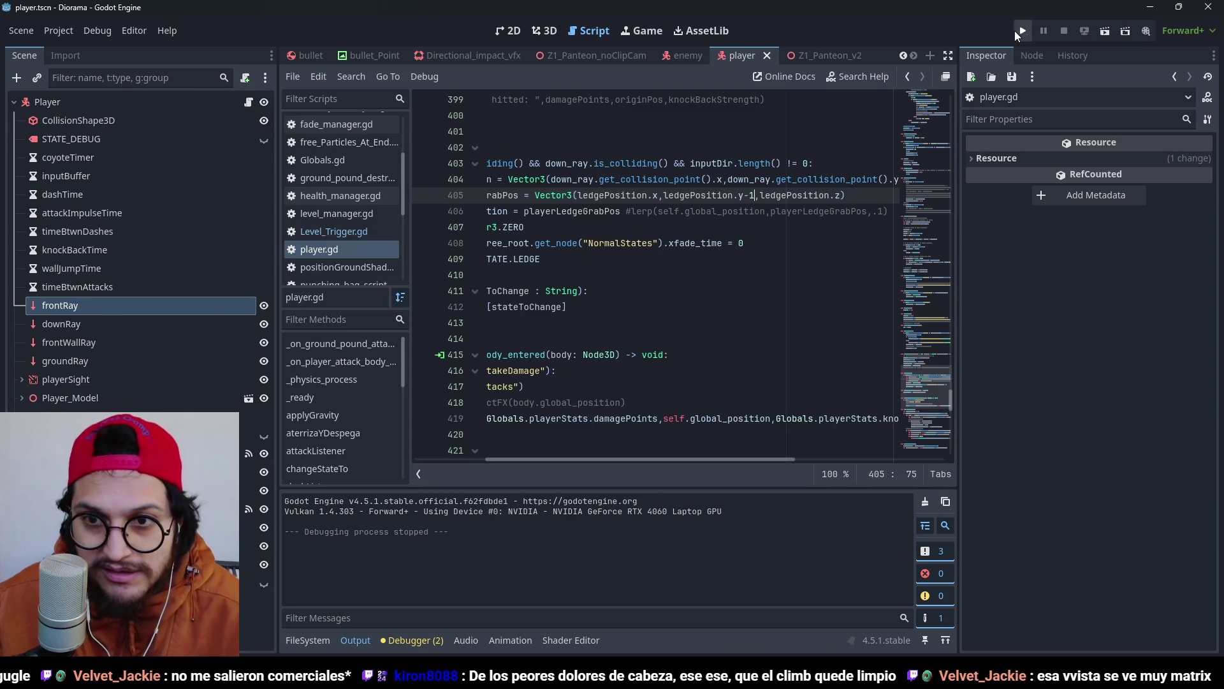
key(BackSpace)
text(2)
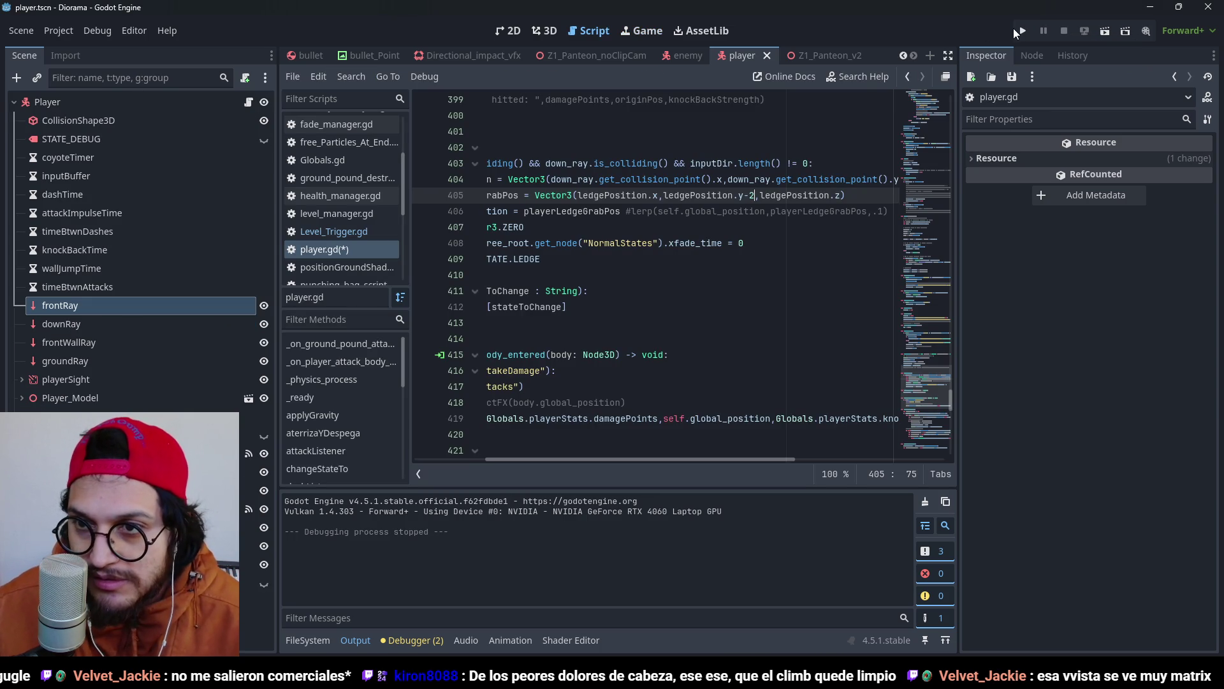
click(1024, 31)
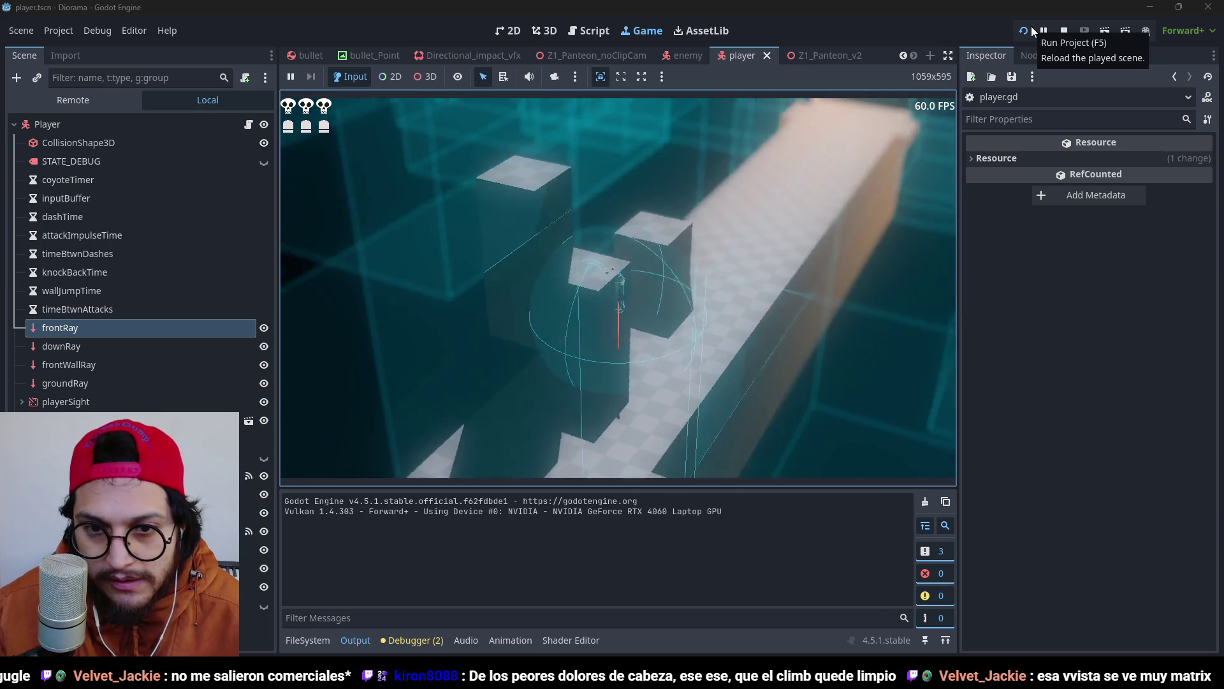
key(F8)
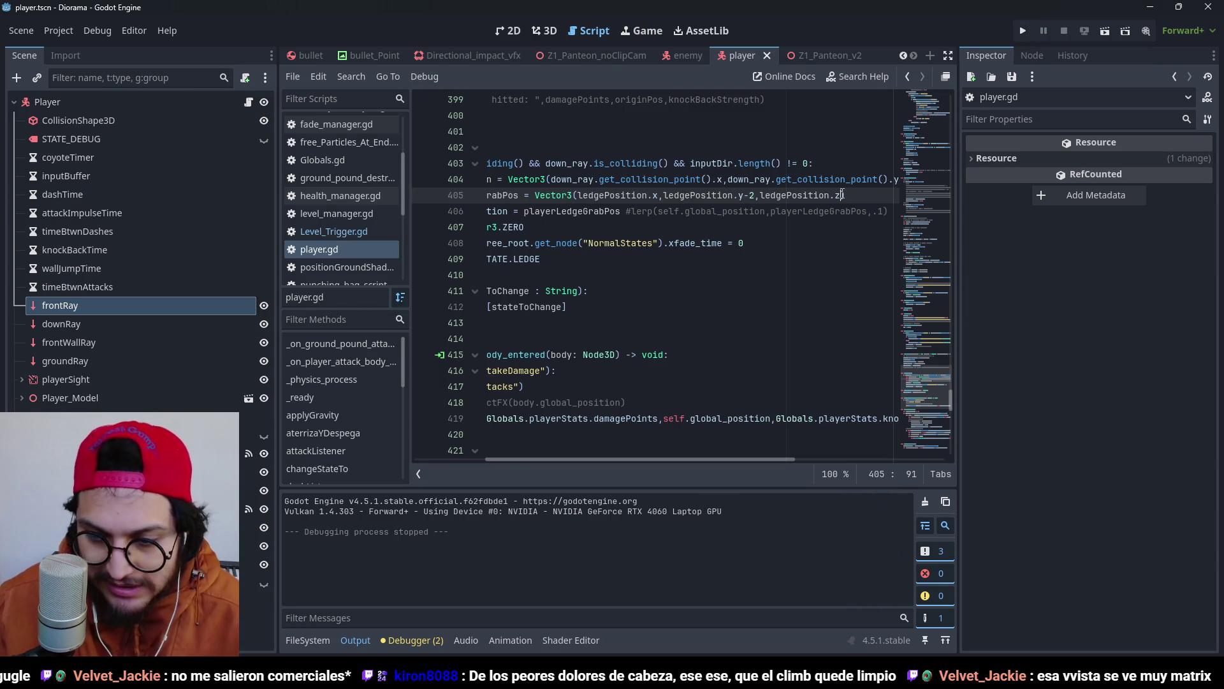
Retest the ledge grab with the z offset set to ledgePosition.z+.25.
click(1023, 32)
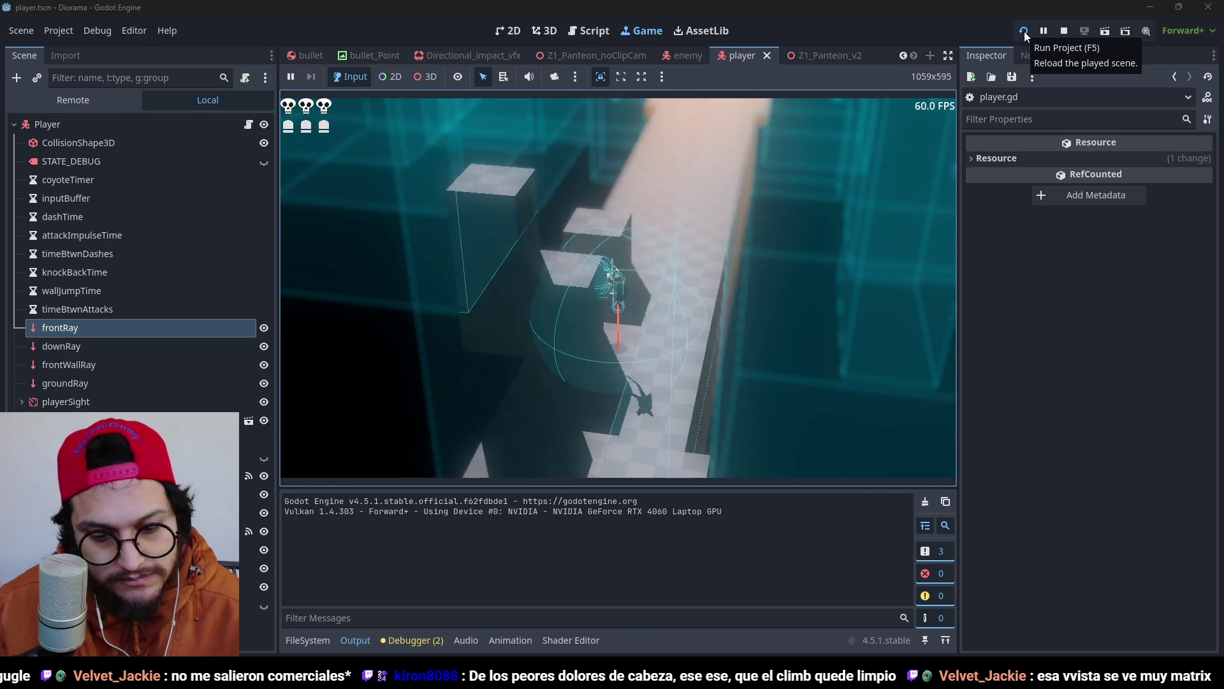
key(F8)
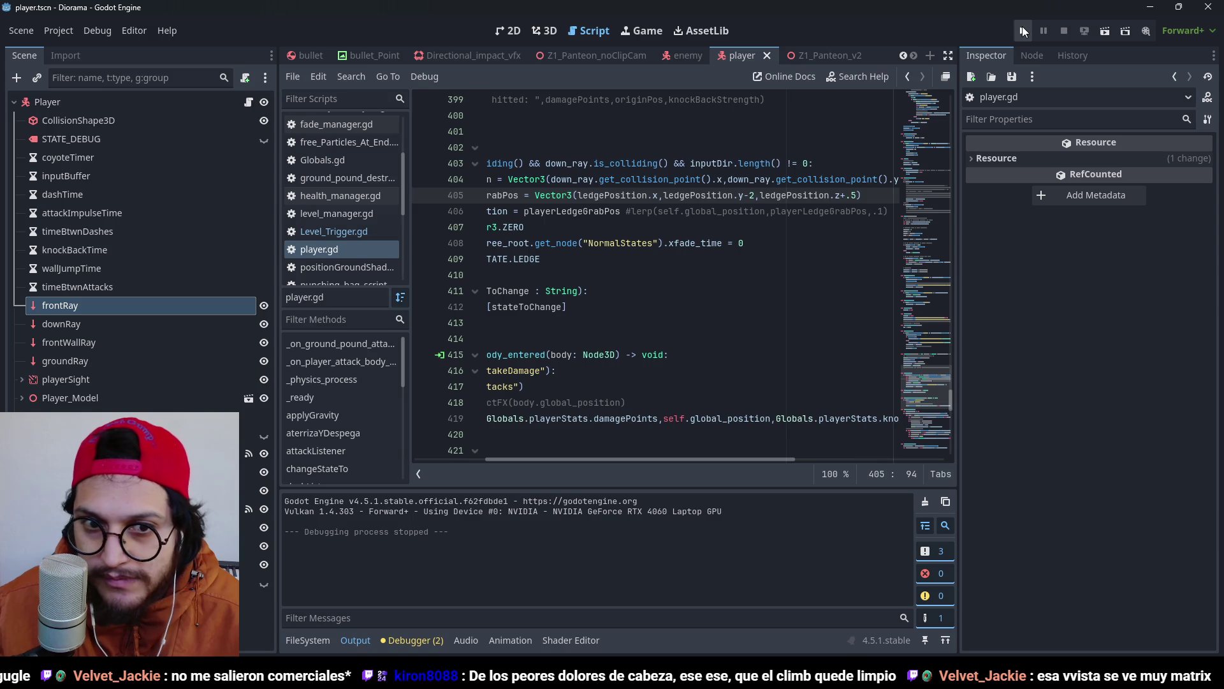
click(1023, 31)
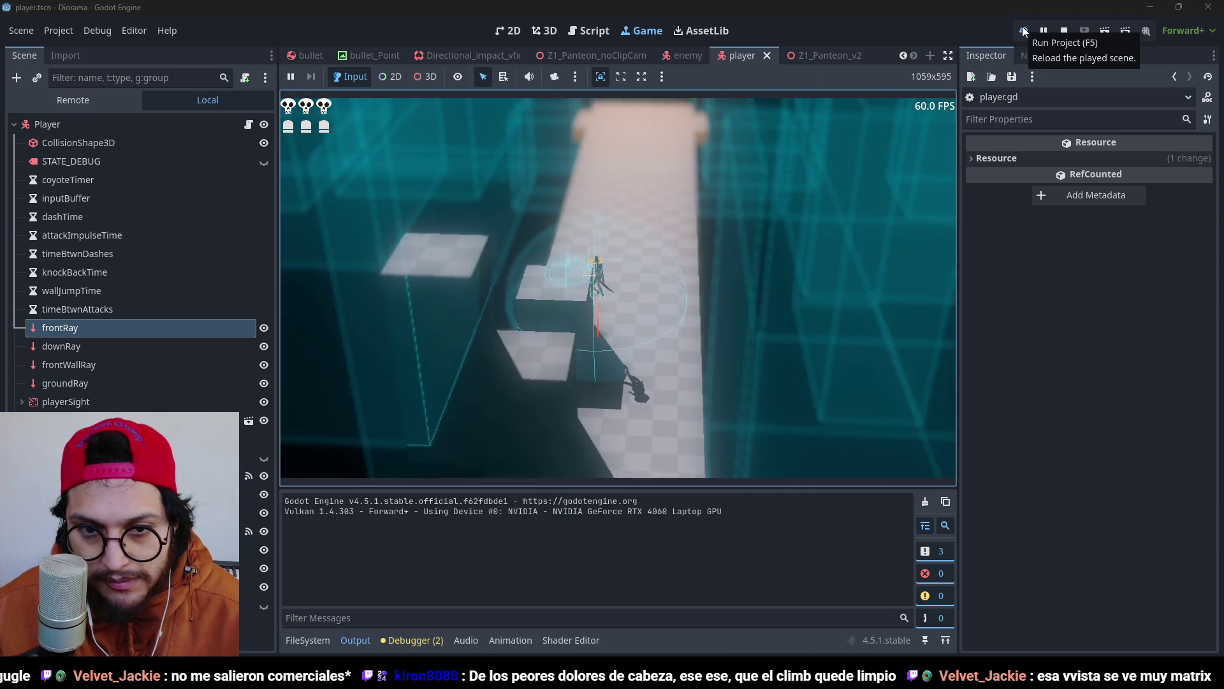
key(F8)
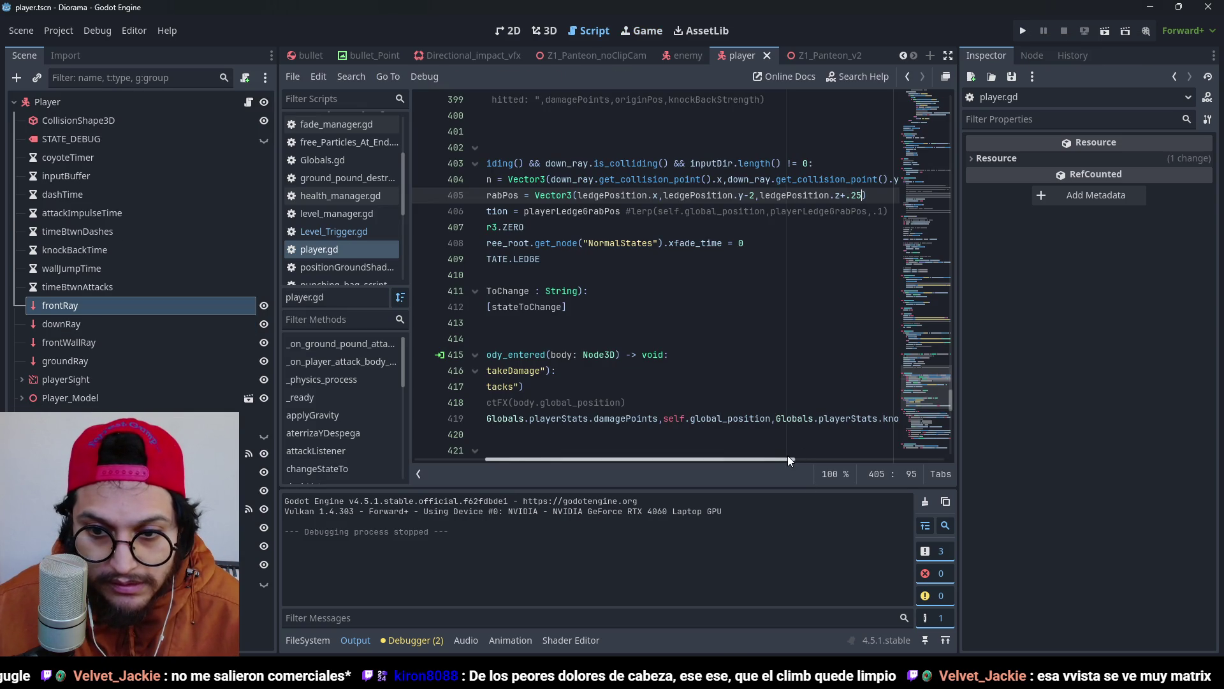
drag(789, 460, 681, 475)
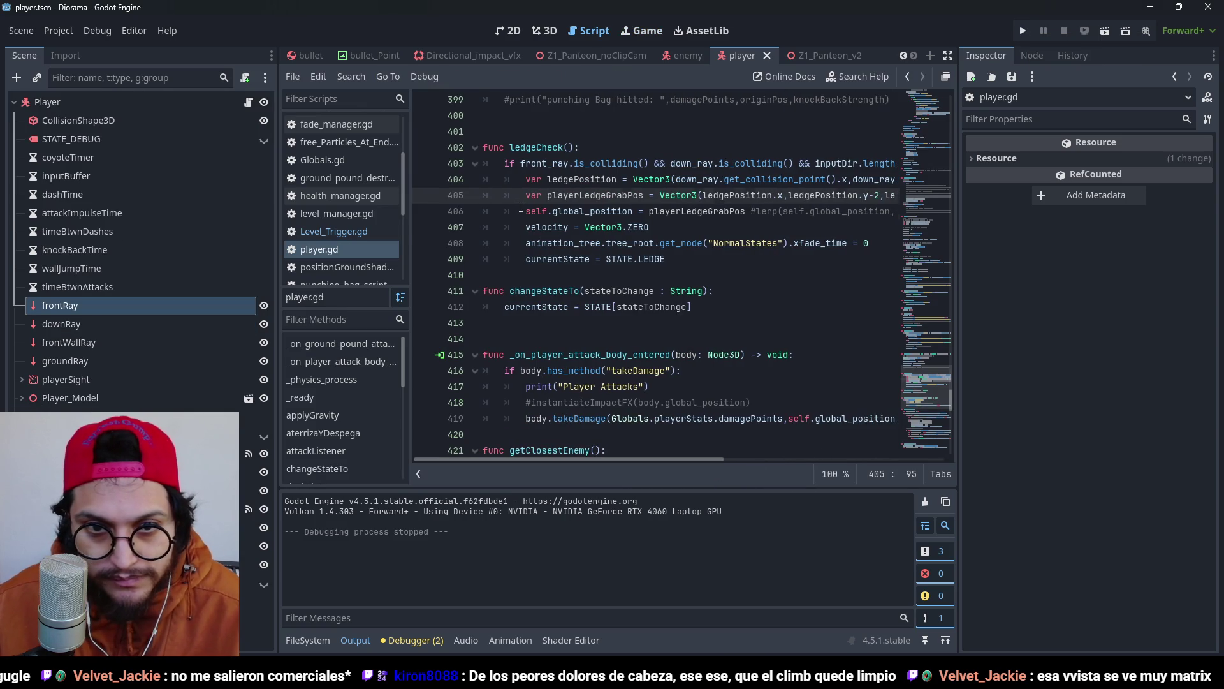
Add self.look_at(playerLedgeGrabPos), rotation.z = 0 and rotation.x = 0 to ledgeCheck, save, and run.
key(Return)
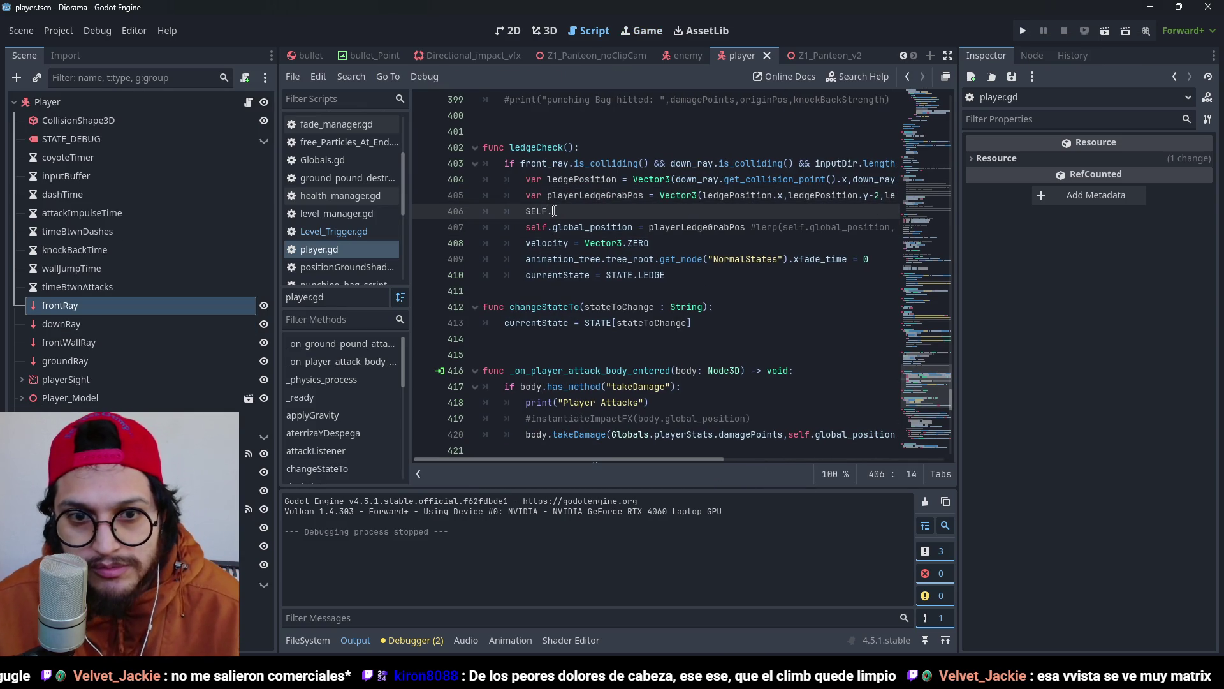
key(BackSpace)
key(BackSpace)
text(self.look_at()
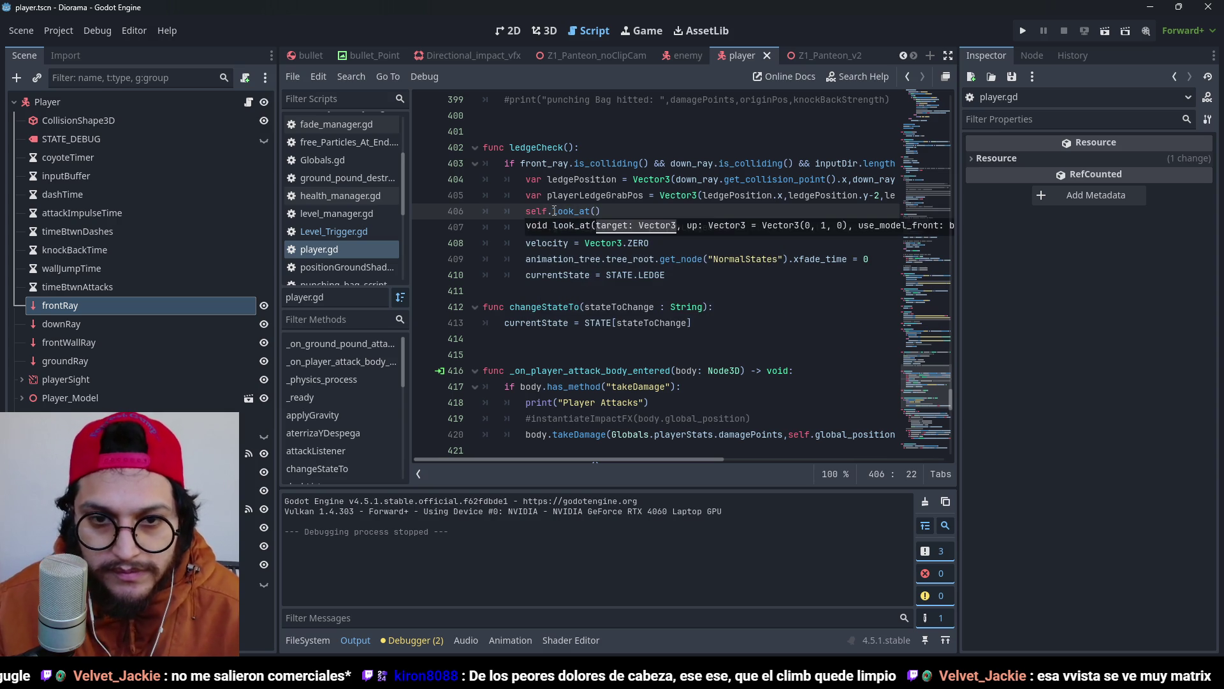
text(r)
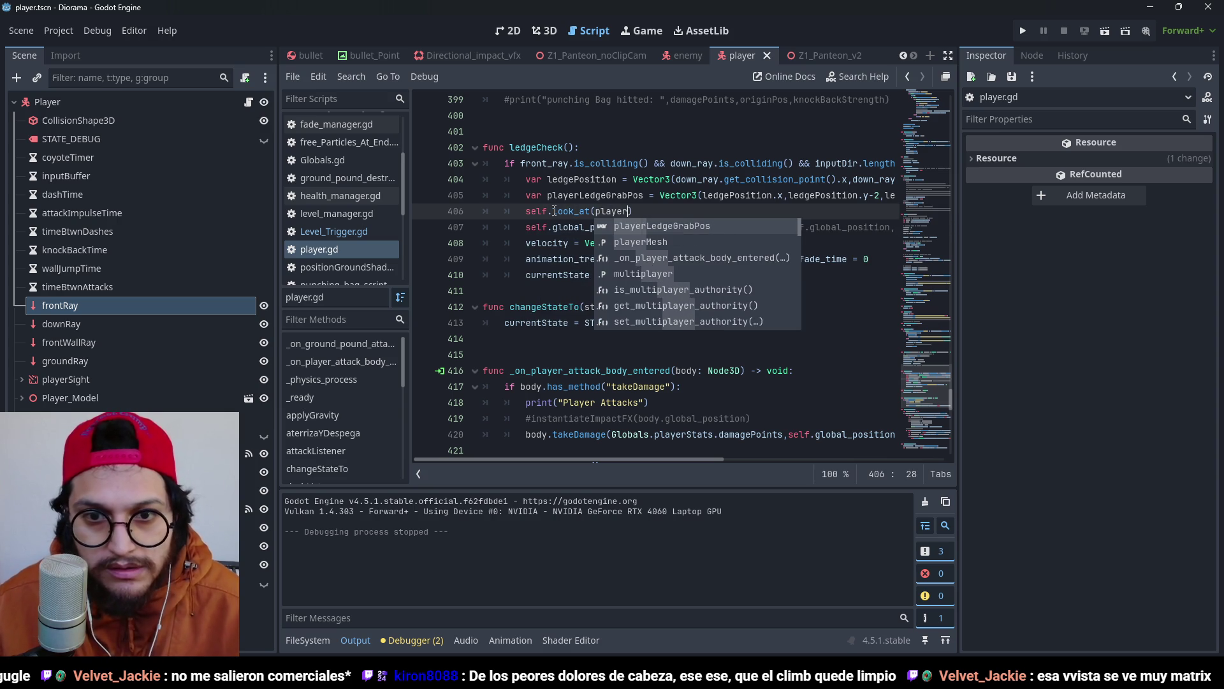
key(Return)
key(End)
key(Return)
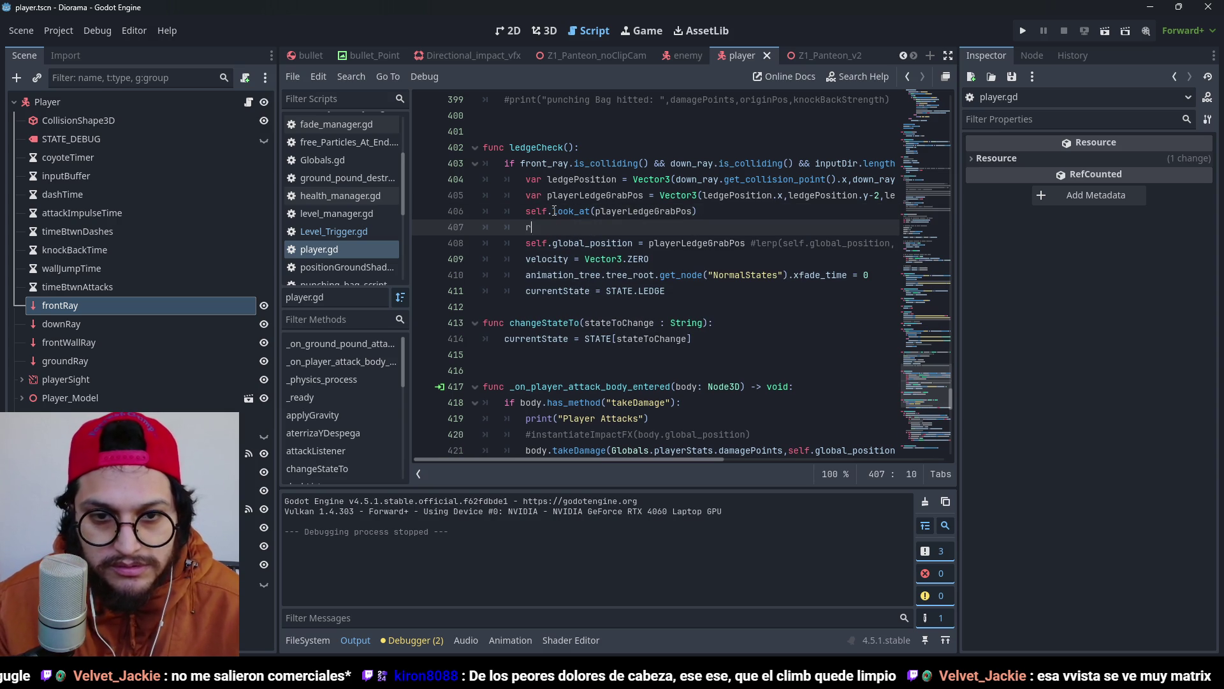
text(.z=?)
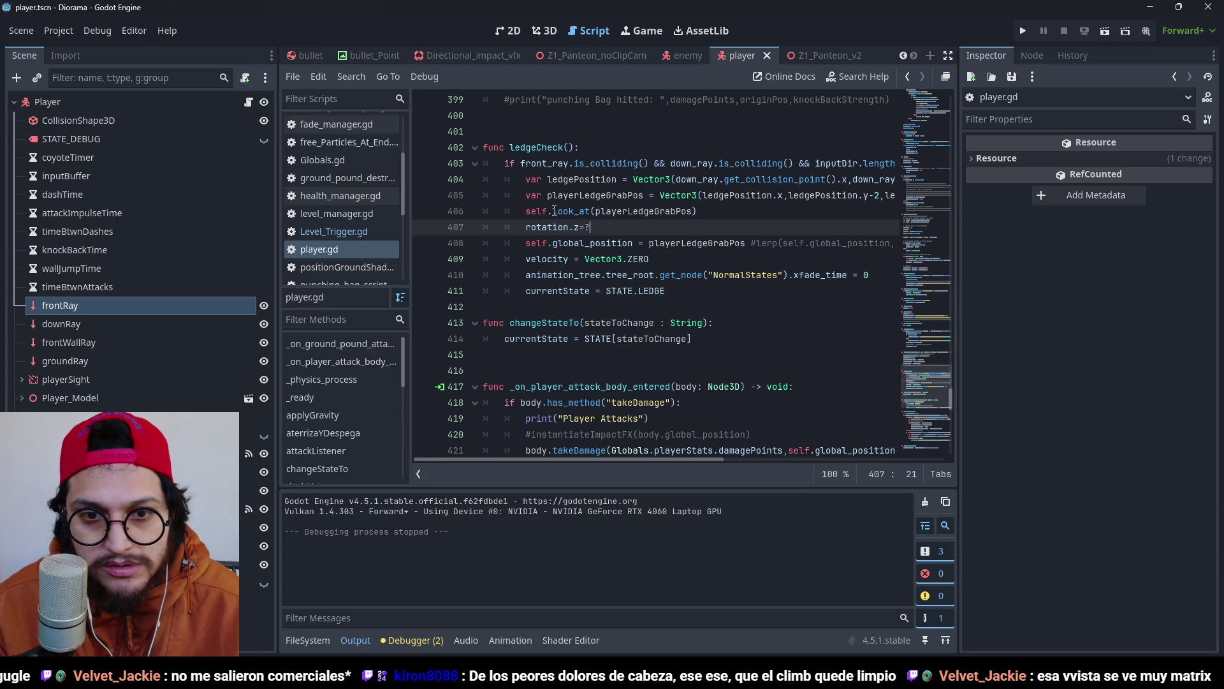
text( 0)
key(Return)
text(rotation)
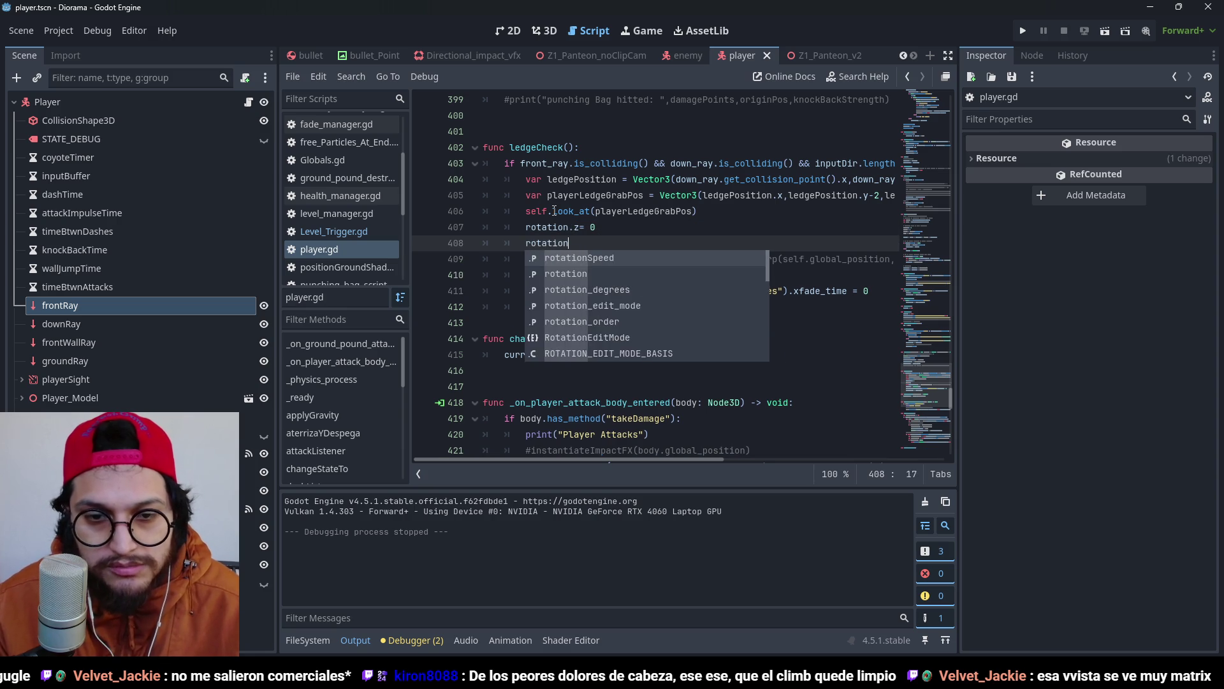
text(.x= 0)
key(ctrl+s)
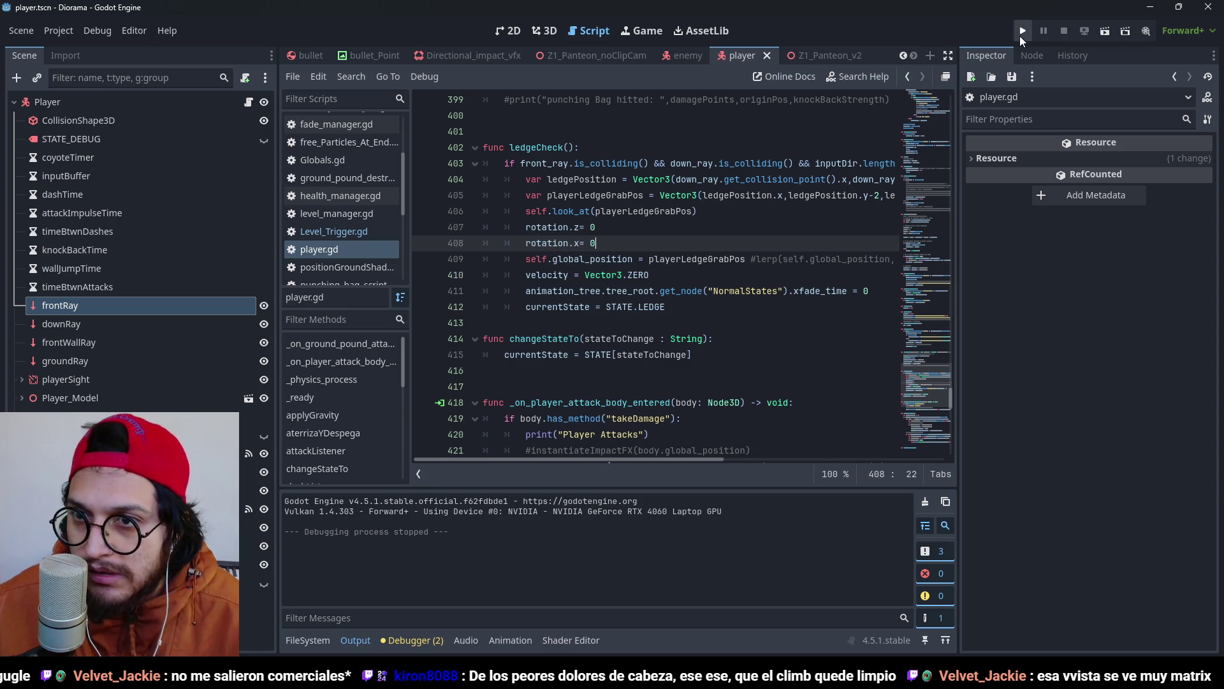
click(1021, 39)
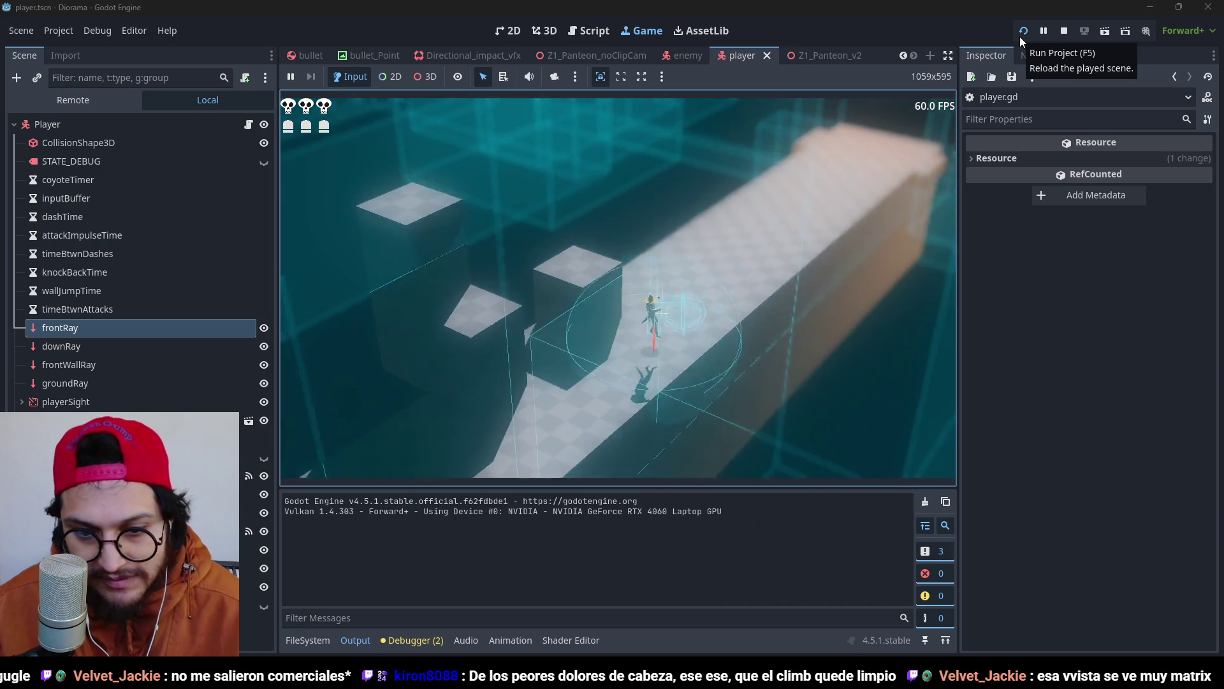
Stop the game and inspect the ledgePosition variable on line 405 of ledgeCheck.
key(F8)
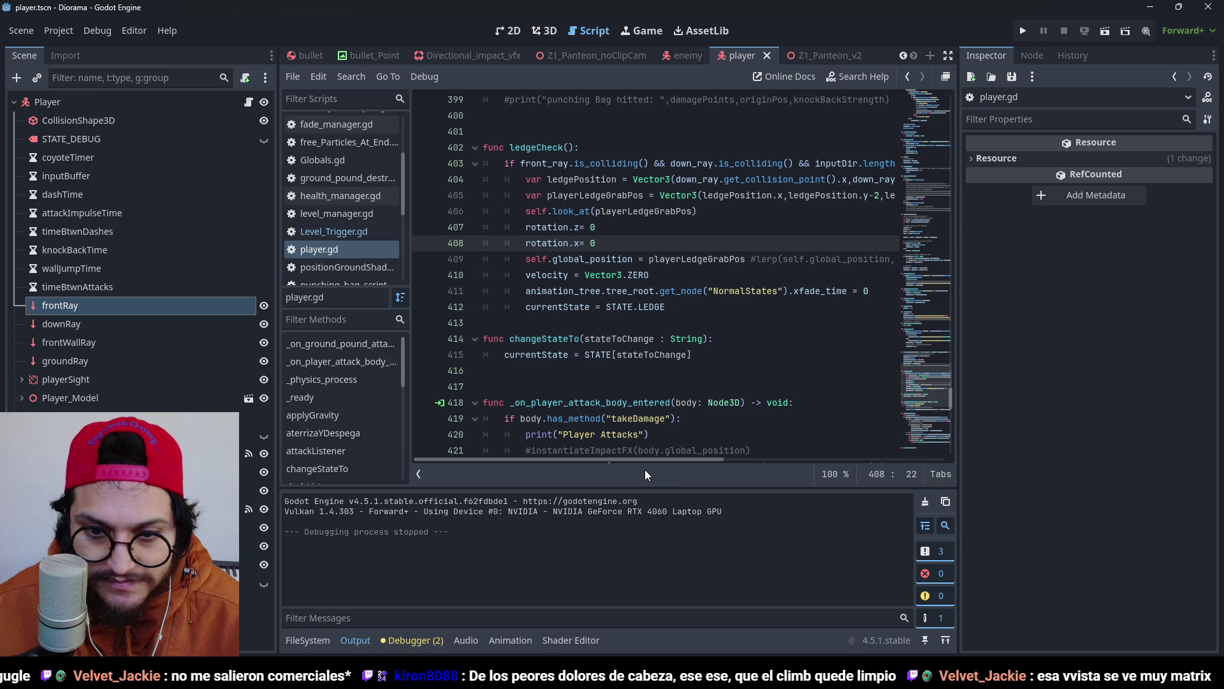
scroll(643, 461, right, 3)
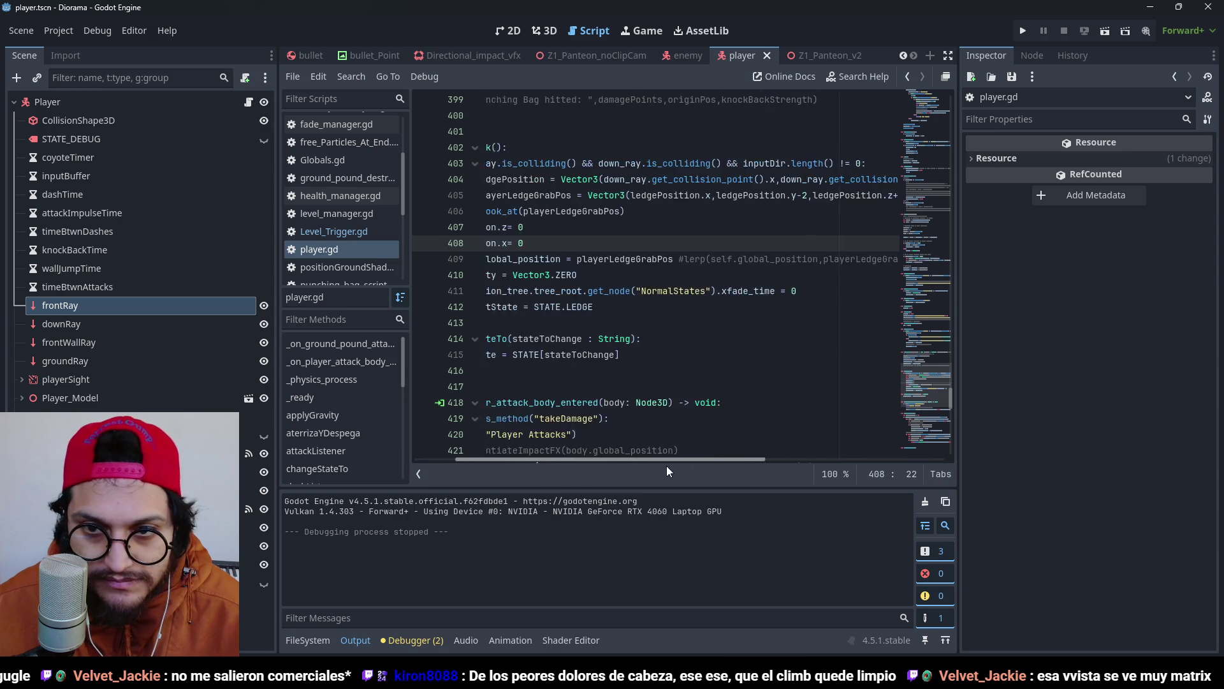
scroll(567, 472, left, 5)
scroll(694, 463, right, 8)
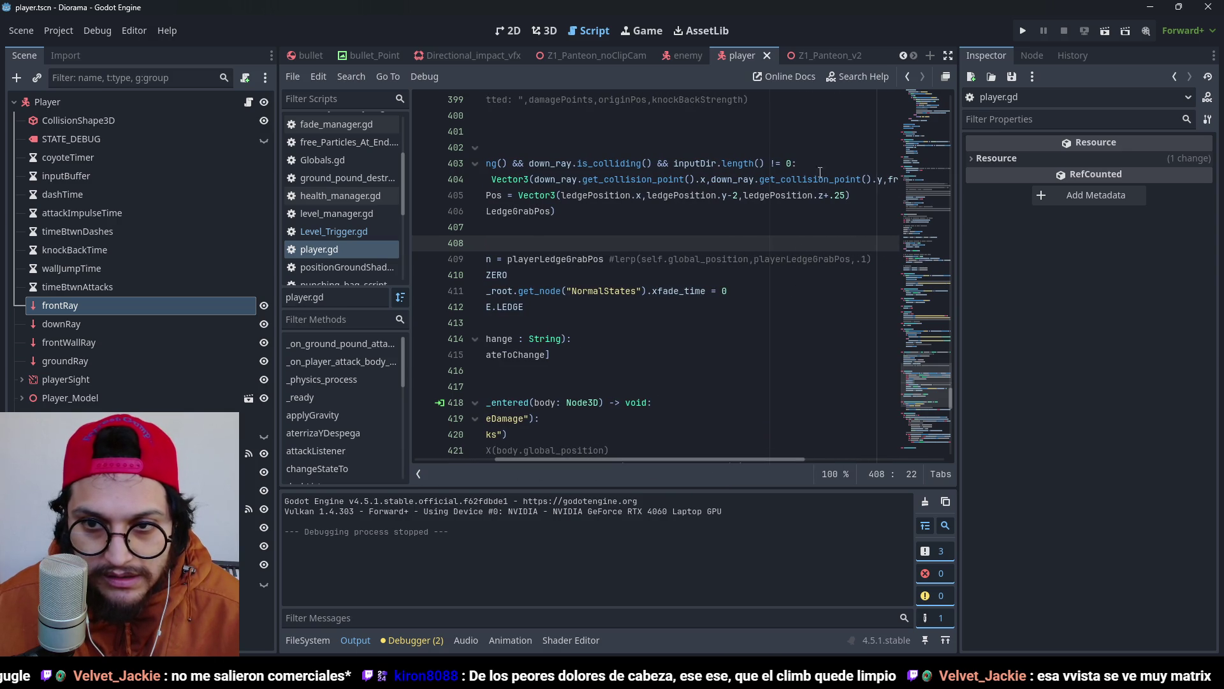
double_click(767, 196)
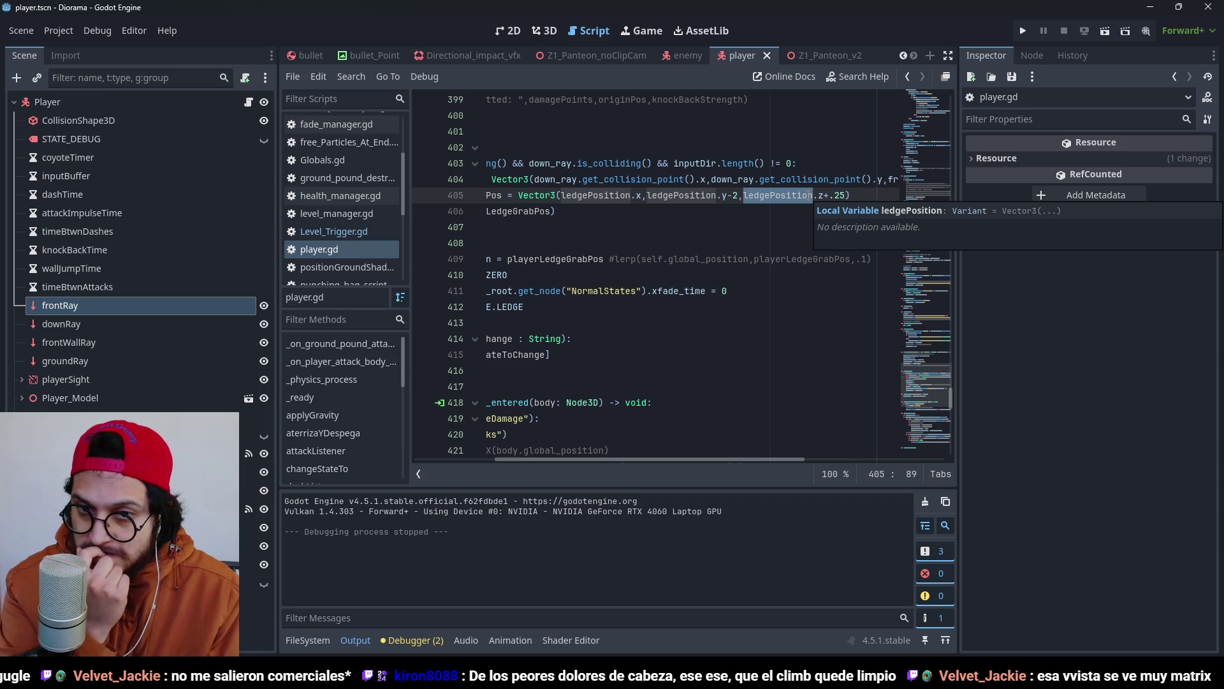
click(769, 179)
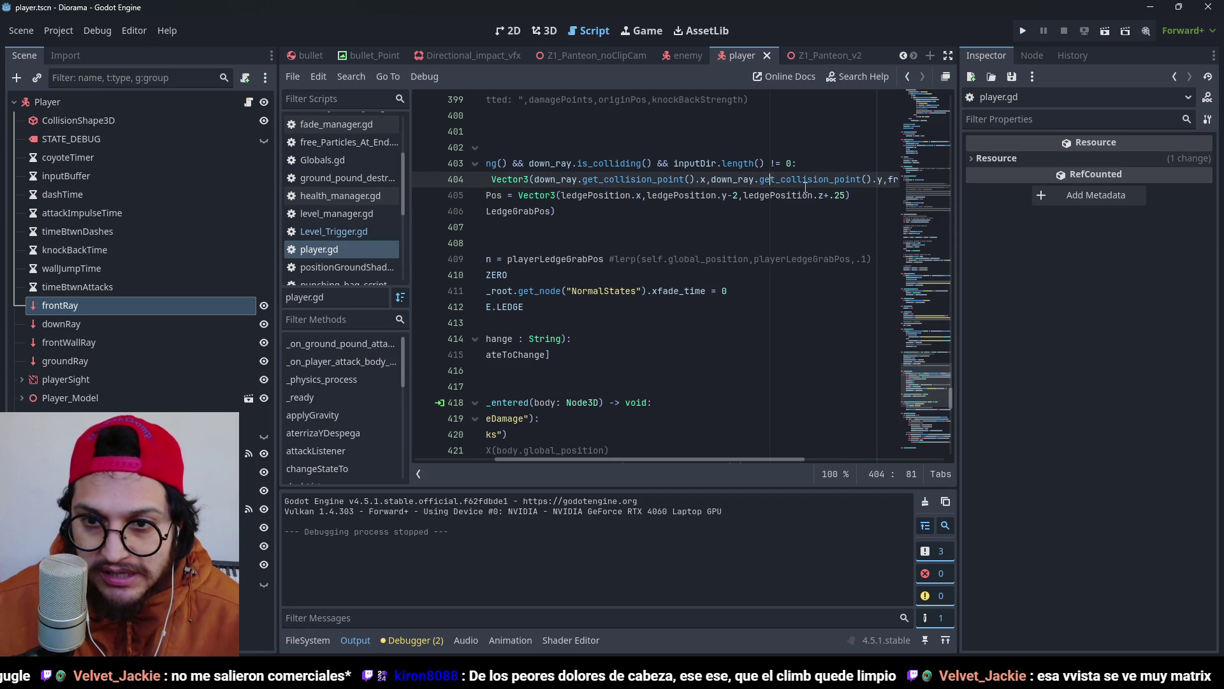
click(830, 194)
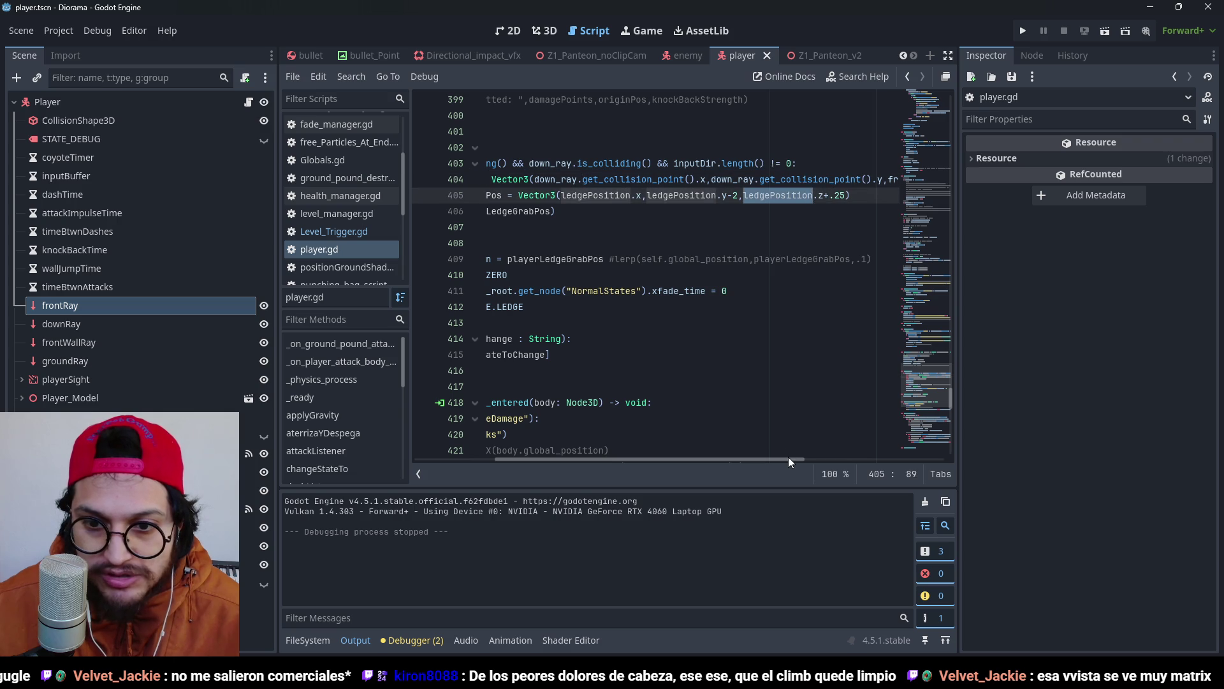
Play-test the project once more, then stop it.
mouse_move(788, 456)
mouse_down()
mouse_move(688, 445)
mouse_move(833, 437)
mouse_up()
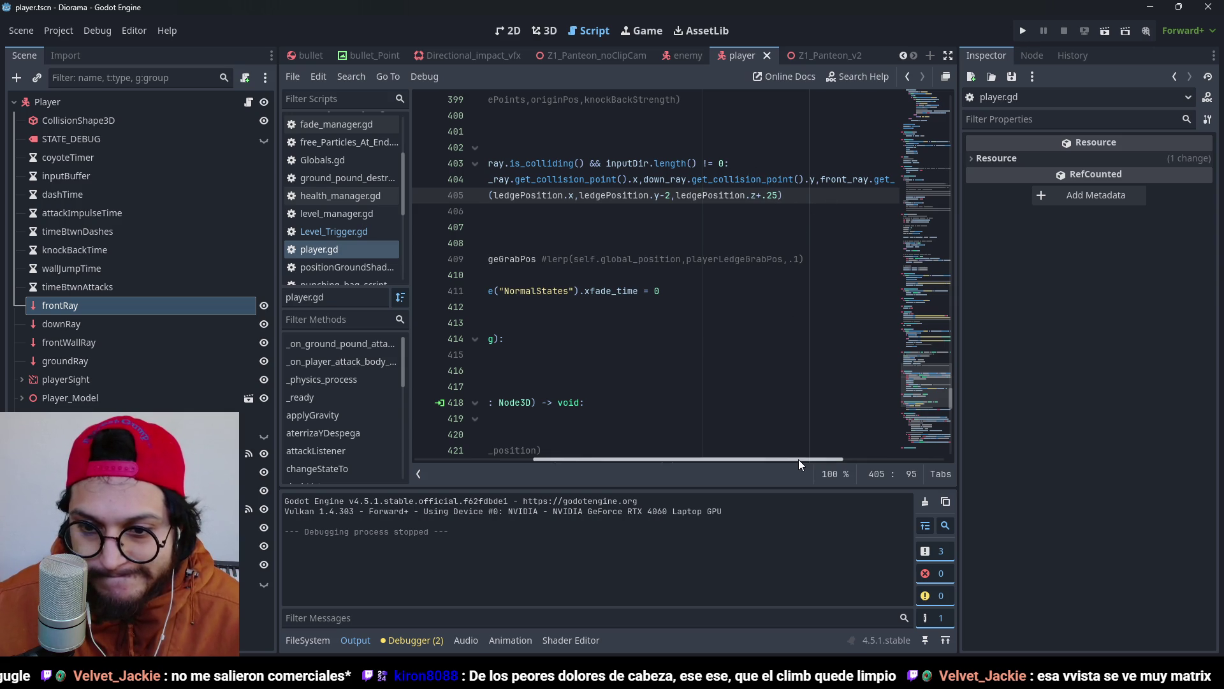
drag(798, 459, 604, 439)
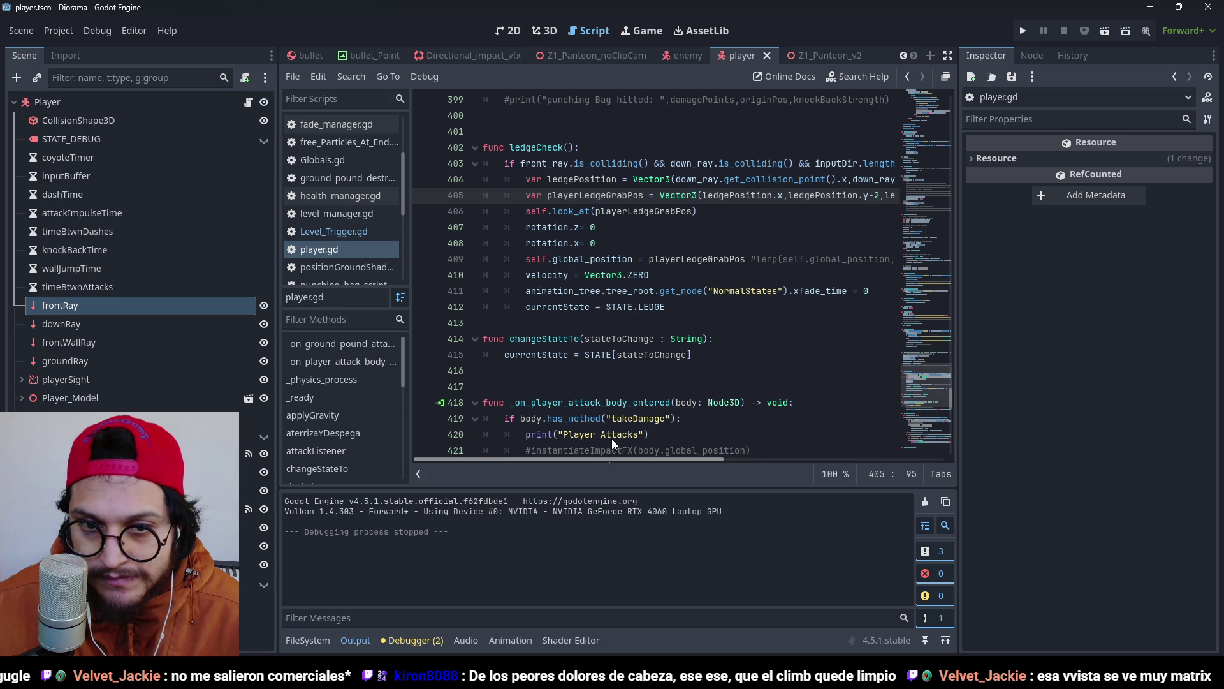
scroll(638, 437, right, 5)
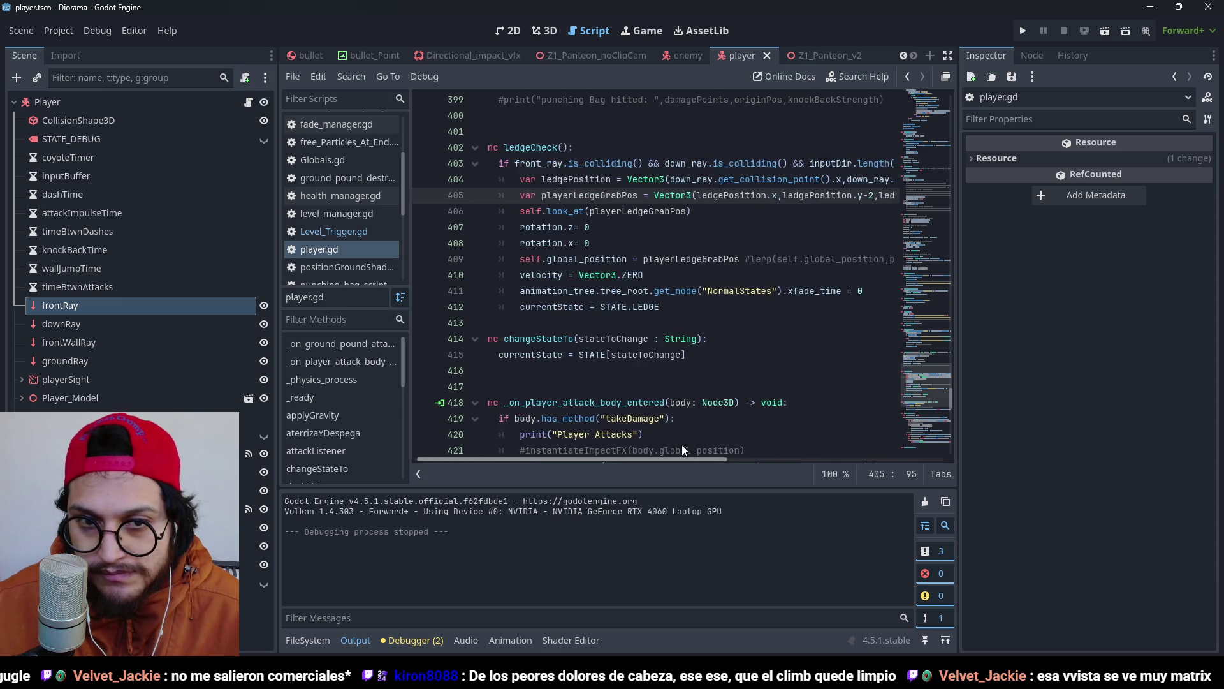
scroll(763, 457, right, 2)
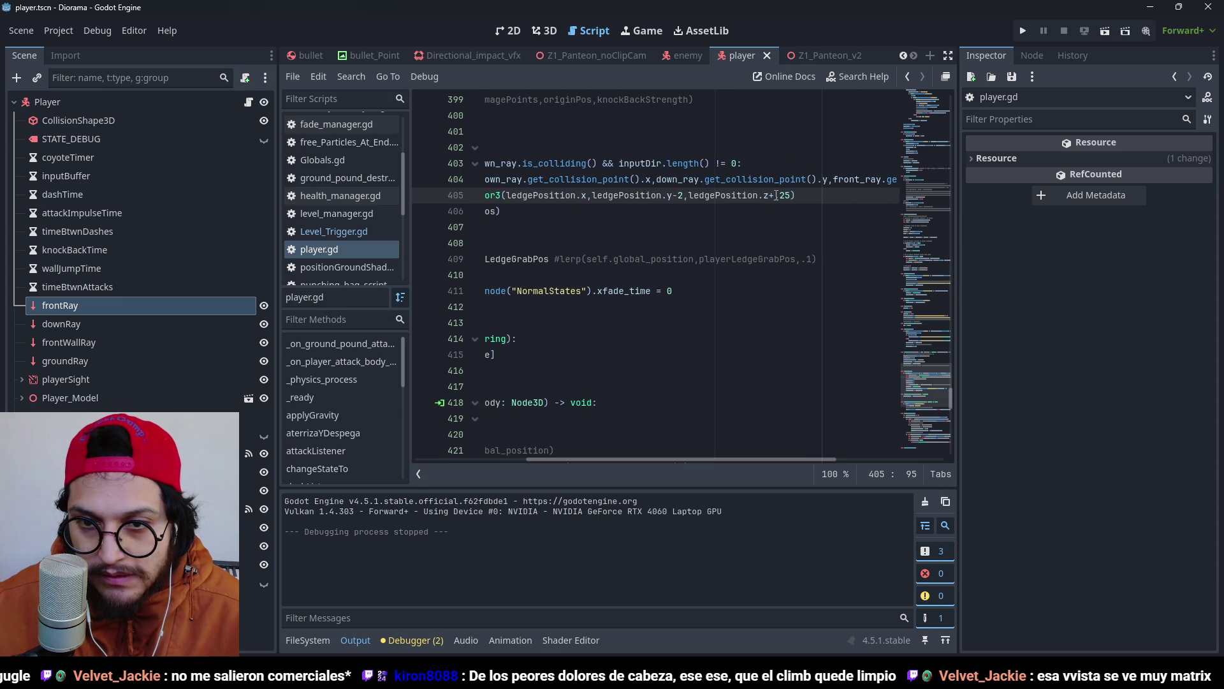
click(1023, 31)
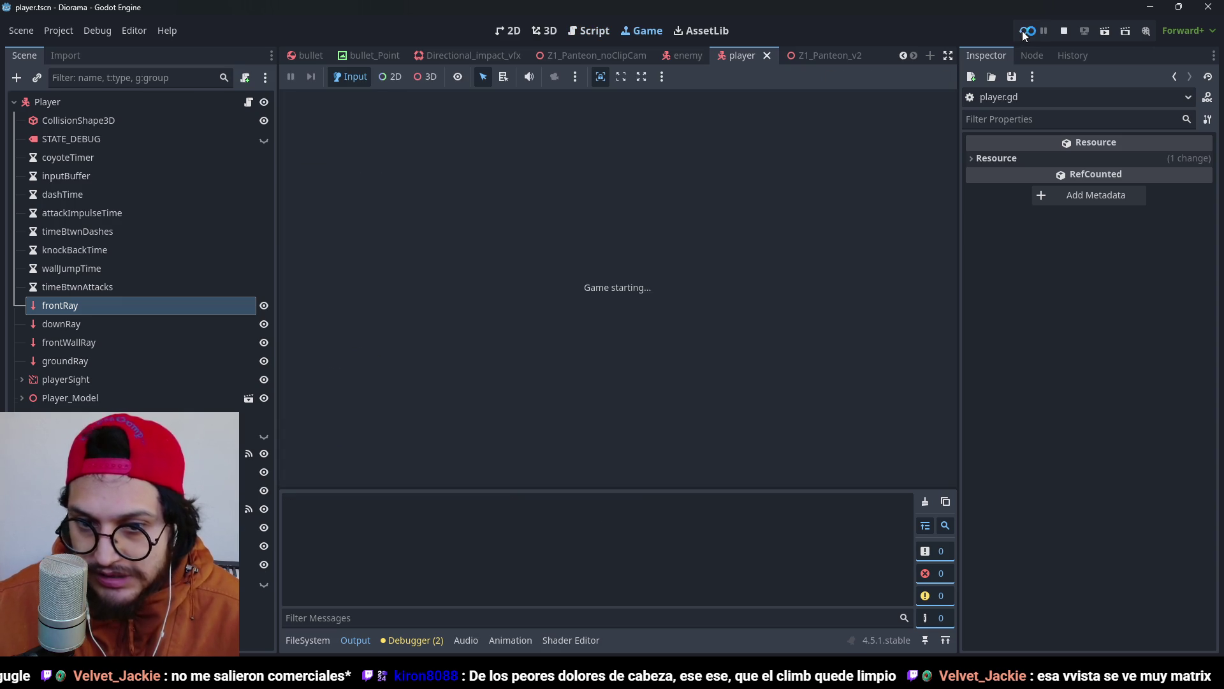
key(F8)
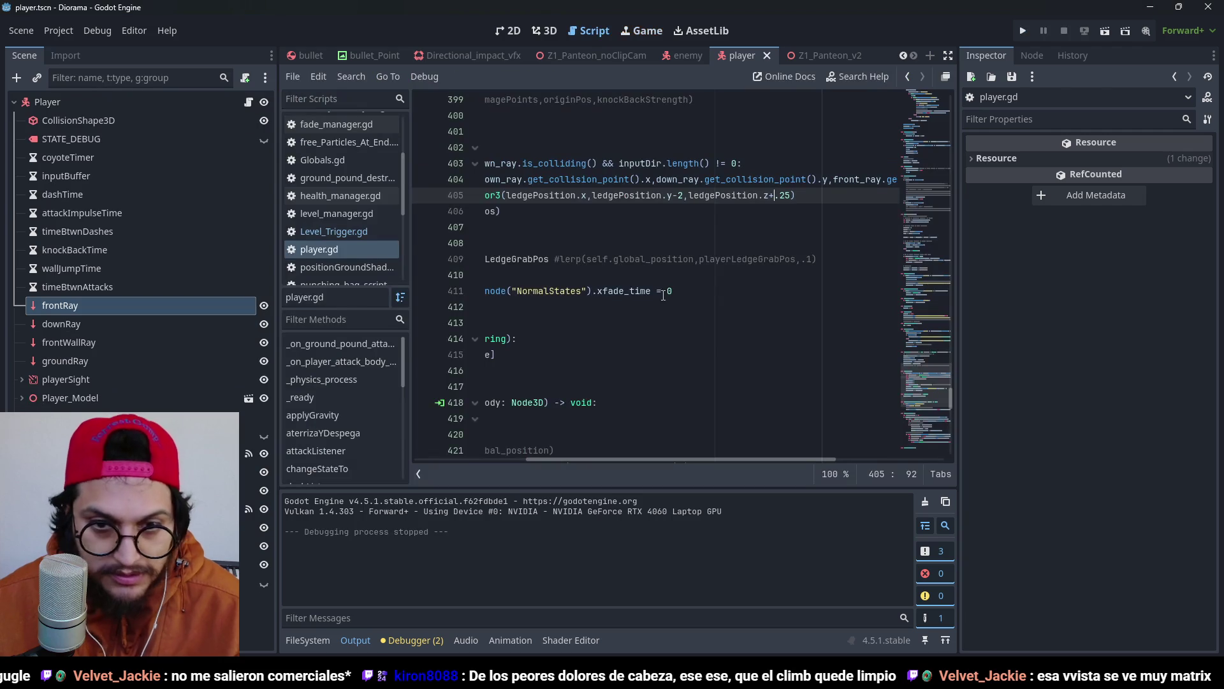
Switch to the player scene's 3D view.
click(545, 32)
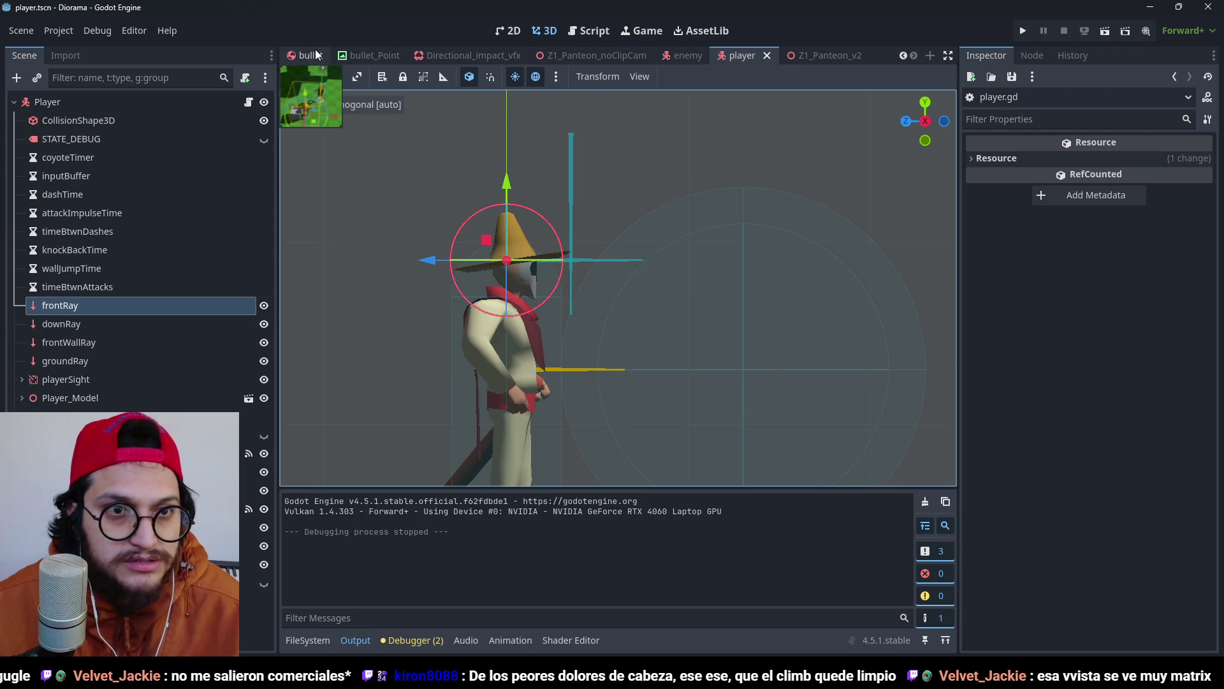
scroll(906, 59, up, 3)
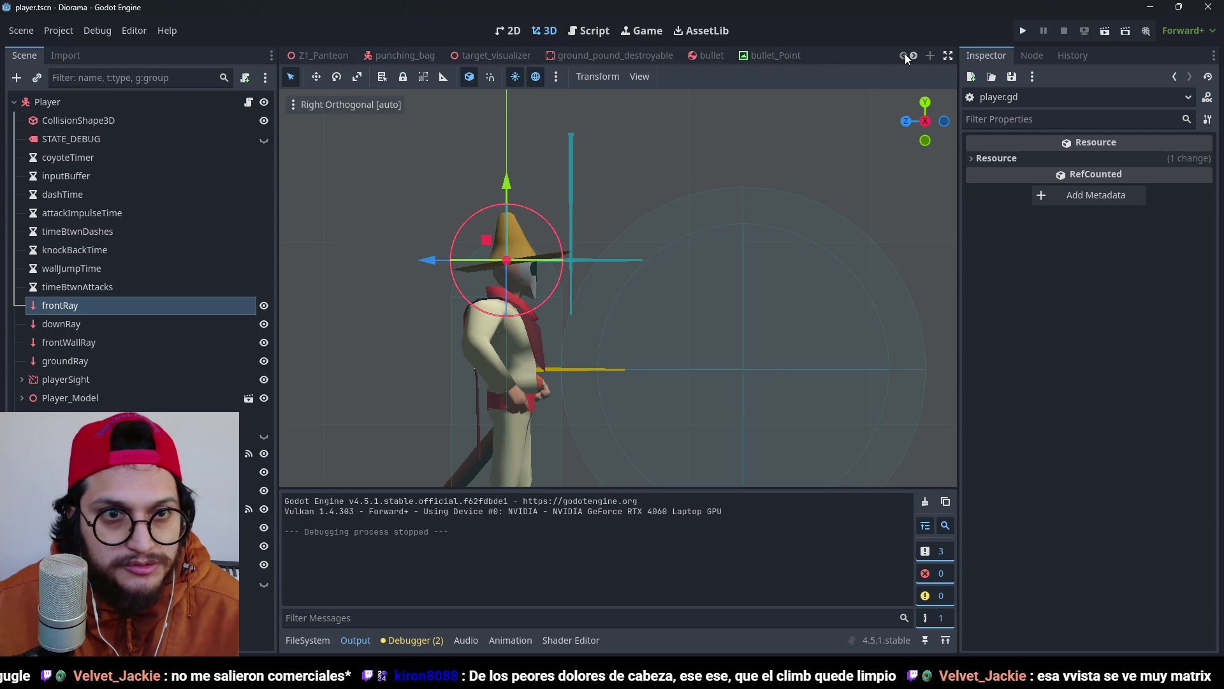
scroll(916, 58, down, 3)
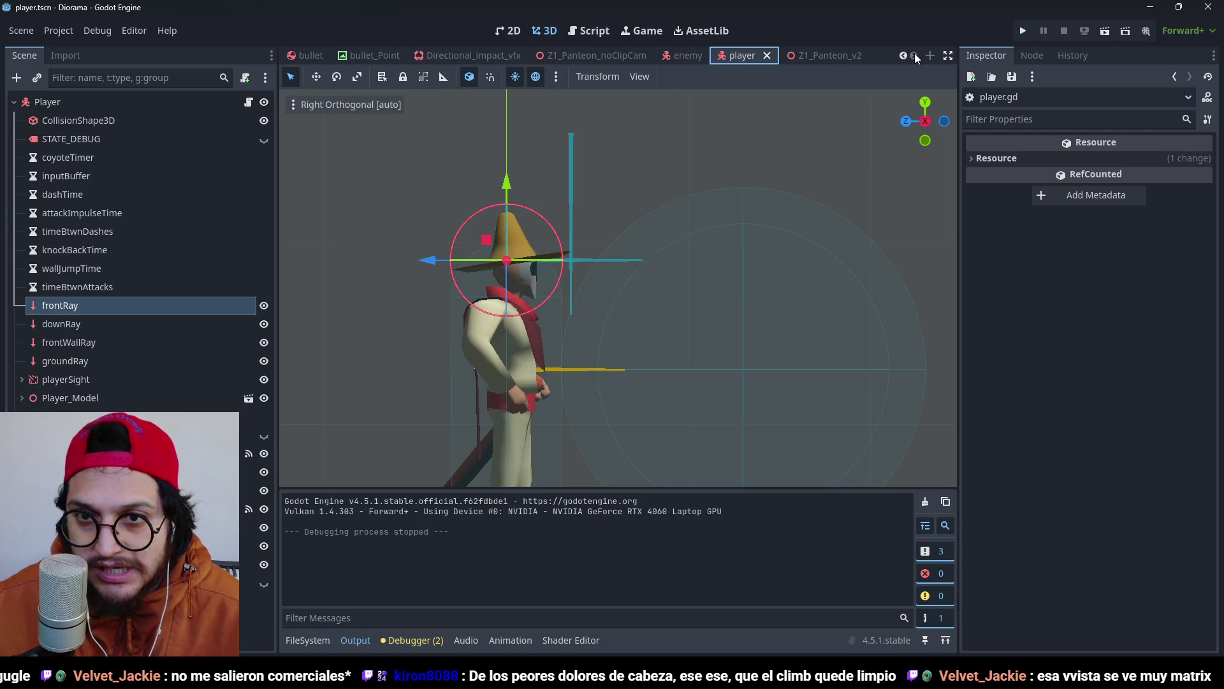
In Z1_Panteon_v2, reset the Player's position to the origin and save.
click(816, 55)
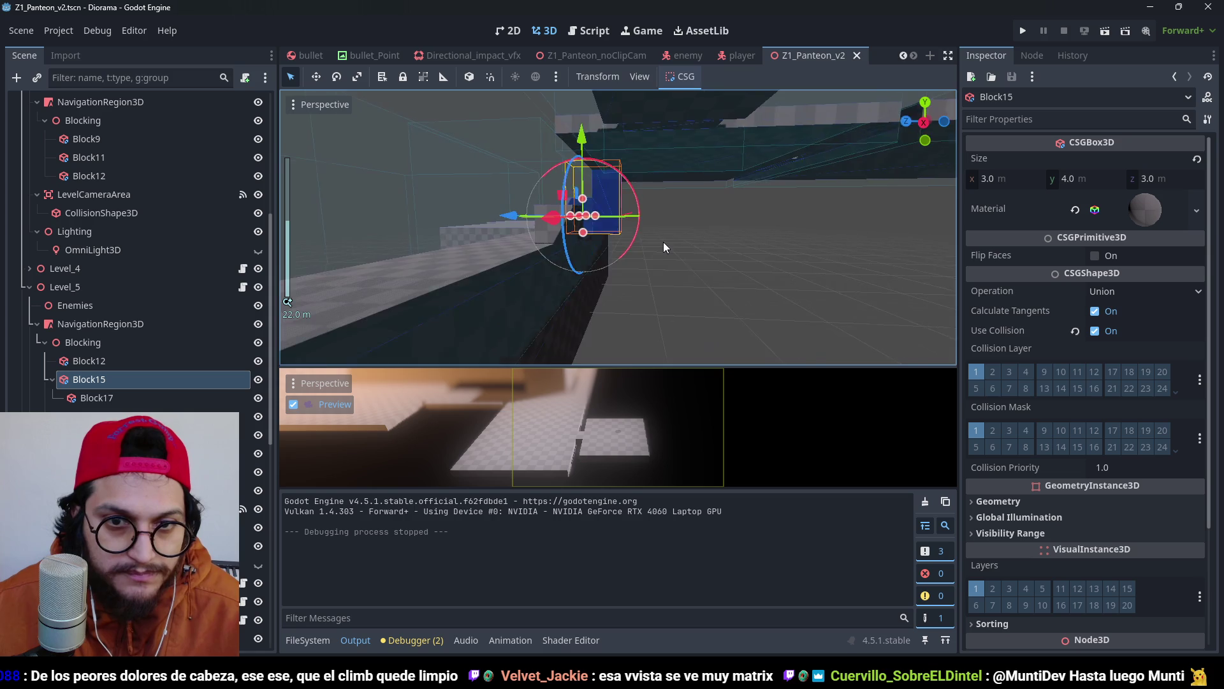
scroll(855, 268, down, 5)
scroll(126, 217, up, 5)
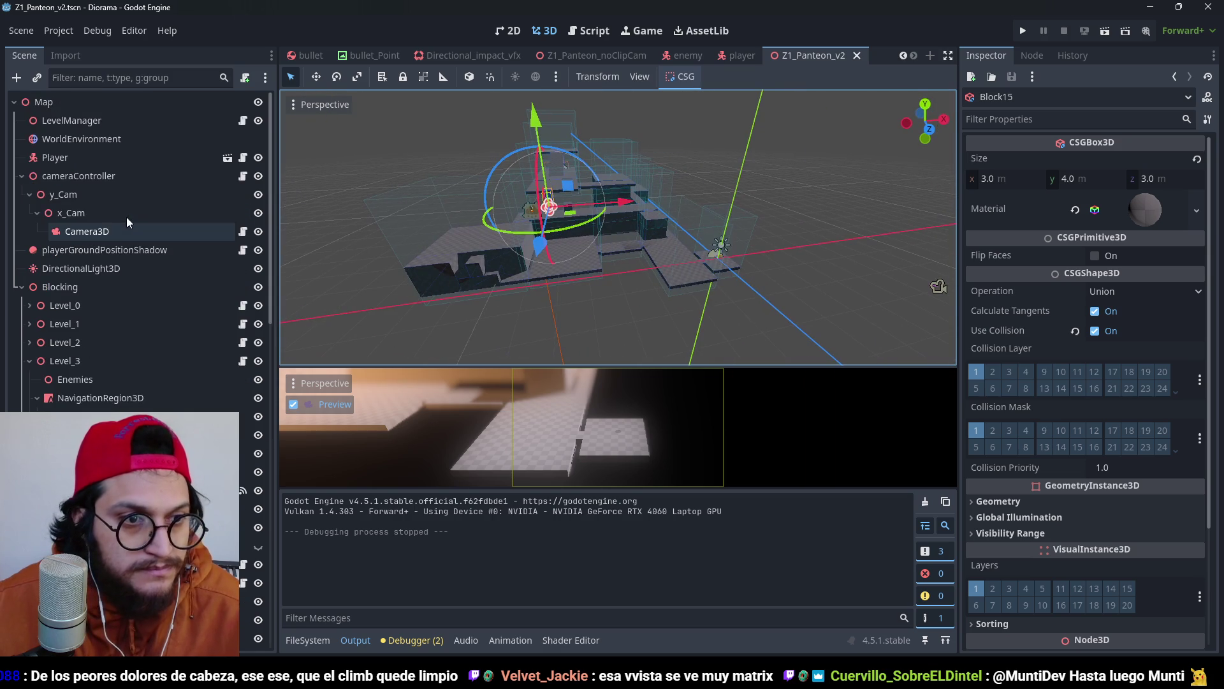
click(104, 165)
scroll(1117, 535, down, 5)
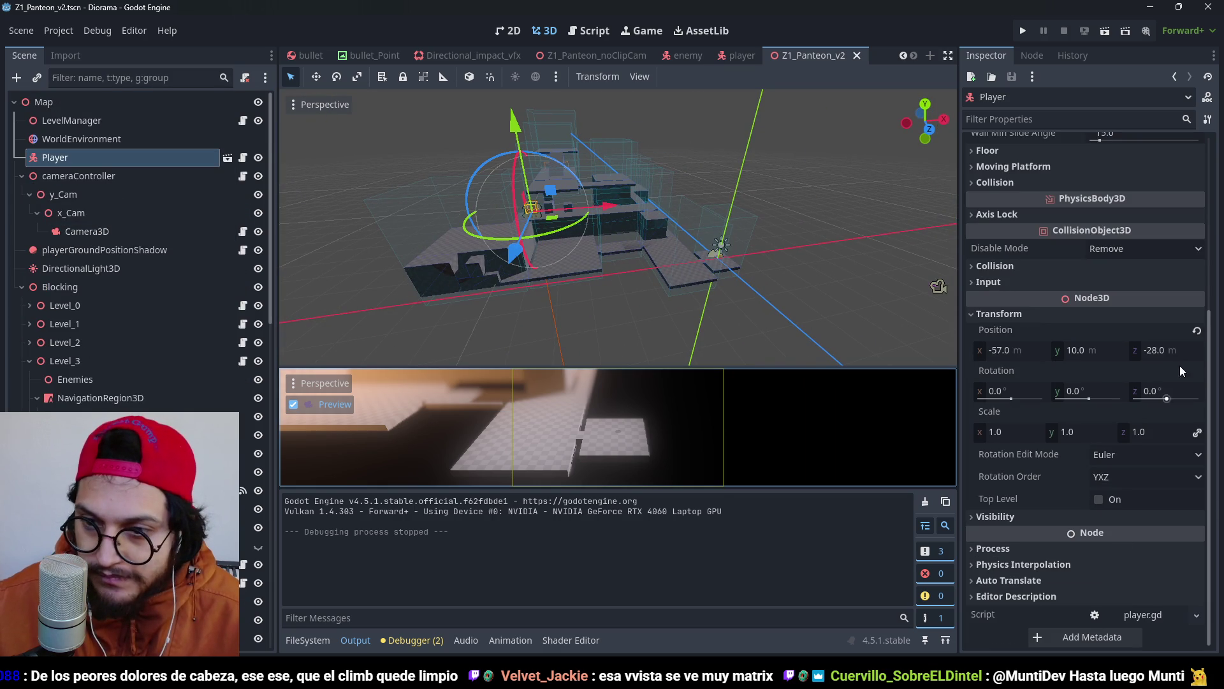
click(1198, 332)
key(ctrl+s)
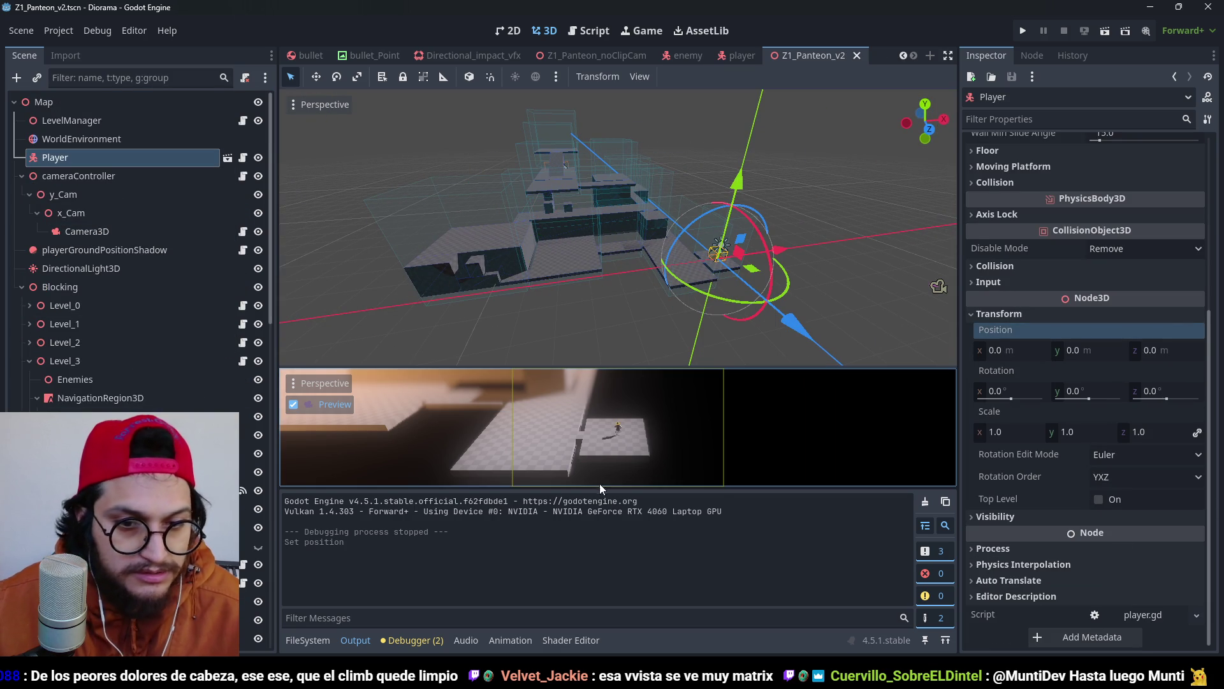
Duplicate the floor block beside the player and raise the copy above the floor.
click(858, 247)
scroll(858, 247, up, 5)
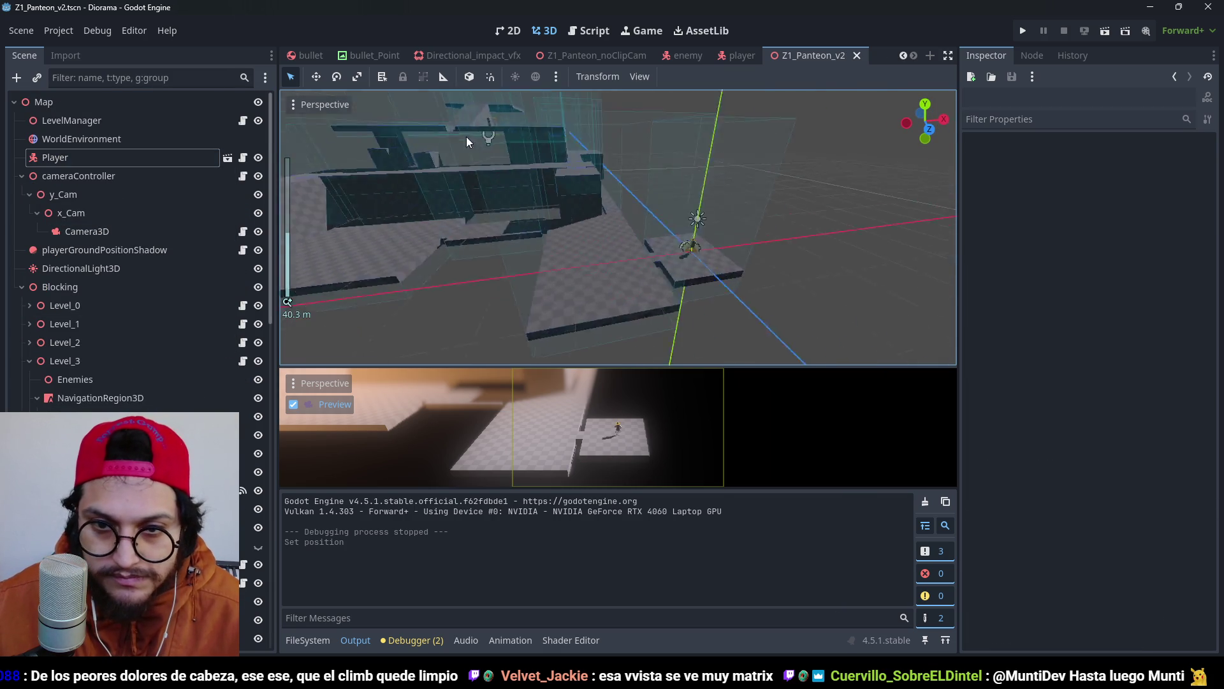
click(538, 188)
key(ctrl+d)
key(f)
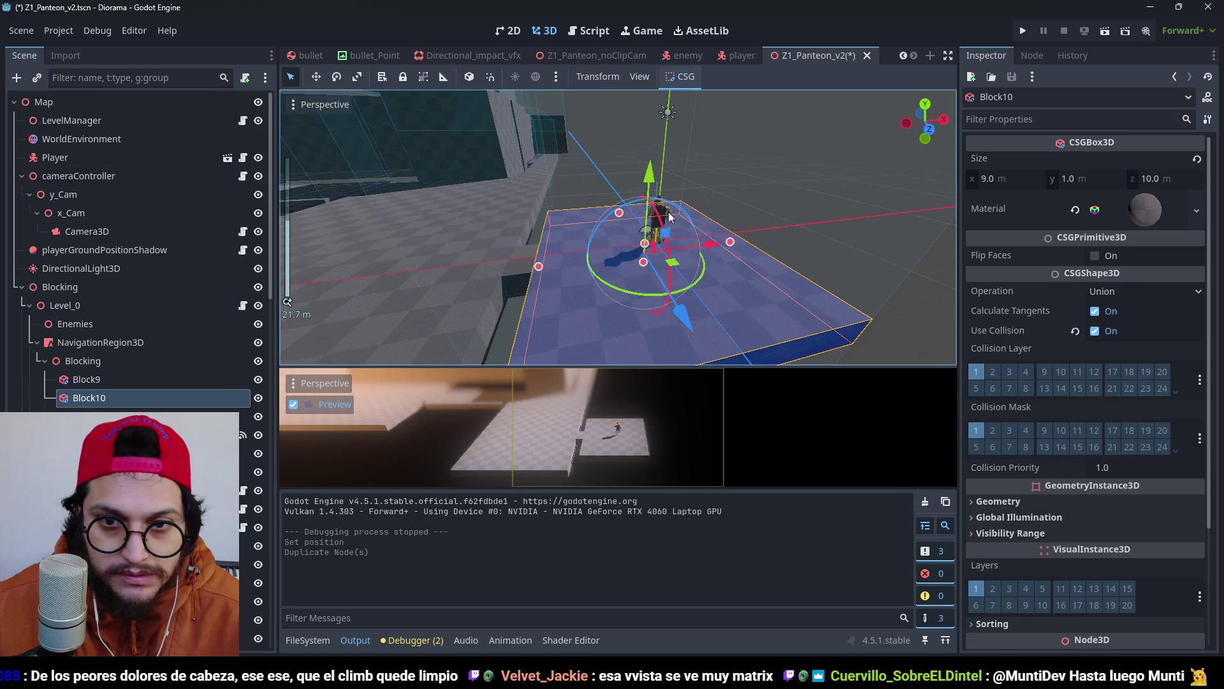
mouse_move(646, 179)
mouse_down()
mouse_move(645, 123)
mouse_move(652, 156)
mouse_move(607, 151)
mouse_move(609, 97)
mouse_up()
scroll(652, 171, down, 3)
Resize the new block to 3 × 4 × 2 m in top view.
key(f)
scroll(664, 162, down, 3)
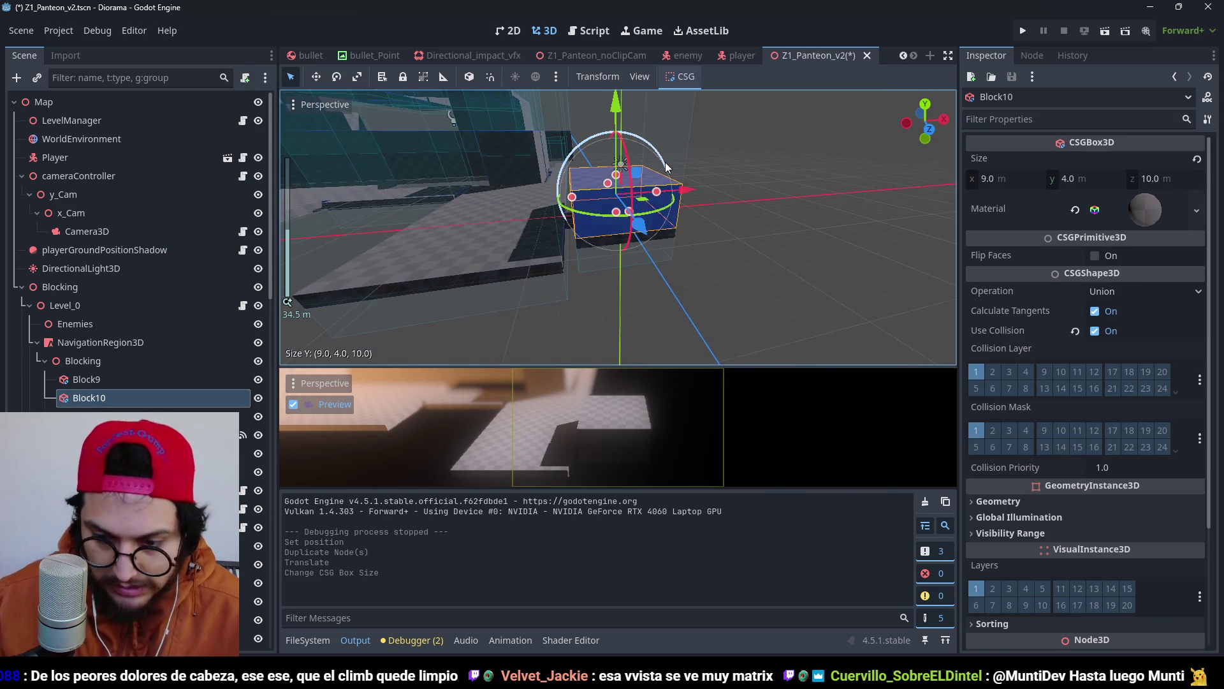
key(KP_7)
key(f)
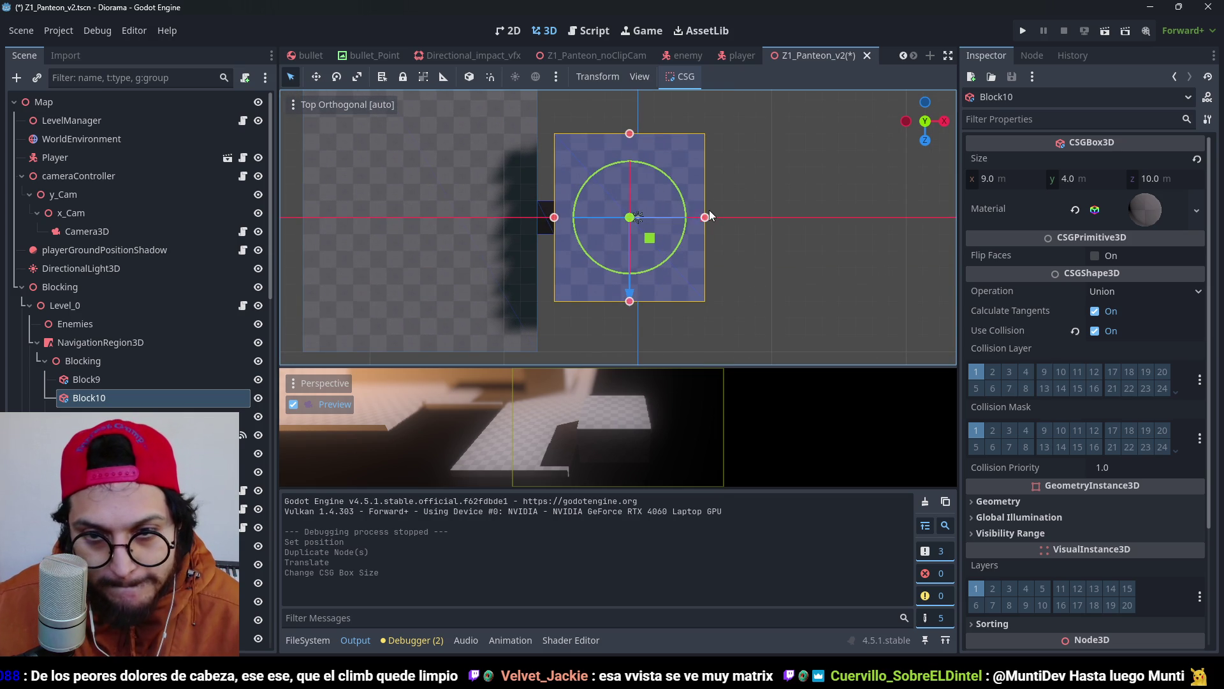
drag(708, 220, 673, 225)
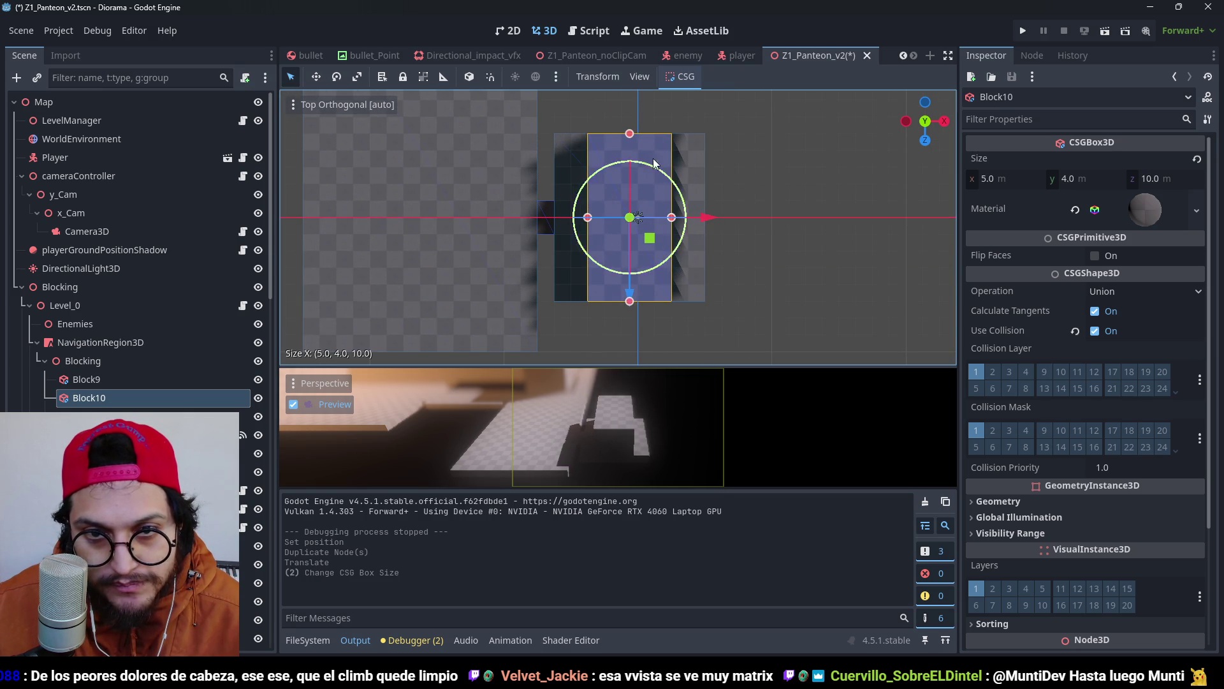
drag(630, 135, 631, 201)
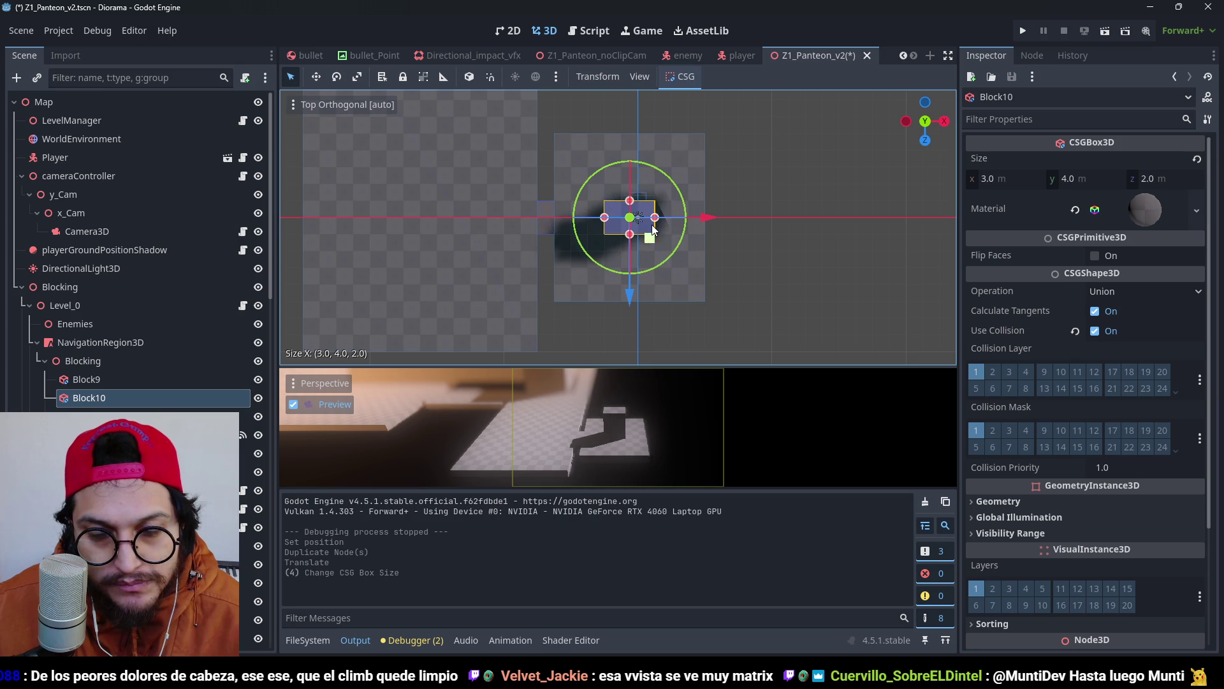
Save the scene and move the Player to position 0, 0, 4.
key(ctrl+s)
scroll(675, 266, down, 4)
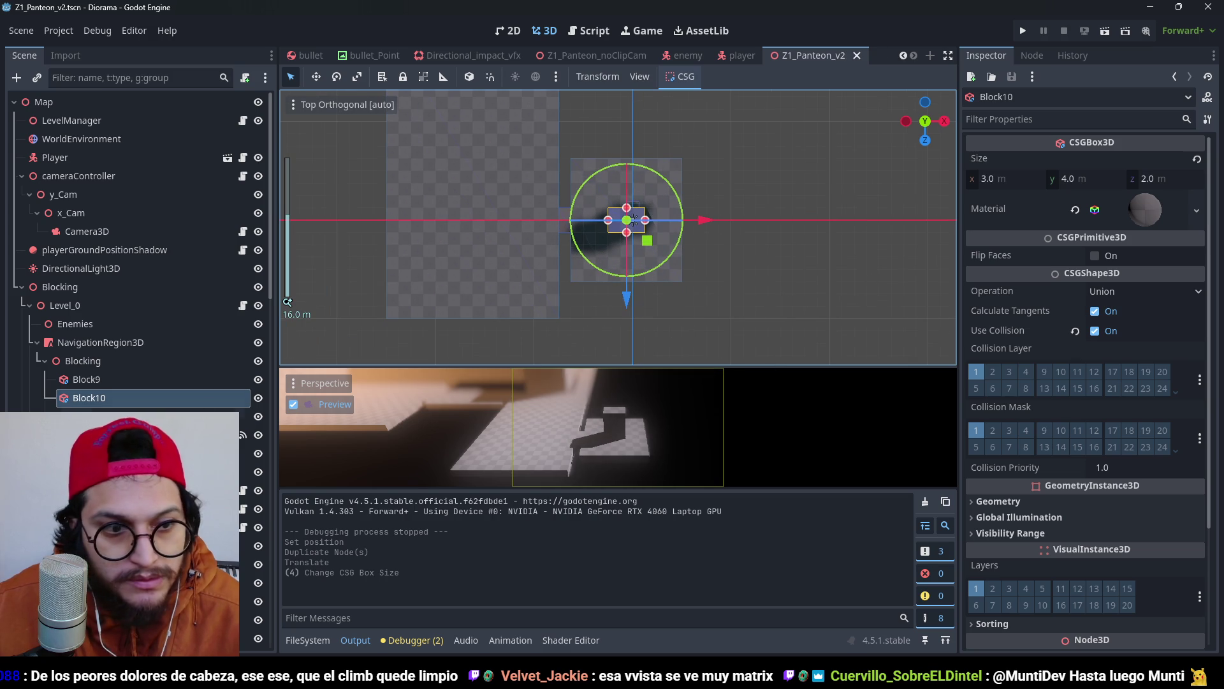
click(81, 160)
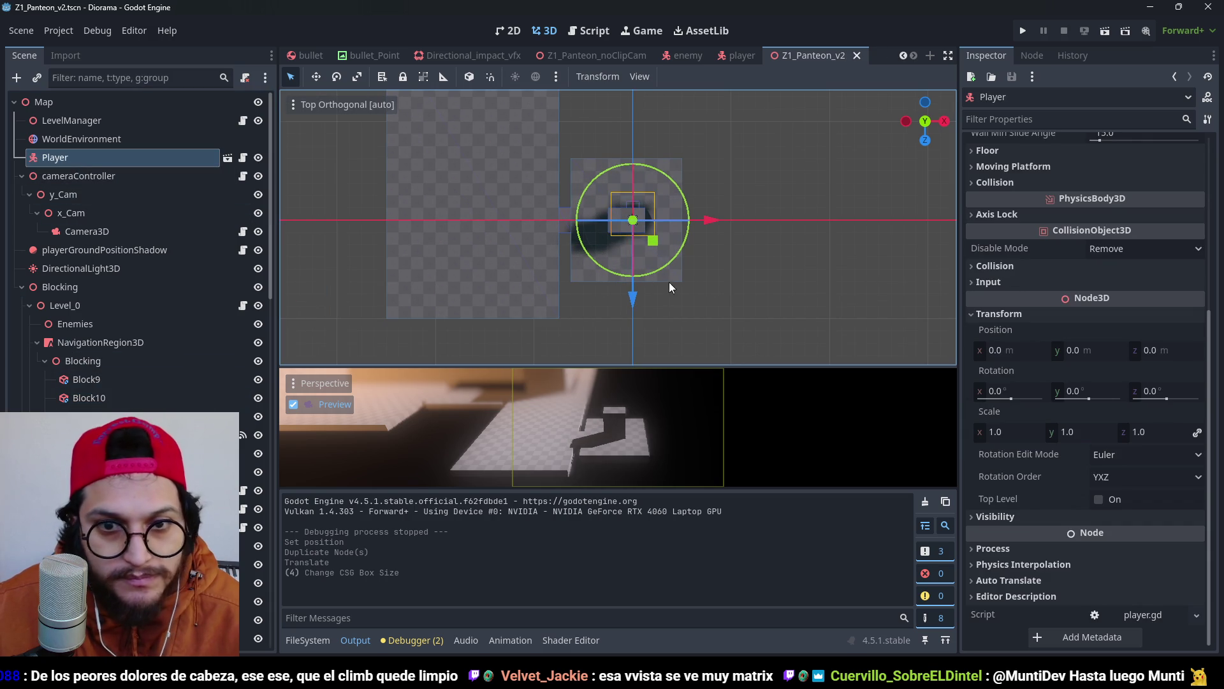
drag(638, 306, 638, 359)
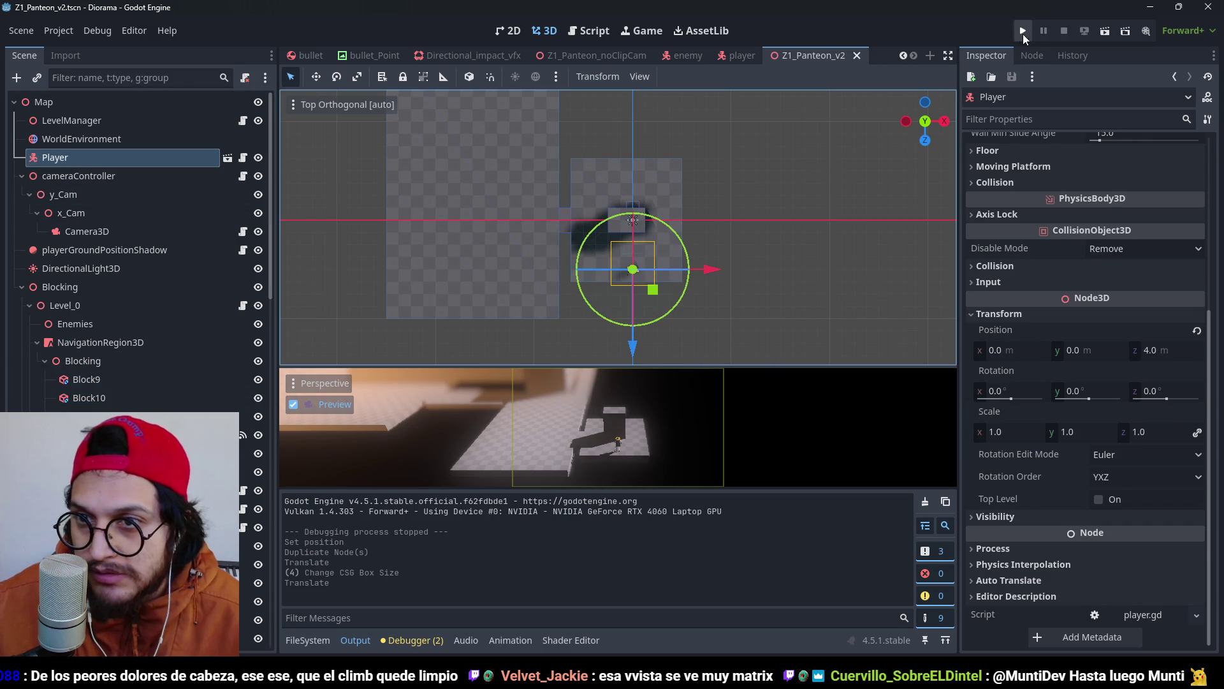
click(1026, 34)
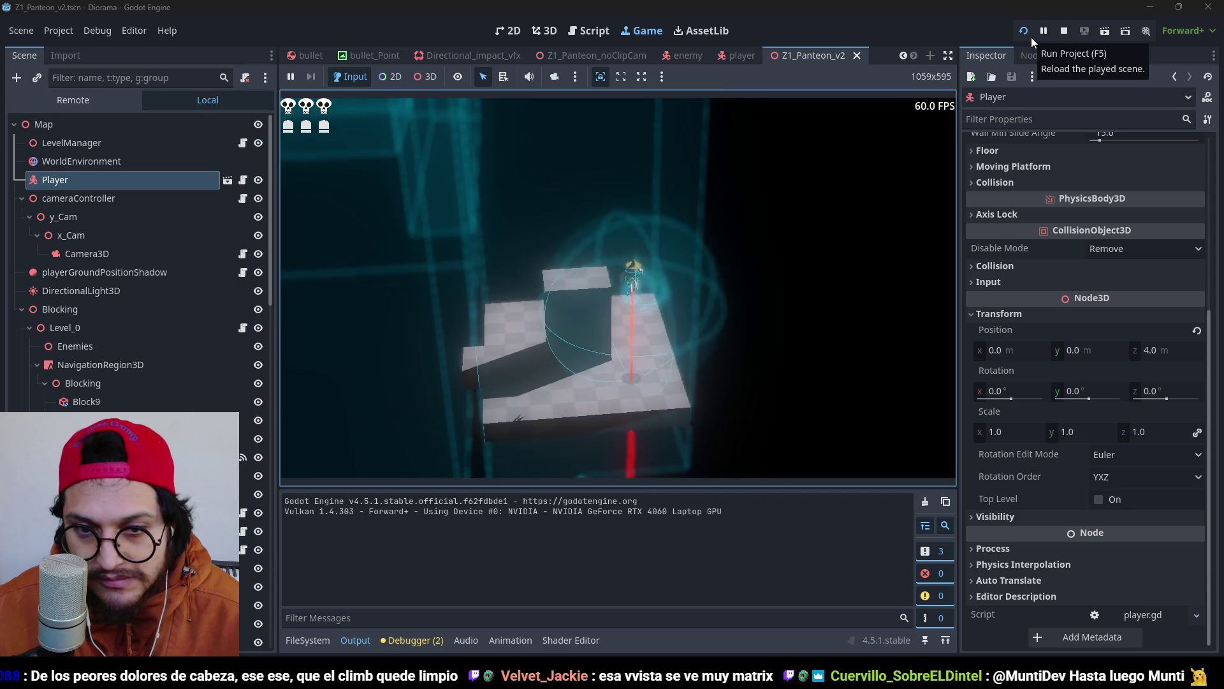
click(1034, 40)
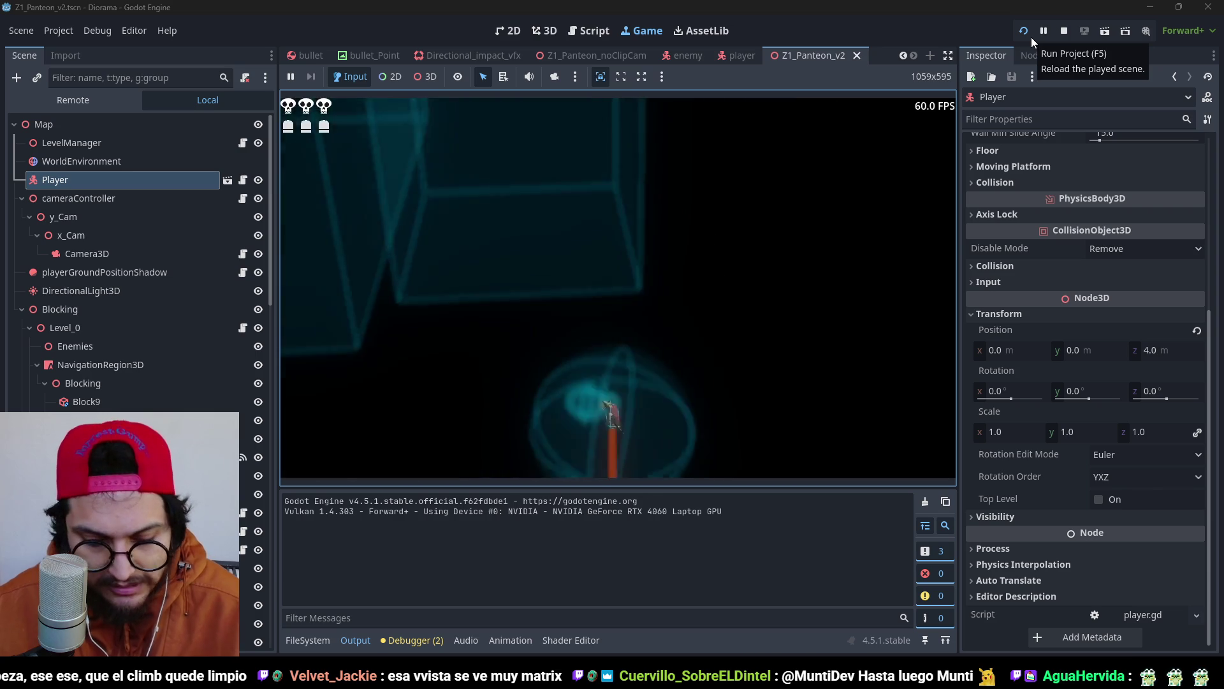
click(1033, 38)
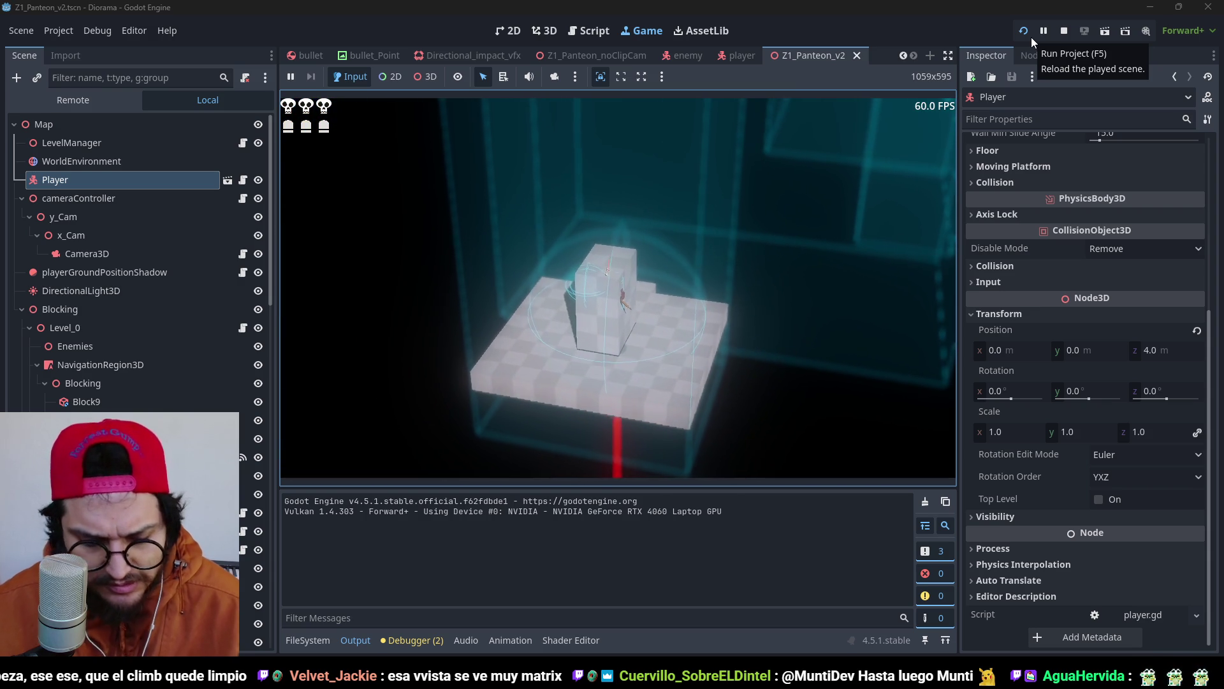
key(F8)
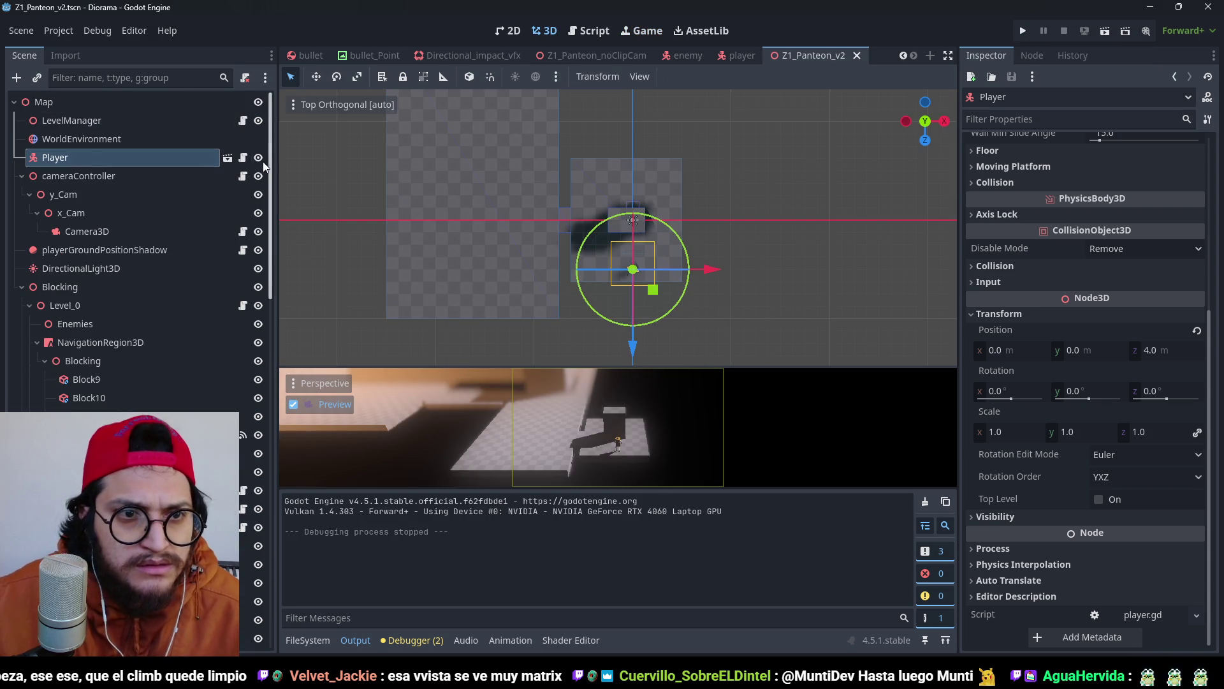
Open player.gd and start a 'var frontWallPosition' line above playerLedgeGrabPos in ledgeCheck.
click(243, 157)
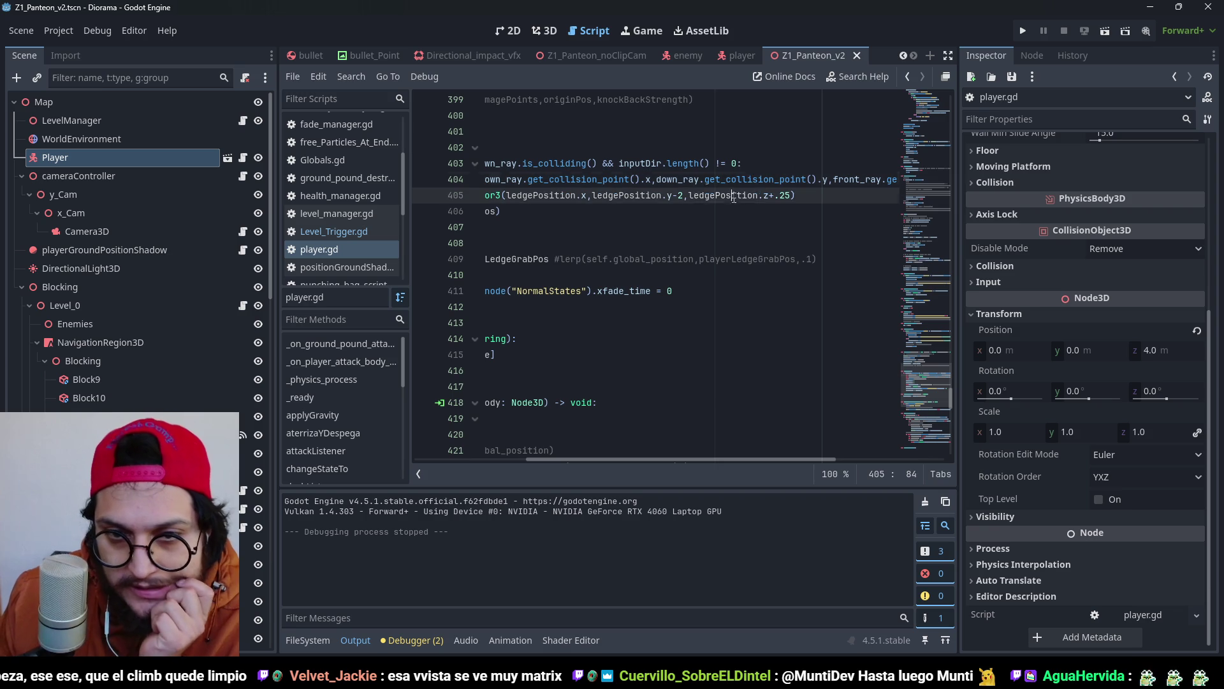
mouse_move(776, 459)
mouse_down()
mouse_move(615, 450)
mouse_move(809, 445)
mouse_move(645, 447)
mouse_move(789, 442)
mouse_up()
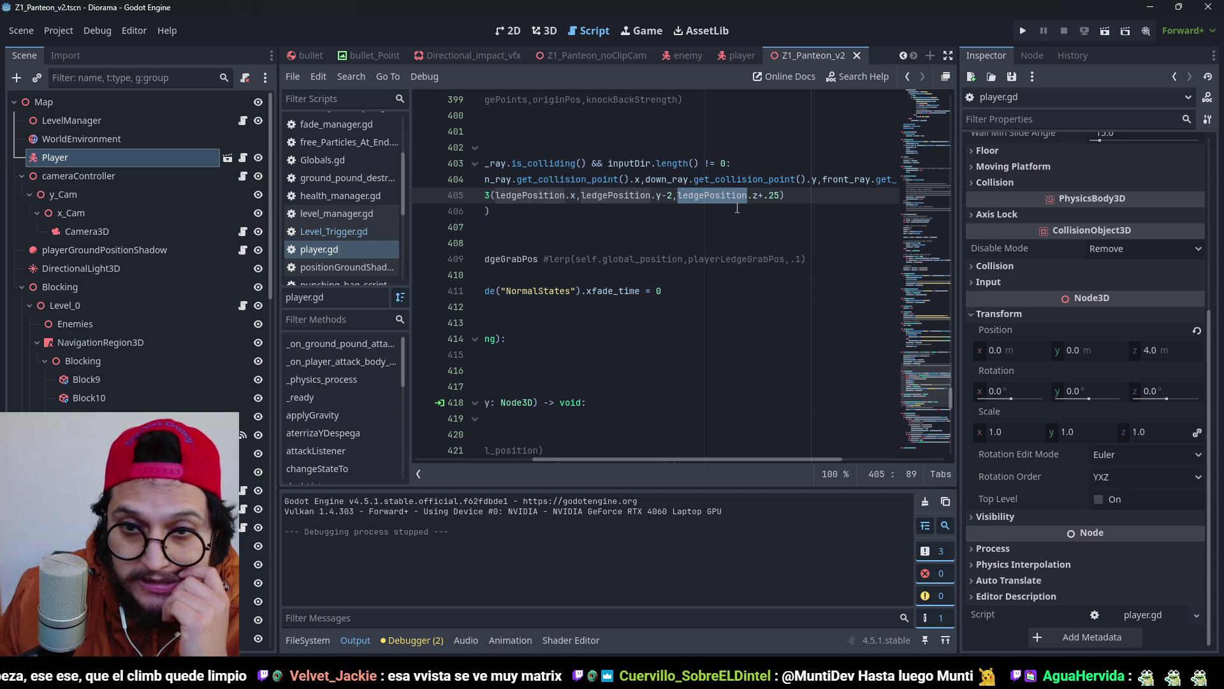
key(Up)
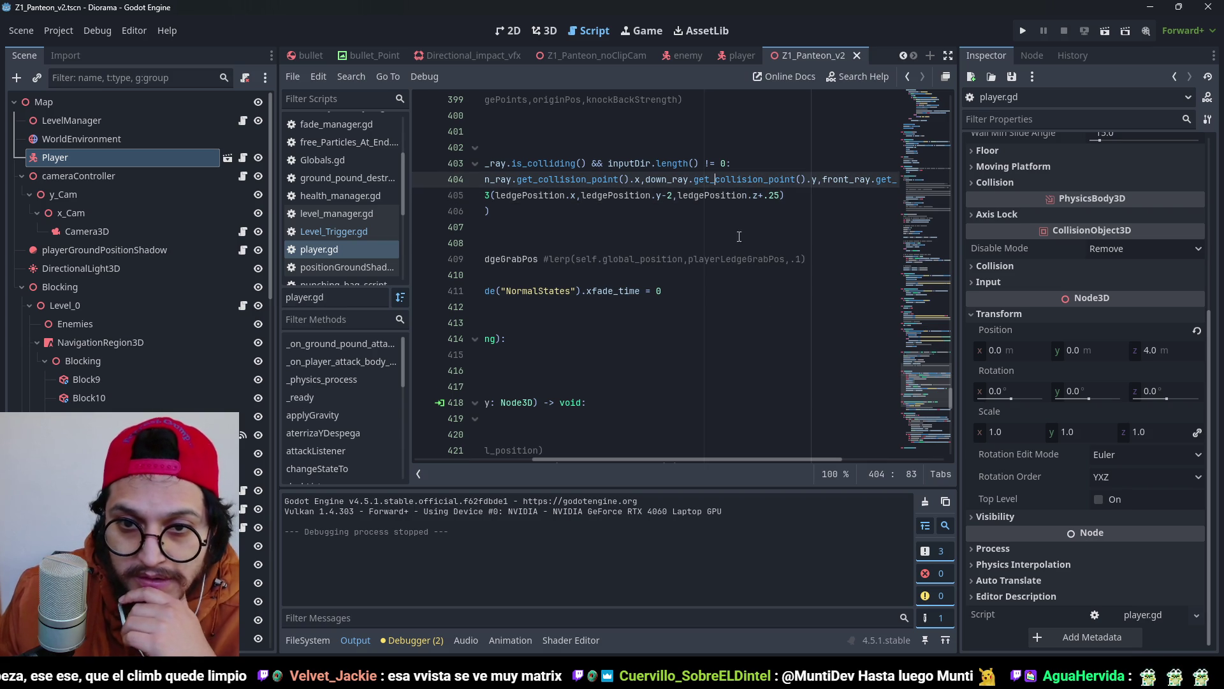
drag(746, 458, 617, 463)
click(523, 195)
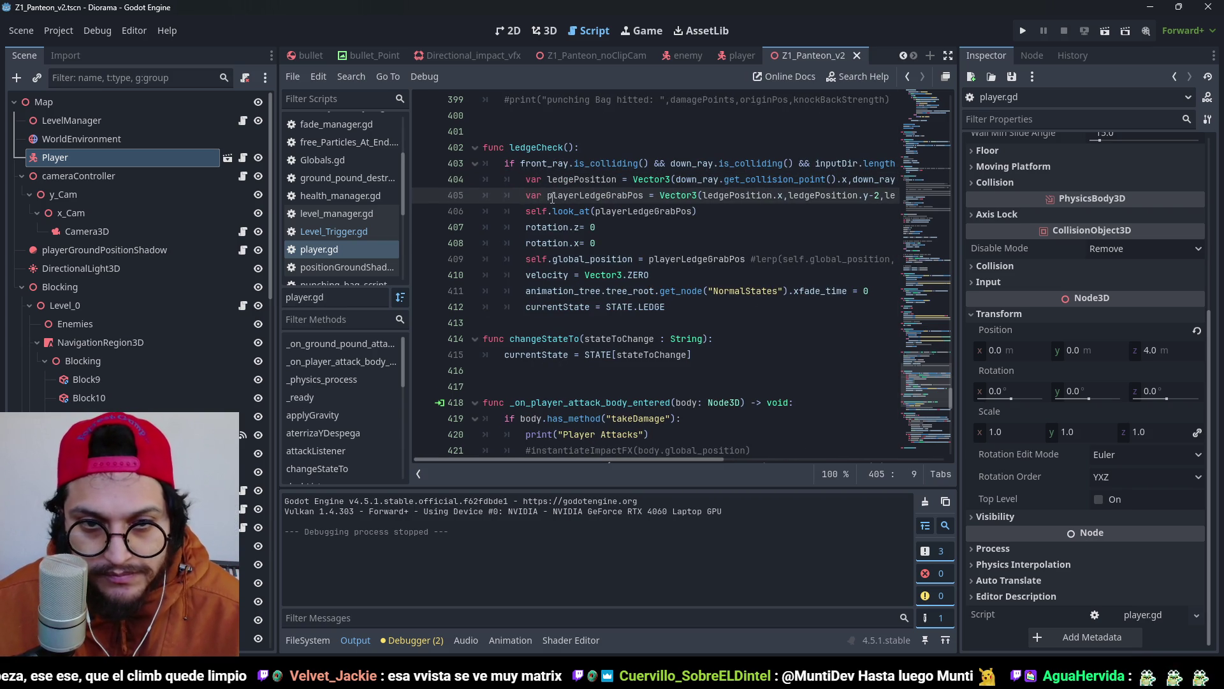
key(Return)
key(Up)
text(var)
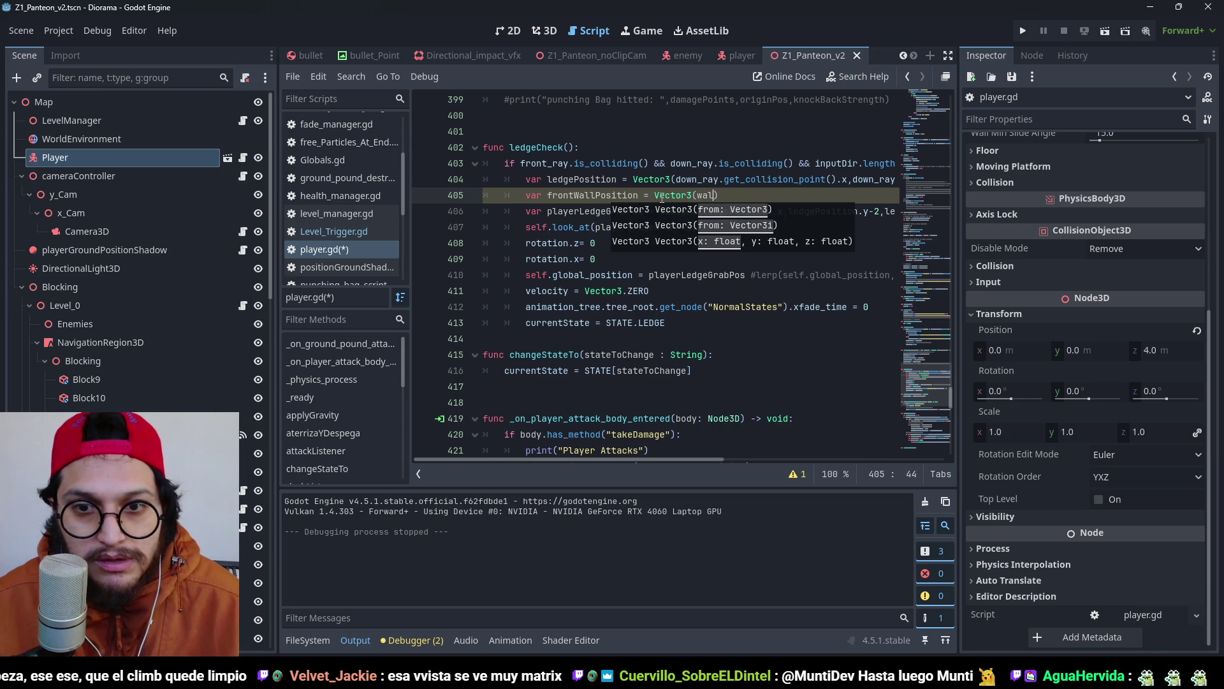
Complete the line as frontWallPosition = front_wall_ray.get_collision_point() using autocomplete.
text(l_r)
key(Return)
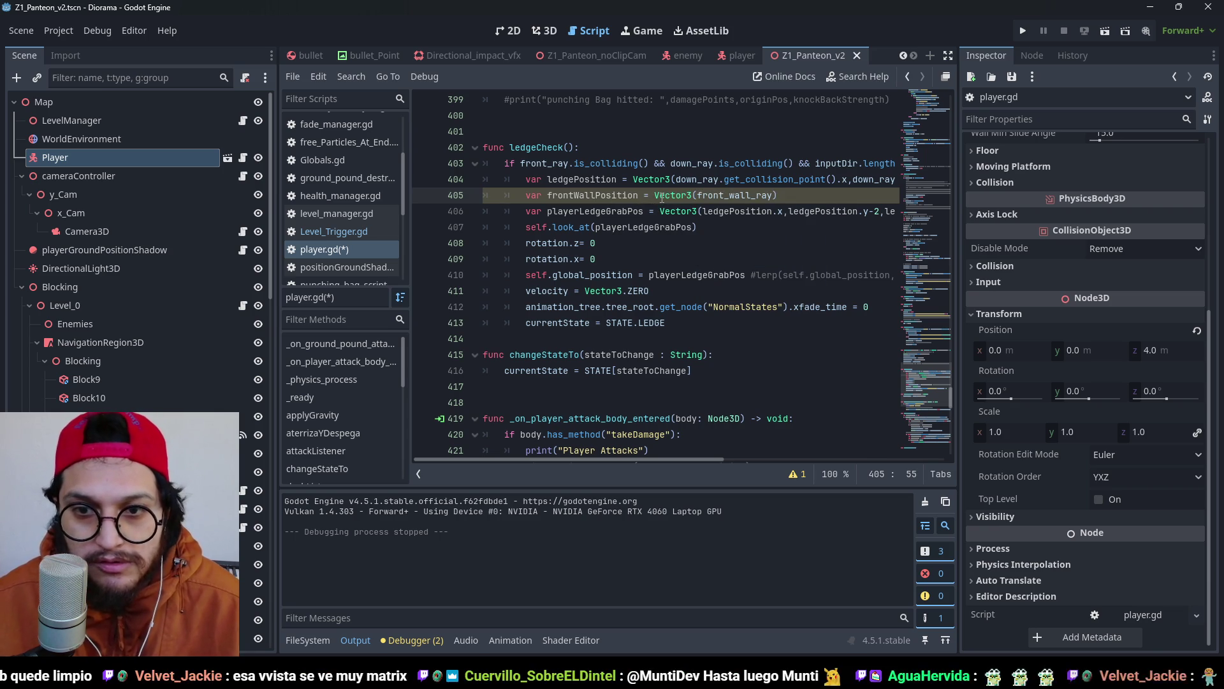
text(.get_)
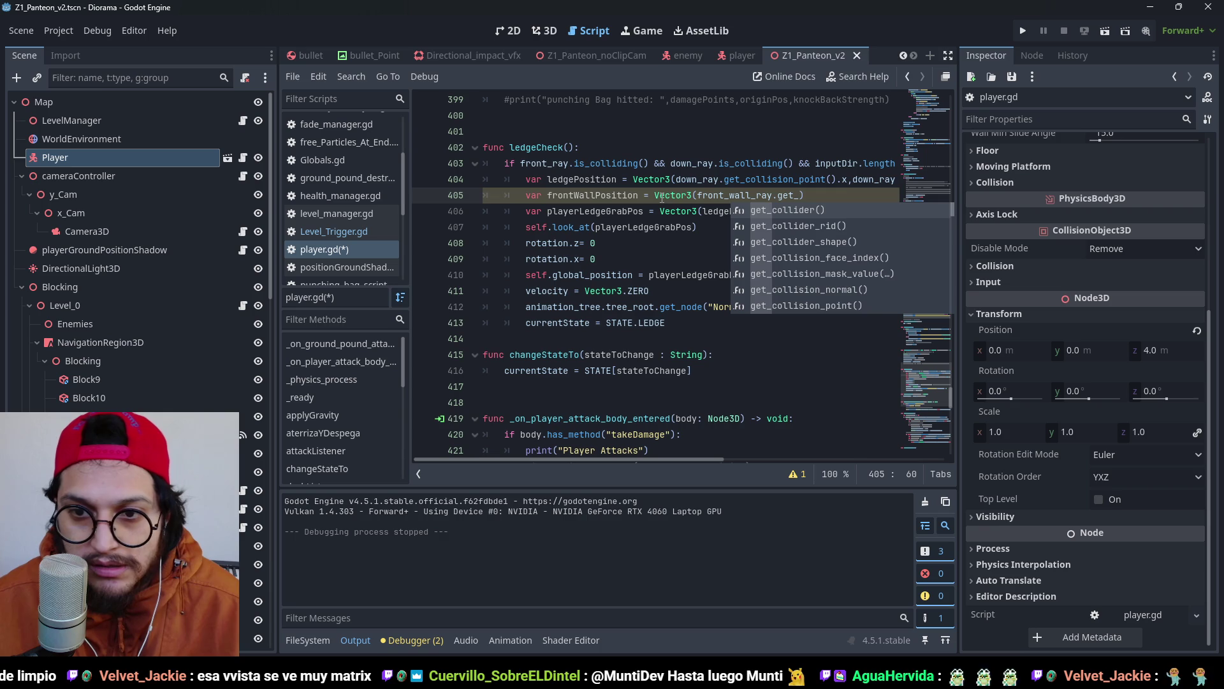
text(collision)
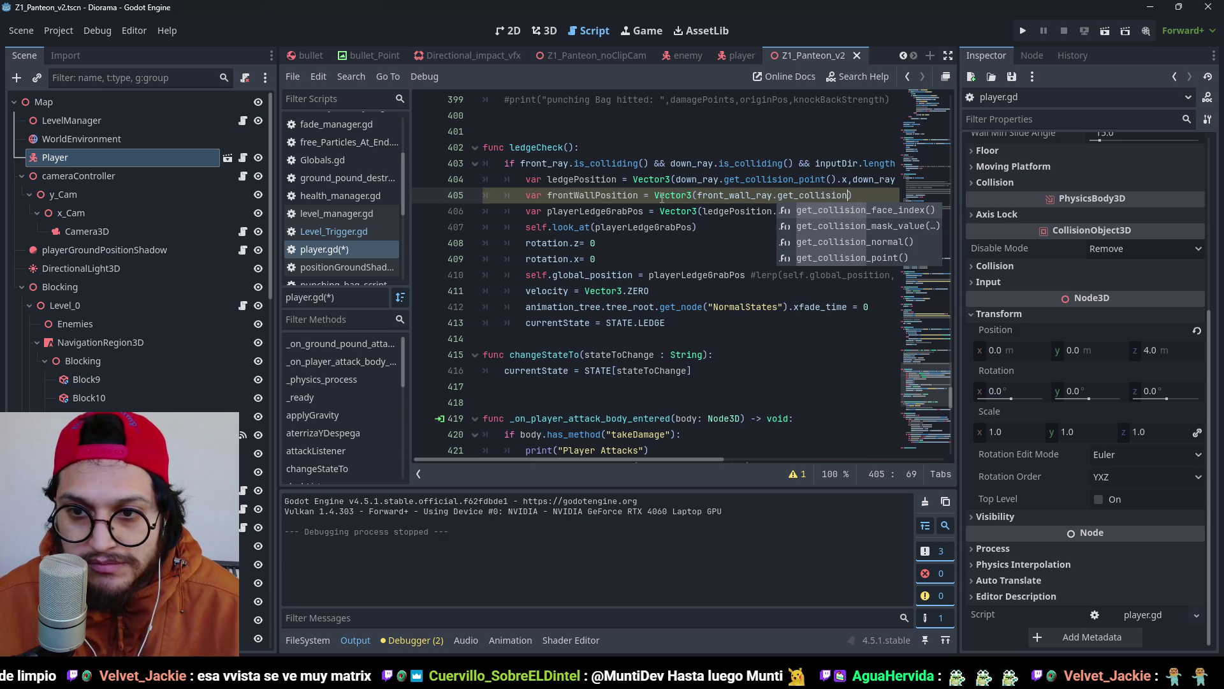
key(Down)
key(Down)
key(Down)
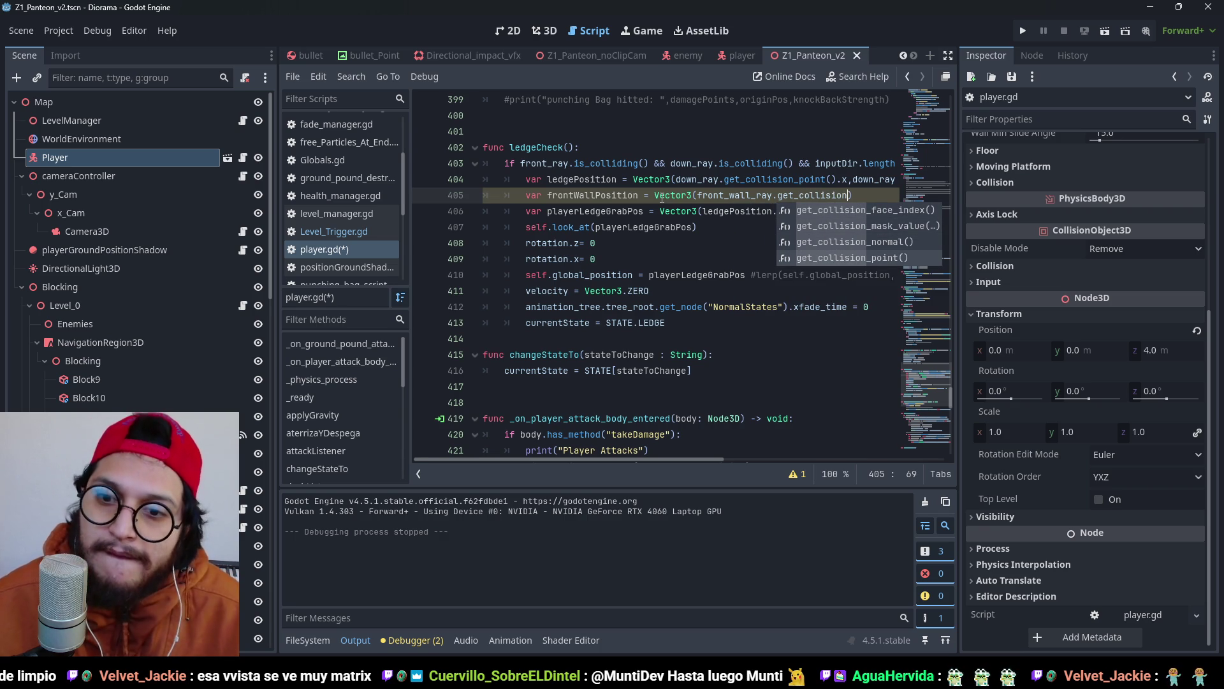
key(Return)
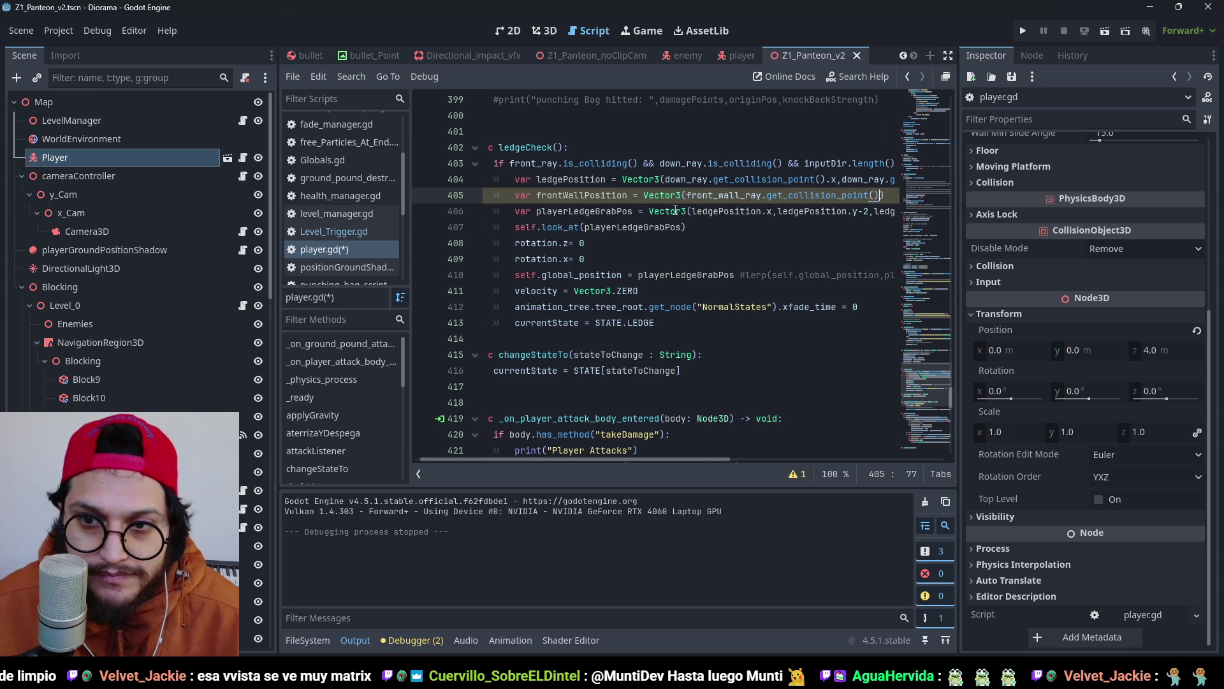
Replace ledgePosition.z with frontWallPosition.z on line 406, save, and play-test.
double_click(580, 196)
key(ctrl+c)
drag(718, 456, 828, 459)
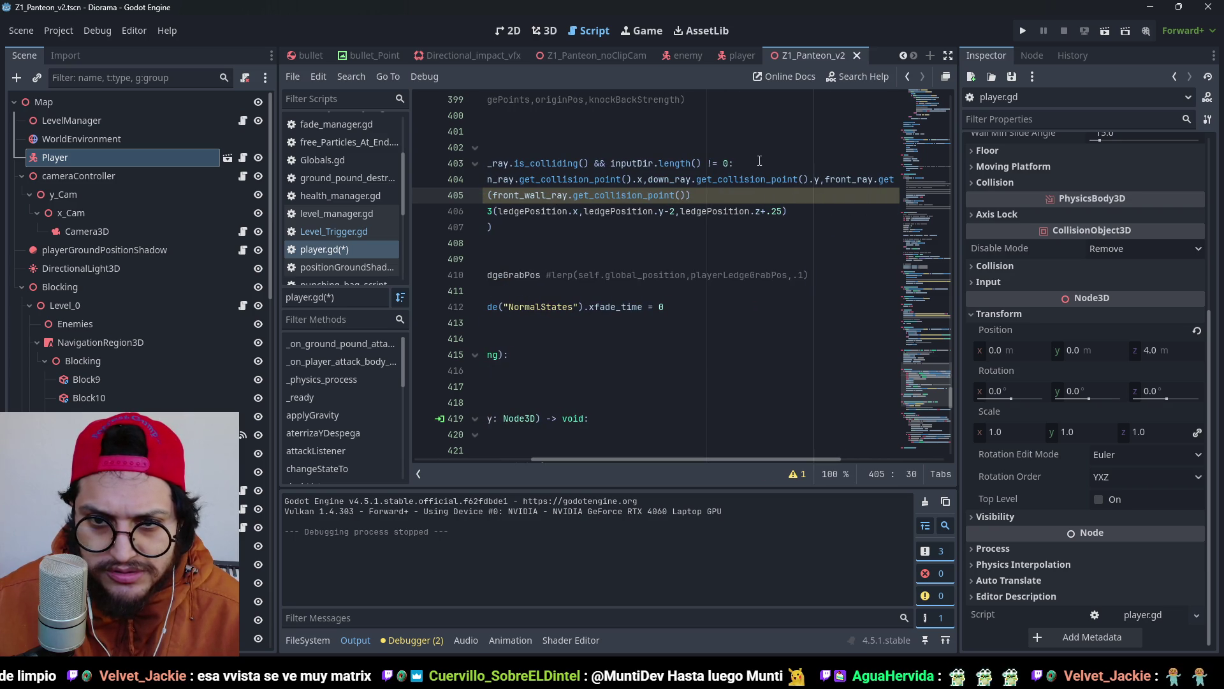
double_click(734, 211)
key(ctrl+v)
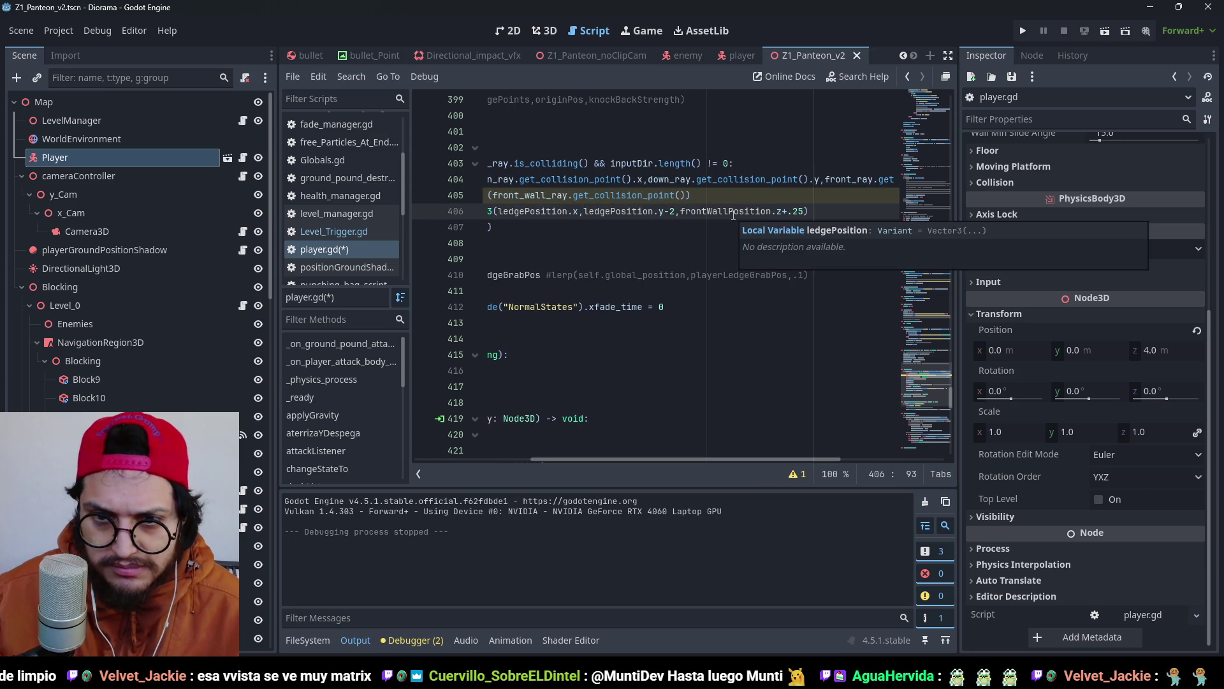
click(805, 211)
key(ctrl+s)
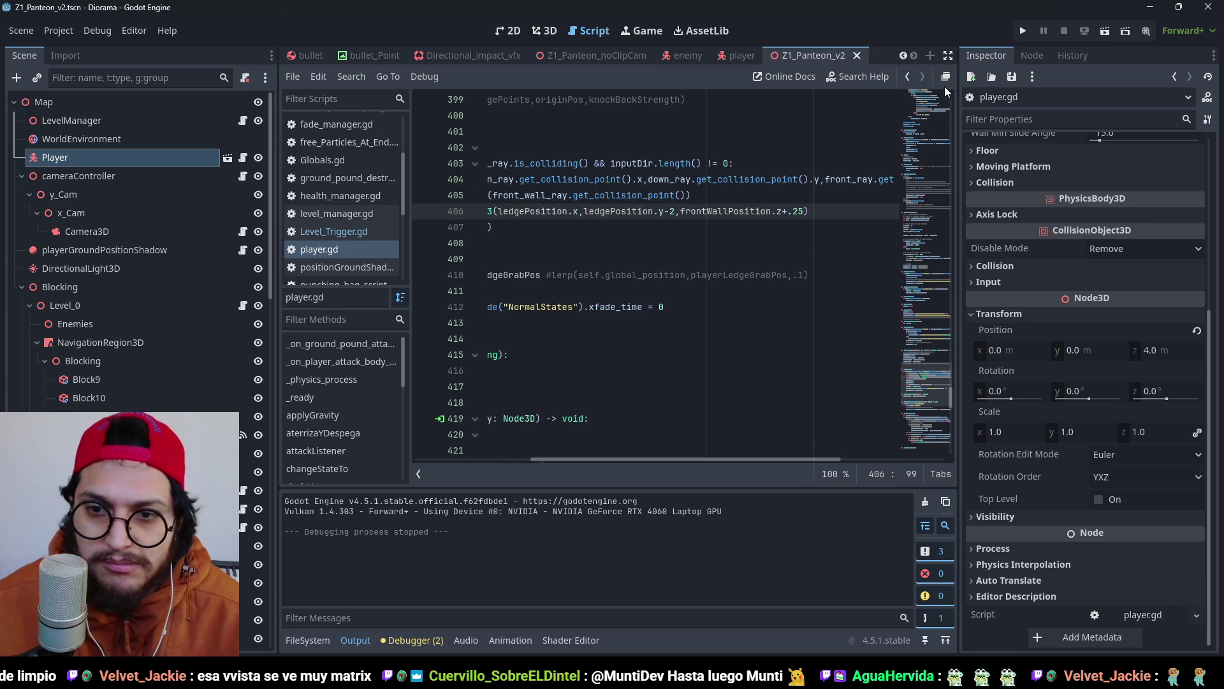
click(1023, 31)
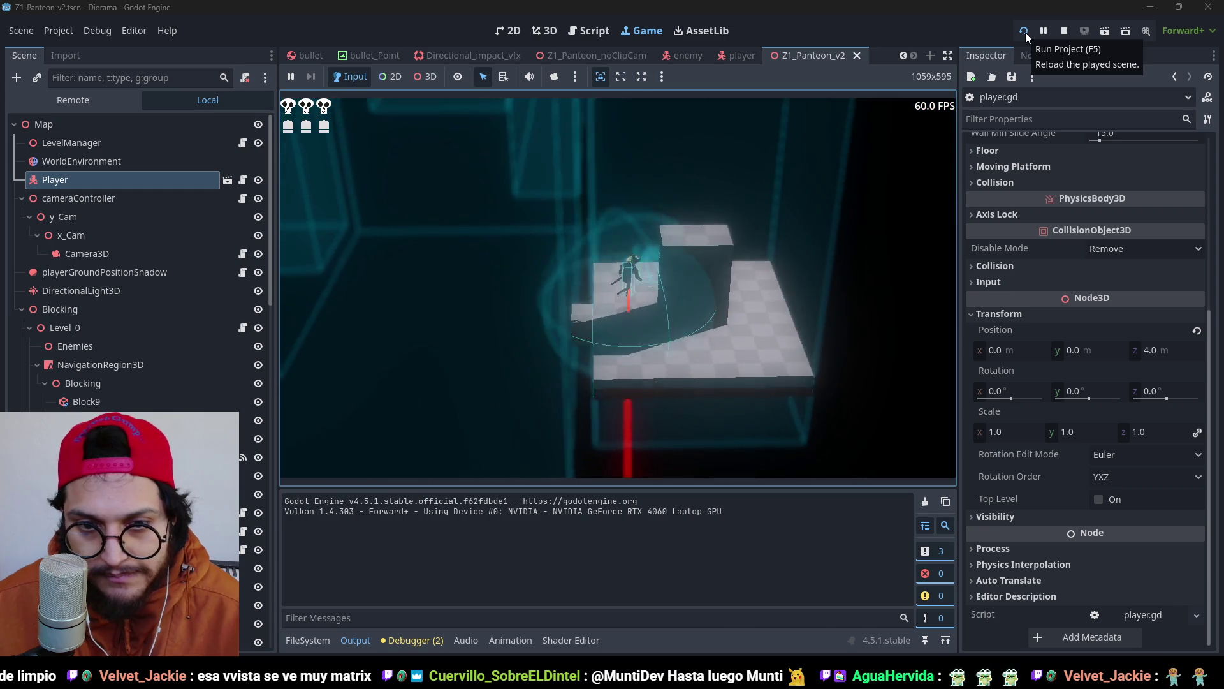
click(1027, 35)
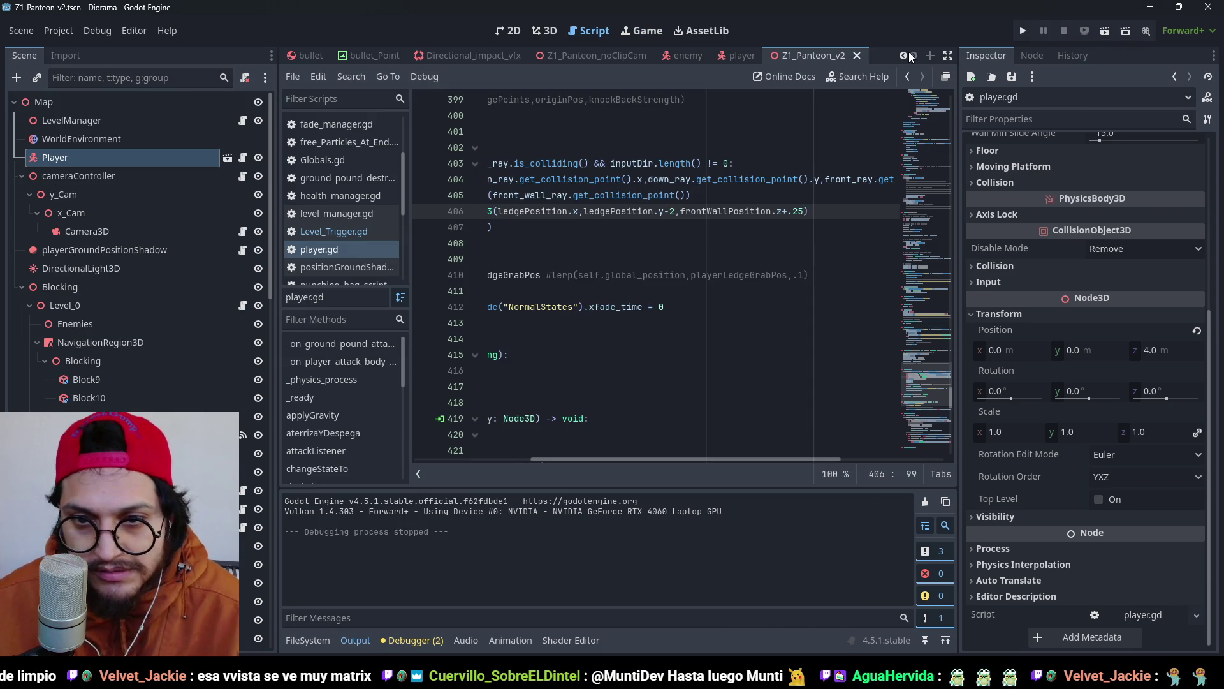
Change the offset to frontWallPosition.z-.25, replay the ledge-grab test from a reloaded scene, and stop.
key(Left)
key(Left)
key(Left)
key(BackSpace)
text(-)
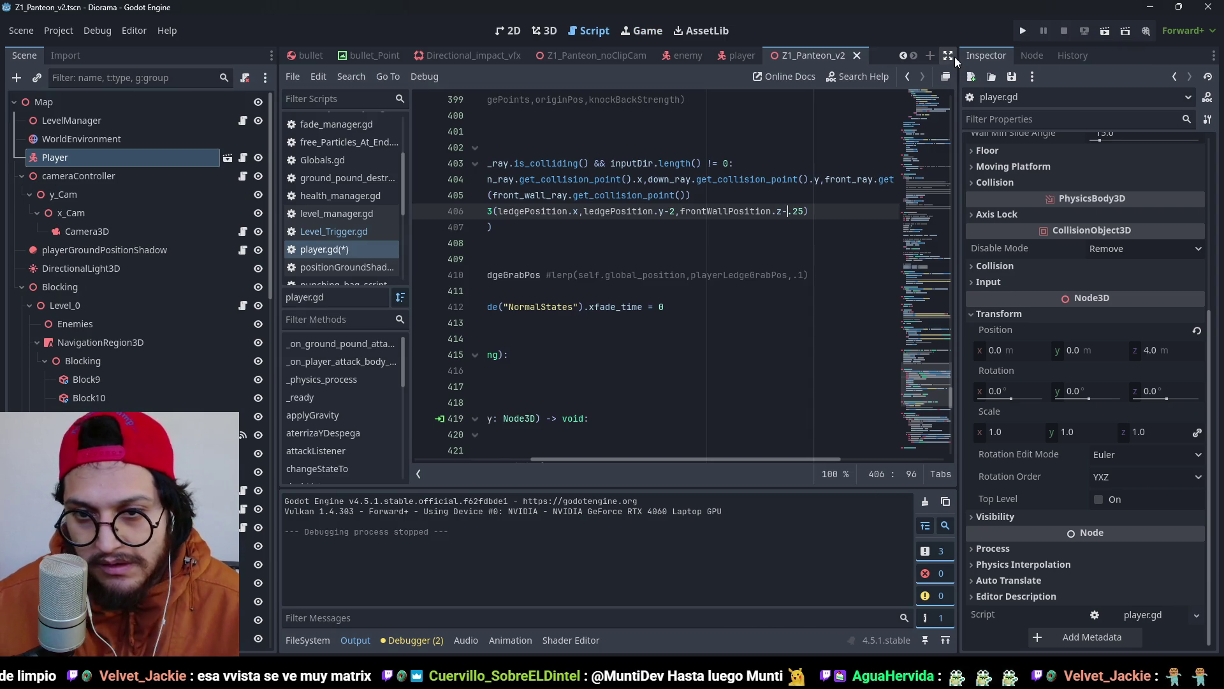
click(1023, 32)
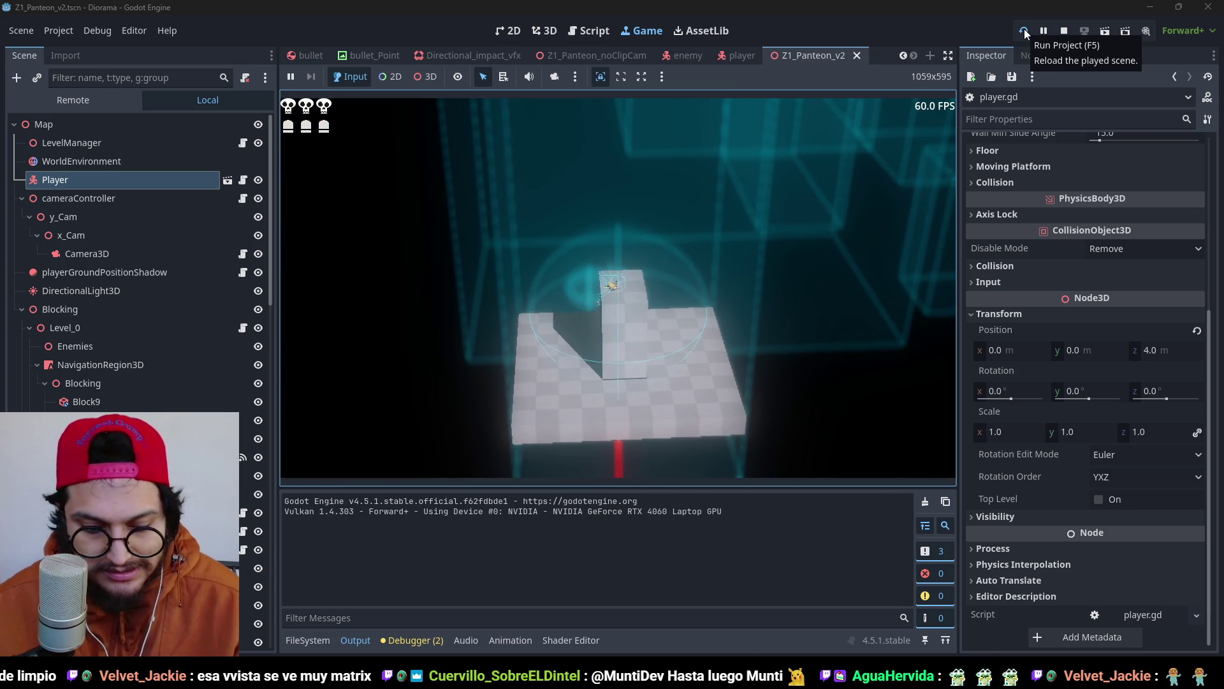
click(1024, 33)
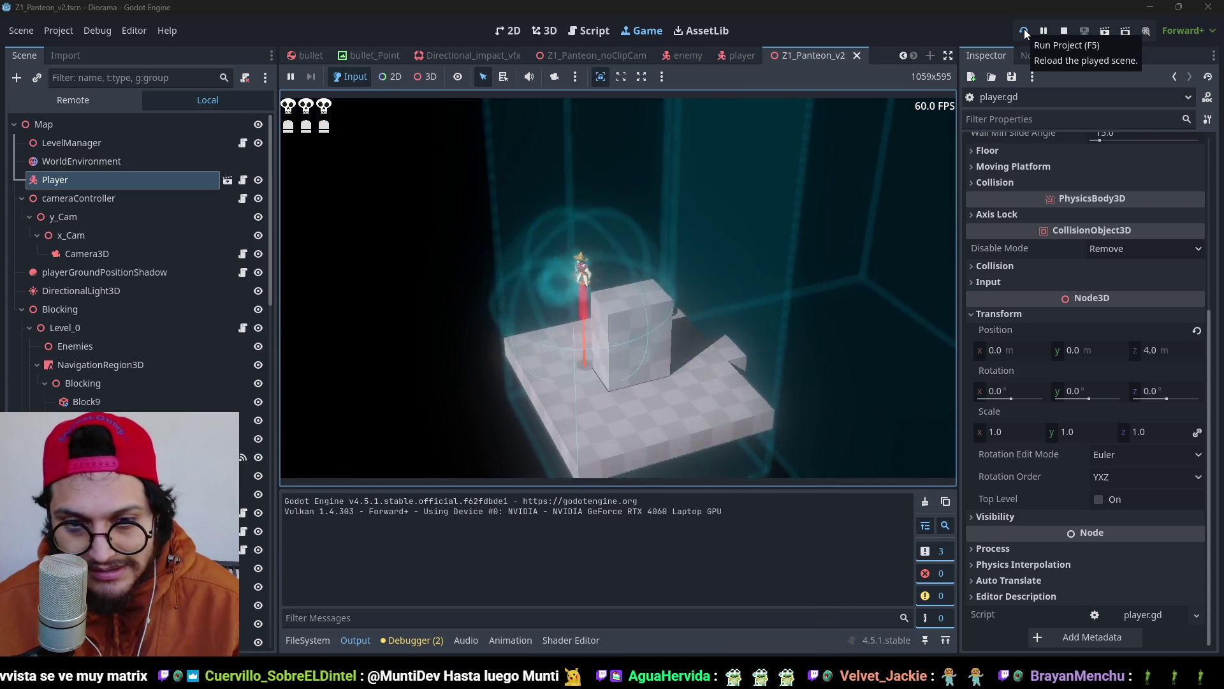
key(F8)
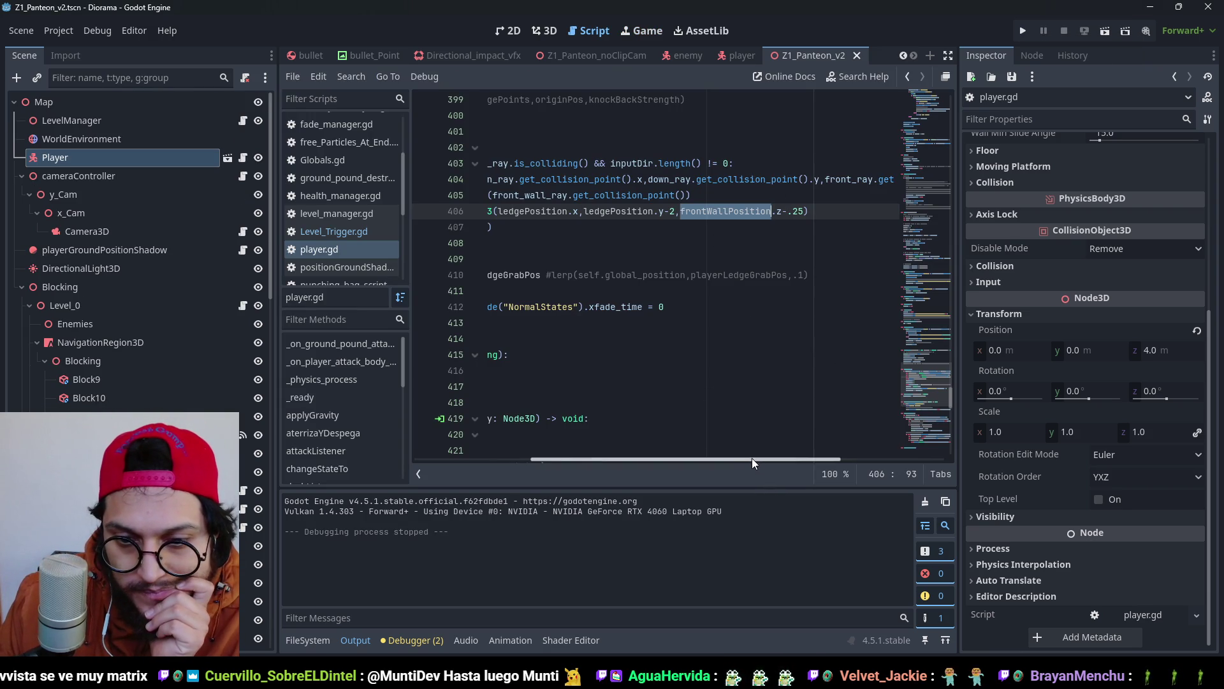
Put ledgePosition back in the grab z with a plus offset and save.
mouse_move(752, 463)
mouse_down()
mouse_move(803, 466)
mouse_move(569, 441)
mouse_move(766, 454)
mouse_move(584, 427)
mouse_up()
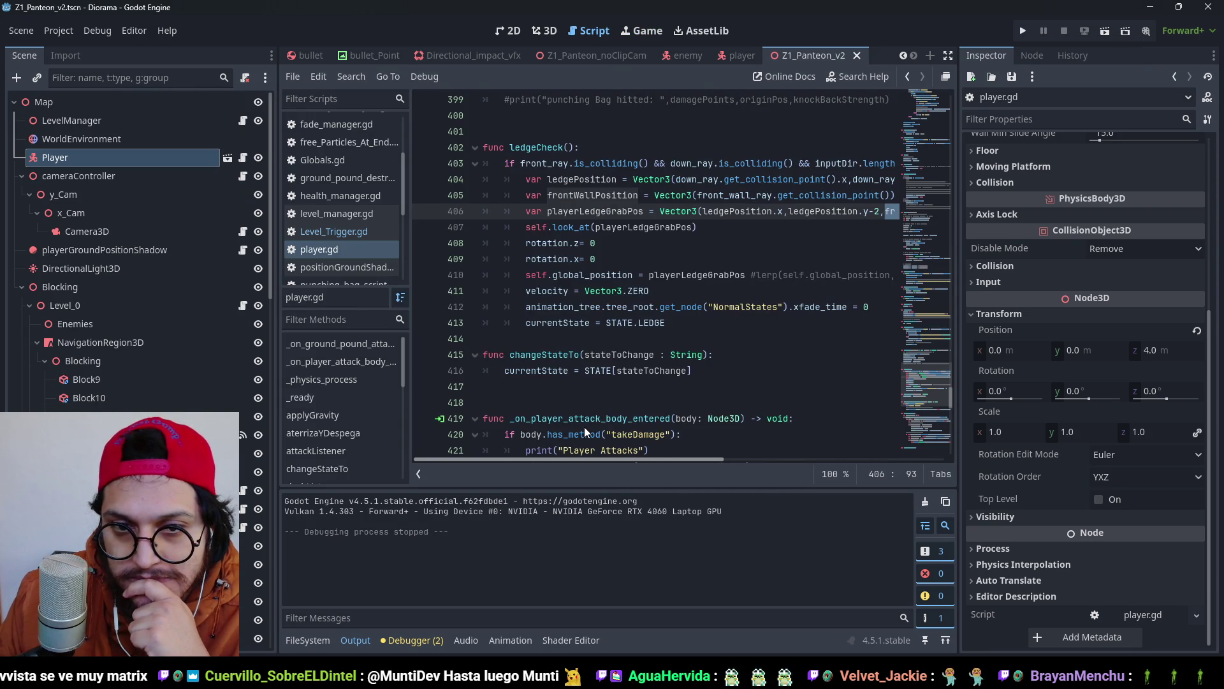
scroll(682, 439, right, 5)
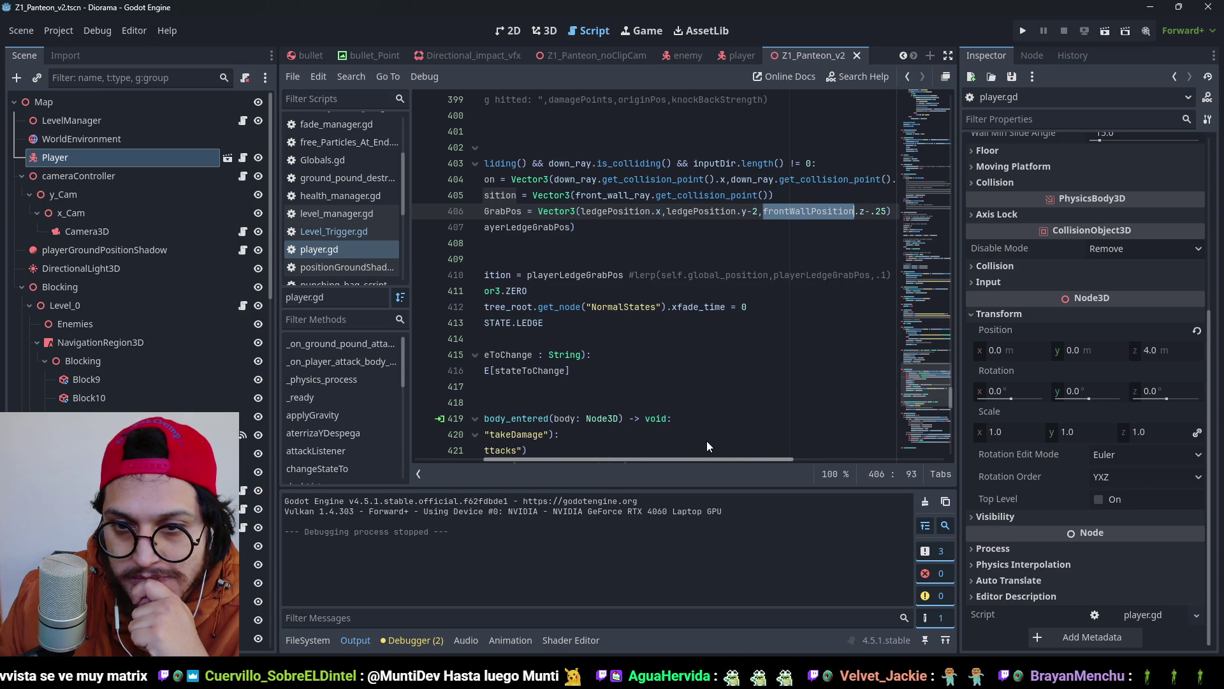
scroll(707, 441, left, 5)
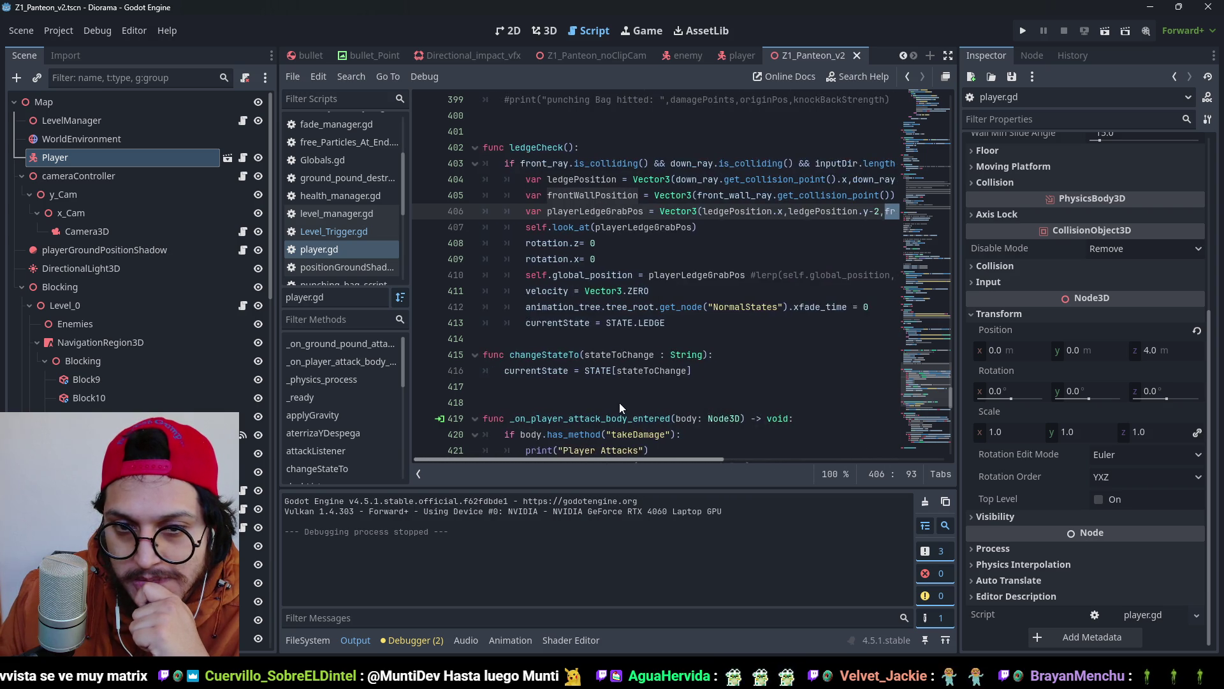
scroll(676, 409, right, 5)
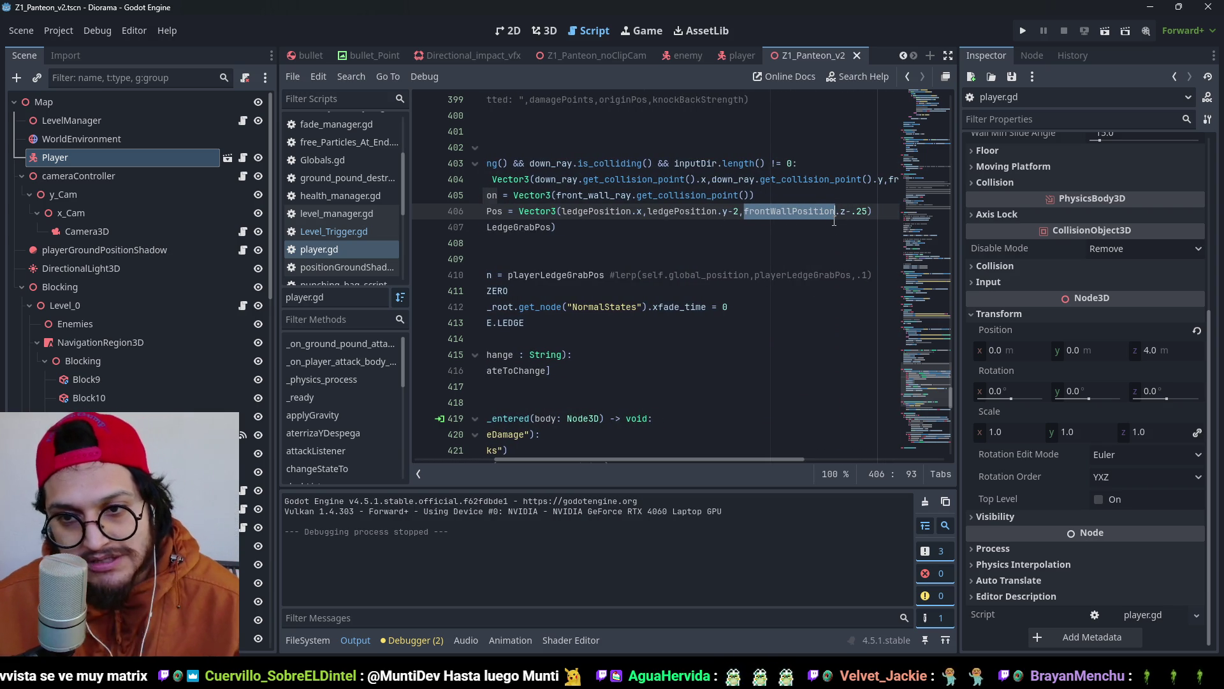
click(831, 198)
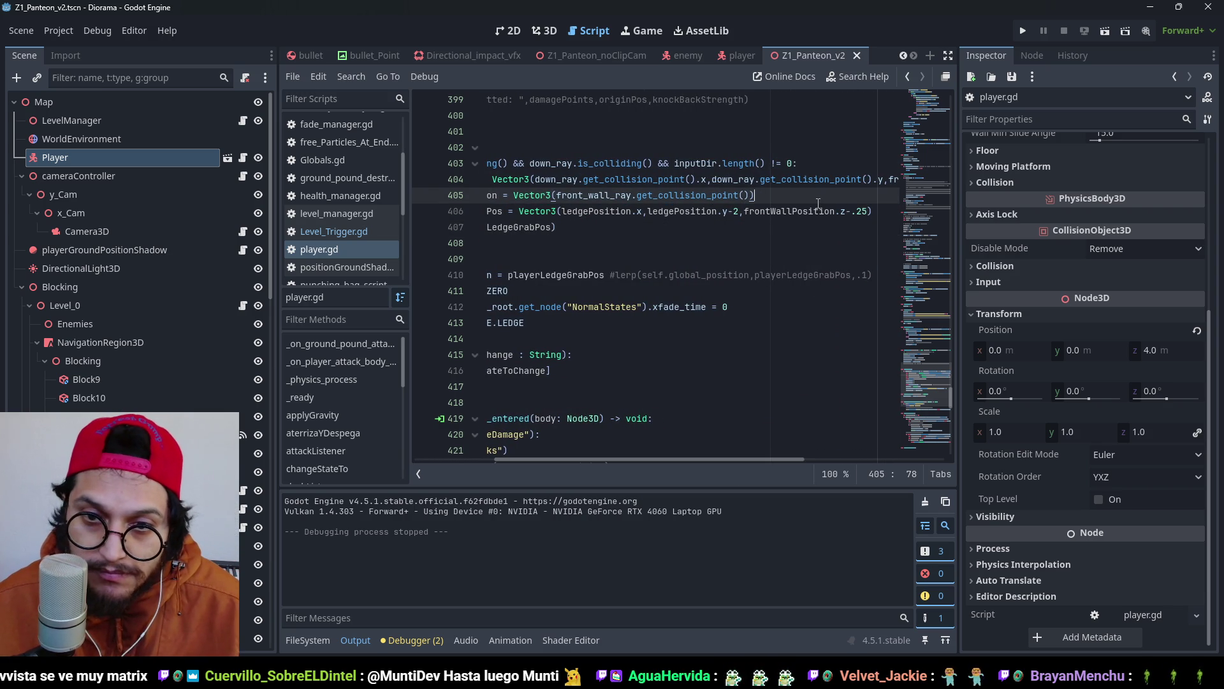
click(847, 211)
key(BackSpace)
text(+)
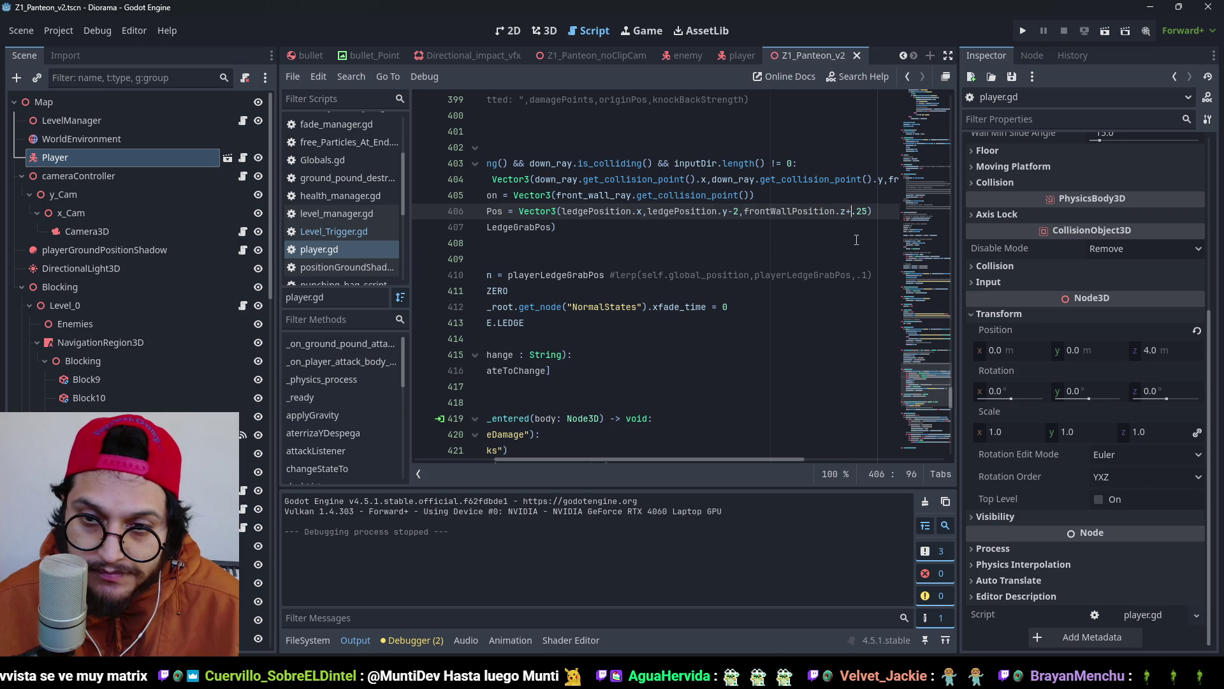
key(Left)
key(Left)
key(Left)
key(ctrl+shift+Left)
text(ledgePosition)
key(ctrl+s)
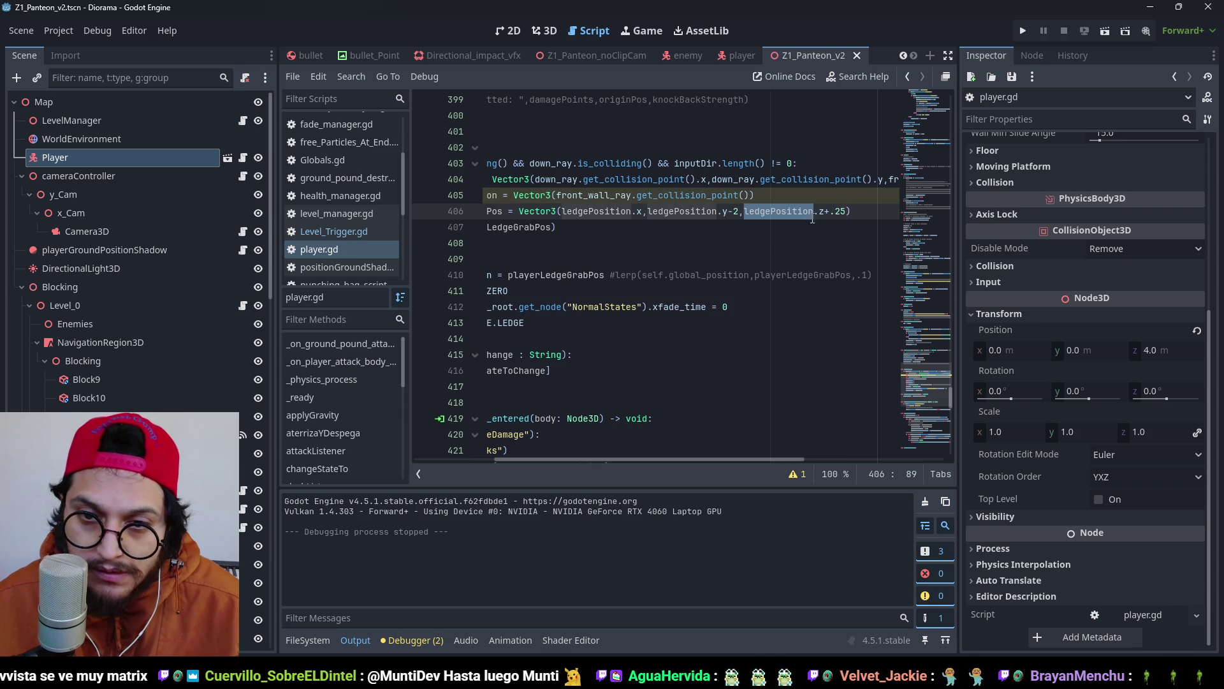
Replace the grab position's z with the player's own global_position.z.
click(812, 212)
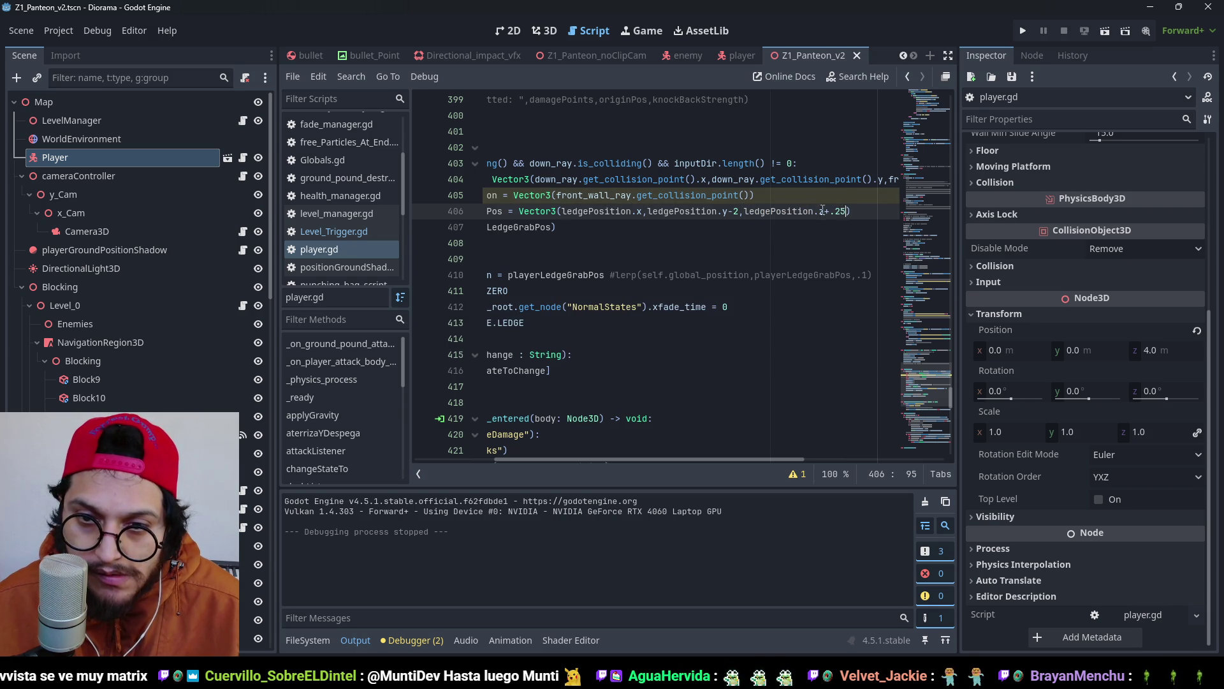
text(player)
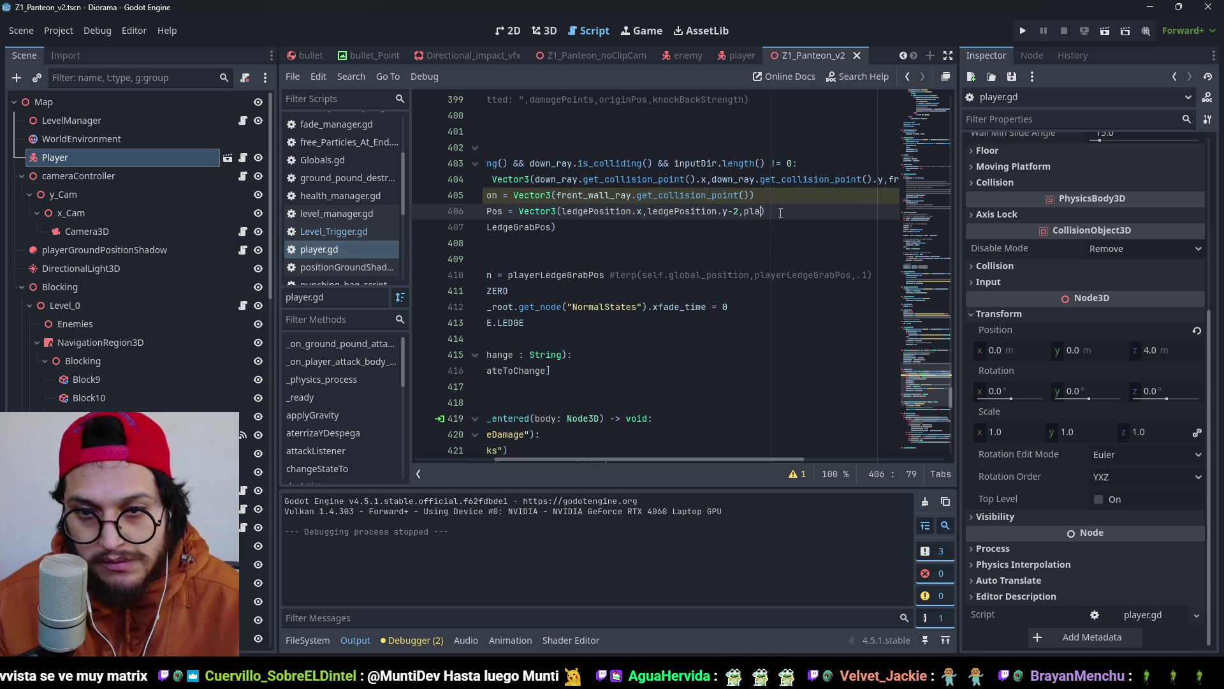
text(Posi)
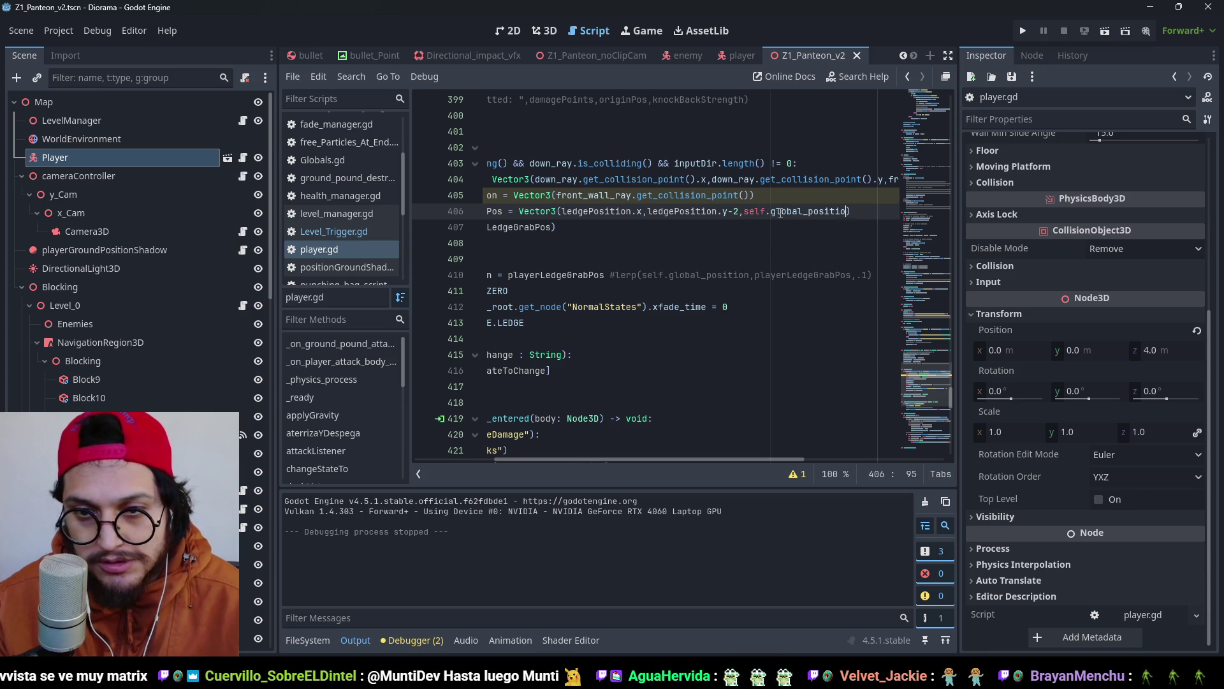
click(848, 219)
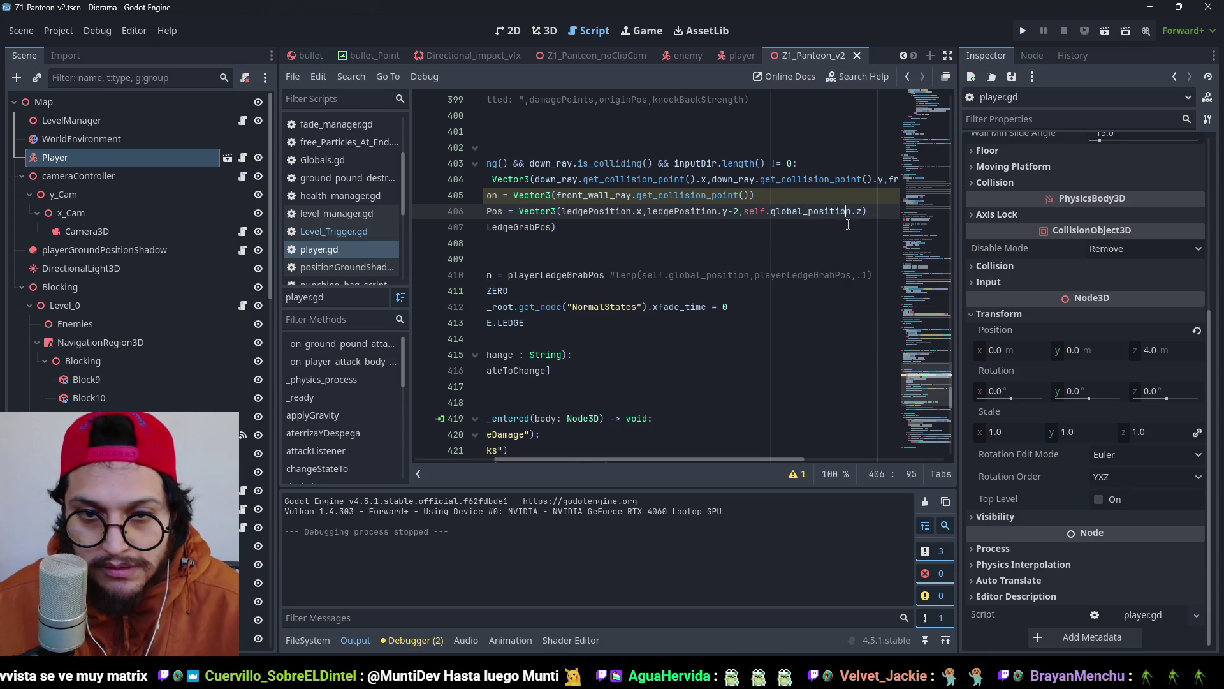
drag(674, 461, 595, 458)
Change the look_at target on line 407 to frontWallPosition.
double_click(577, 195)
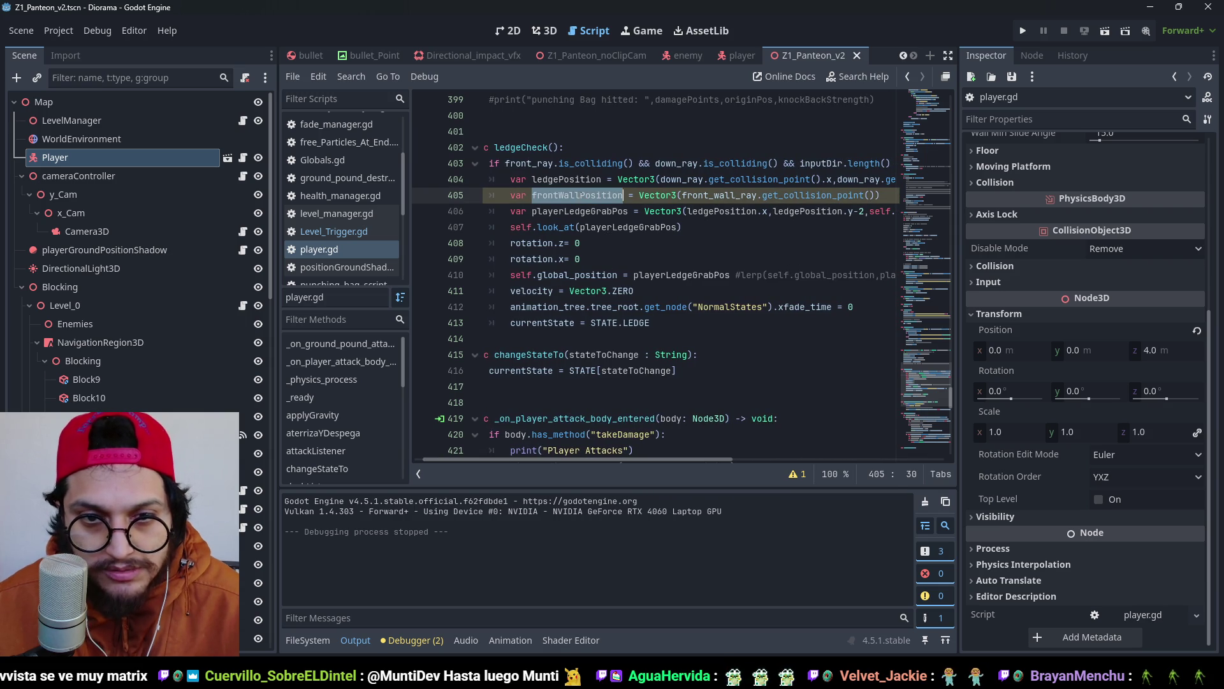
key(ctrl+c)
double_click(600, 227)
key(ctrl+v)
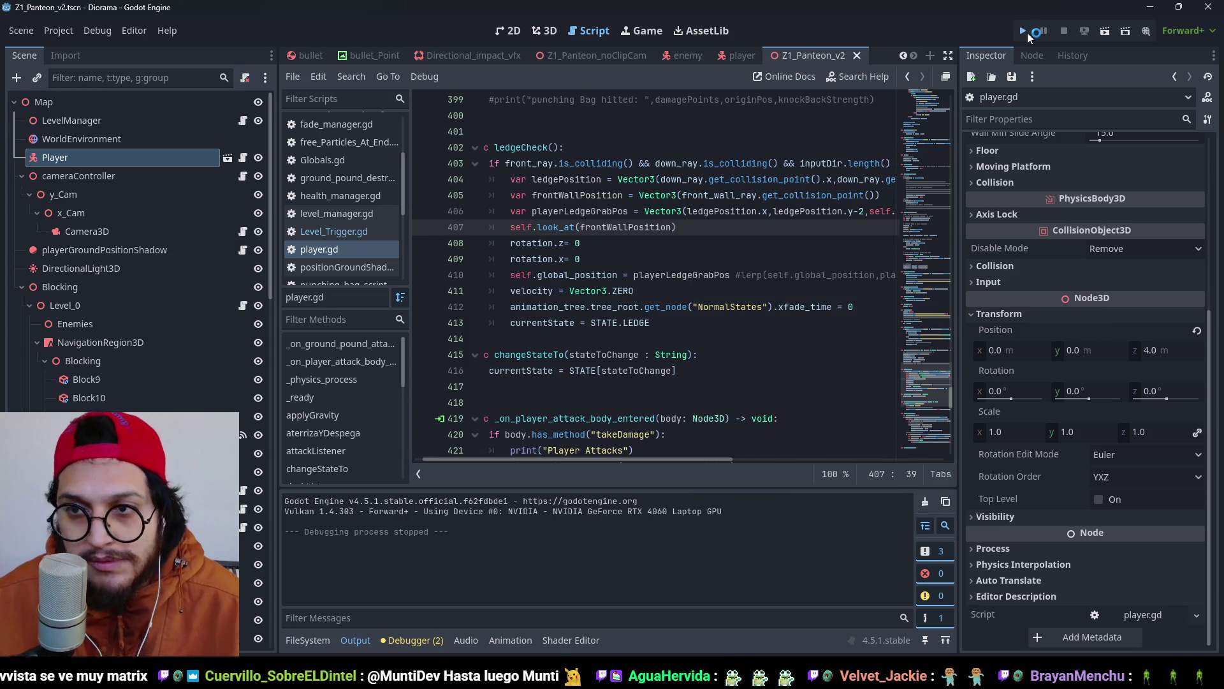
Run the project and try the ledge grab around the wall block.
click(1024, 32)
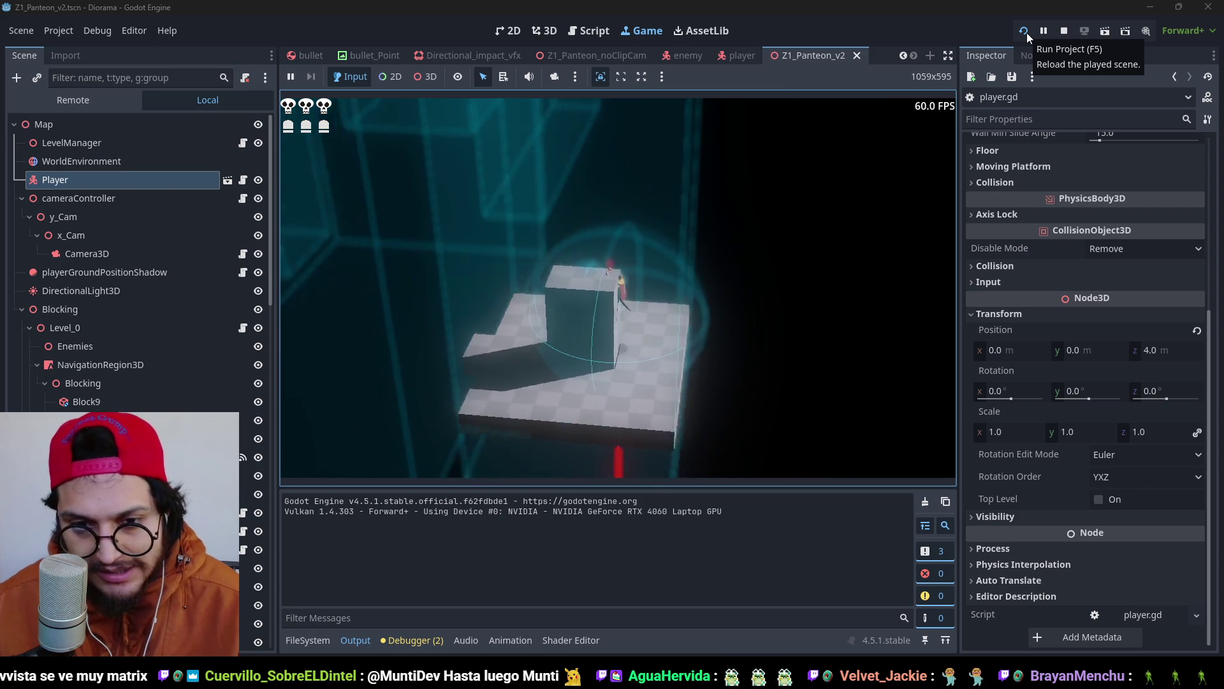
Stop the game and highlight every use of frontWallPosition in ledgeCheck.
key(F8)
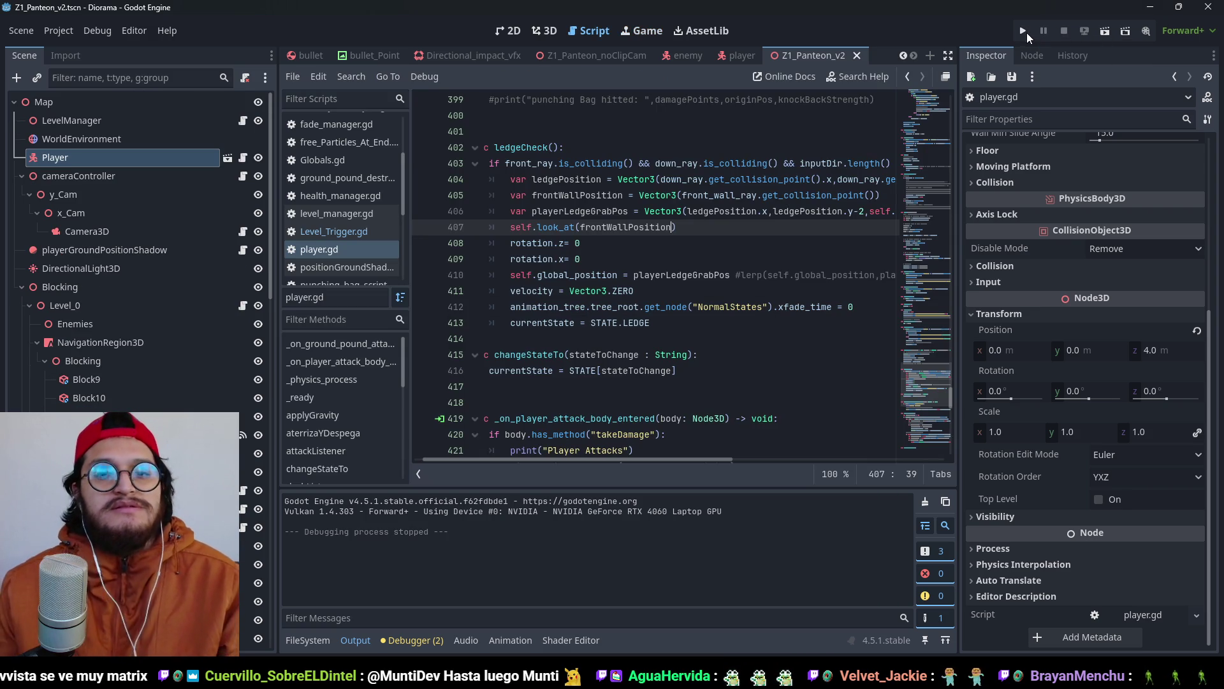
click(661, 197)
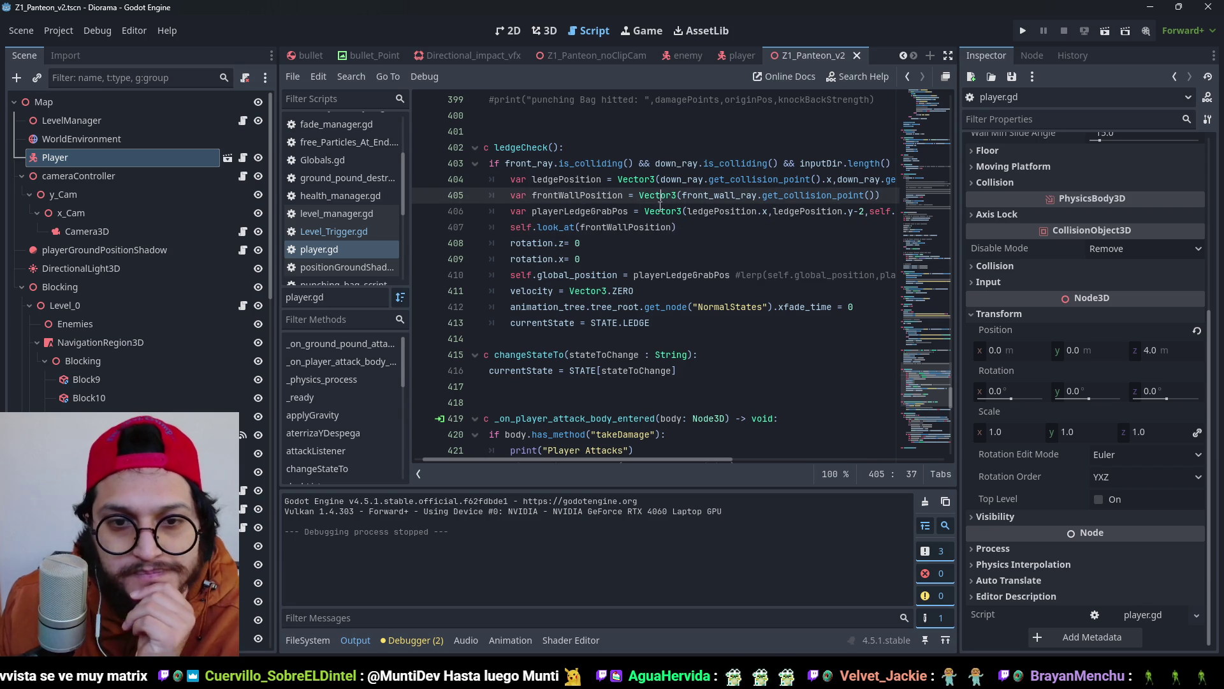
double_click(641, 227)
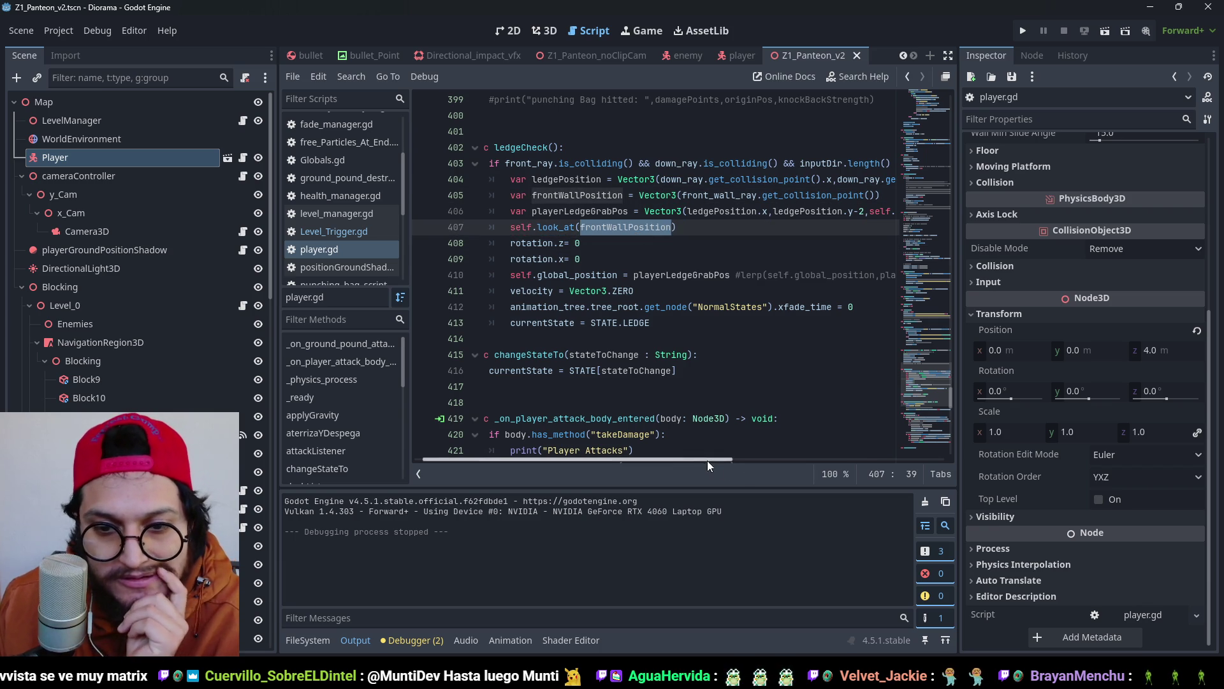
drag(679, 460, 671, 458)
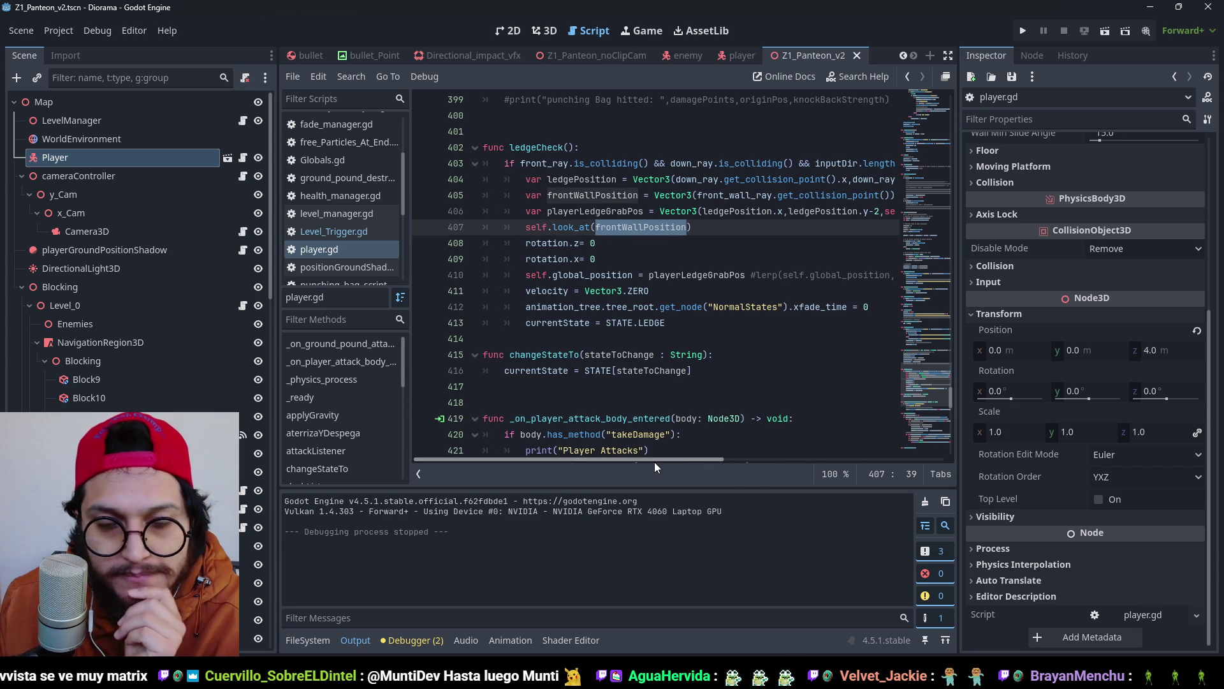
double_click(598, 196)
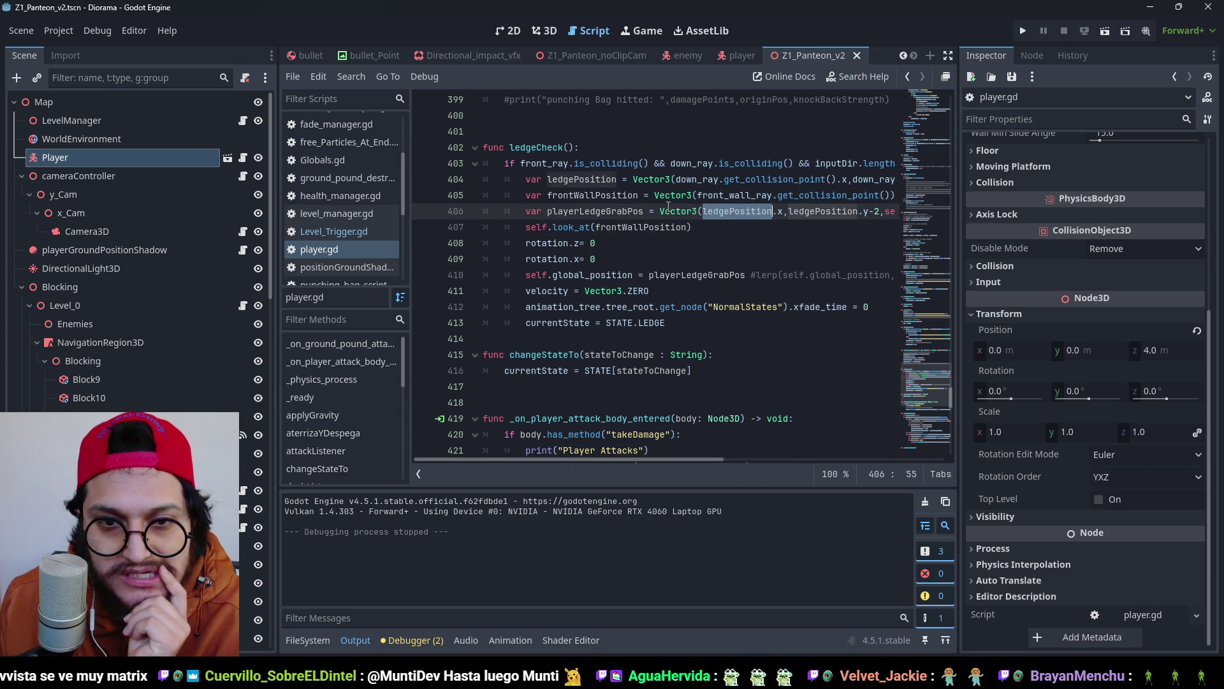
click(578, 198)
key(ctrl+d)
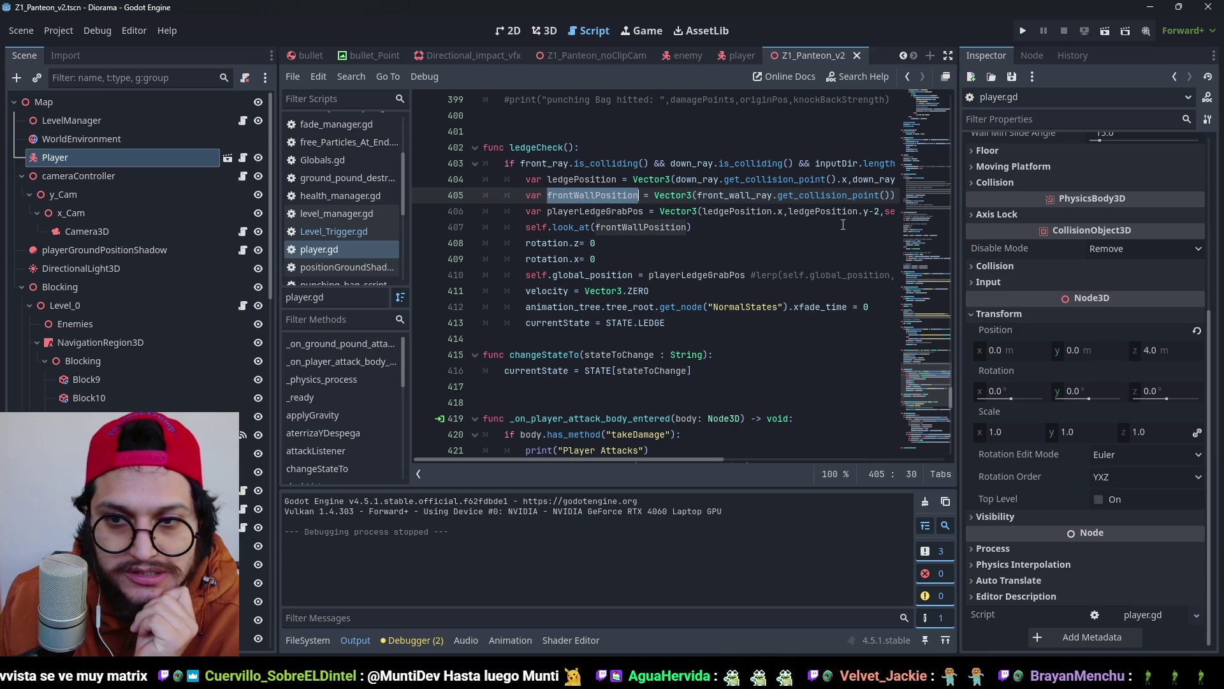
mouse_move(657, 277)
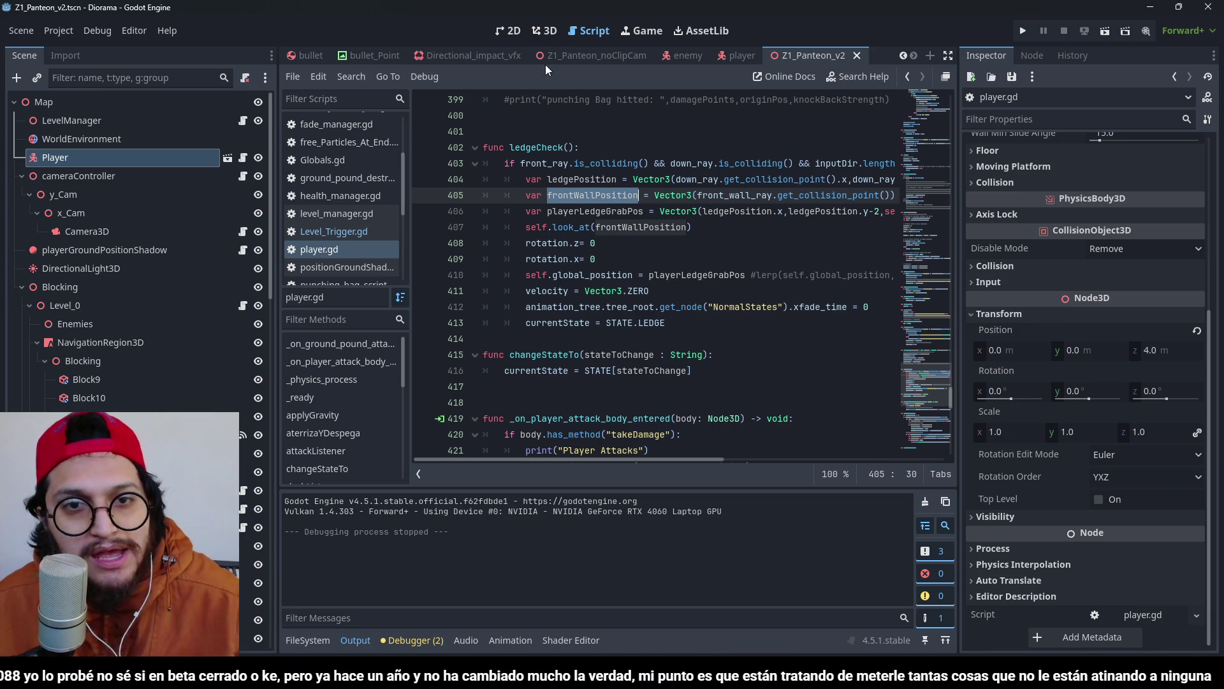
Move the player's frontRay down 0.5 in the 3D view and run the game.
click(550, 33)
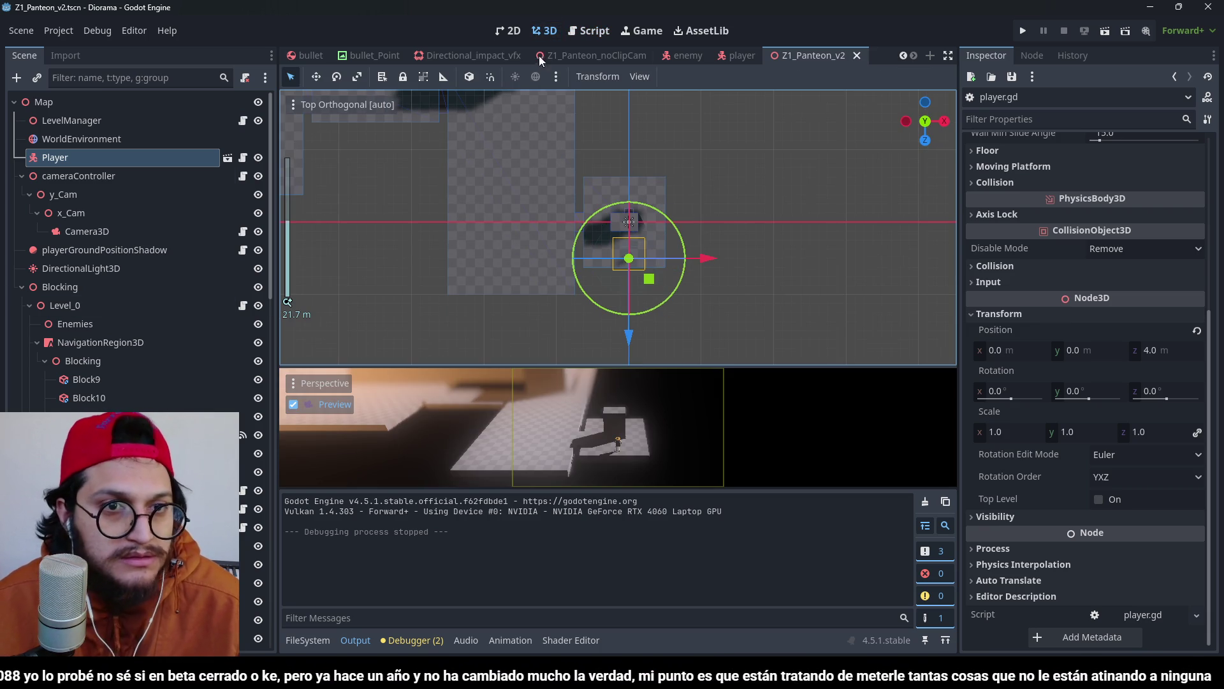
click(740, 55)
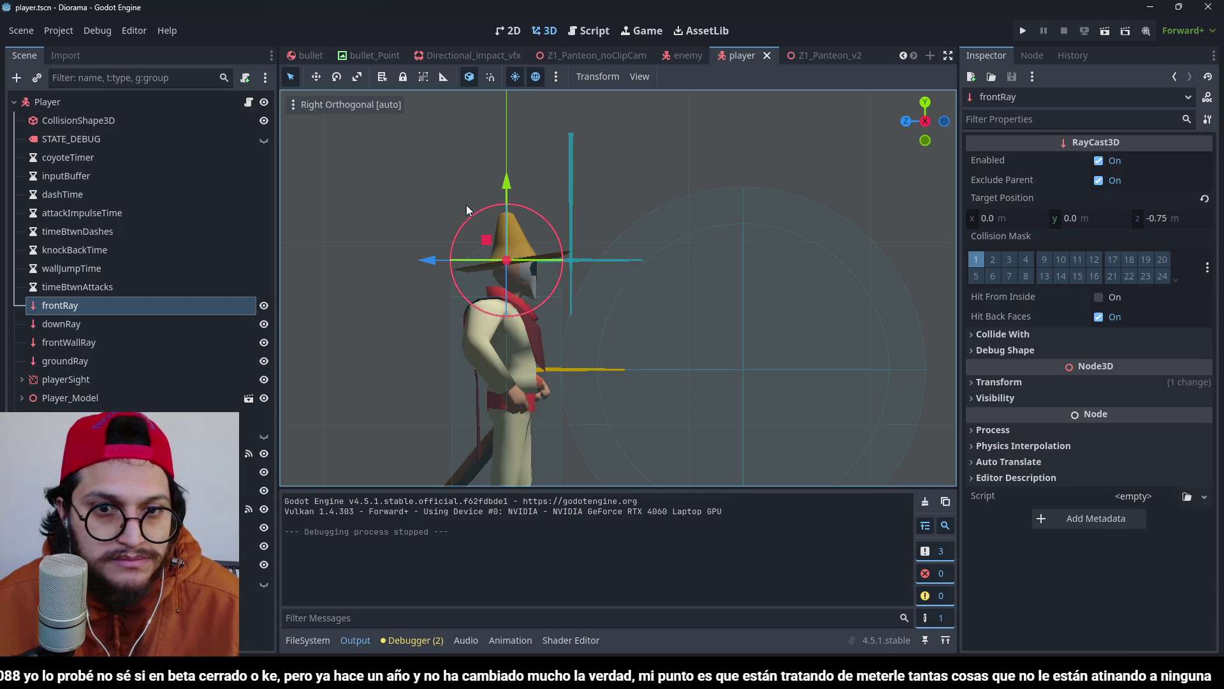
drag(512, 182, 512, 273)
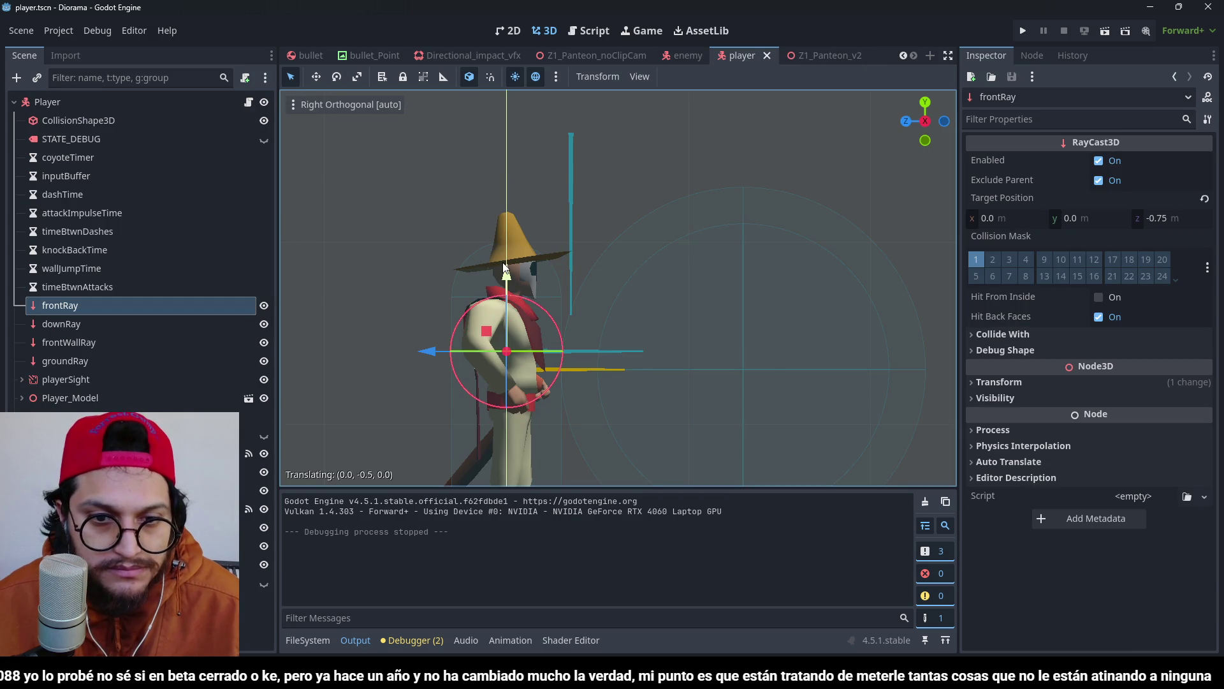
click(1025, 30)
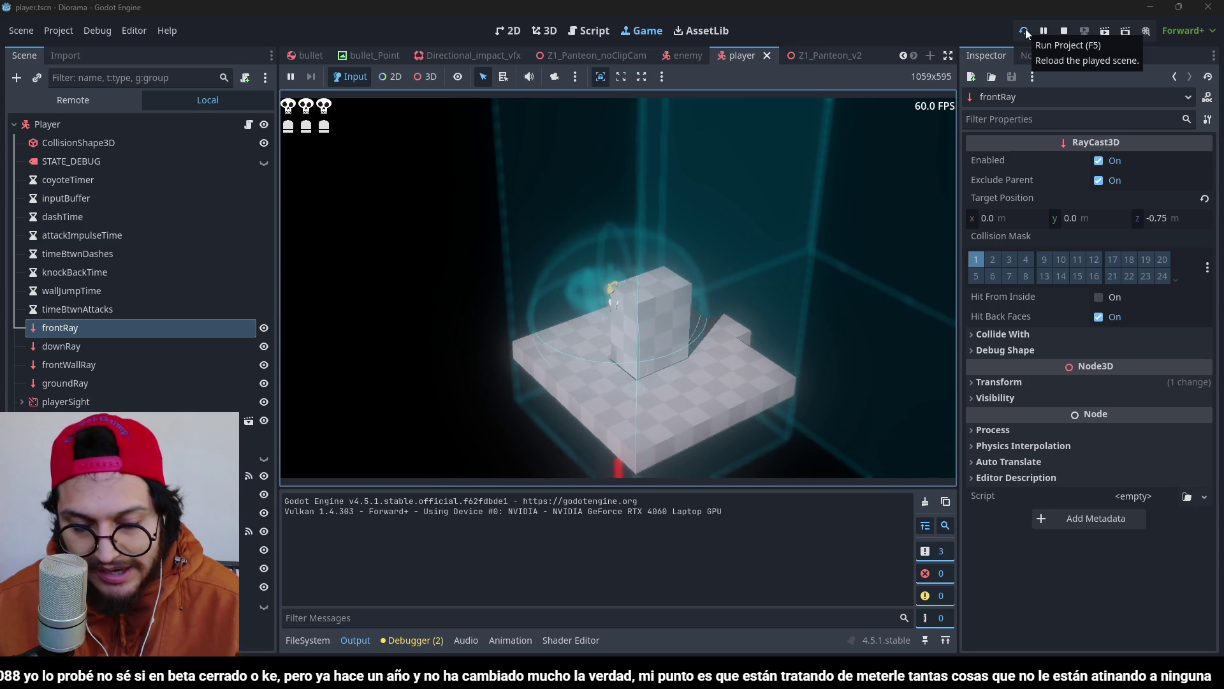
Stop the game, undo the frontWallPosition edits, and drop the -2 y offset.
key(F8)
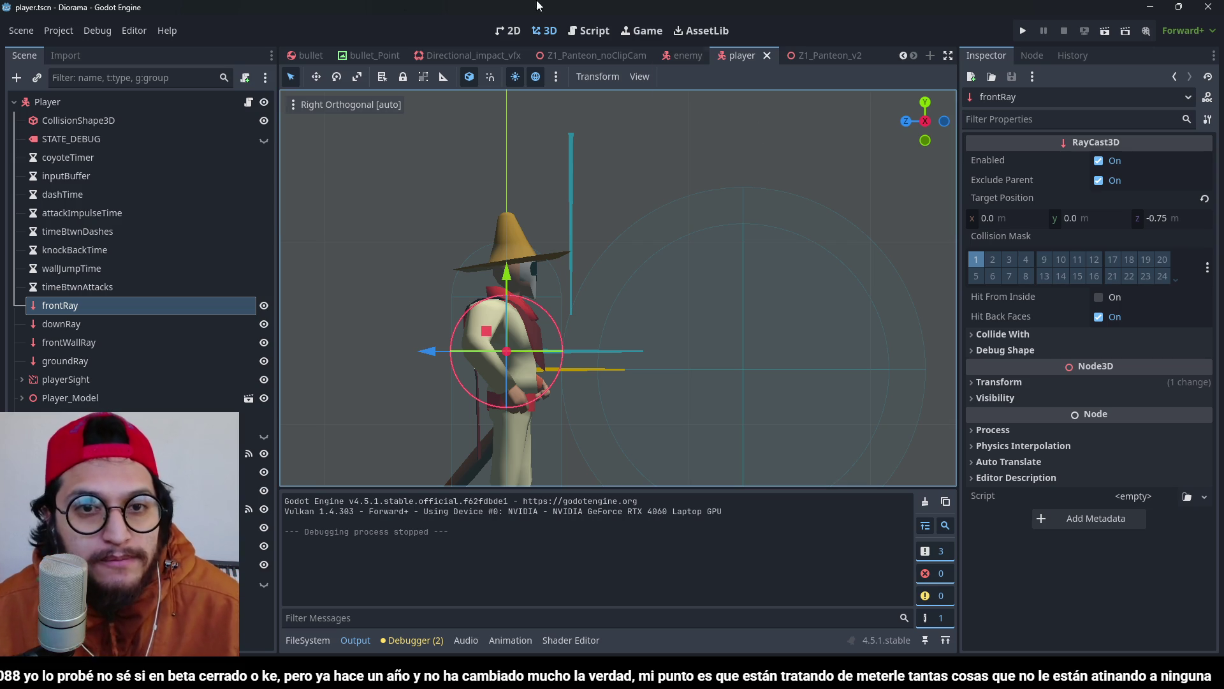
click(249, 102)
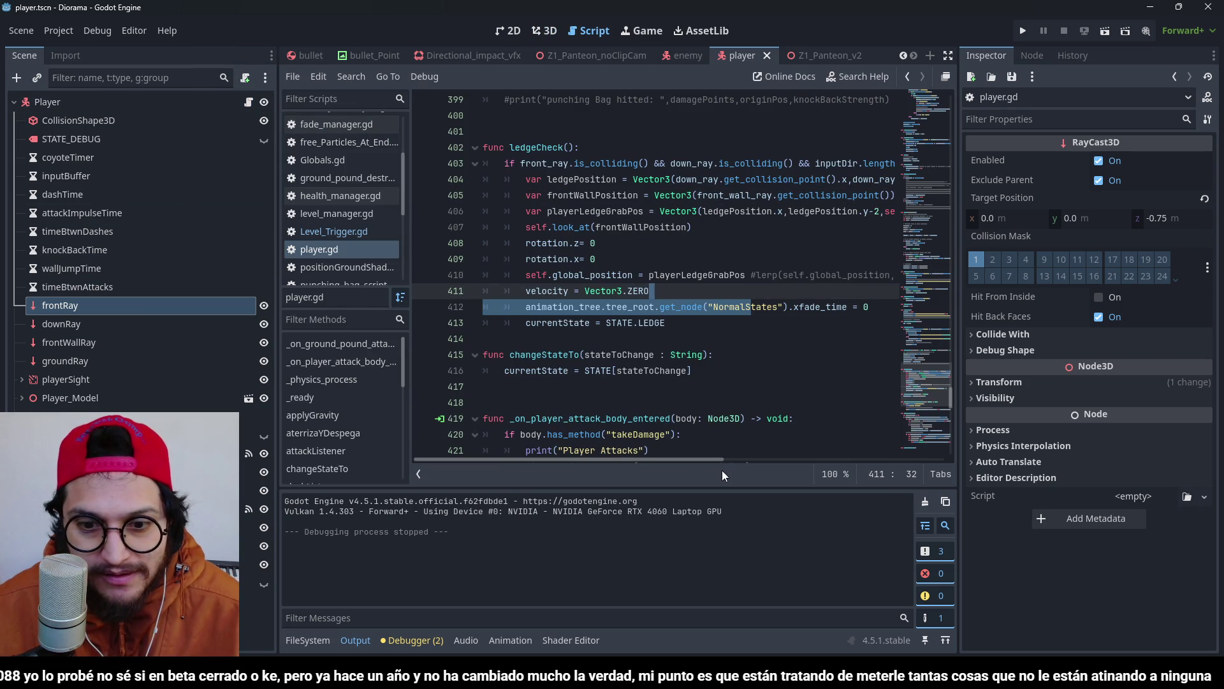
key(ctrl+z)
key(ctrl+z)
key(ctrl+z)
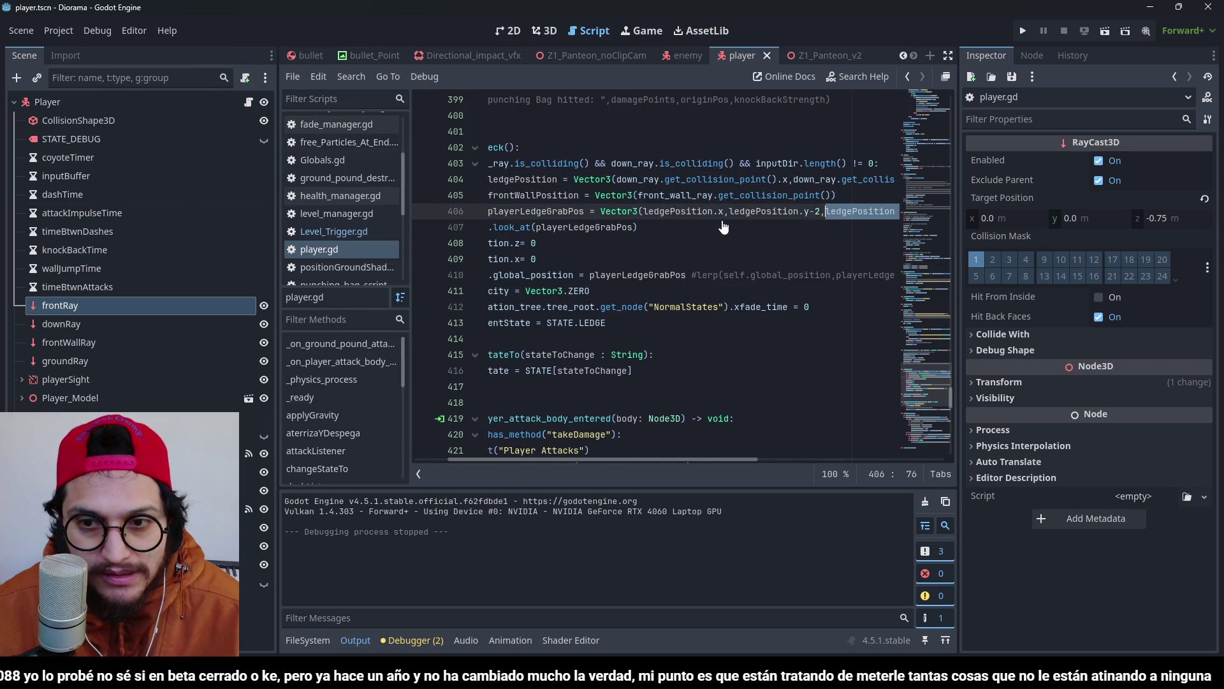
key(ctrl+z)
key(ctrl+z)
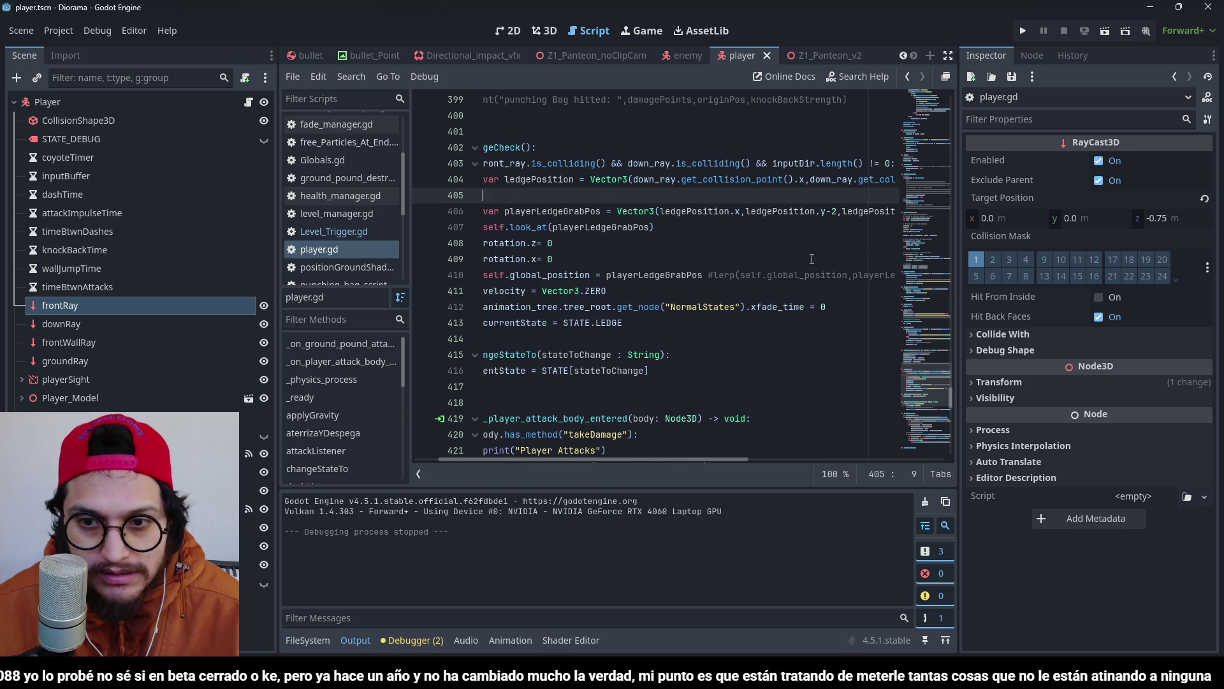
key(ctrl+z)
key(ctrl+z)
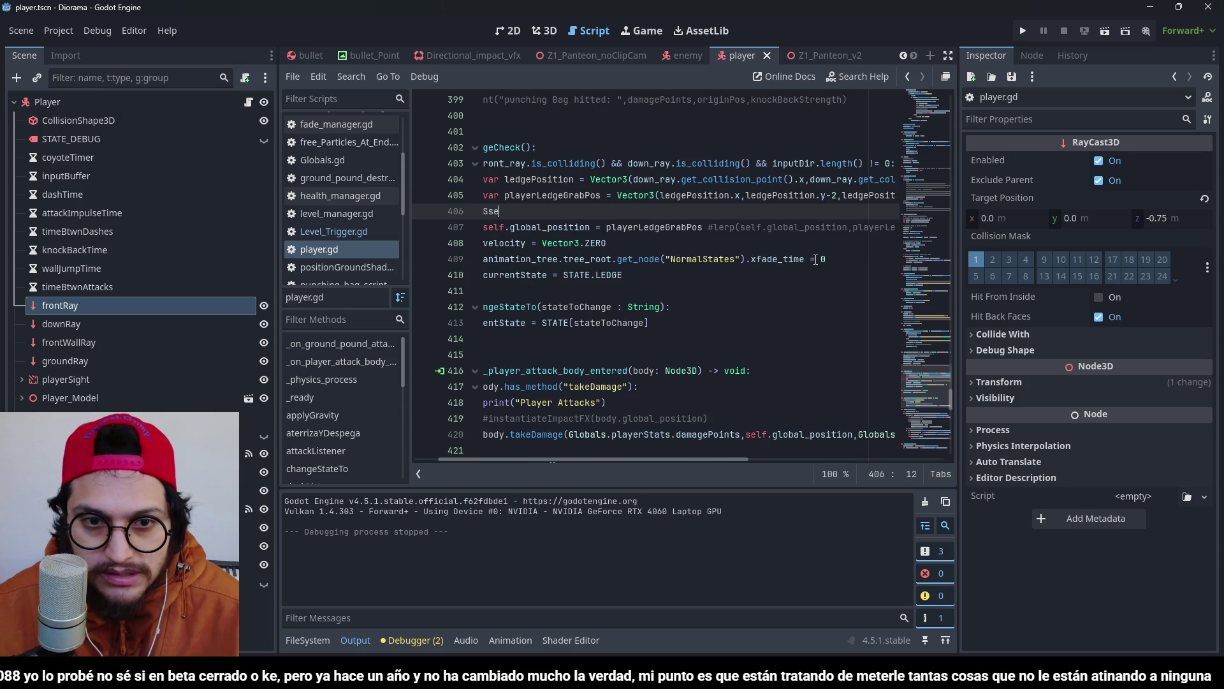
key(ctrl+z)
key(ctrl+z)
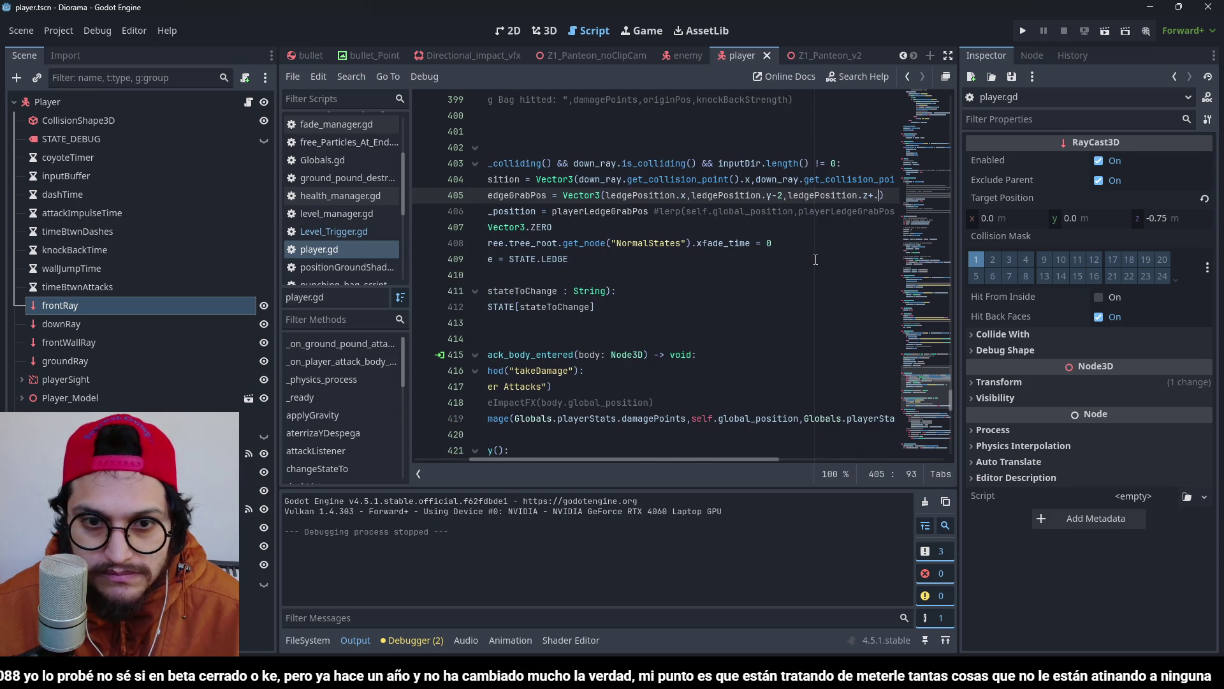
text(5)
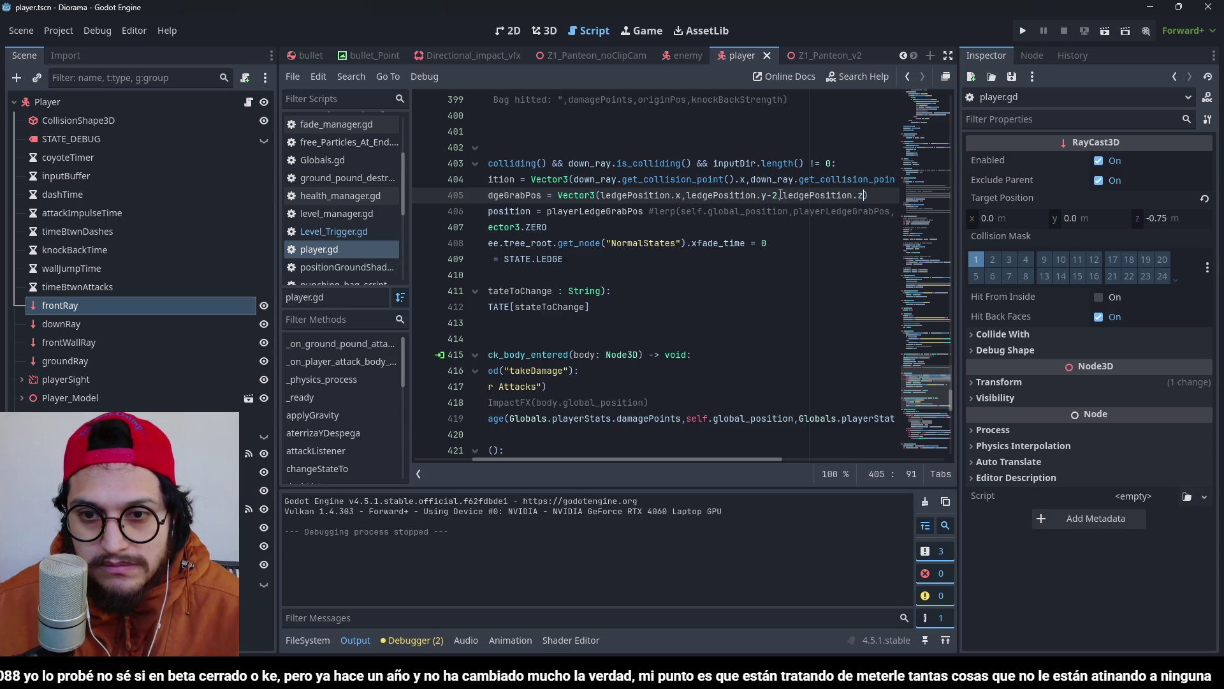
key(BackSpace)
key(BackSpace)
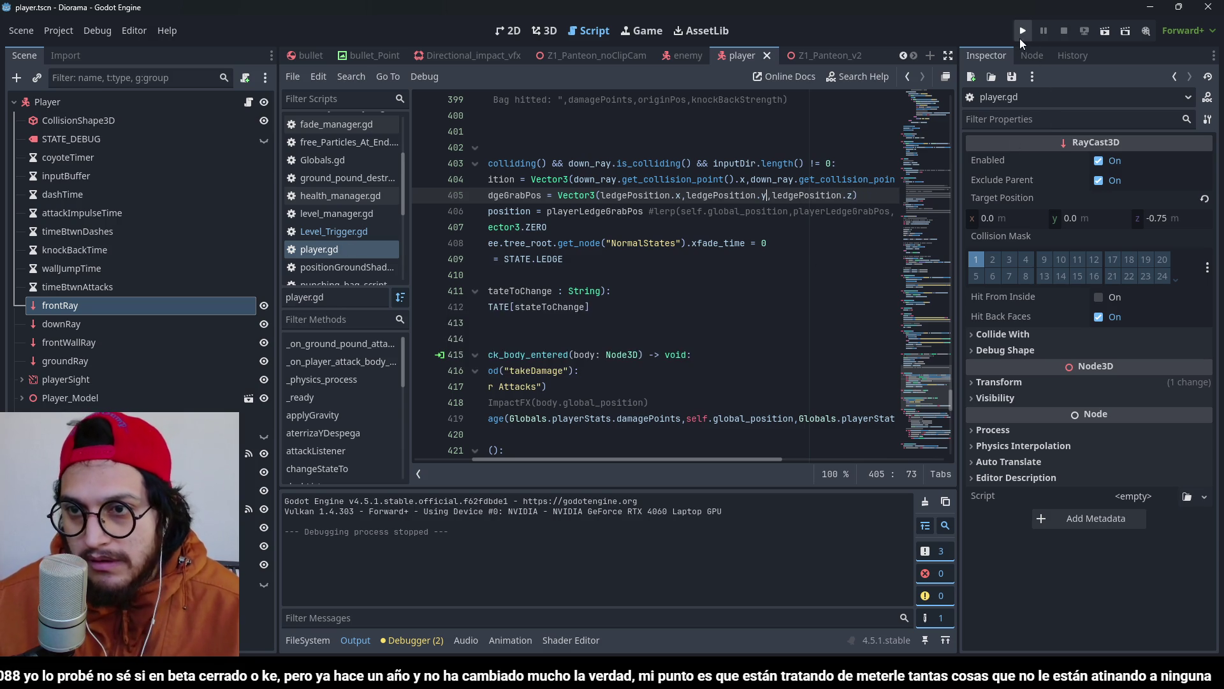
Run and stop the game, then open 00_Player/Player_Model.blend in Blender from the FileSystem dock.
click(1021, 37)
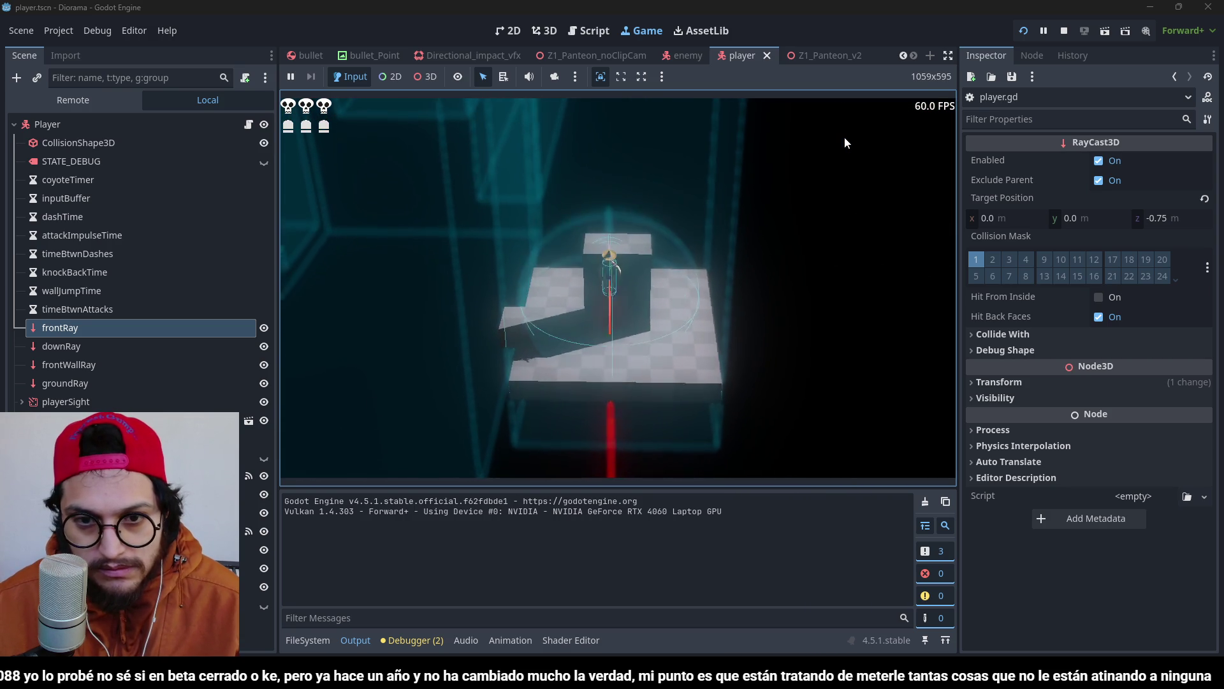
key(F8)
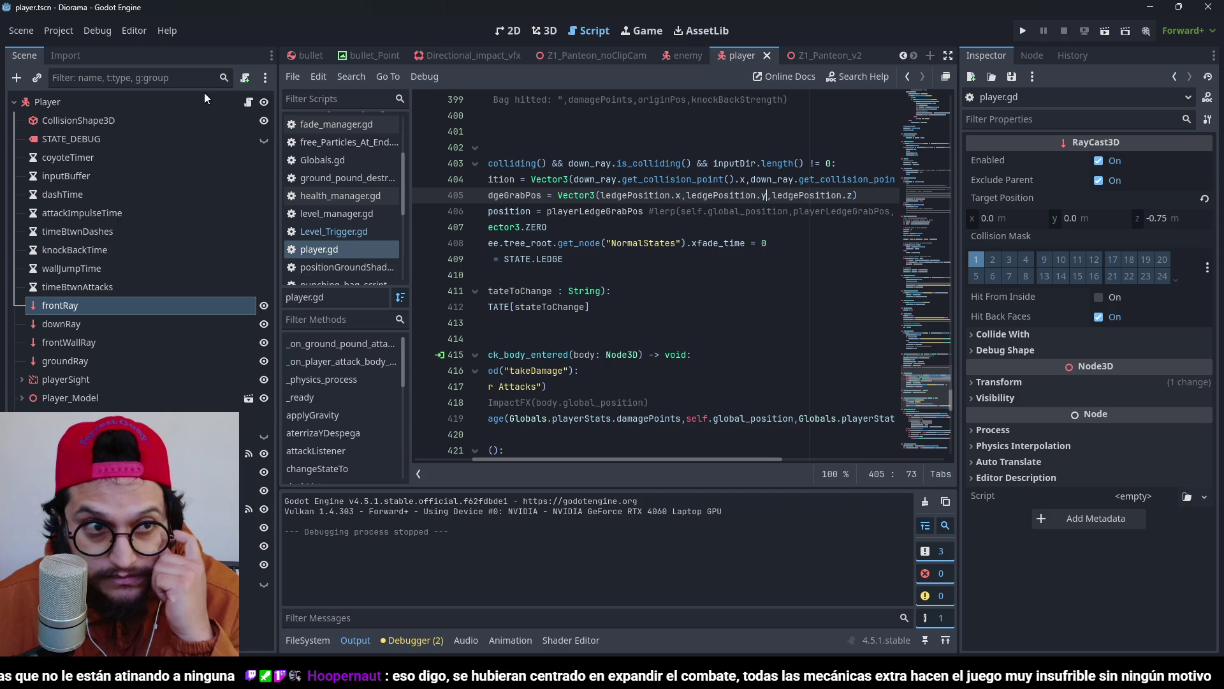
click(313, 640)
scroll(405, 535, up, 5)
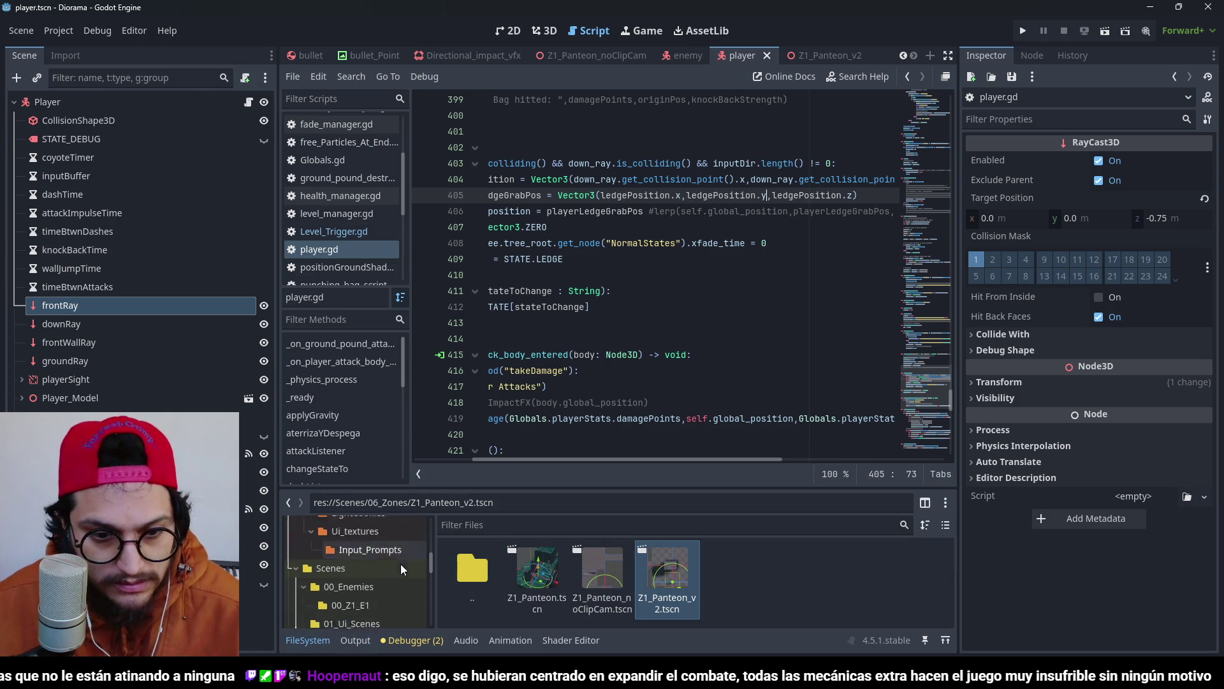
scroll(402, 548, down, 3)
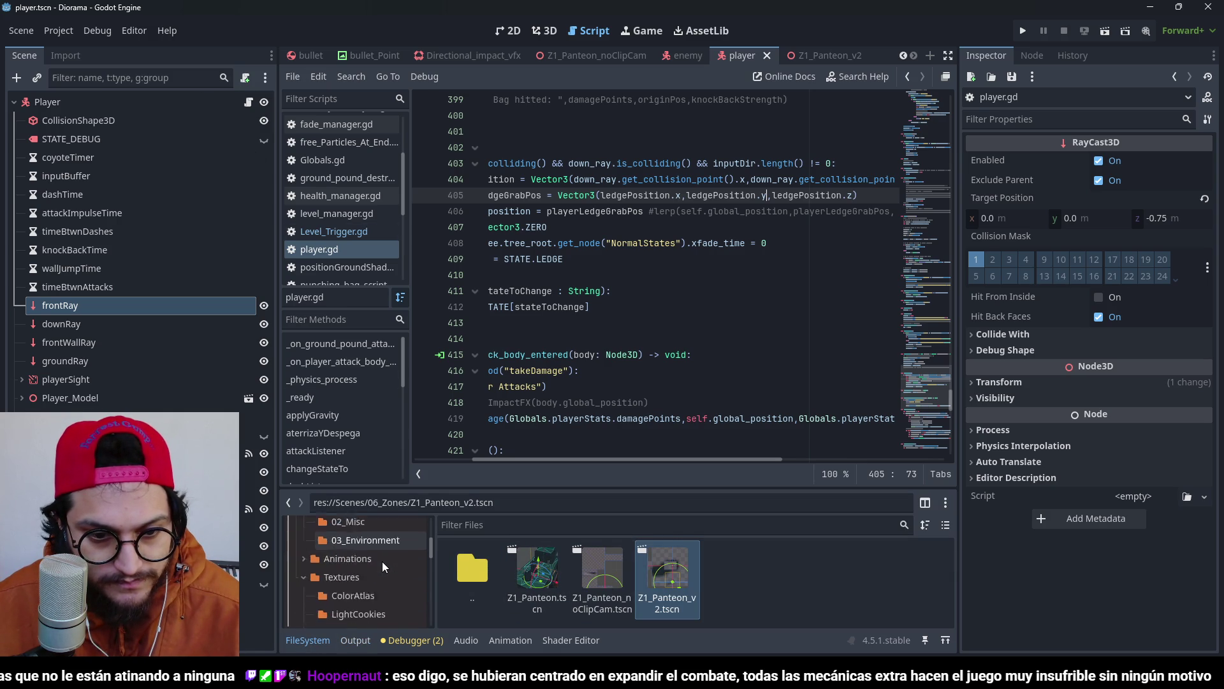
scroll(383, 574, up, 4)
click(376, 575)
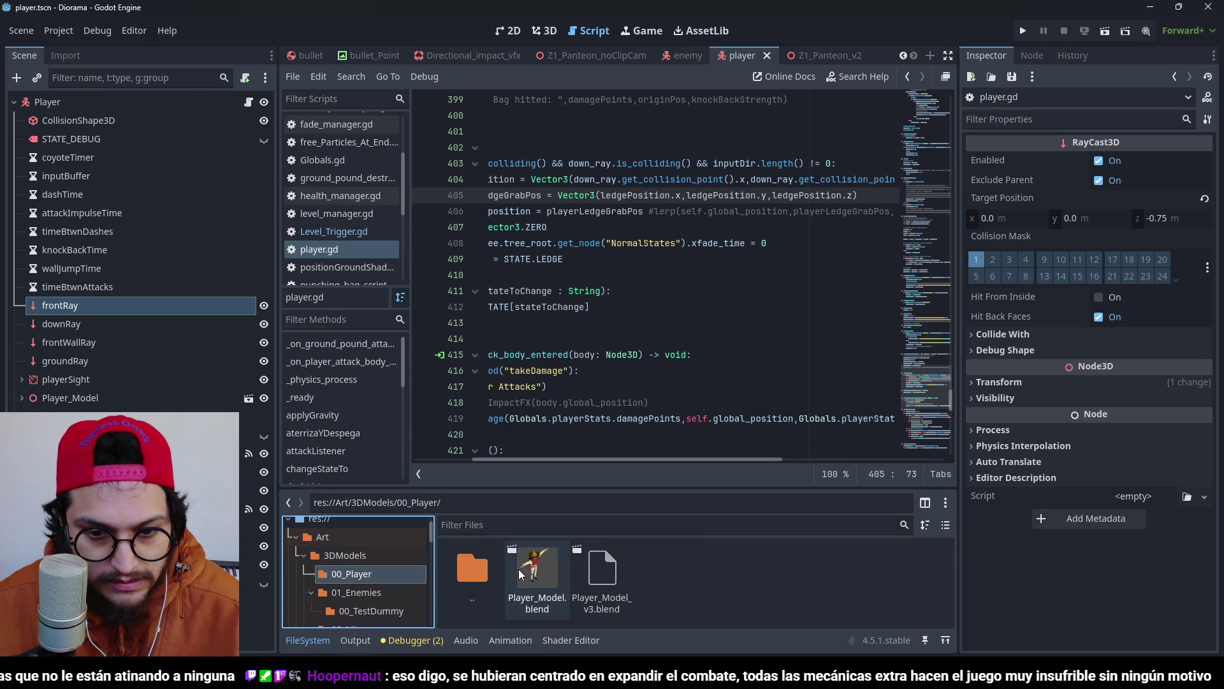
right_click(558, 577)
click(614, 629)
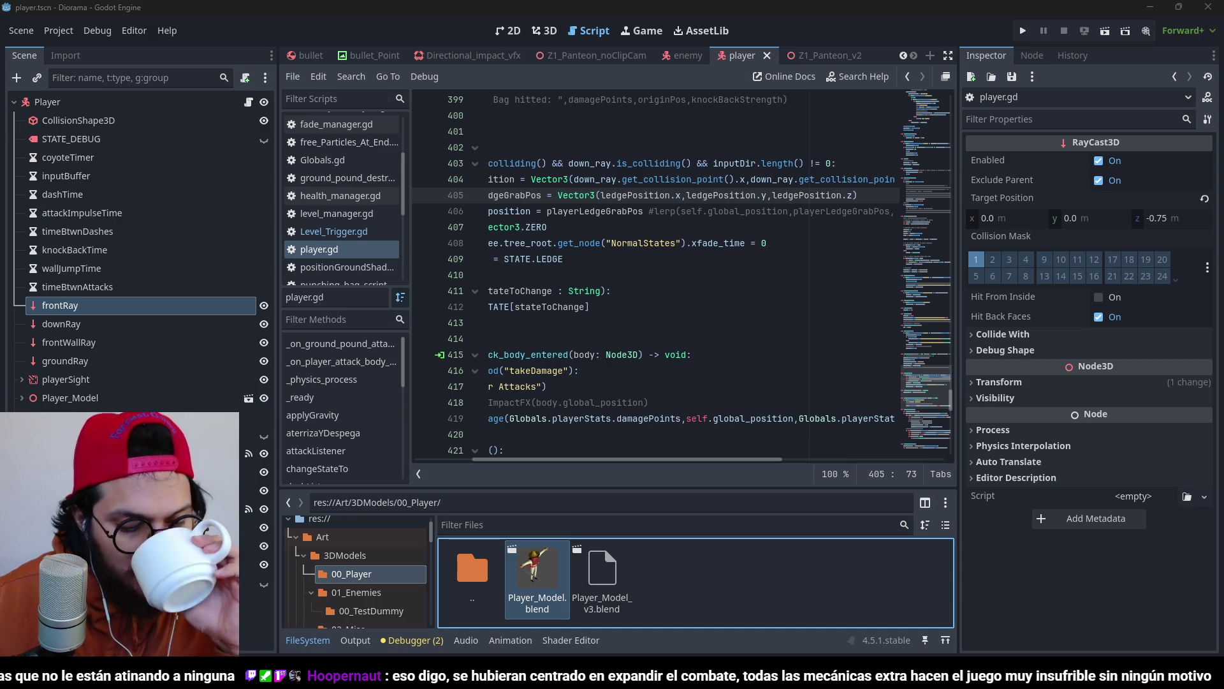
key(alt+Tab)
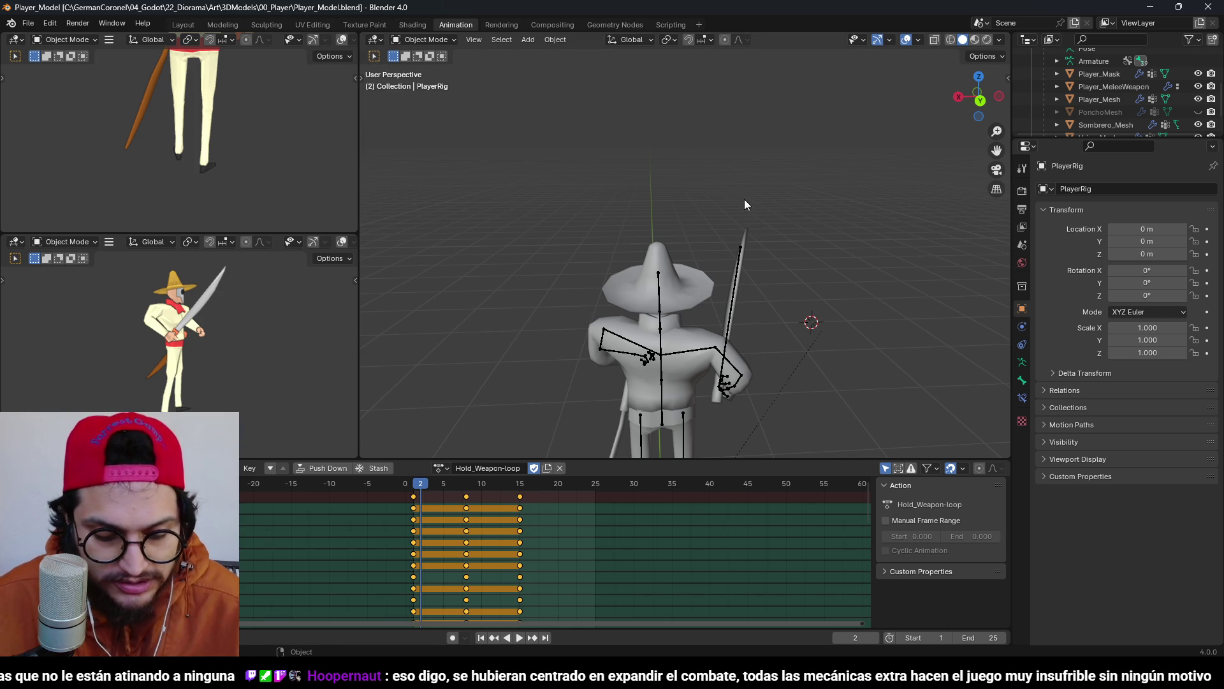
Put the rig in Pose Mode and switch to the LedgeGrab-loop action.
scroll(744, 199, down, 4)
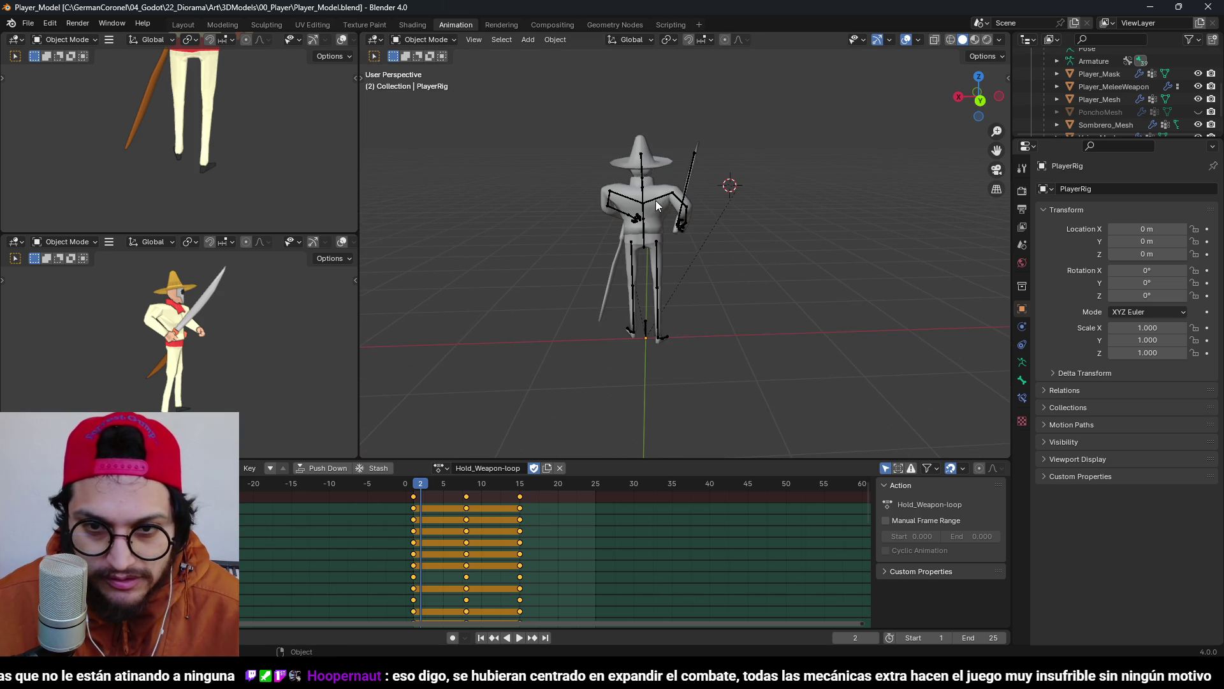
key(ctrl+Tab)
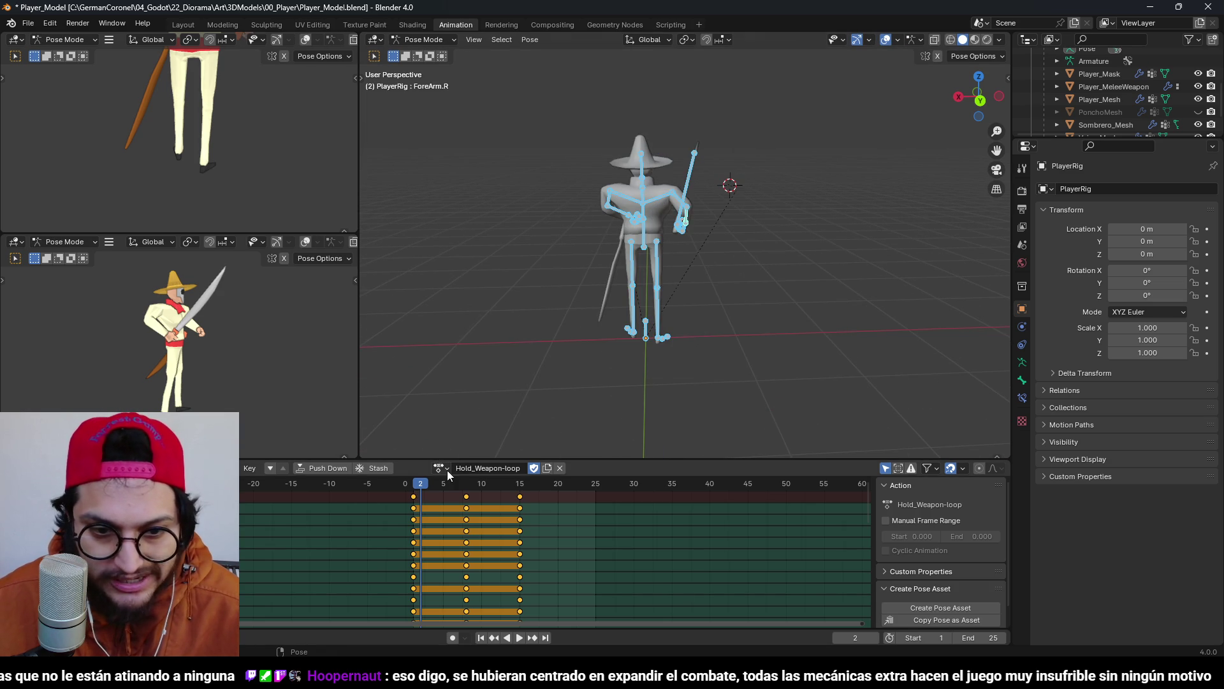
click(440, 468)
scroll(470, 574, down, 3)
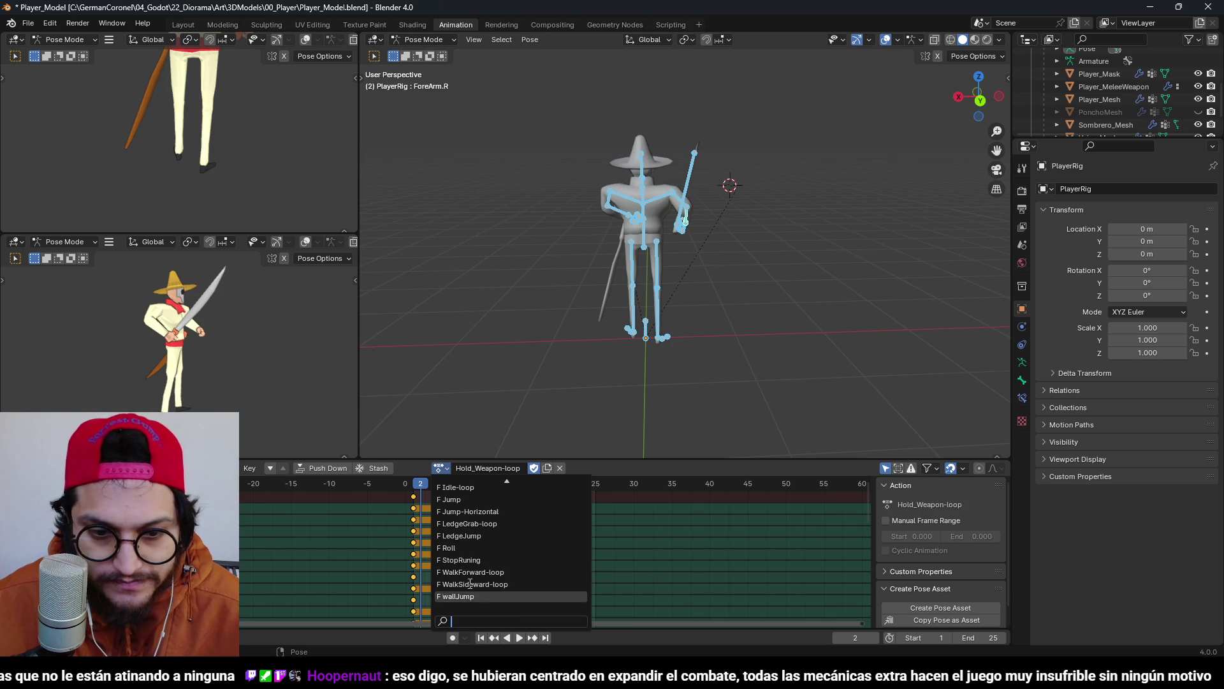
click(470, 523)
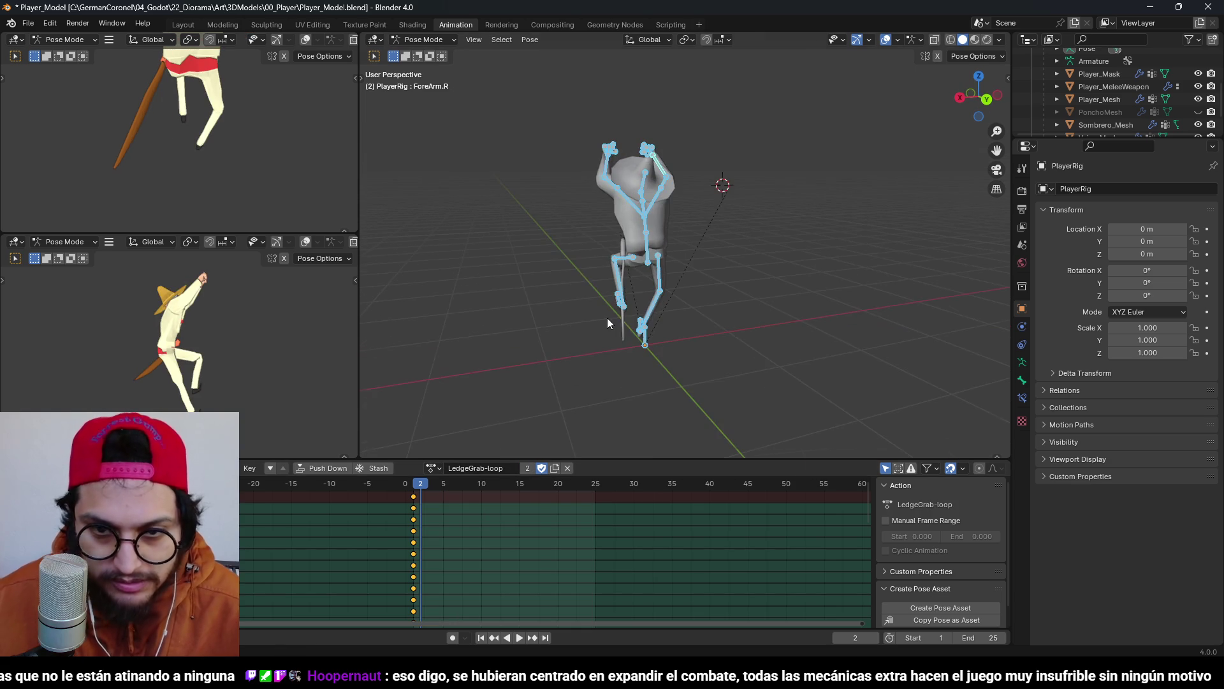
From the right-side view, select all bones and move the whole rig down along Z.
key(KP_3)
scroll(604, 319, up, 3)
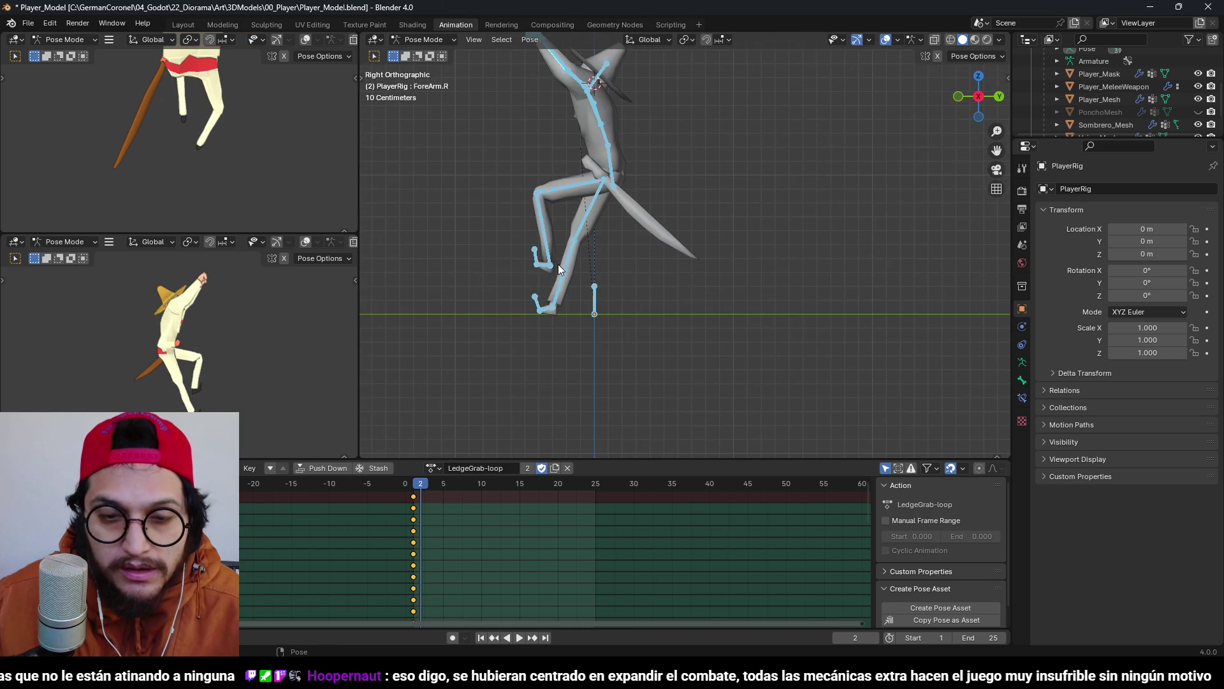
scroll(557, 264, down, 2)
click(633, 277)
key(g)
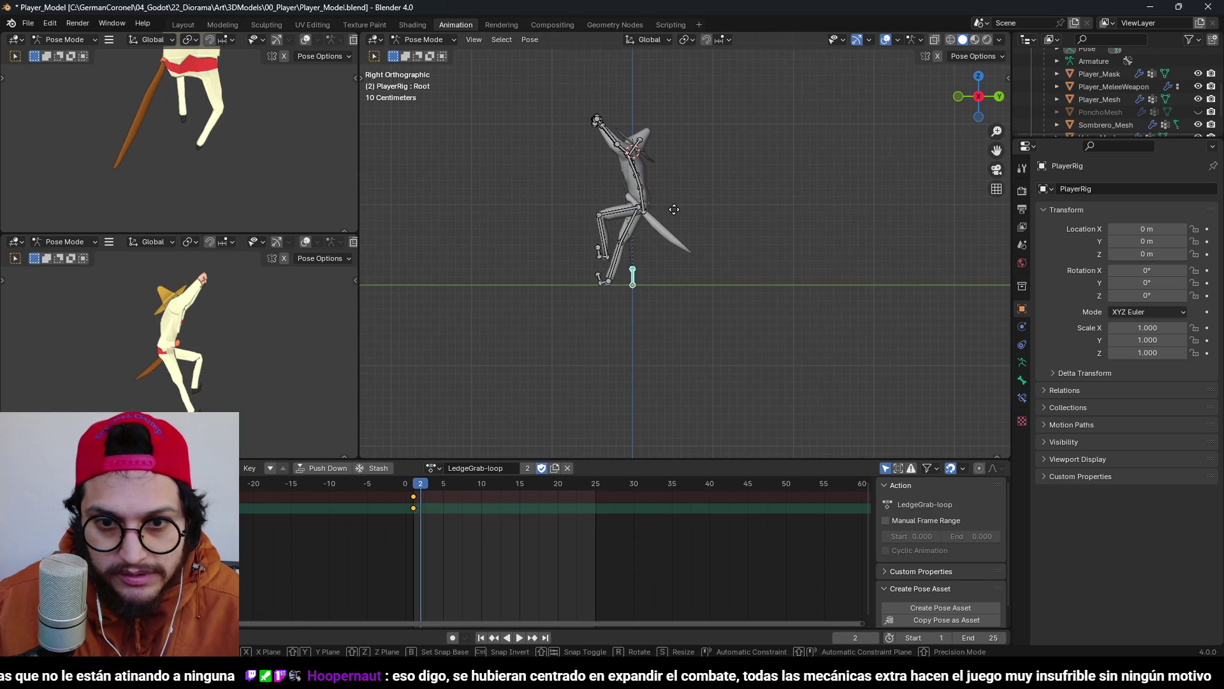
key(z)
key(Escape)
key(a)
key(g)
key(z)
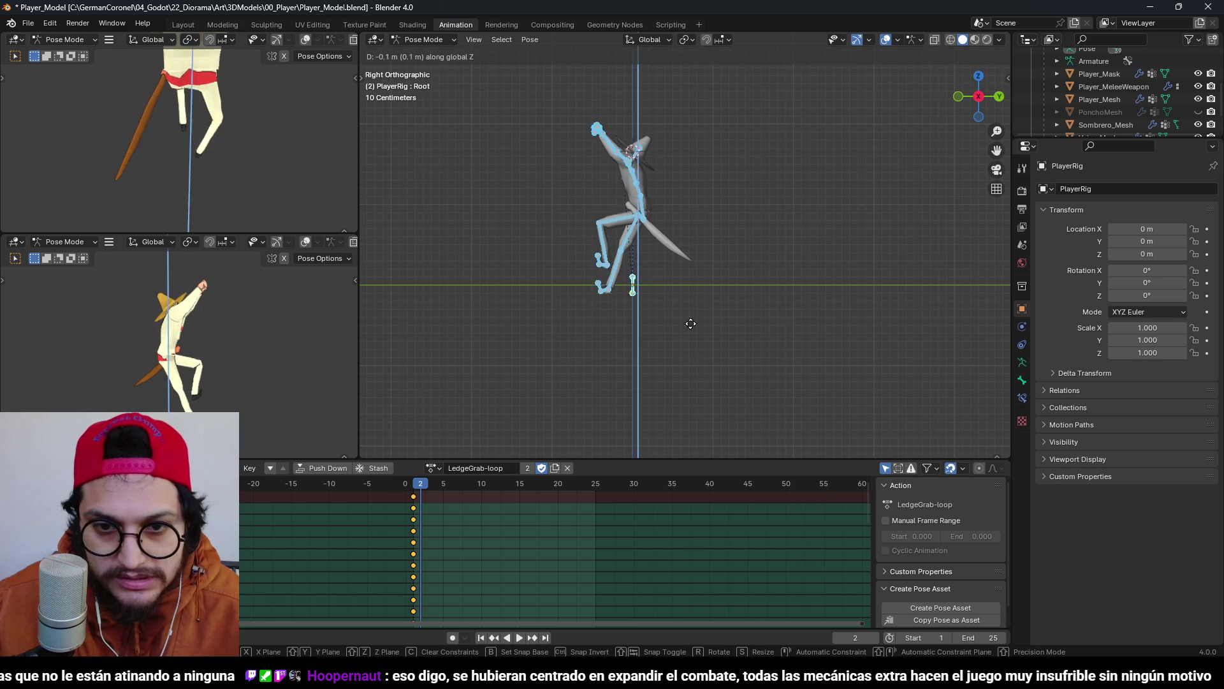
click(695, 32)
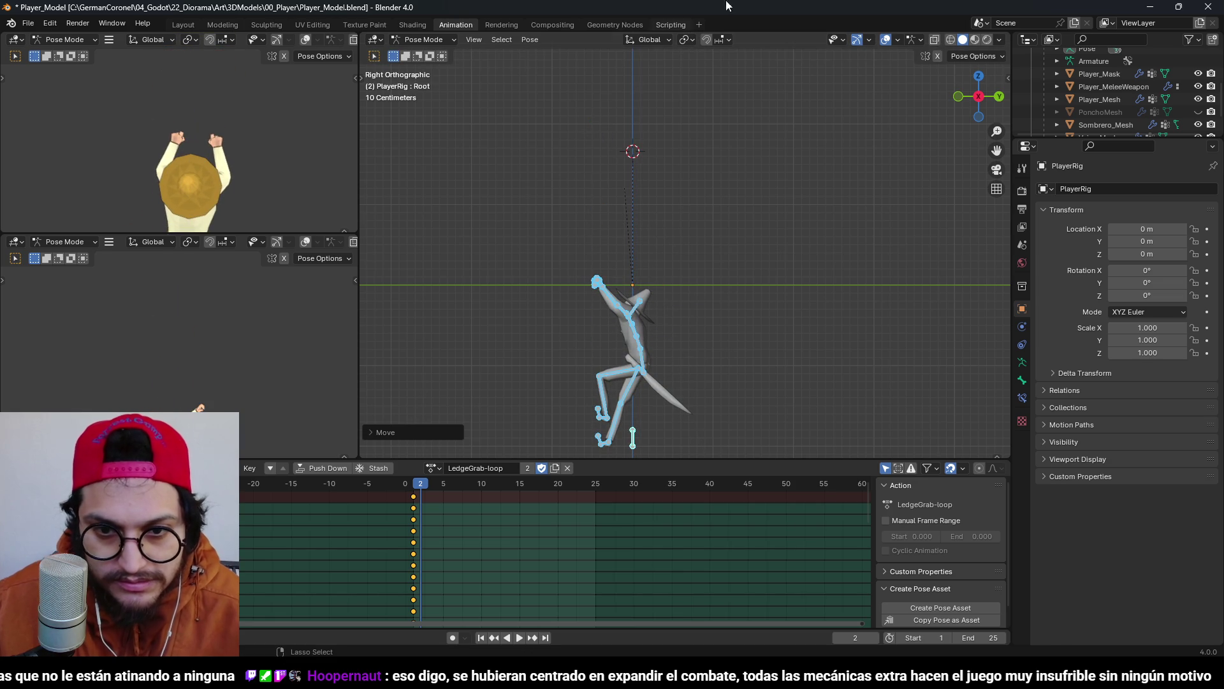
Copy the lowered pose onto frame 1 and save Player_Model.blend.
key(ctrl+c)
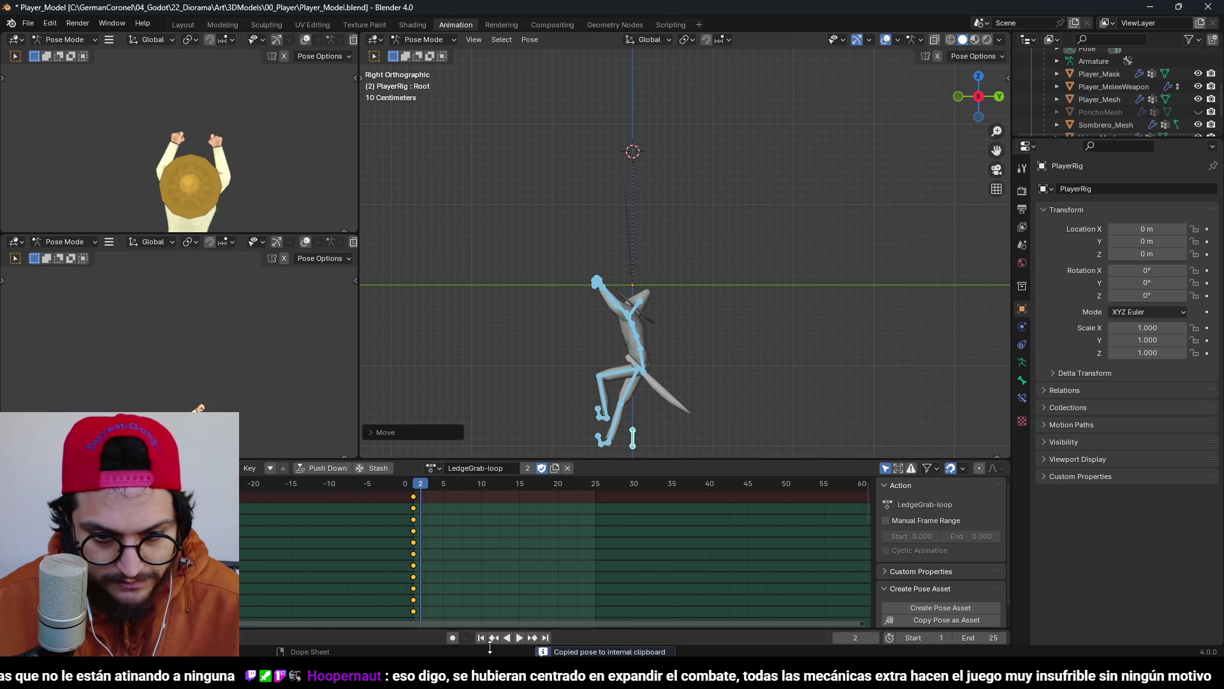
click(492, 638)
key(ctrl+v)
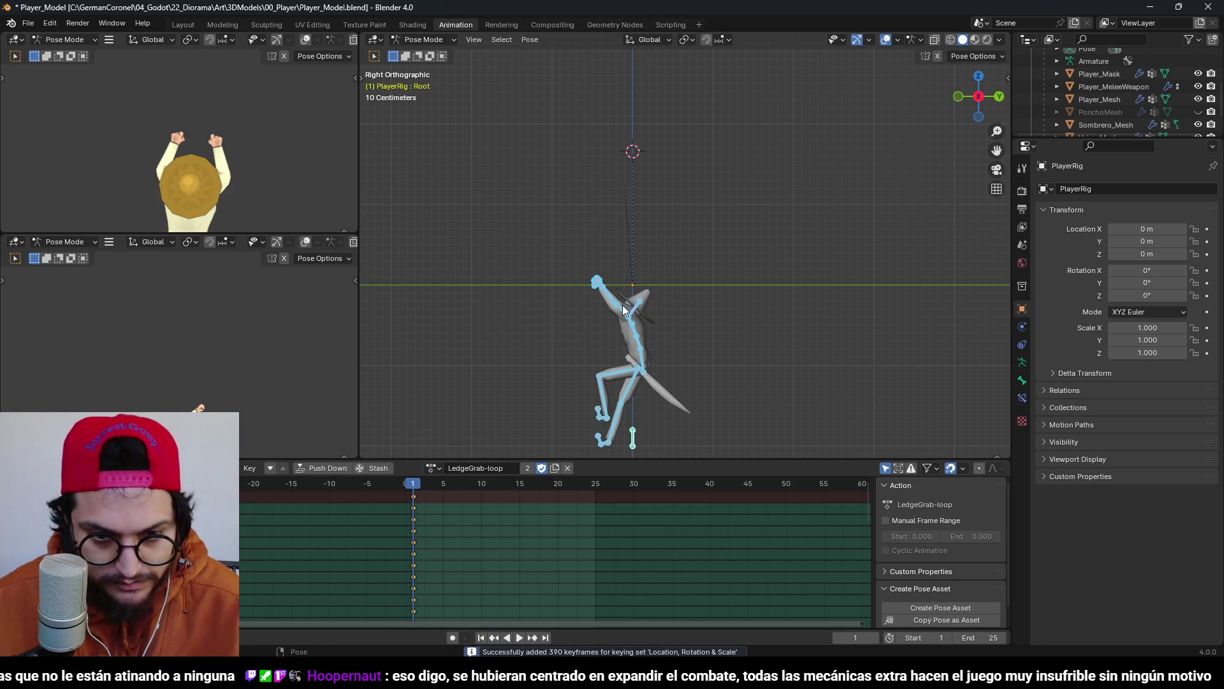
key(ctrl+s)
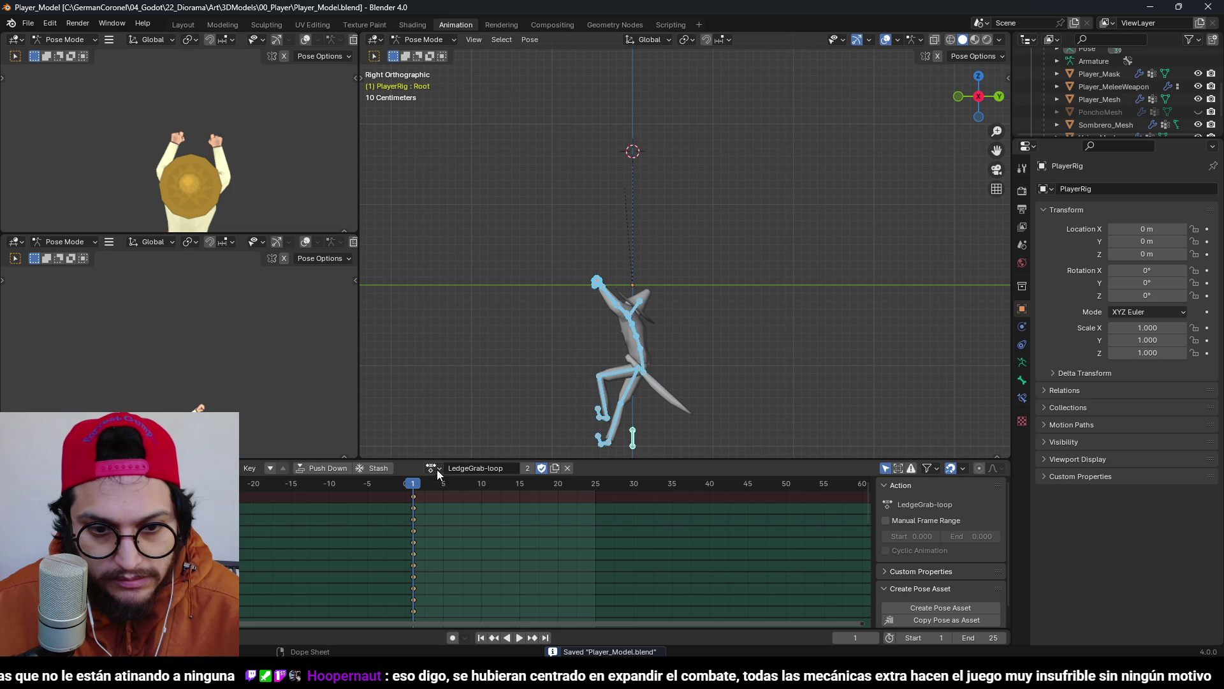
click(434, 469)
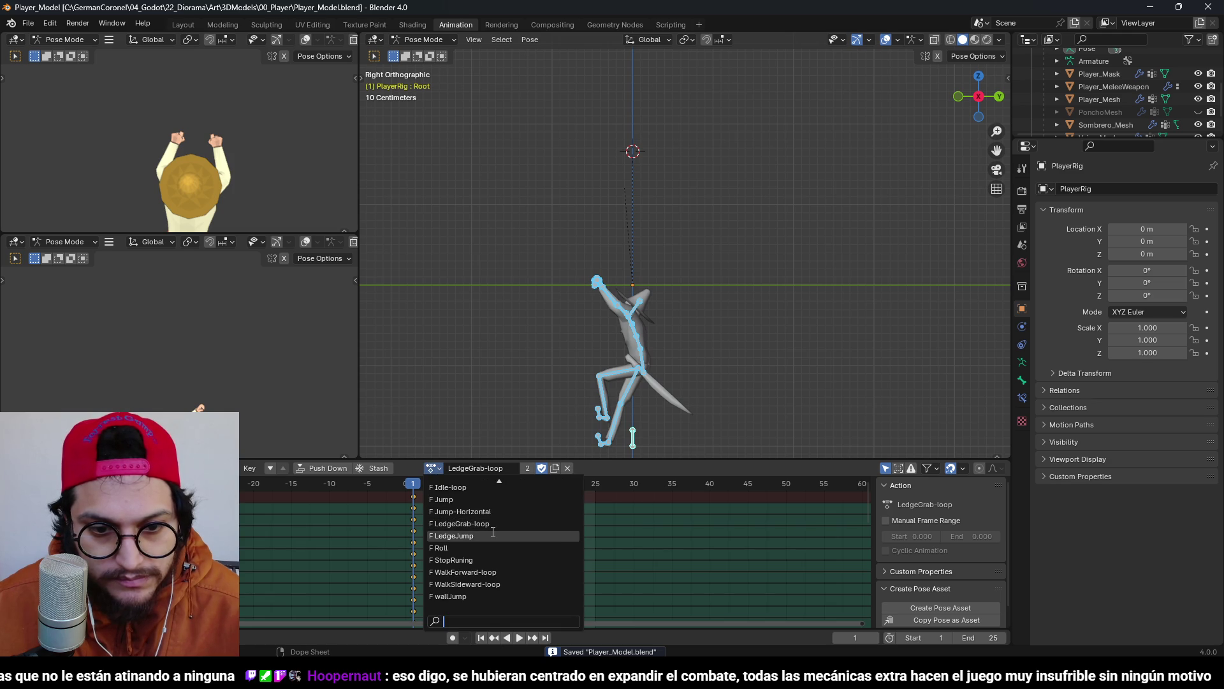
Switch to the LedgeJump action, preview it, and lower the whole rig along Z.
click(493, 534)
key(space)
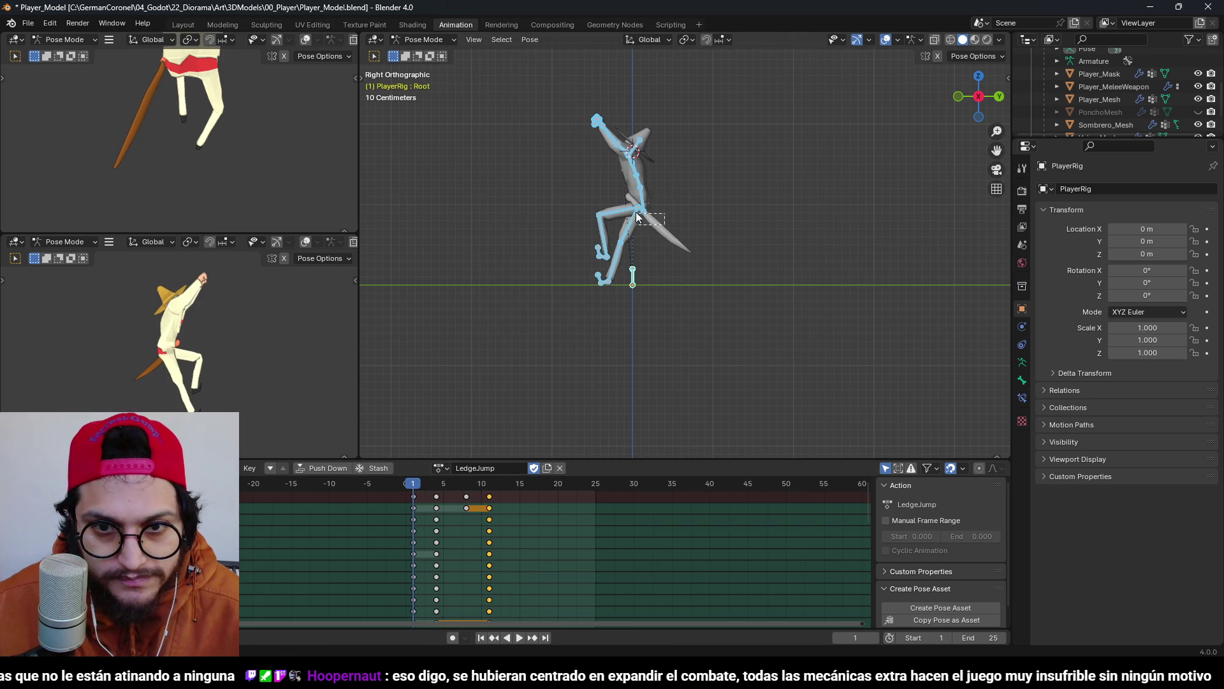
click(624, 208)
click(645, 211)
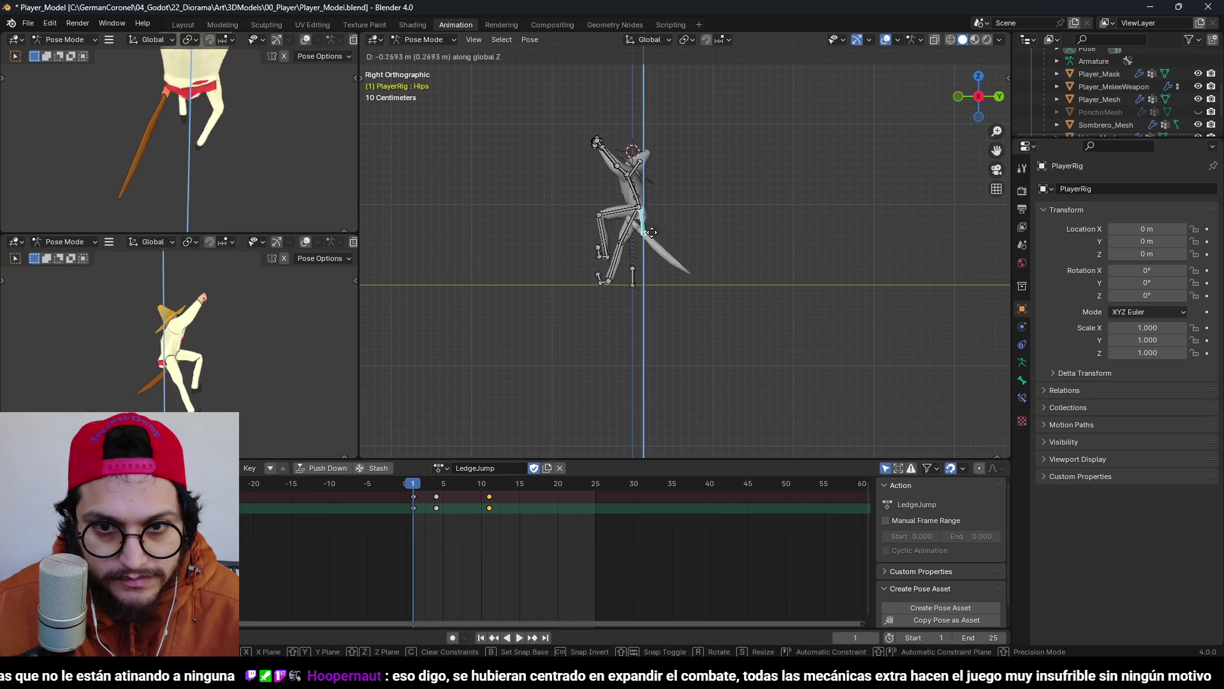
click(638, 282)
key(g)
key(z)
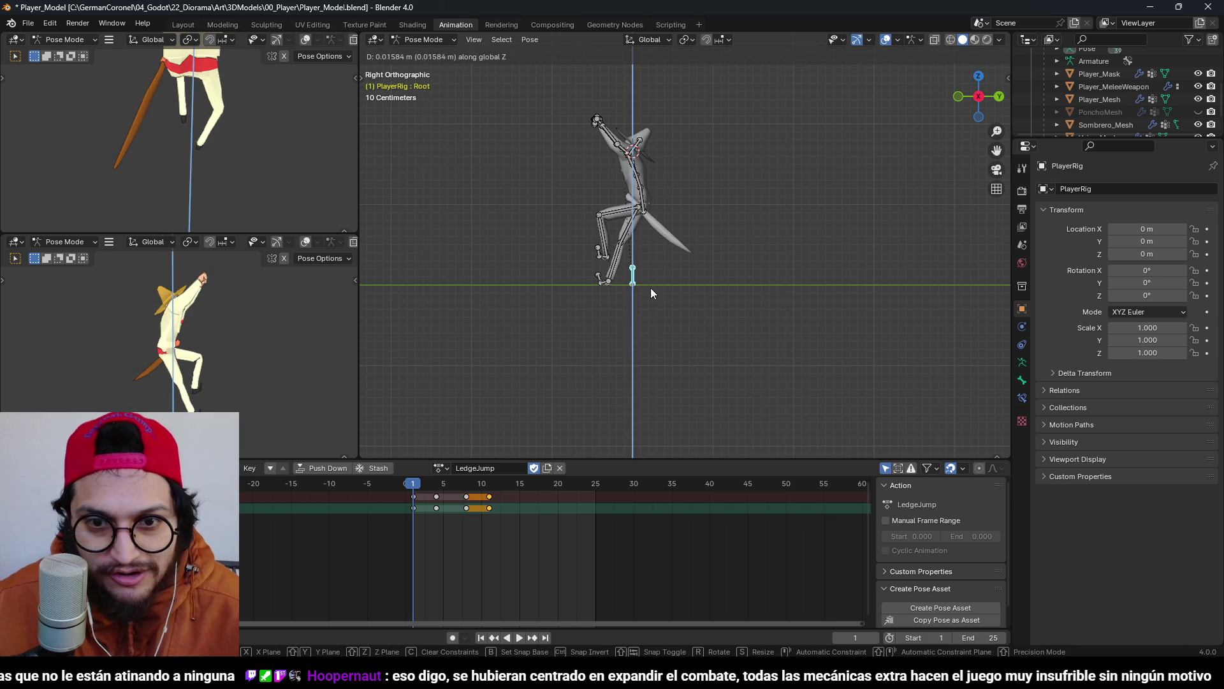
key(Escape)
key(a)
key(g)
key(z)
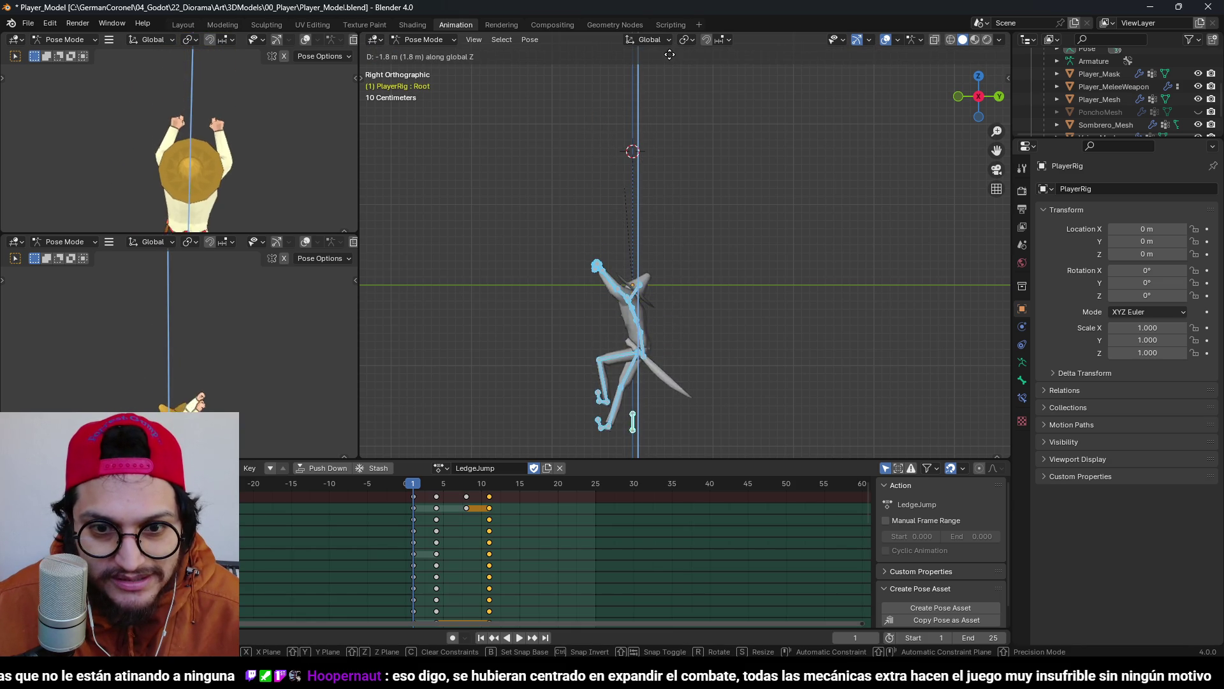
click(681, 162)
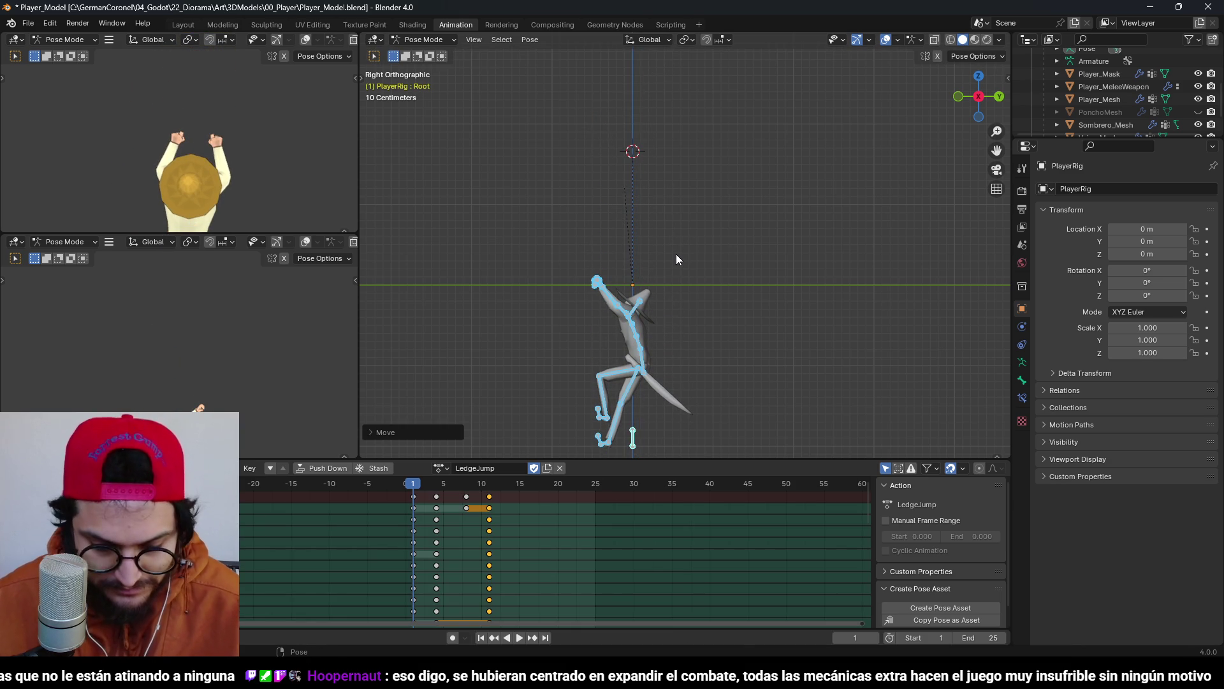
Keyframe the lowered pose, then lower and key the rig again on frame 4.
key(i)
key(Down)
key(Up)
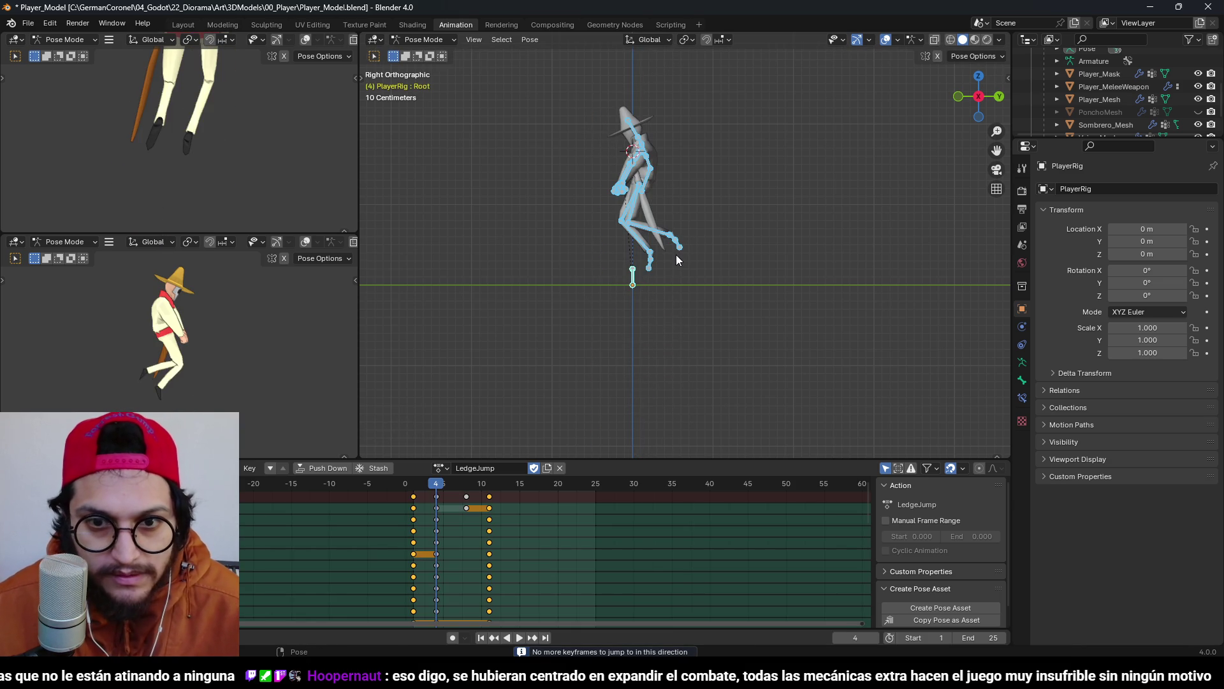
key(g)
key(z)
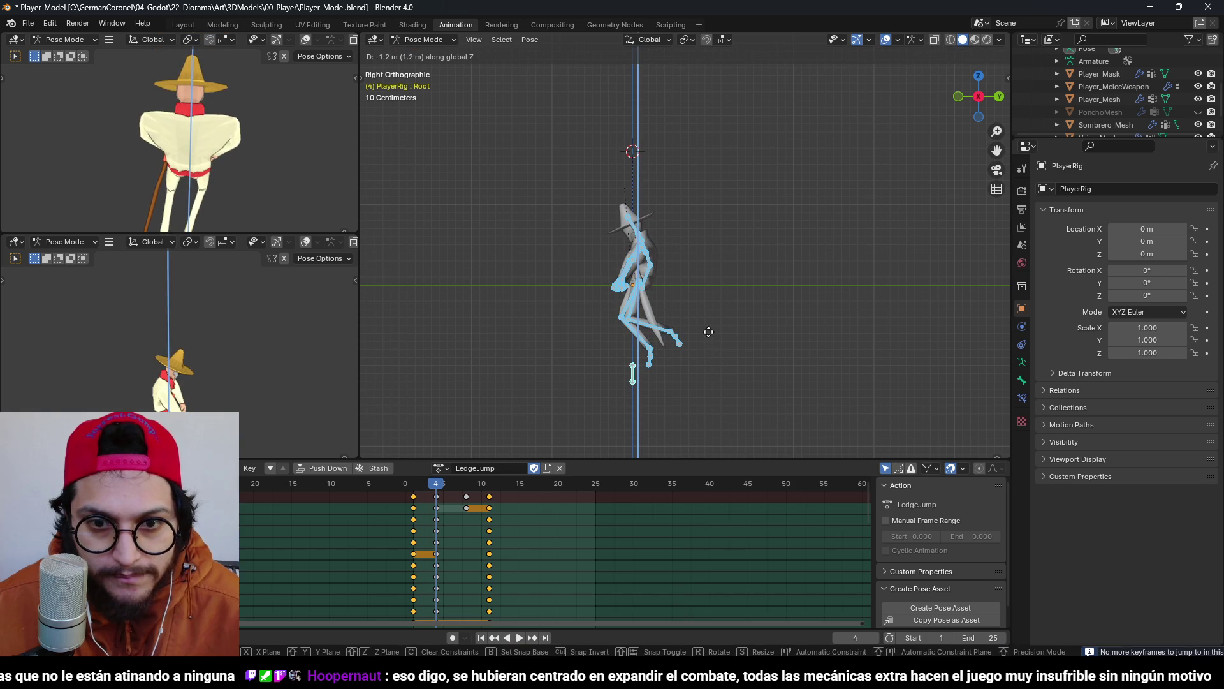
click(711, 336)
key(i)
key(Left)
key(Left)
key(Left)
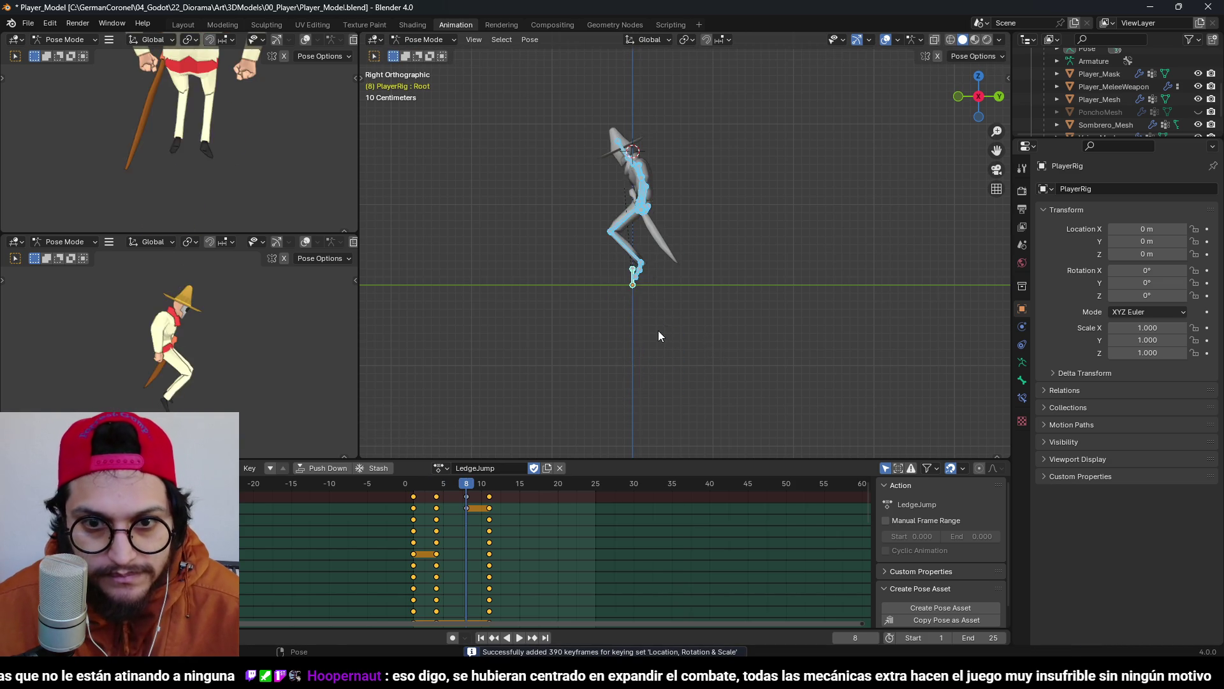
key(Up)
key(Up)
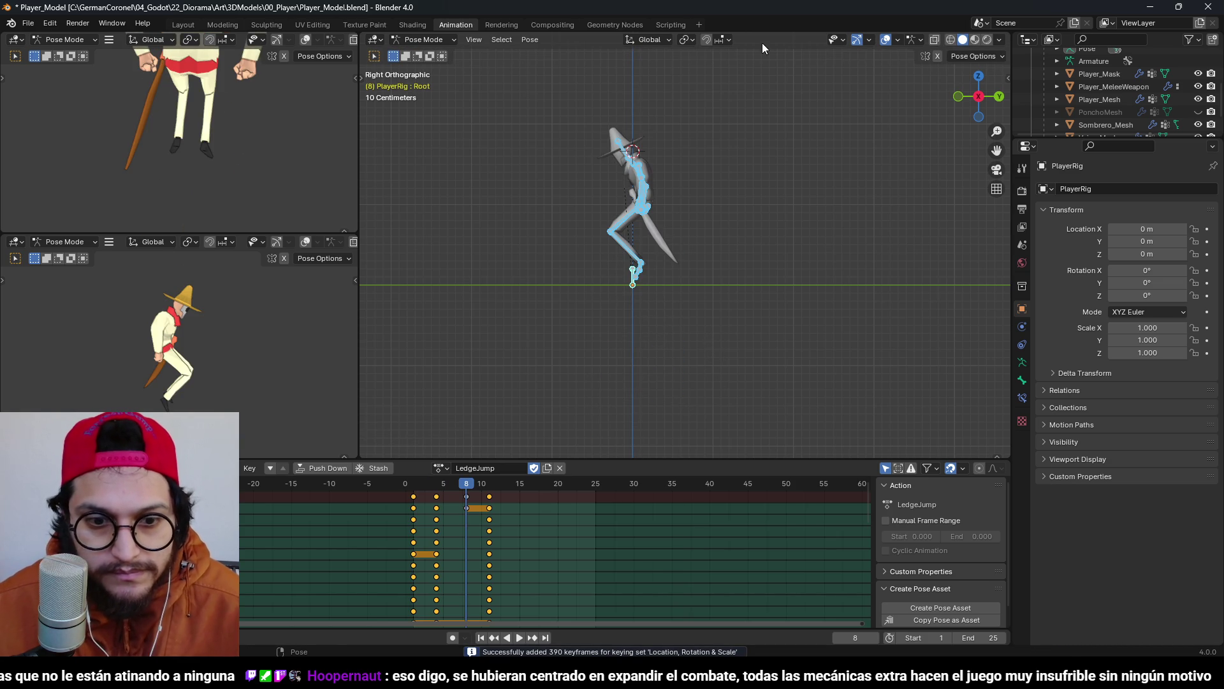
Lower the rig 0.9 m at frame 8, key it, and preview up to frame 11.
key(g)
key(z)
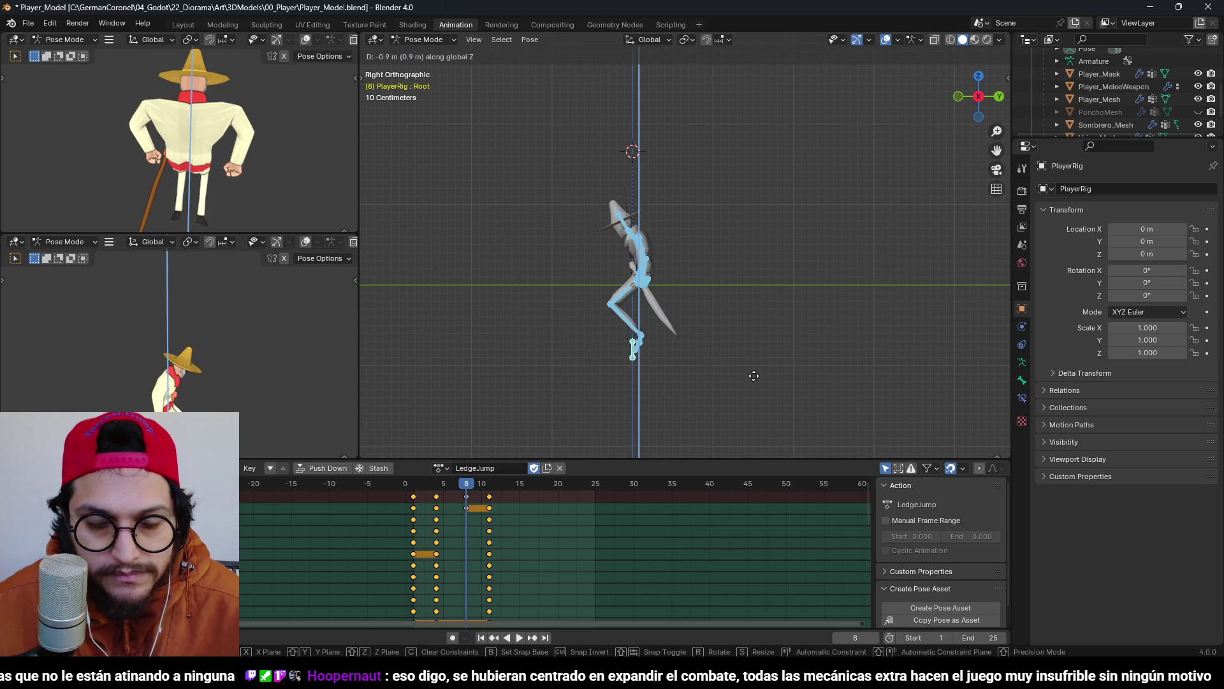
click(756, 379)
key(i)
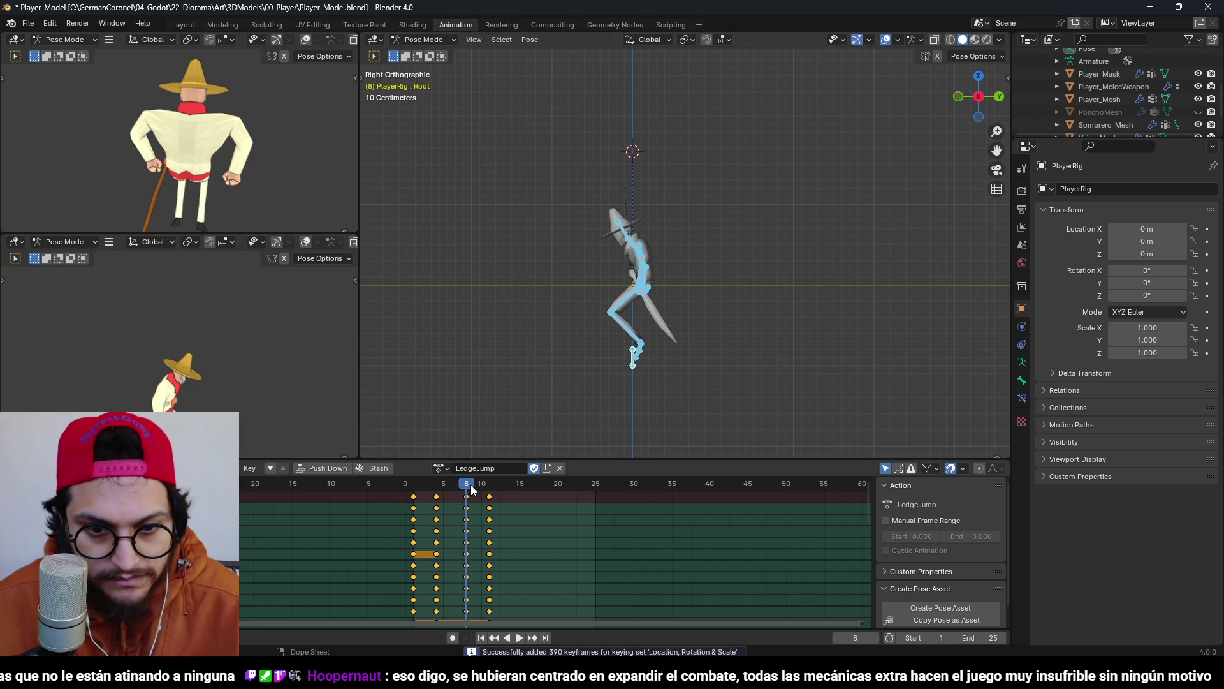
key(space)
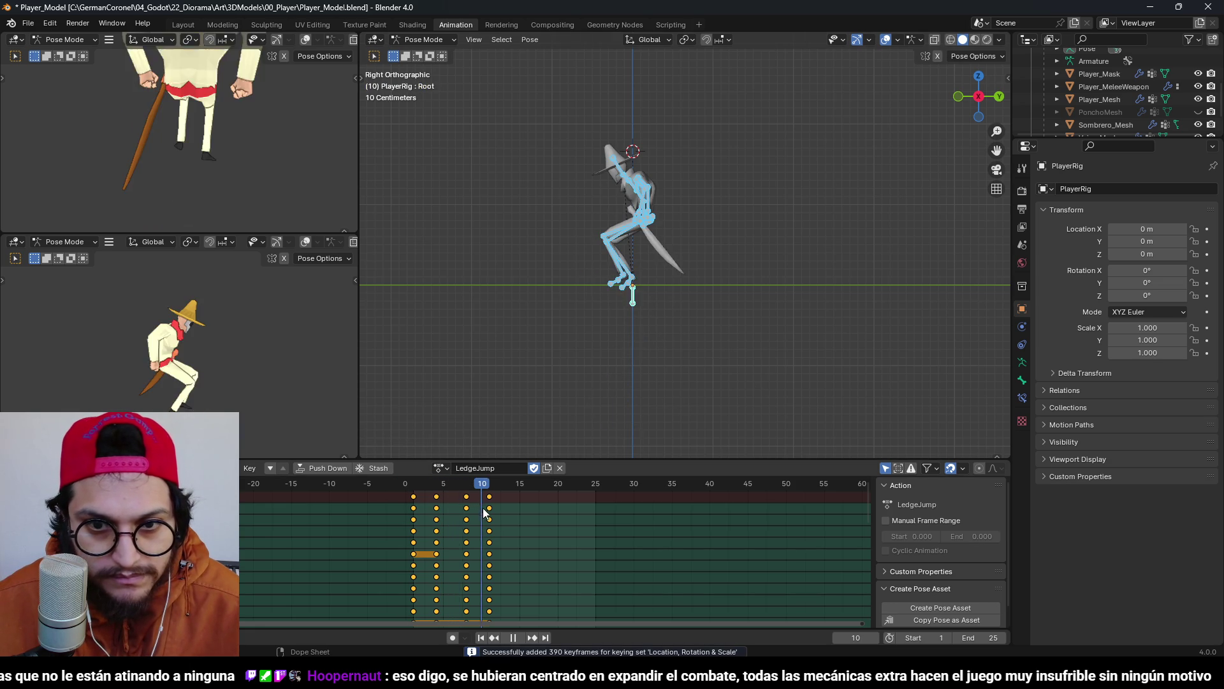
key(space)
Lower the rig 1.1 m at frame 11, key it, and replay from the start.
key(g)
key(z)
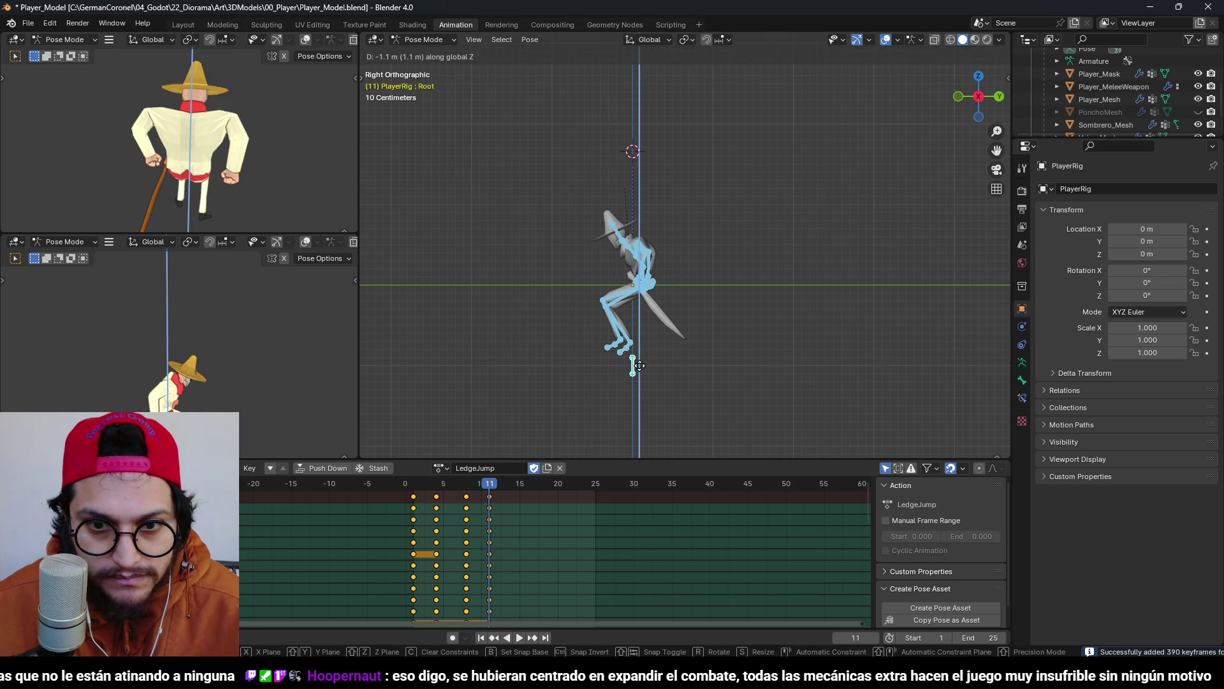
click(626, 357)
key(i)
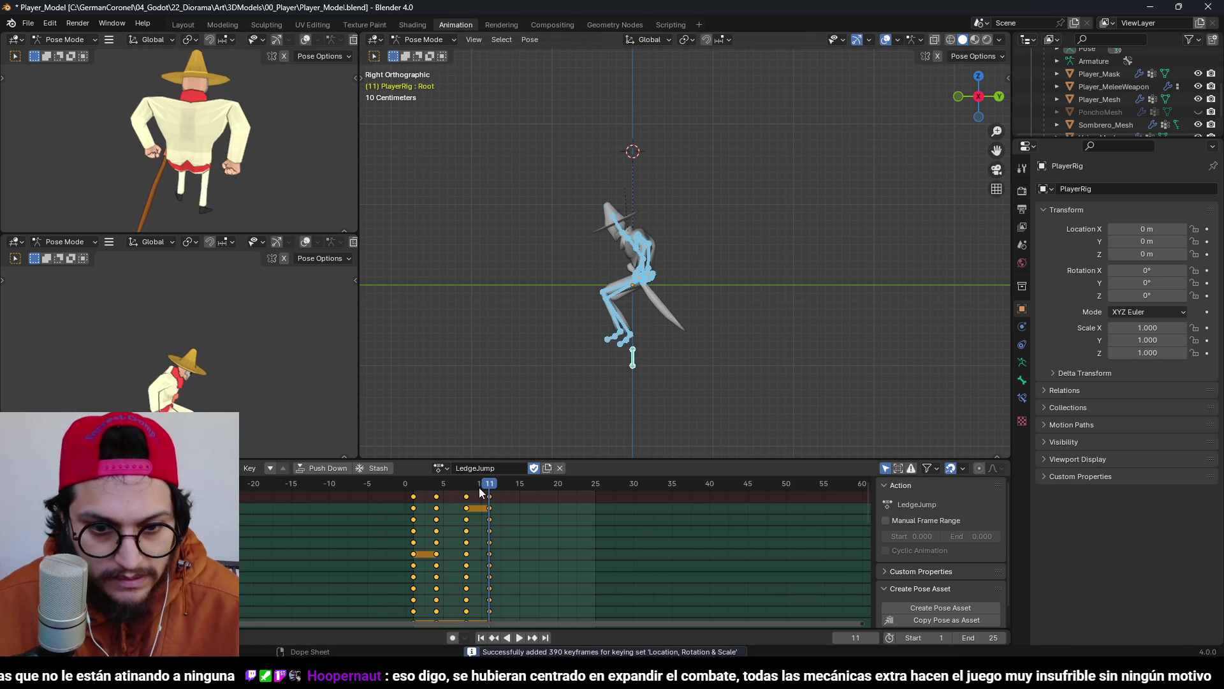
drag(480, 487, 388, 488)
key(space)
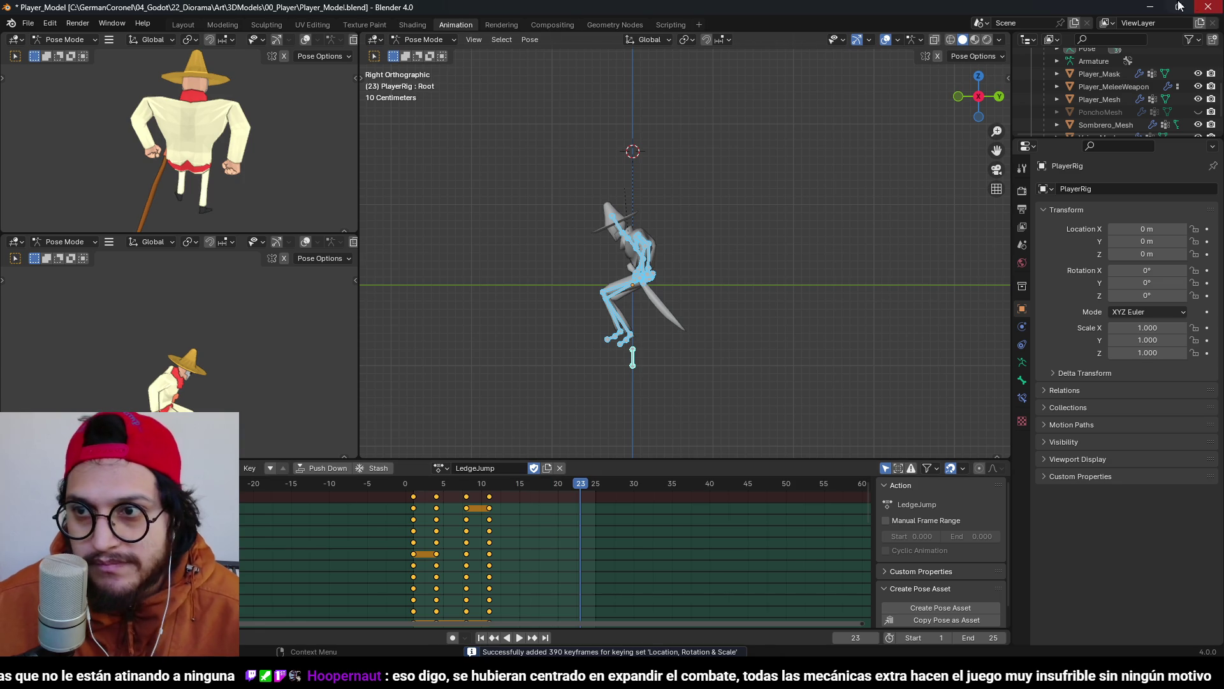
Back in Godot, run the game and restart it with F5 to test the ledge grab.
click(1151, 6)
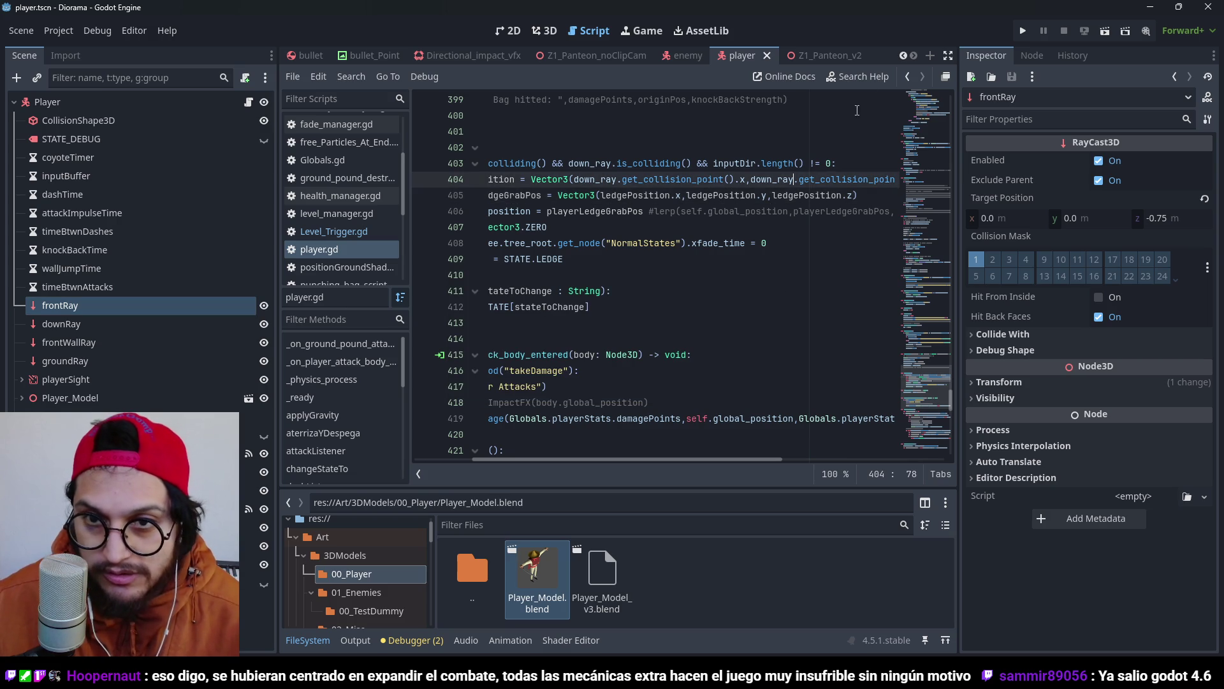
click(783, 120)
click(1028, 32)
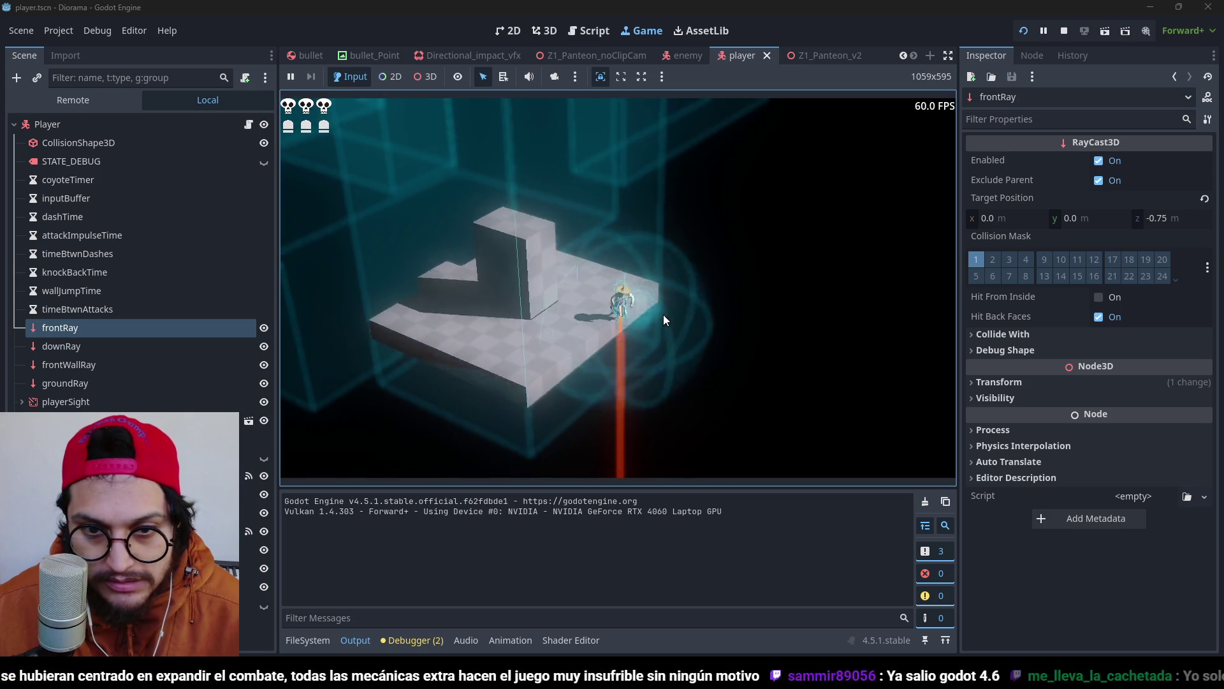
key(F5)
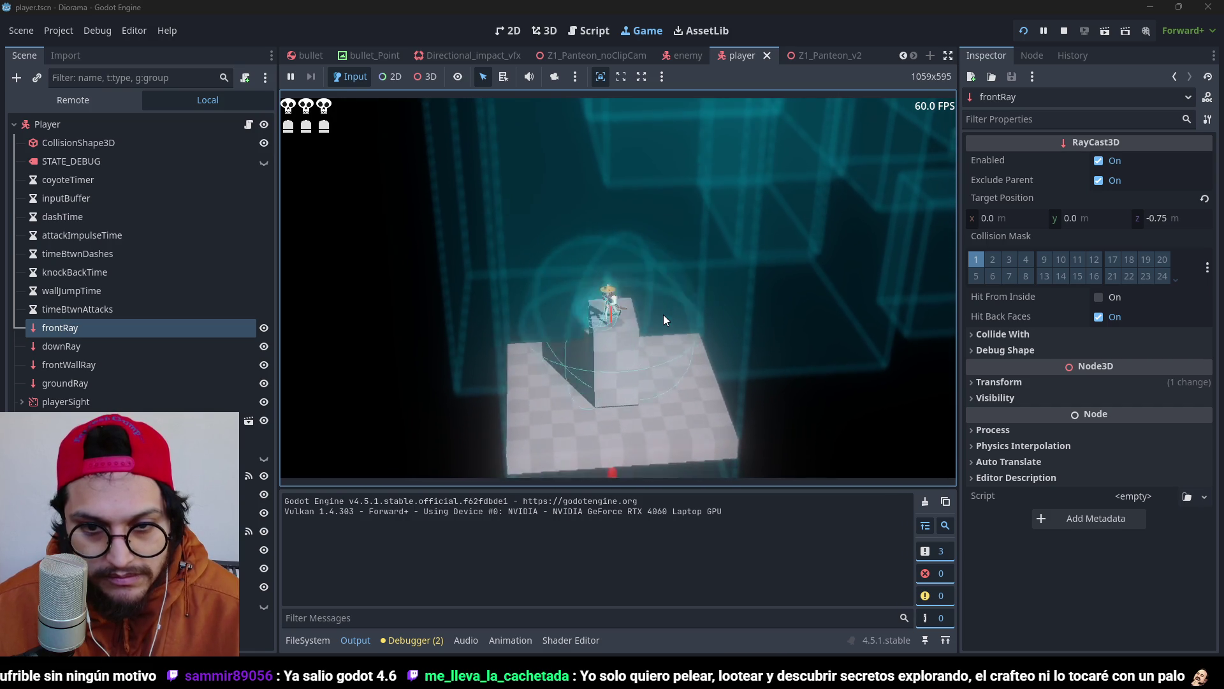
key(alt+Tab)
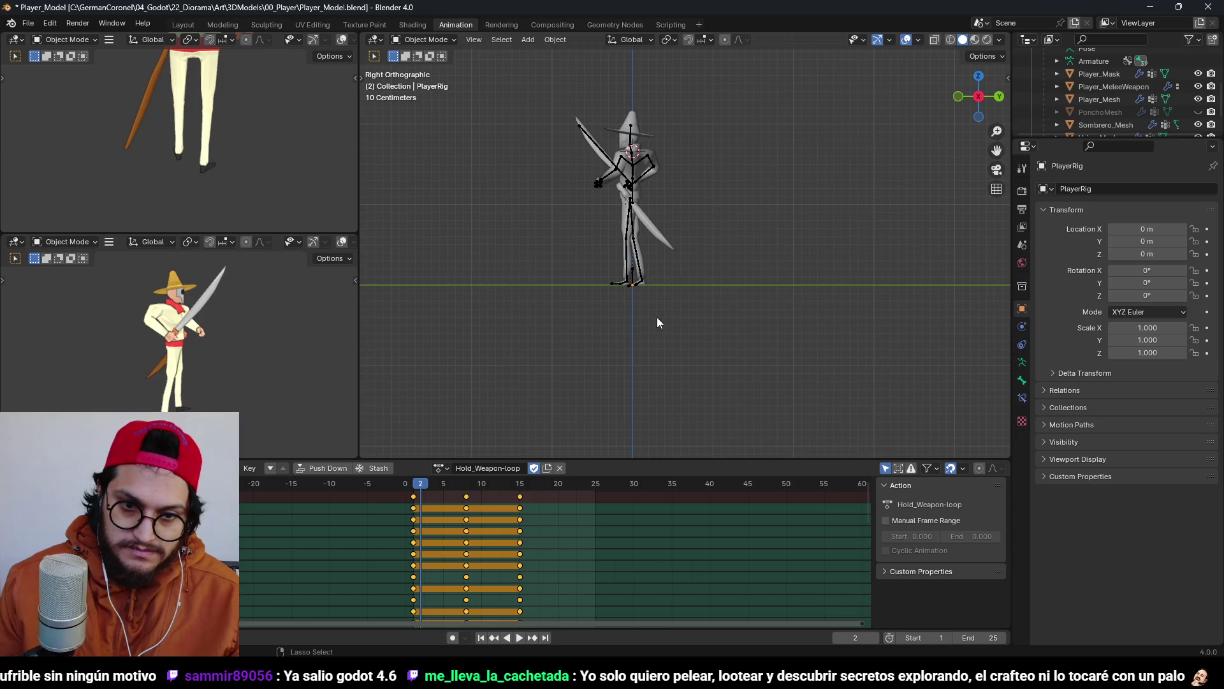
key(alt+Tab)
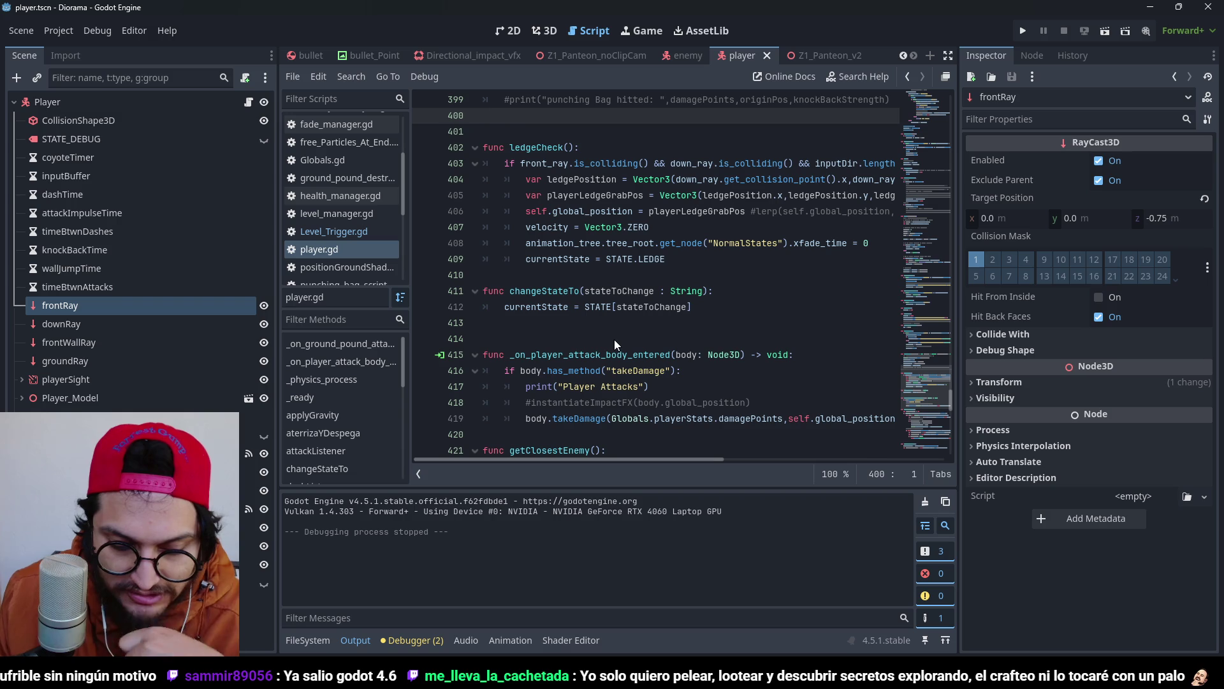
Review player.gd's wallJumpListener and ledgeCheck code, briefly viewing the Z1_Panteon_v2 scene.
click(646, 324)
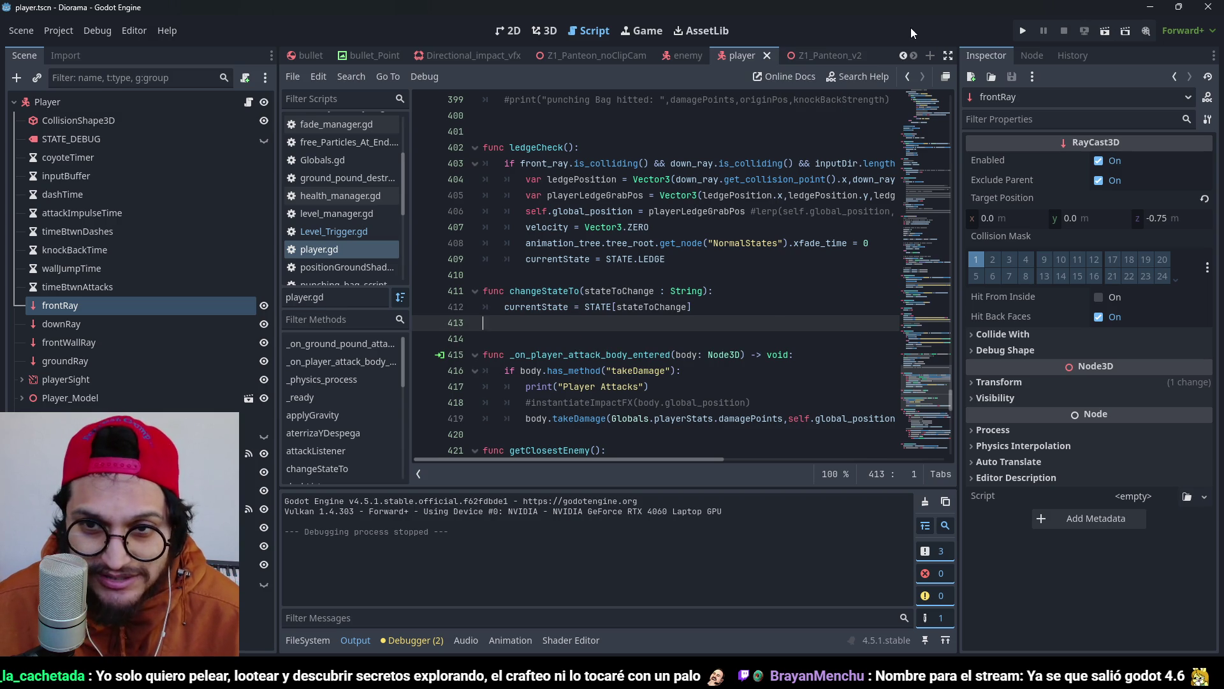
scroll(618, 352, down, 2)
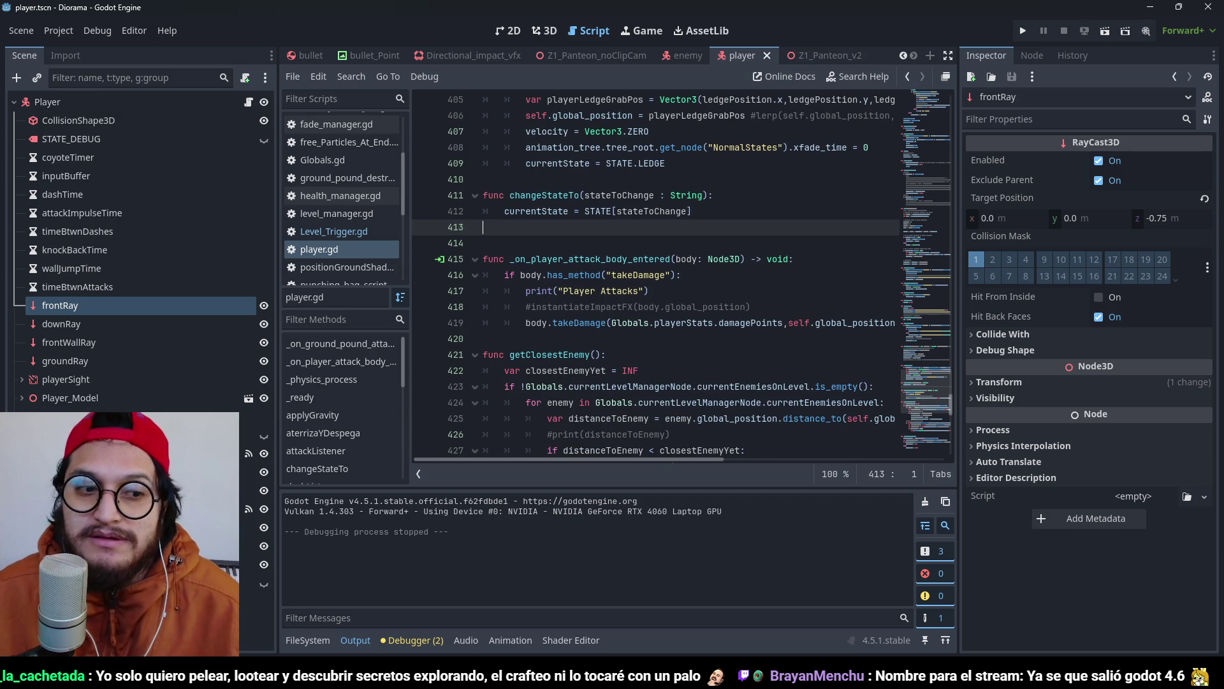
click(816, 56)
click(733, 55)
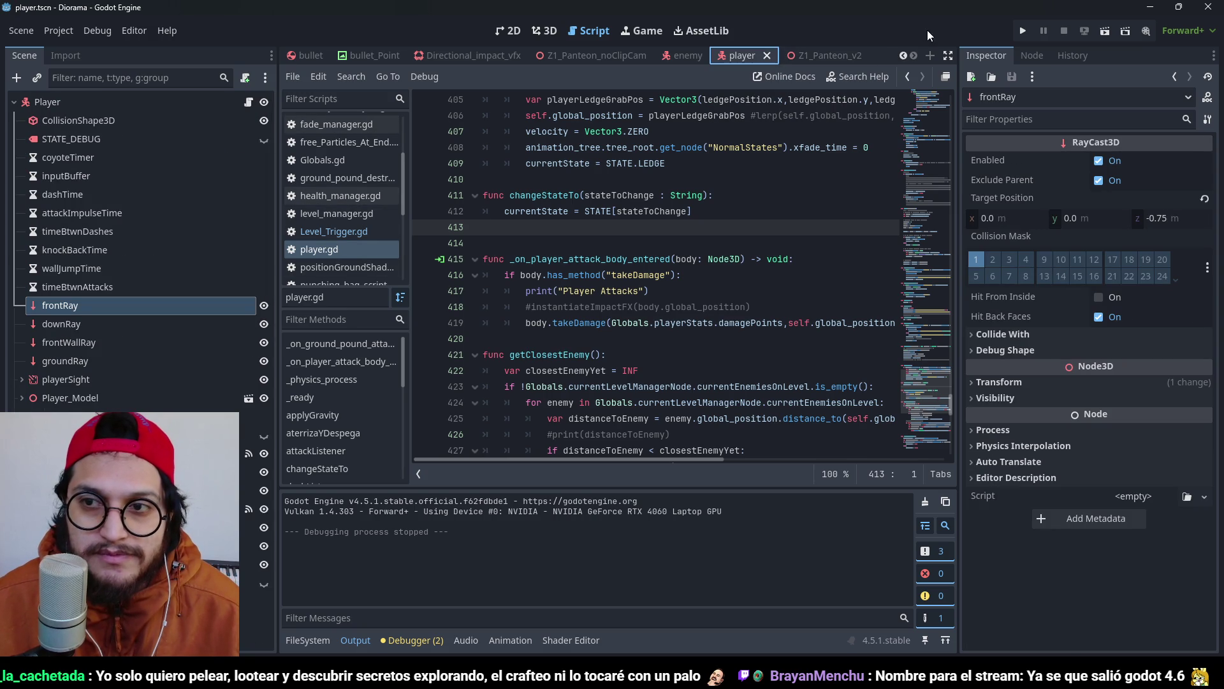
scroll(510, 345, down, 18)
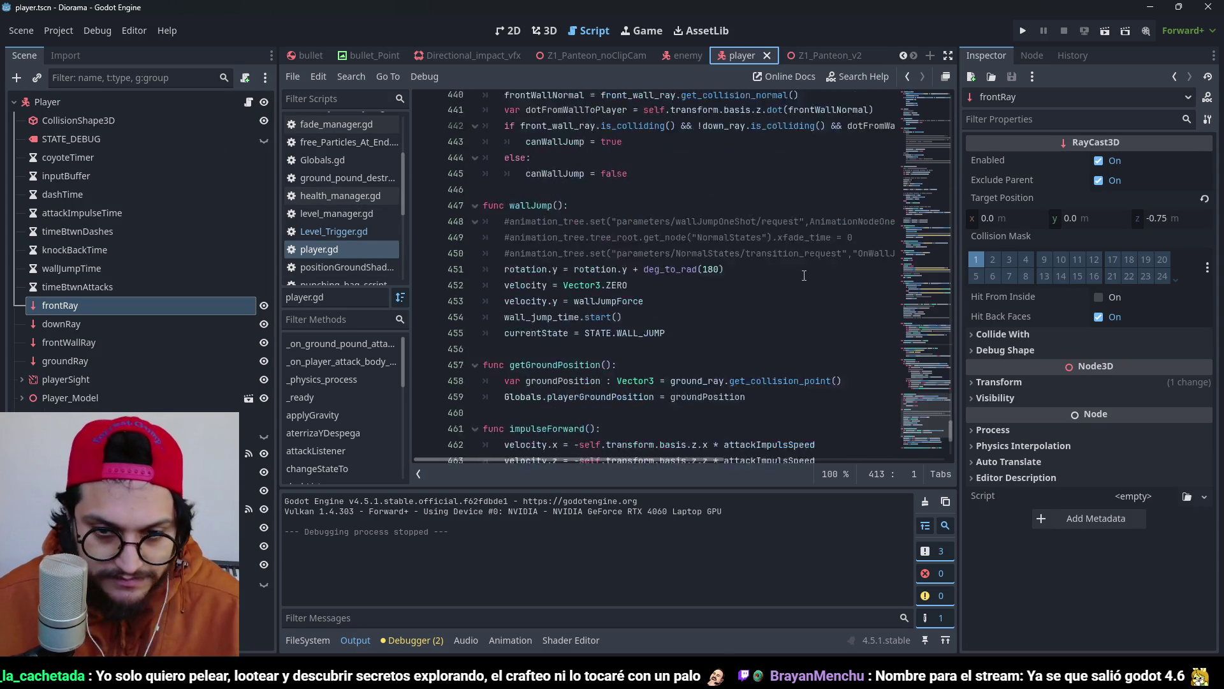
scroll(510, 345, up, 9)
click(606, 258)
scroll(606, 258, up, 6)
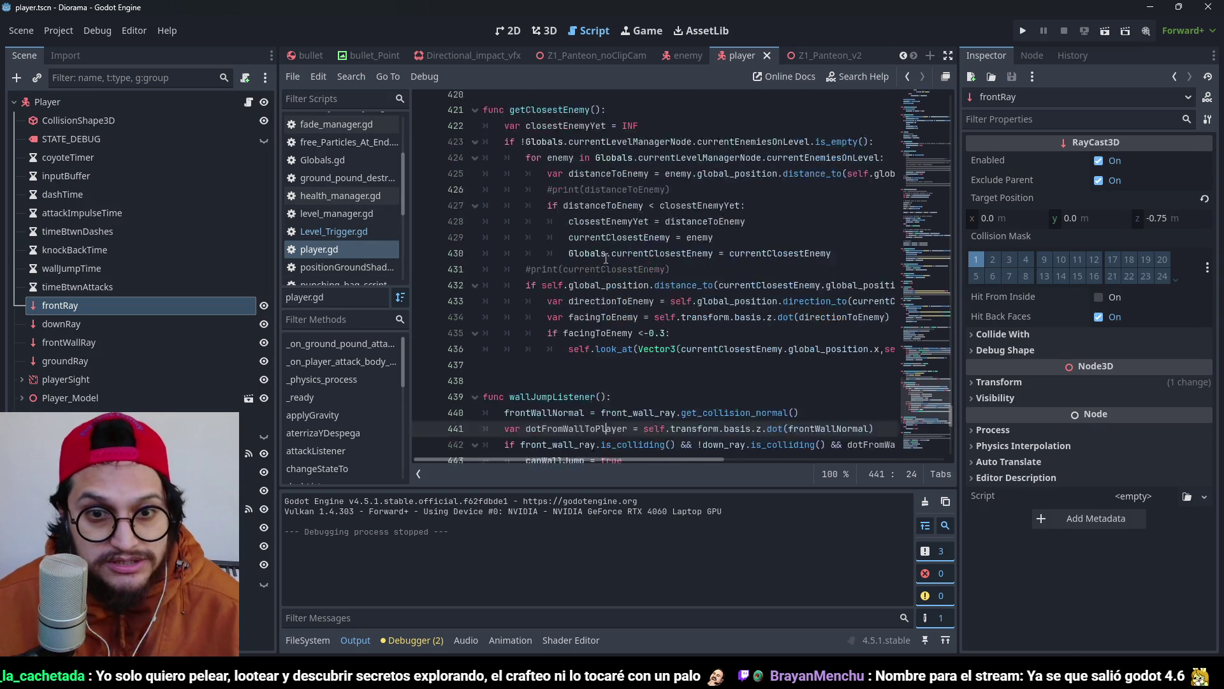
scroll(606, 258, up, 6)
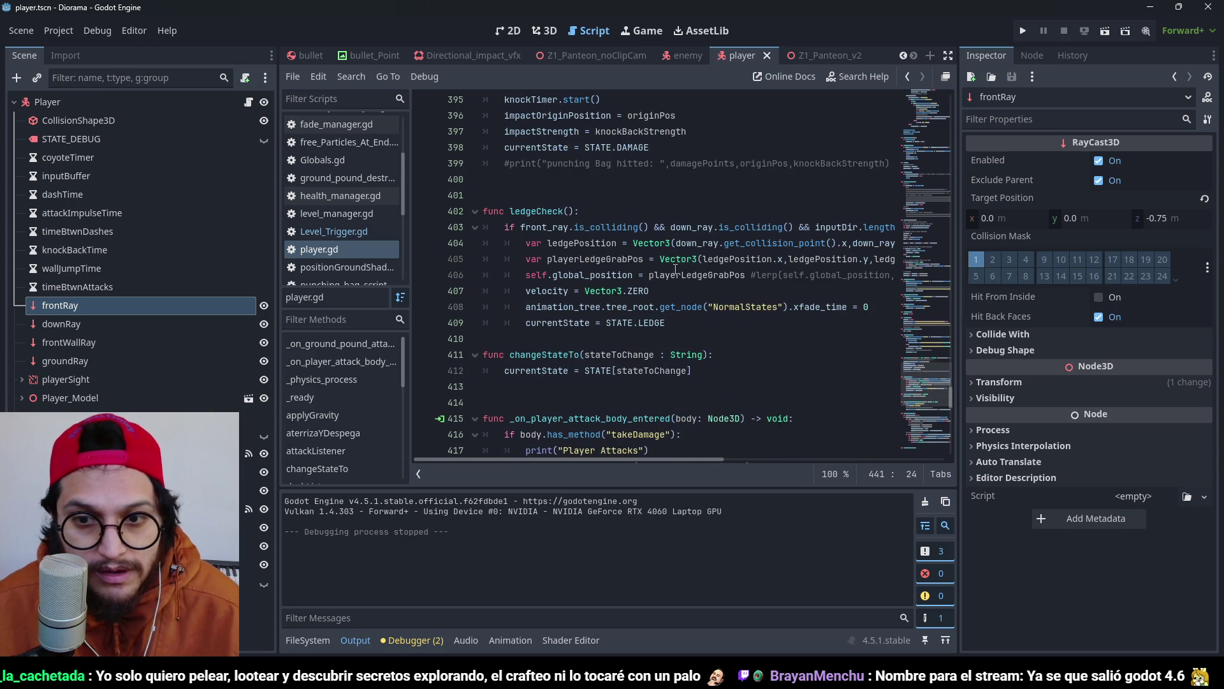
click(679, 243)
Change line 405's grab height to ledgePosition.y-2 and run the game.
click(779, 306)
drag(686, 461, 758, 463)
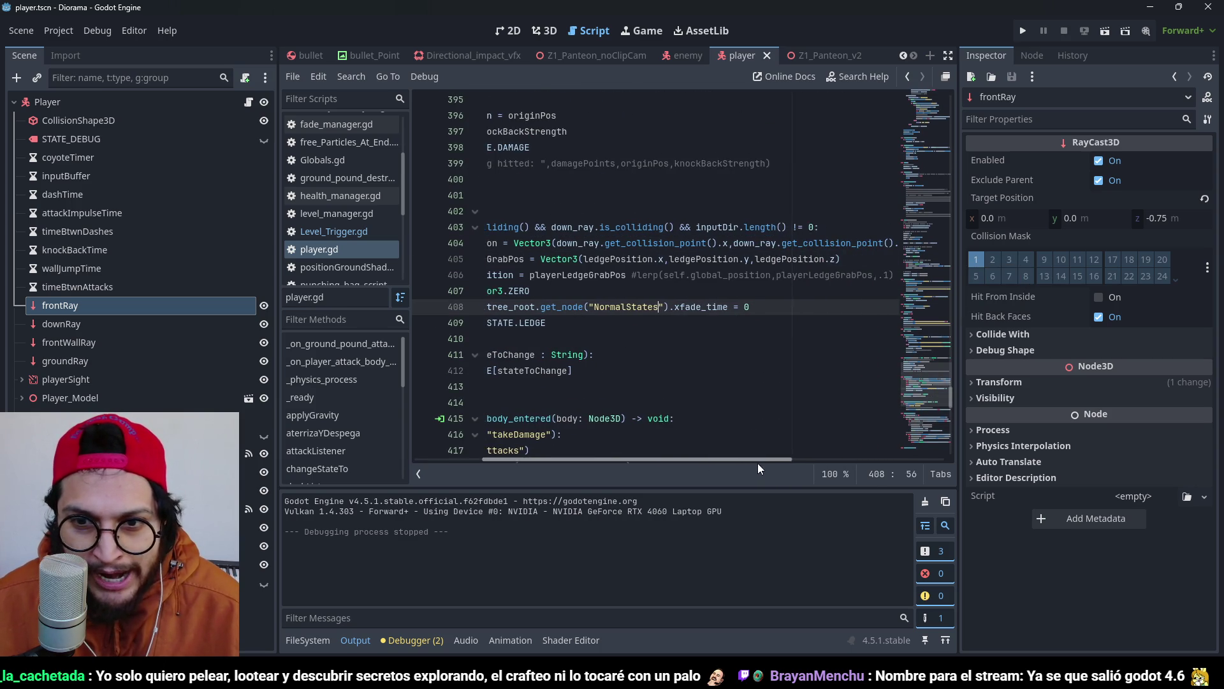
click(734, 259)
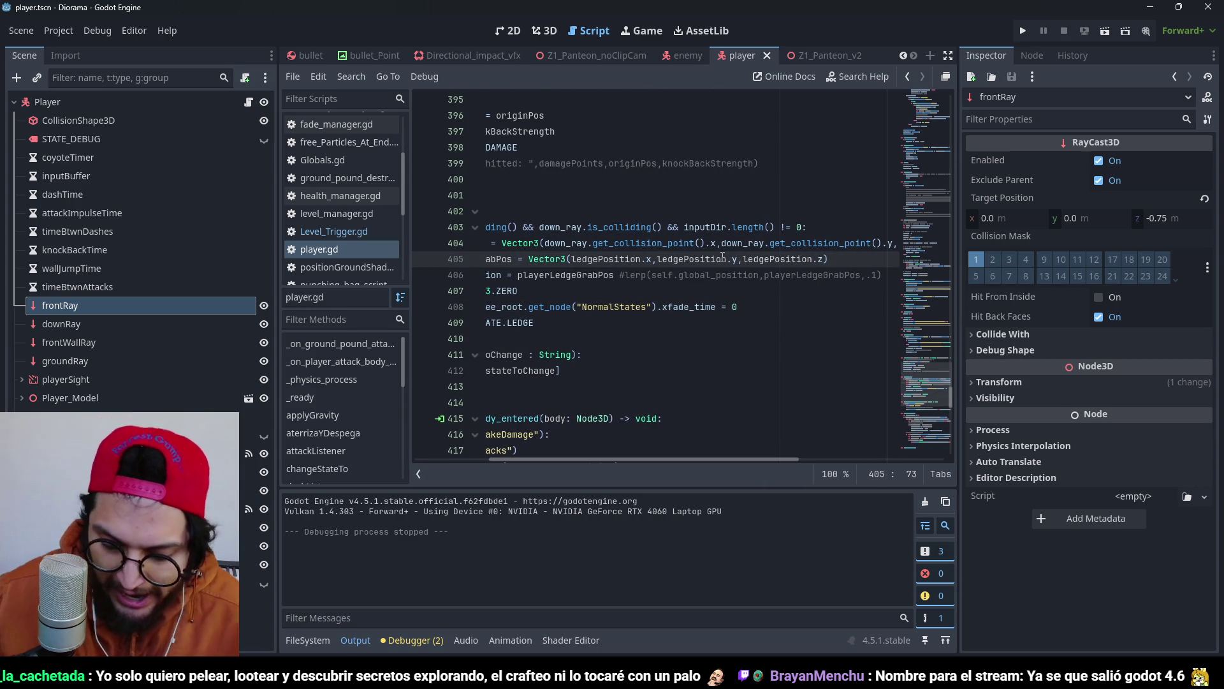
text(-2)
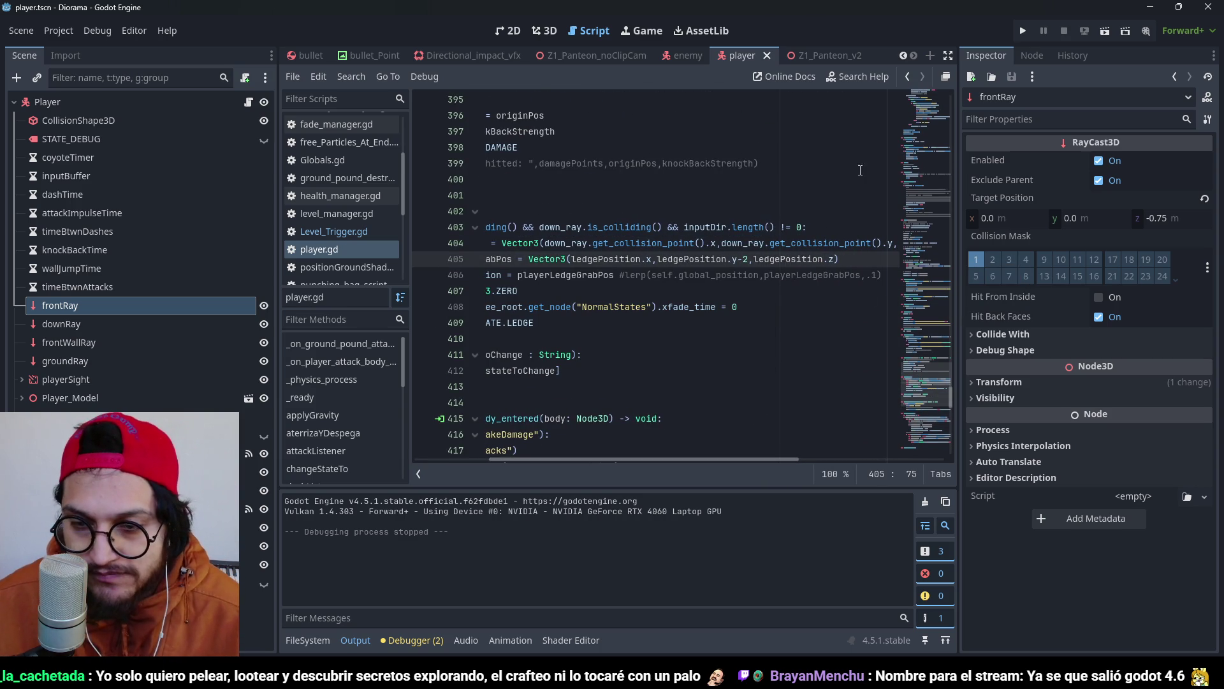
click(1023, 32)
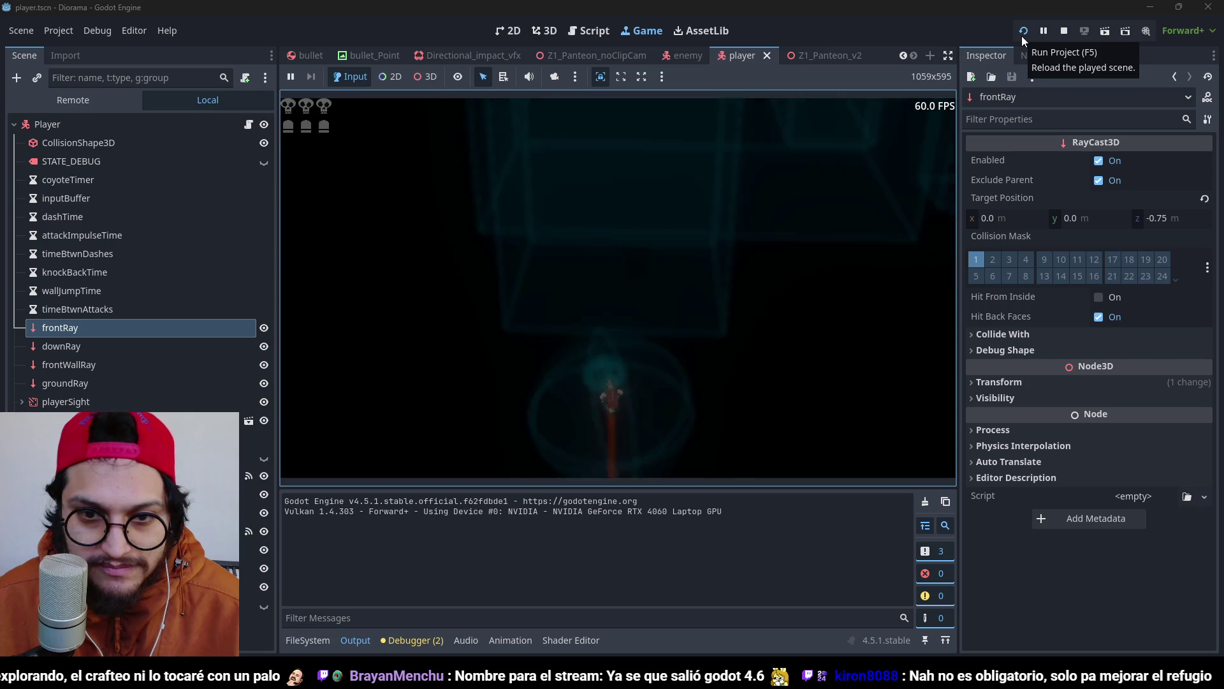
Reload the running game to retest the lowered ledge grab, then stop it.
click(1023, 39)
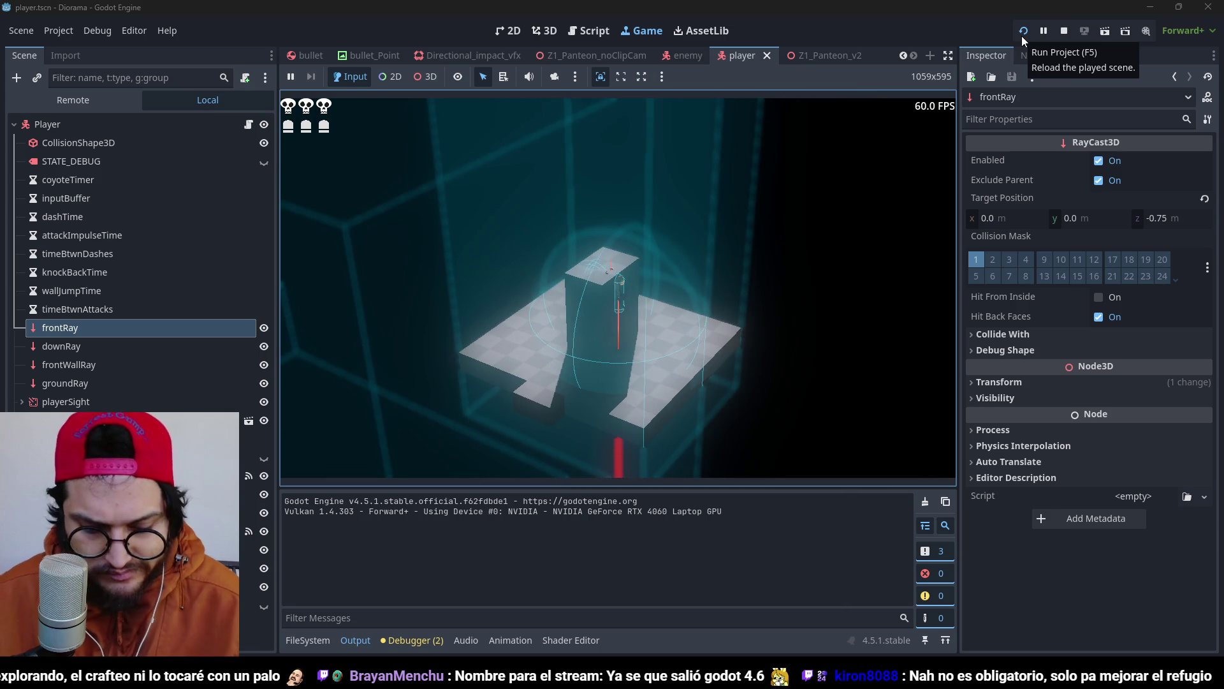
click(1023, 31)
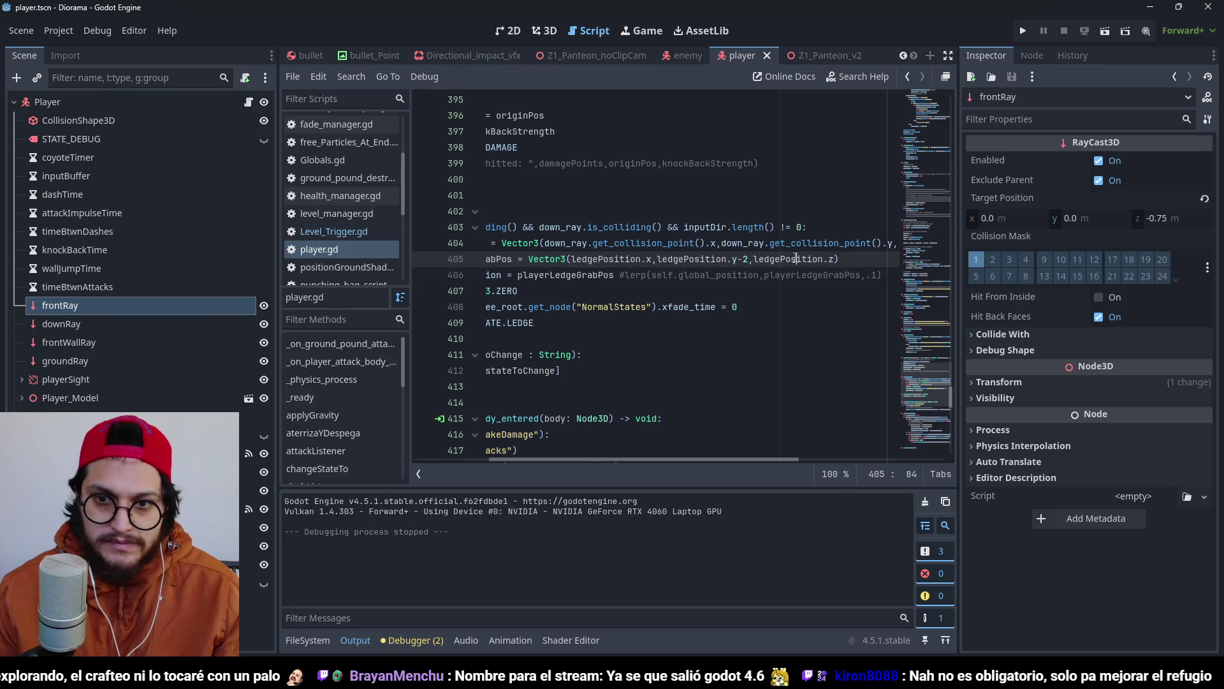
Try .transform.basis.z on the grab's Z component, revert to ledgePosition.z, and save player.gd.
click(830, 259)
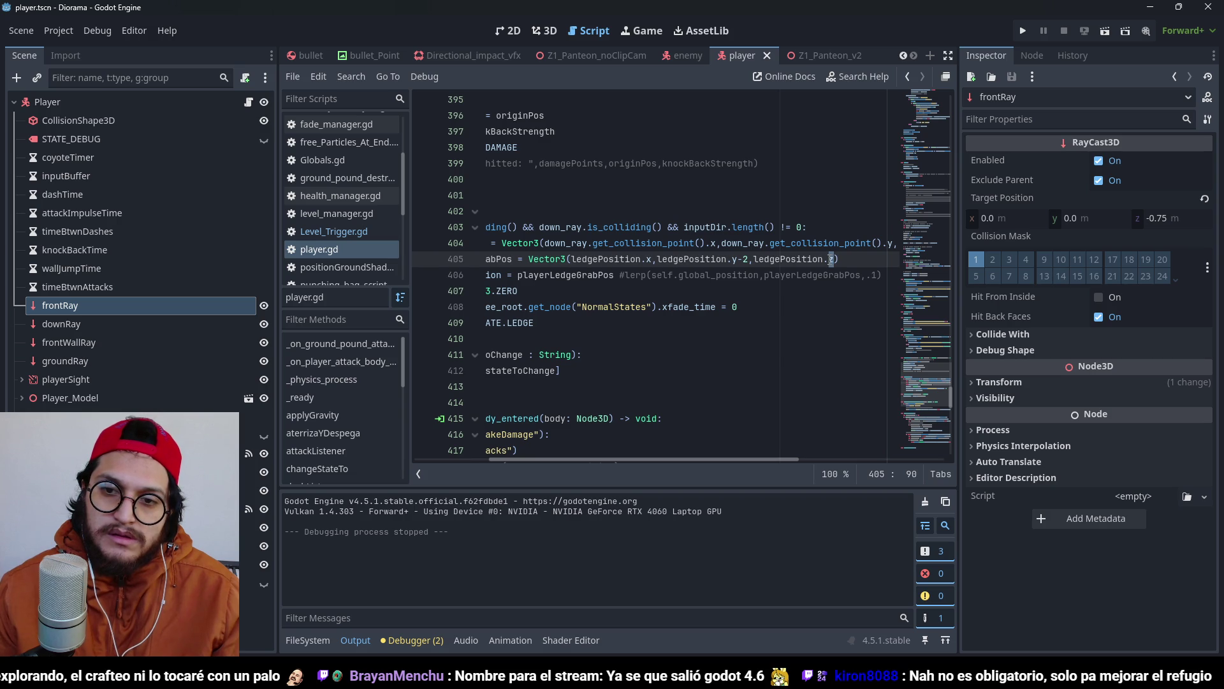
text(.transform.)
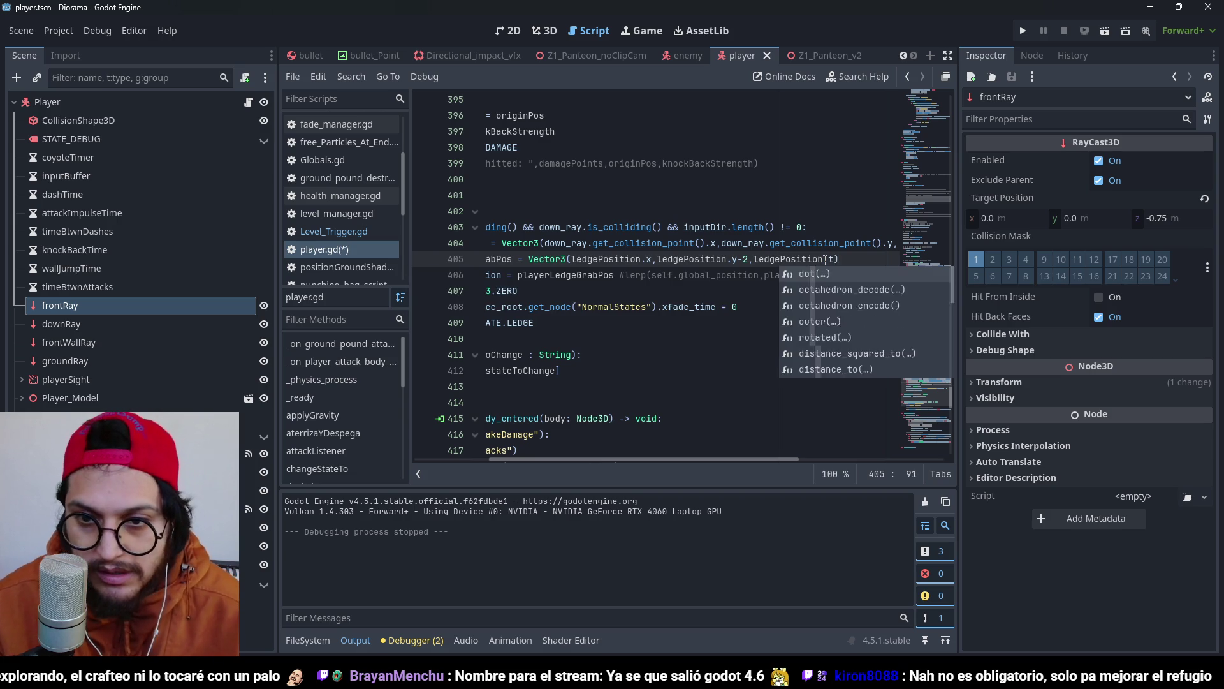
text(basis.z)
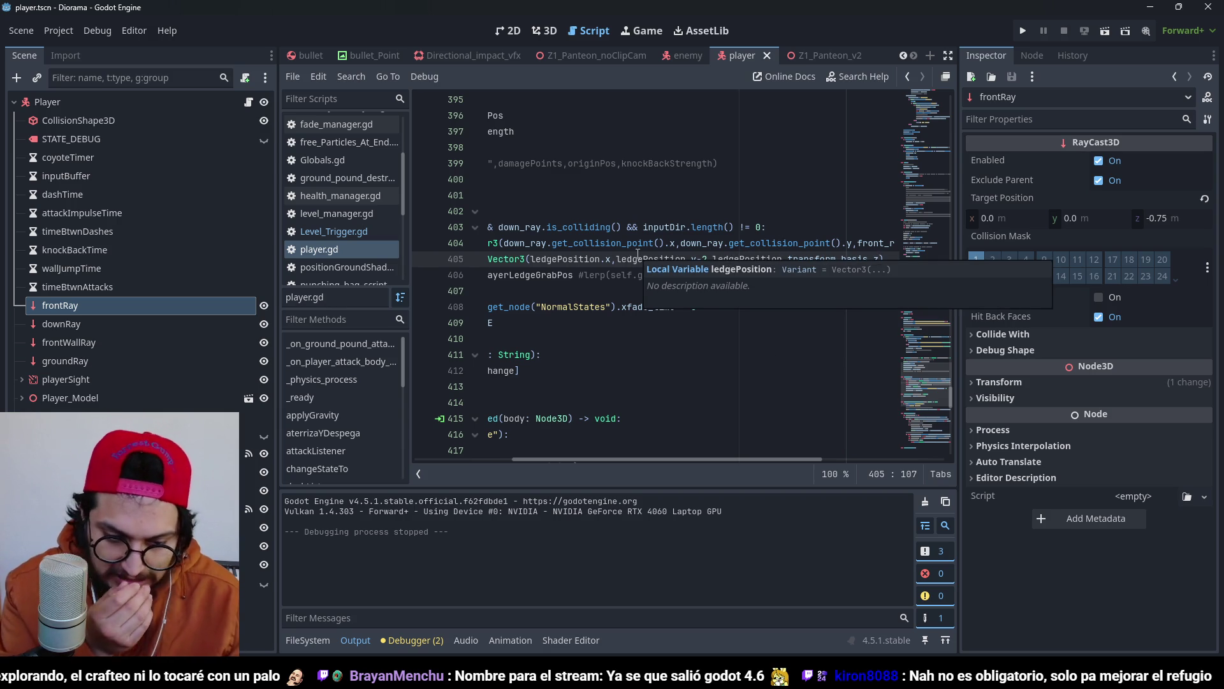
key(ctrl+z)
key(ctrl+z)
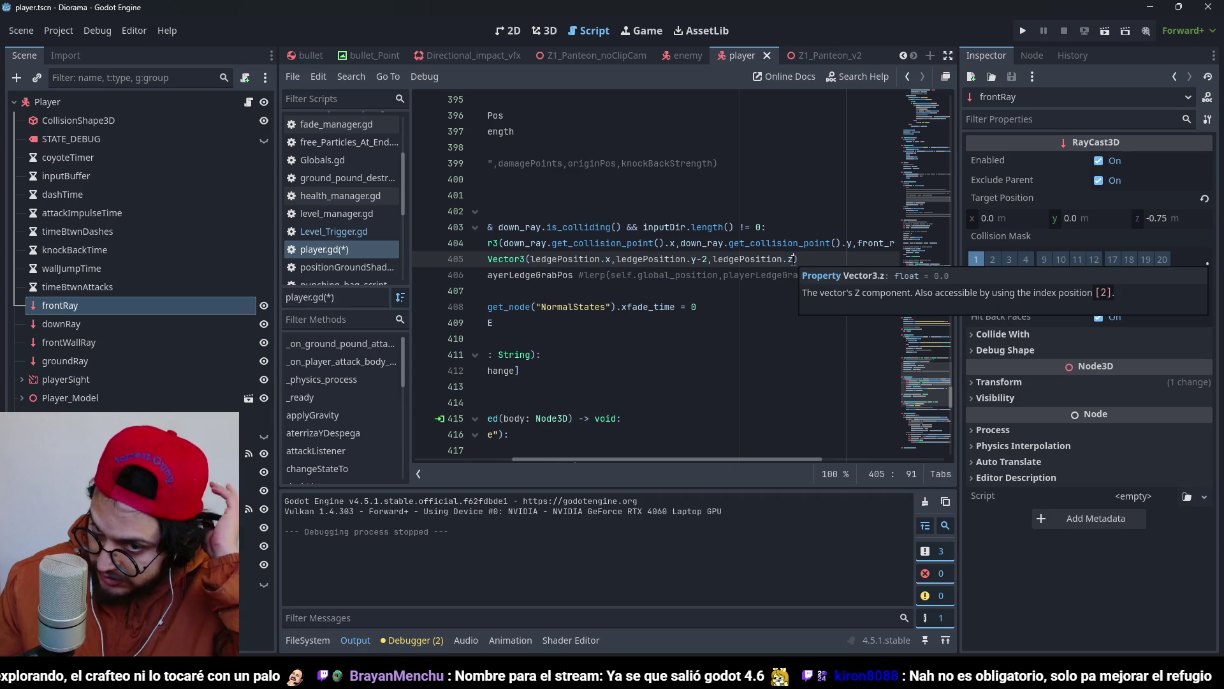
click(743, 261)
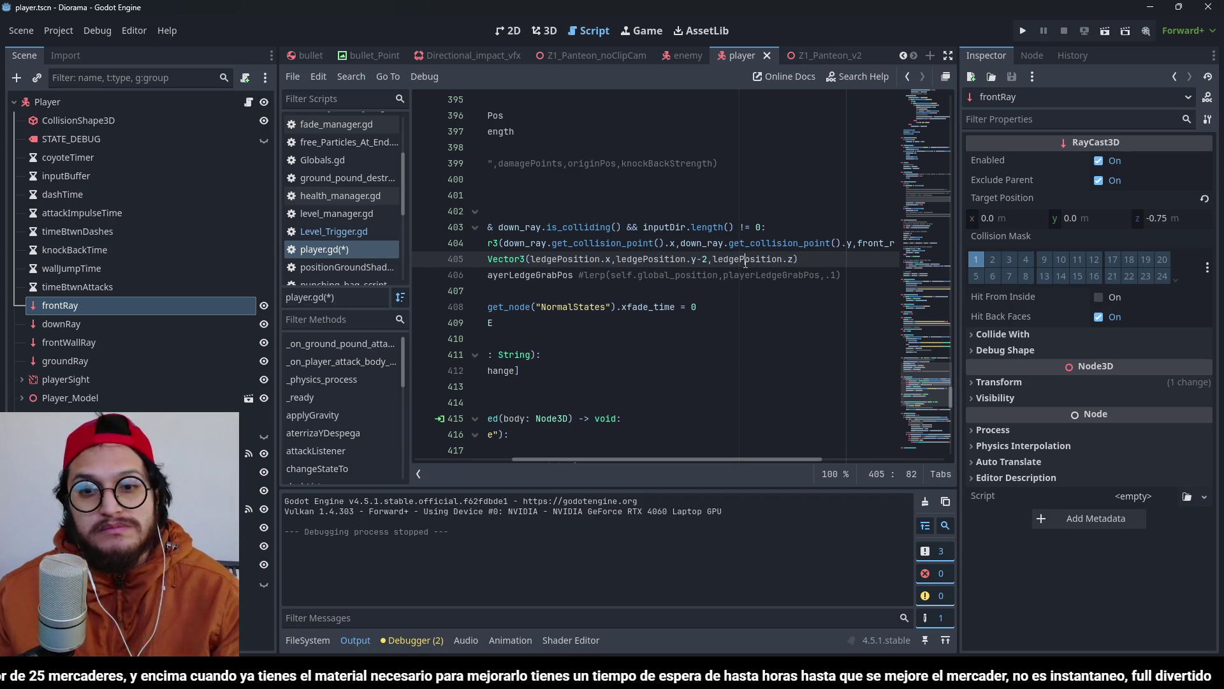
key(ctrl+s)
click(773, 259)
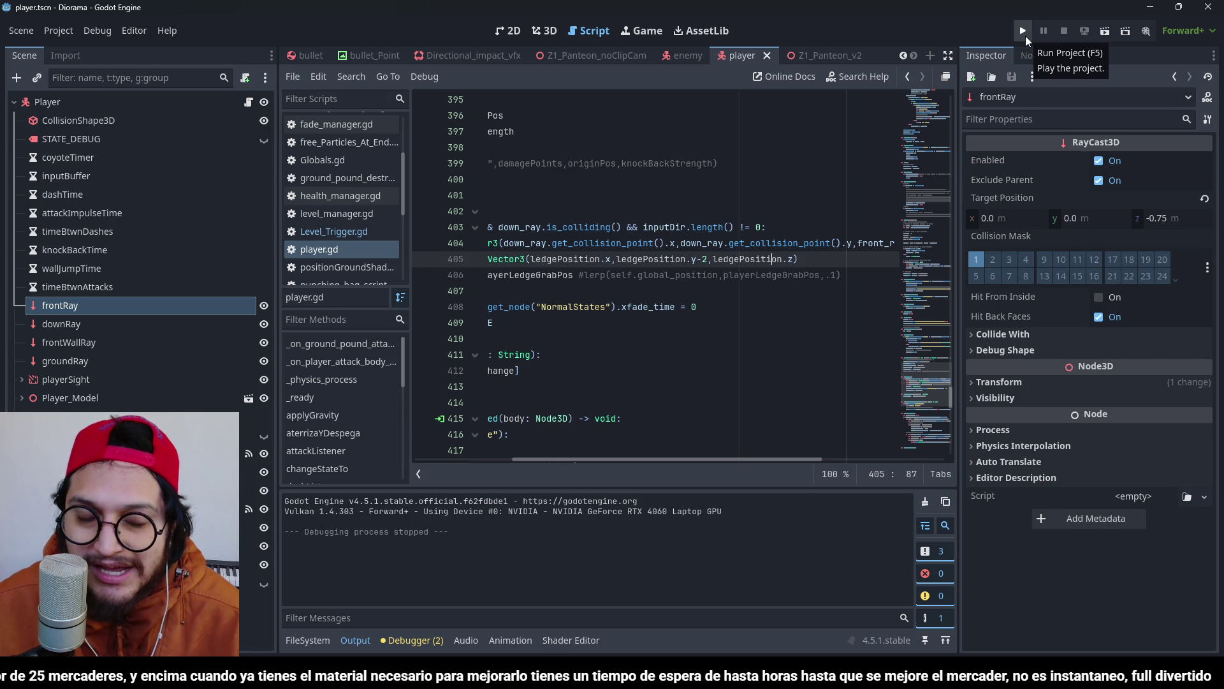
click(743, 227)
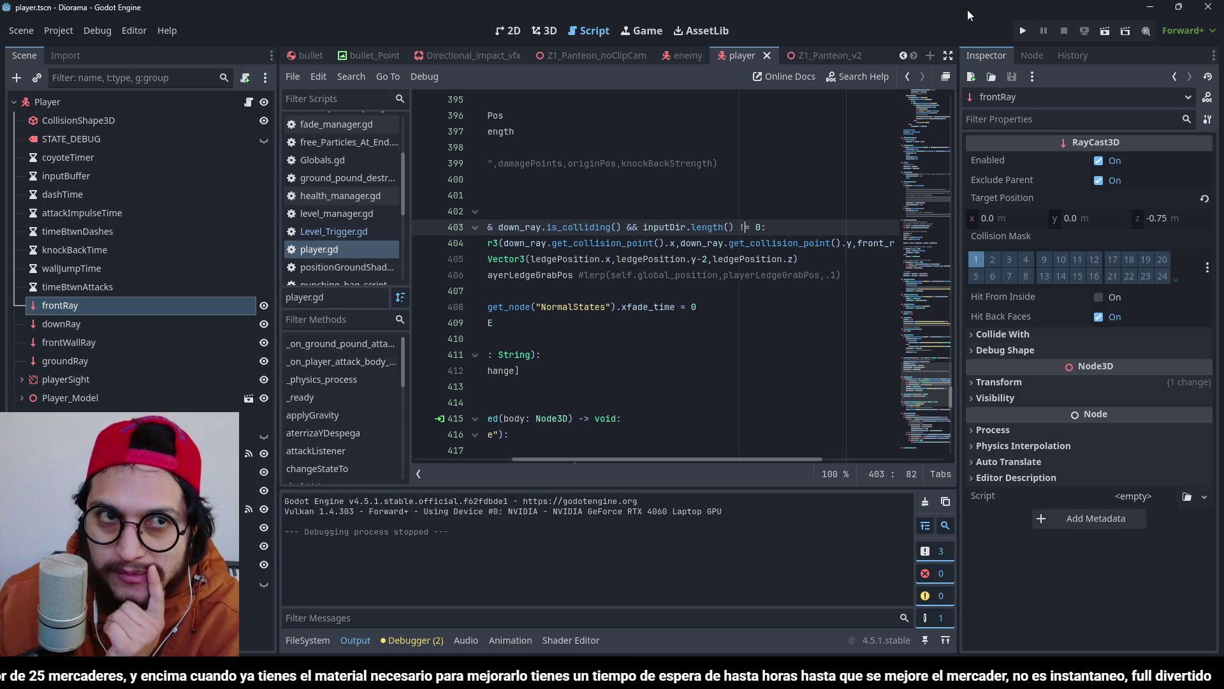
click(1023, 32)
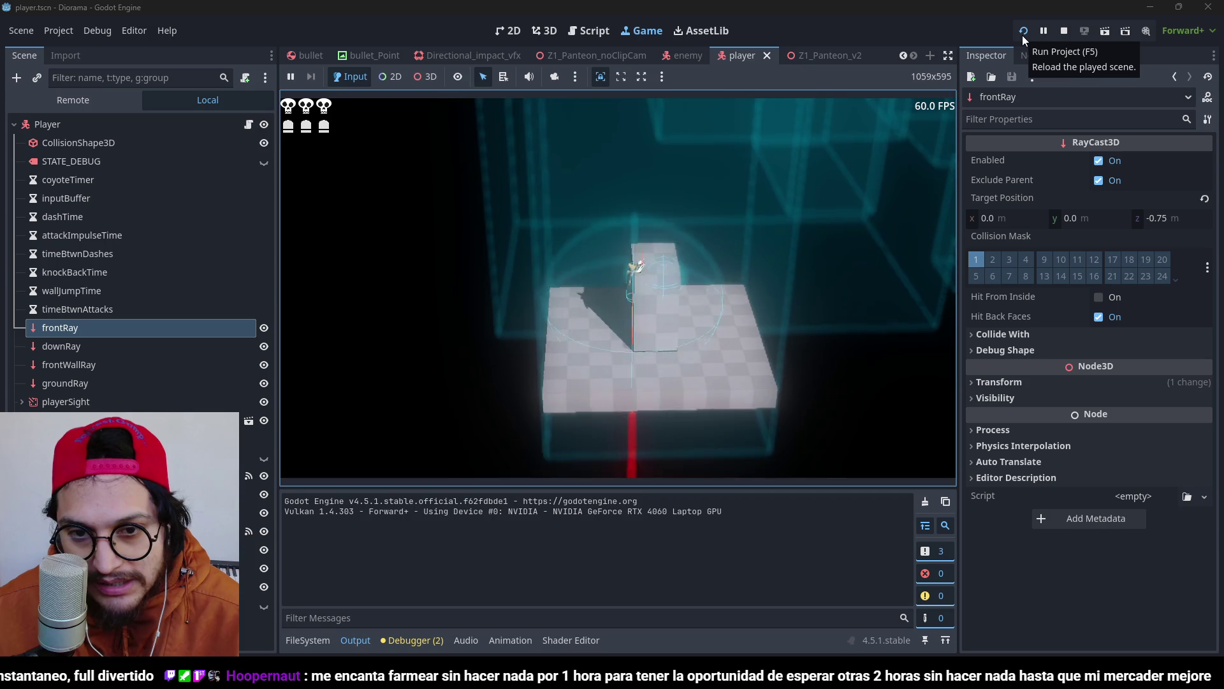
key(F8)
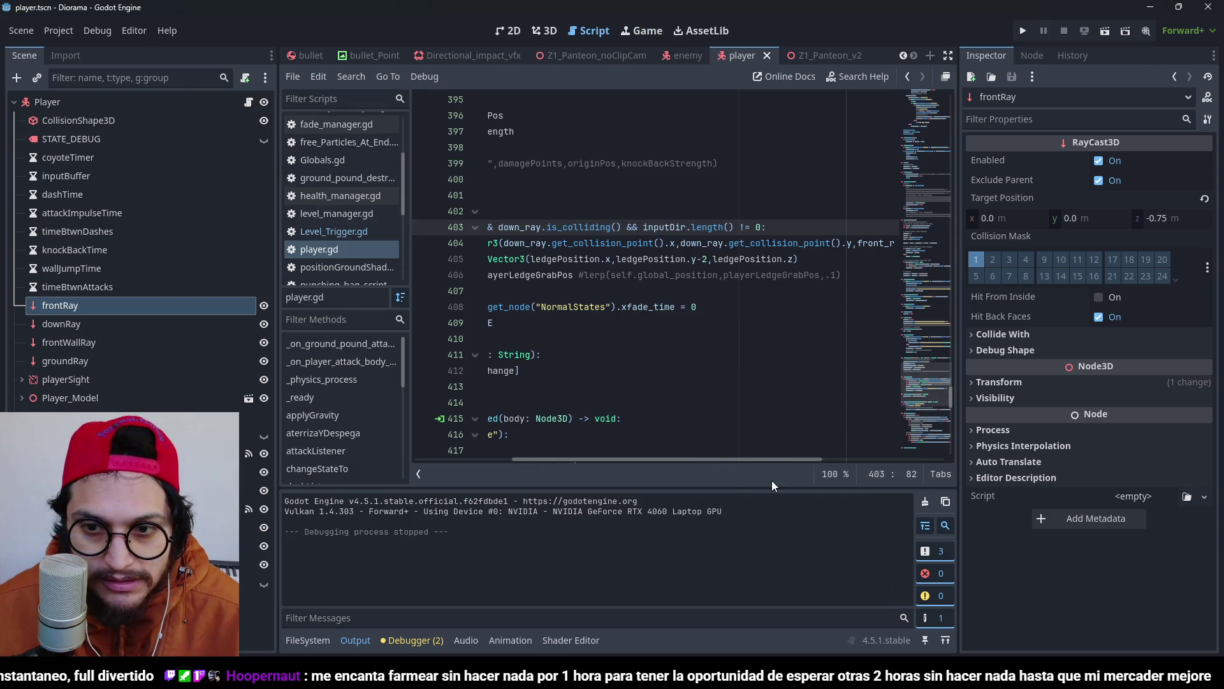
Under func ledgeCheck(), add front_ray.get_collision_point().dot(-self.global_transform.basis.z) and save.
drag(704, 459, 524, 465)
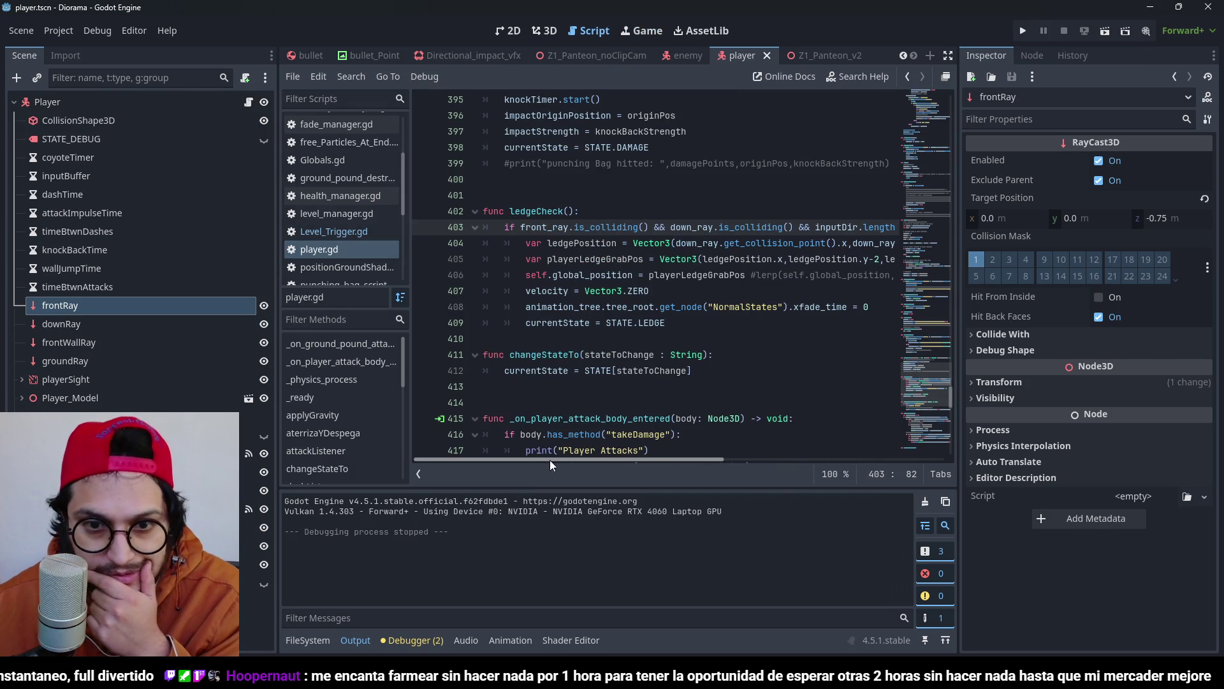
mouse_move(576, 459)
mouse_down()
mouse_move(645, 451)
mouse_move(567, 442)
mouse_move(642, 439)
mouse_move(579, 431)
mouse_up()
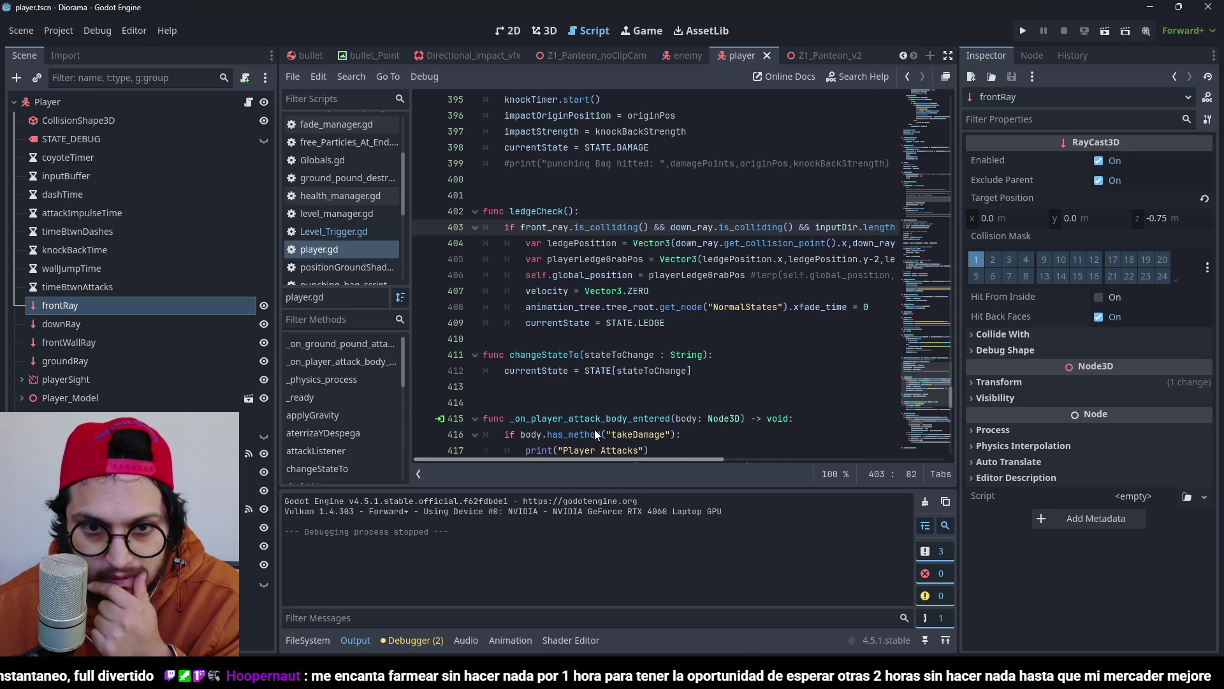
click(601, 211)
key(Return)
text(var wall)
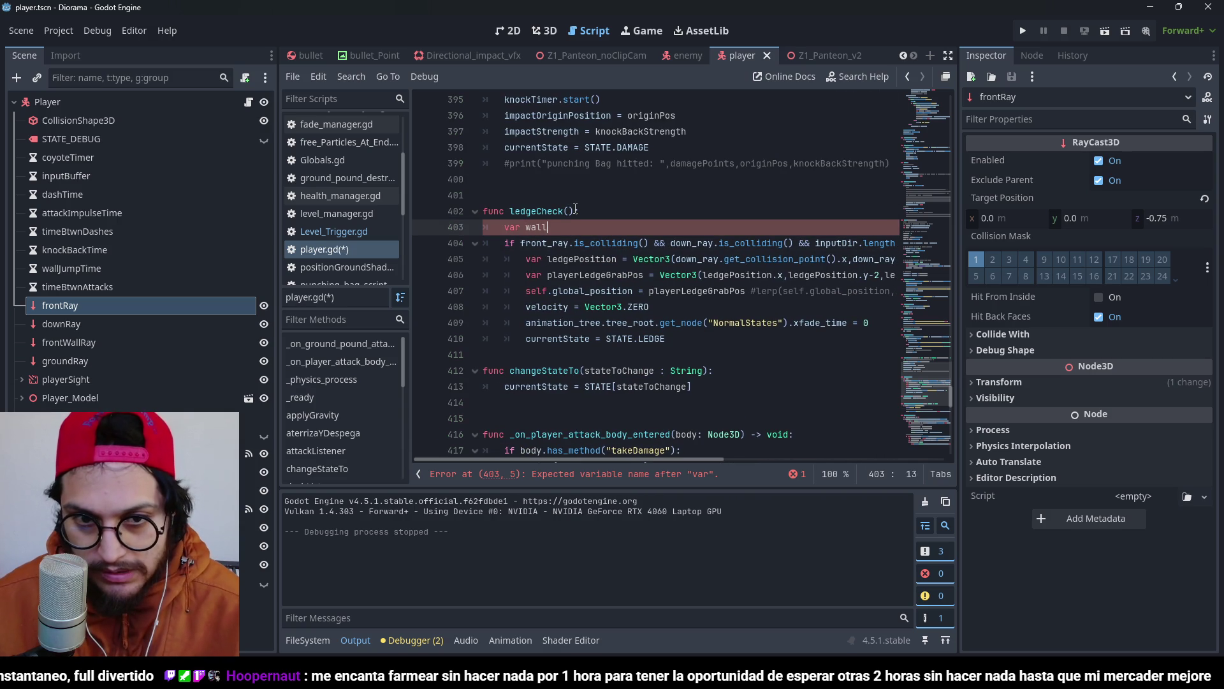
text(IsInF)
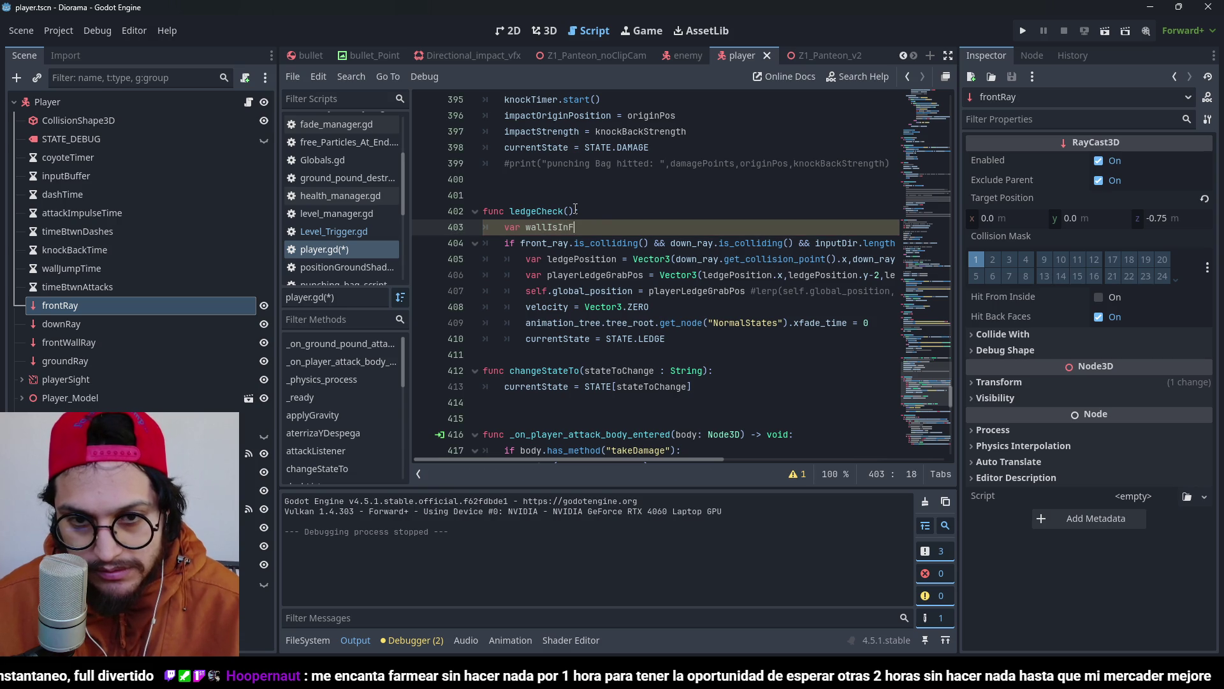
key(BackSpace)
key(BackSpace)
key(BackSpace)
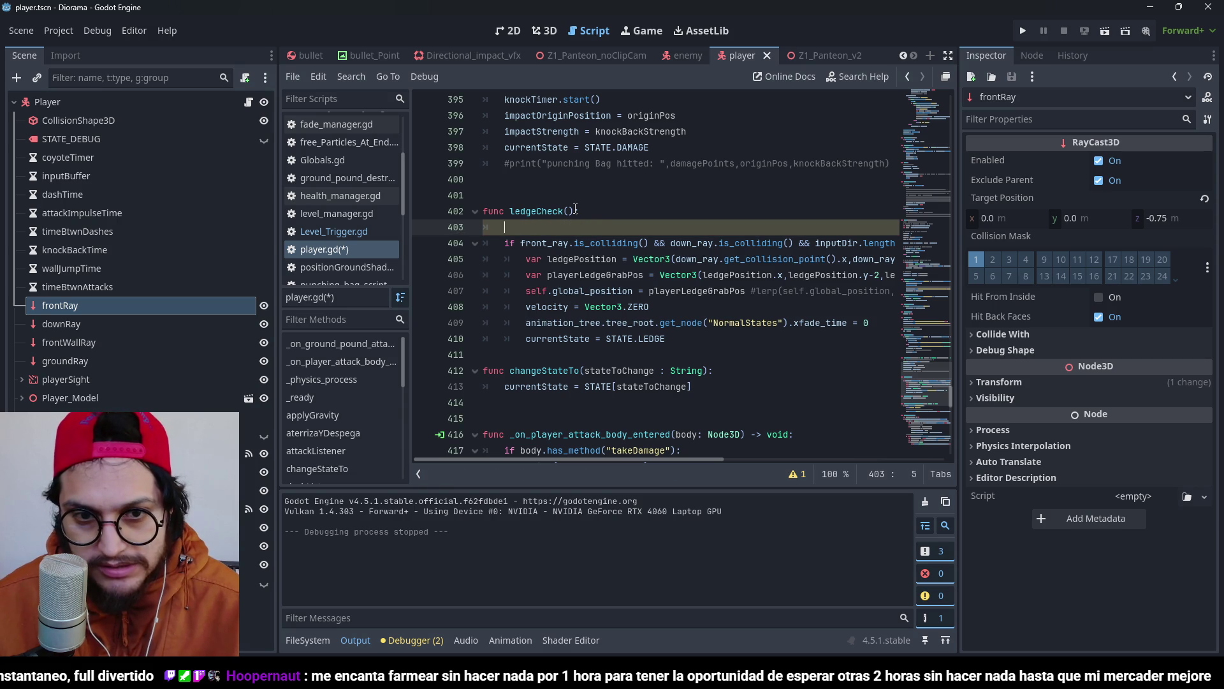
text(front_ray.)
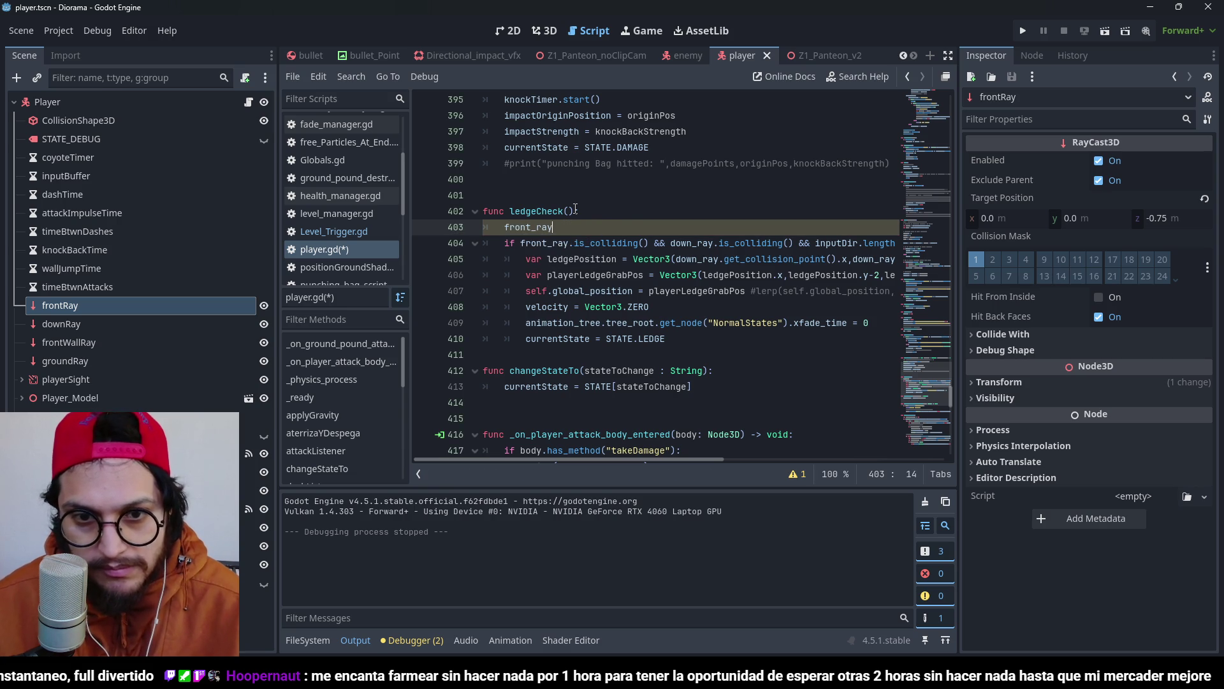
text(get_collision)
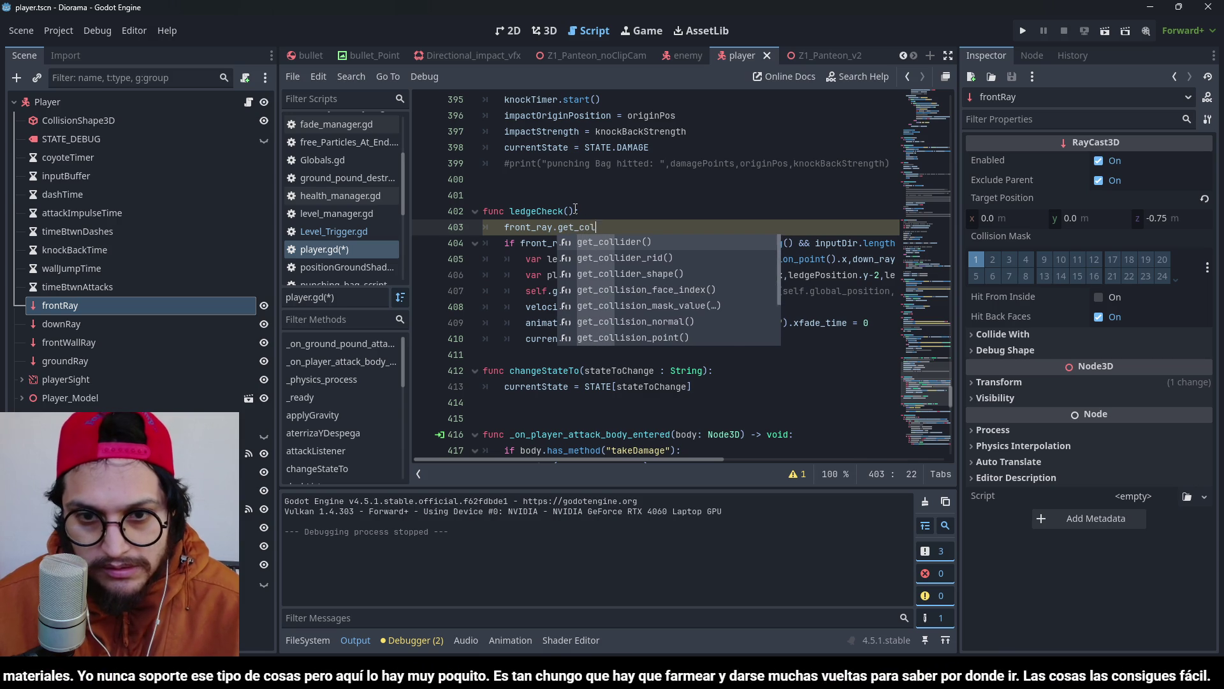
key(Down)
key(Down)
key(Down)
key(Return)
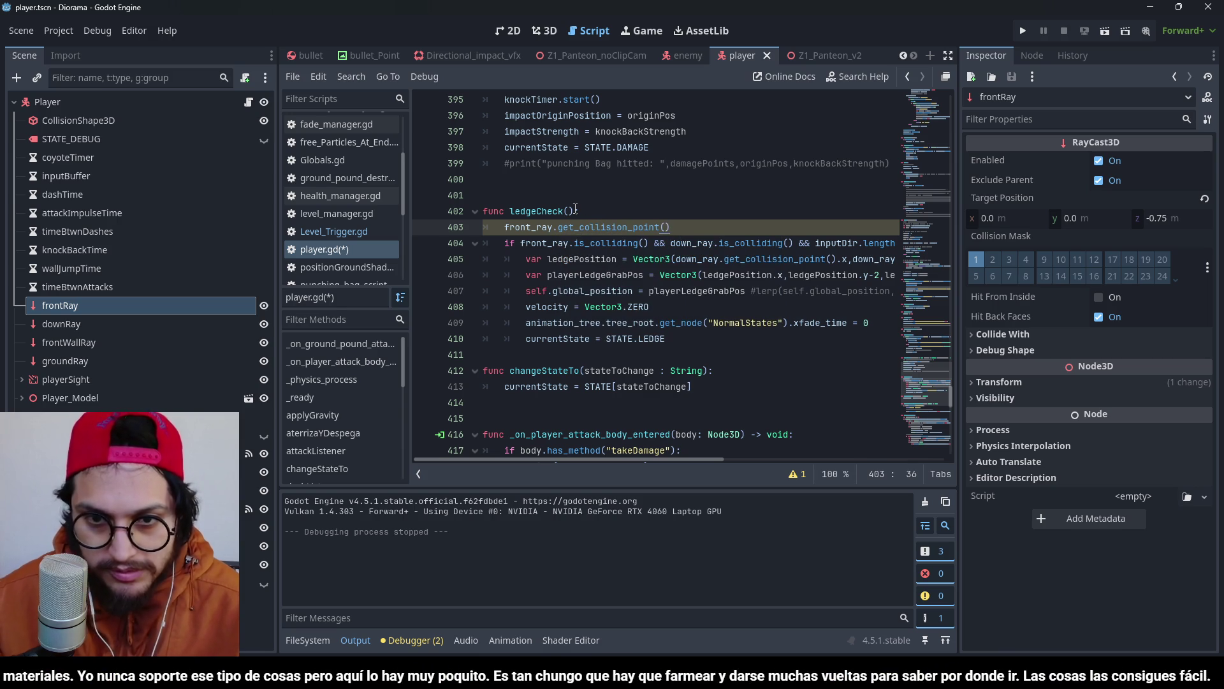
text(.dot)
text((self)
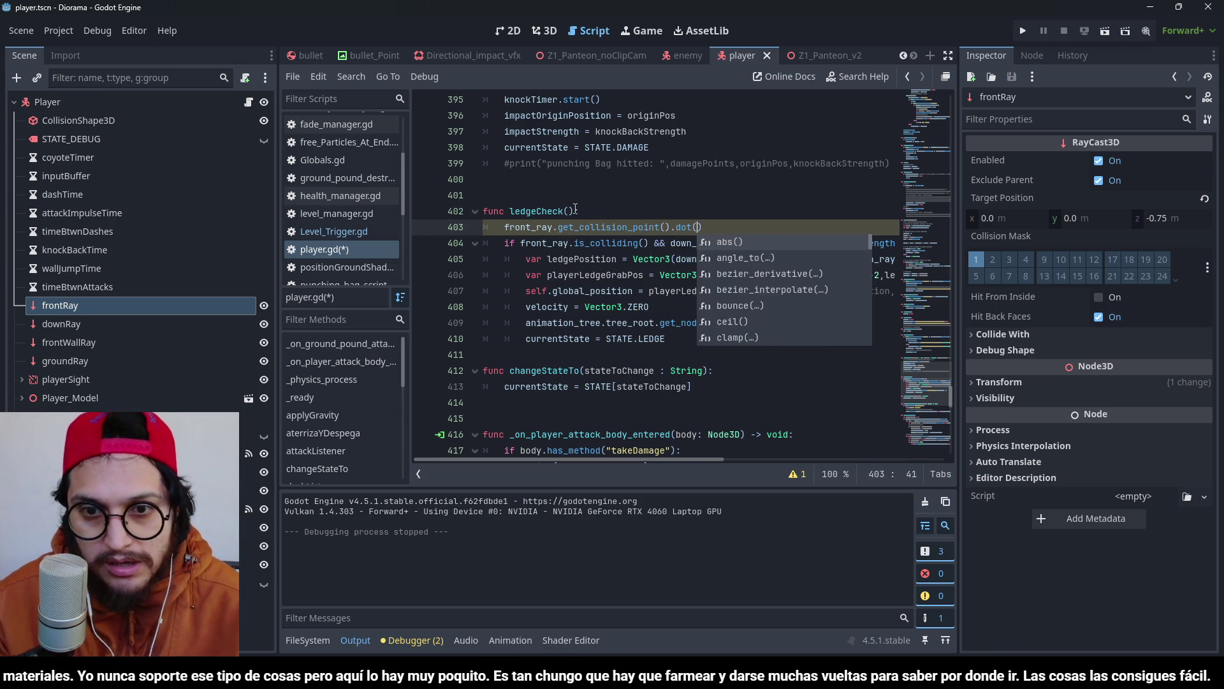
text(.global_t)
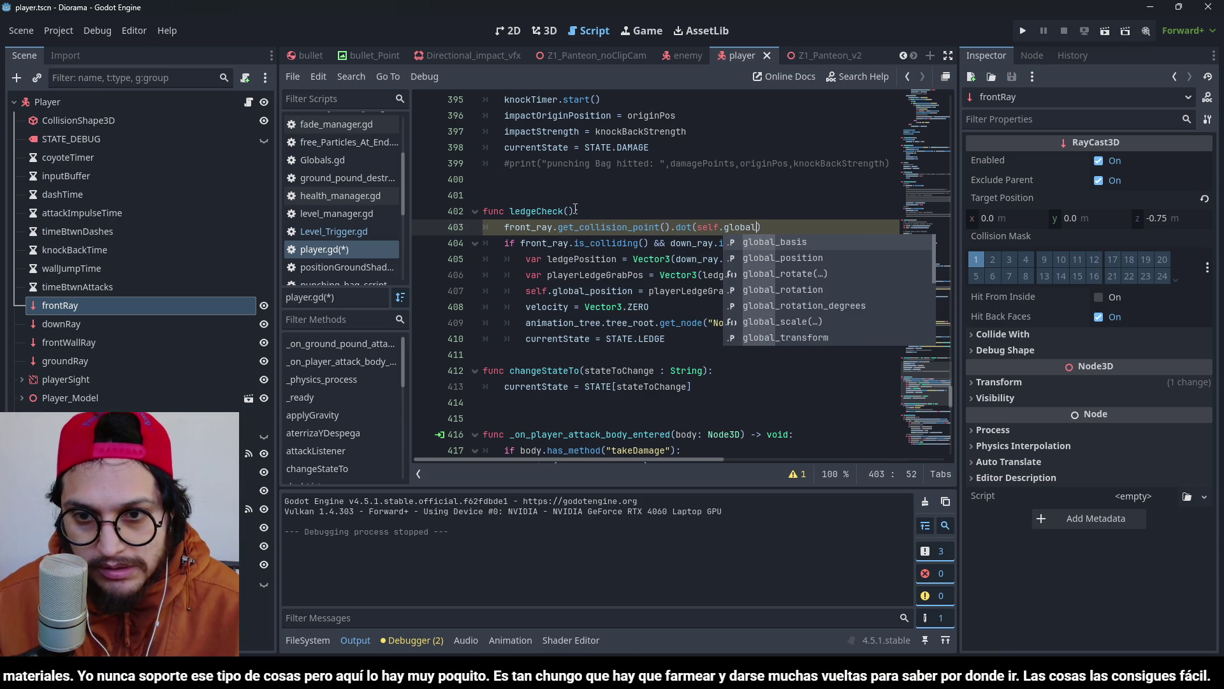
text(ransform)
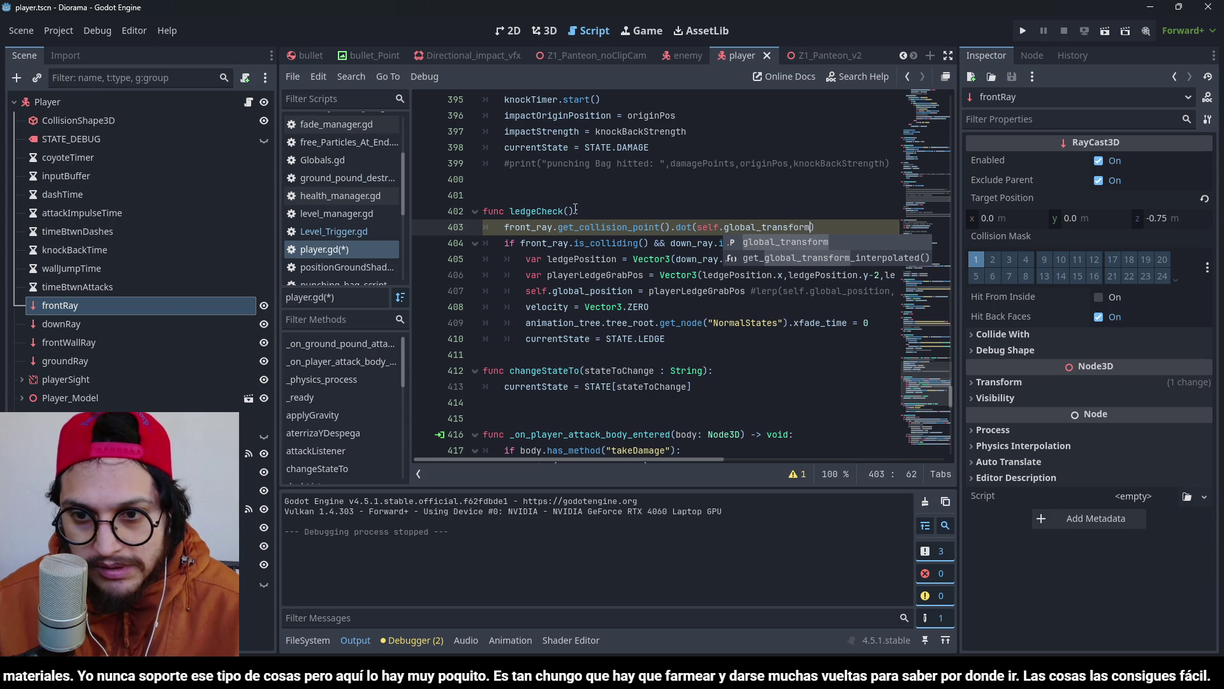
text(.basis.z)
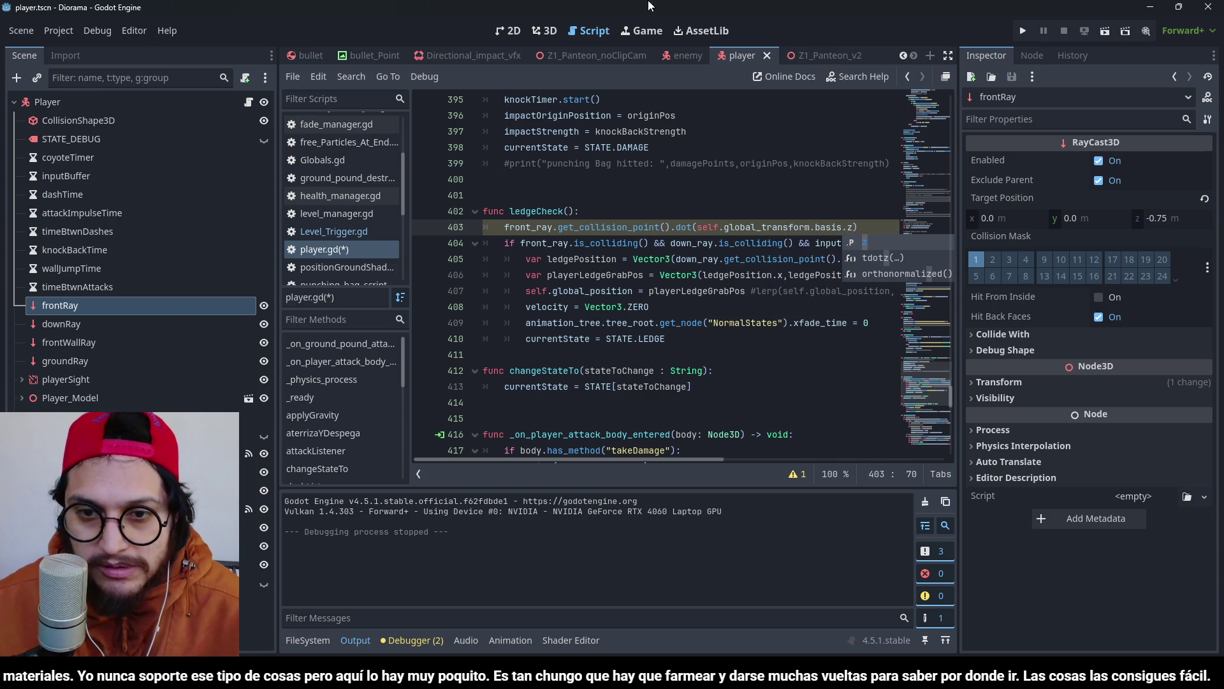
click(699, 223)
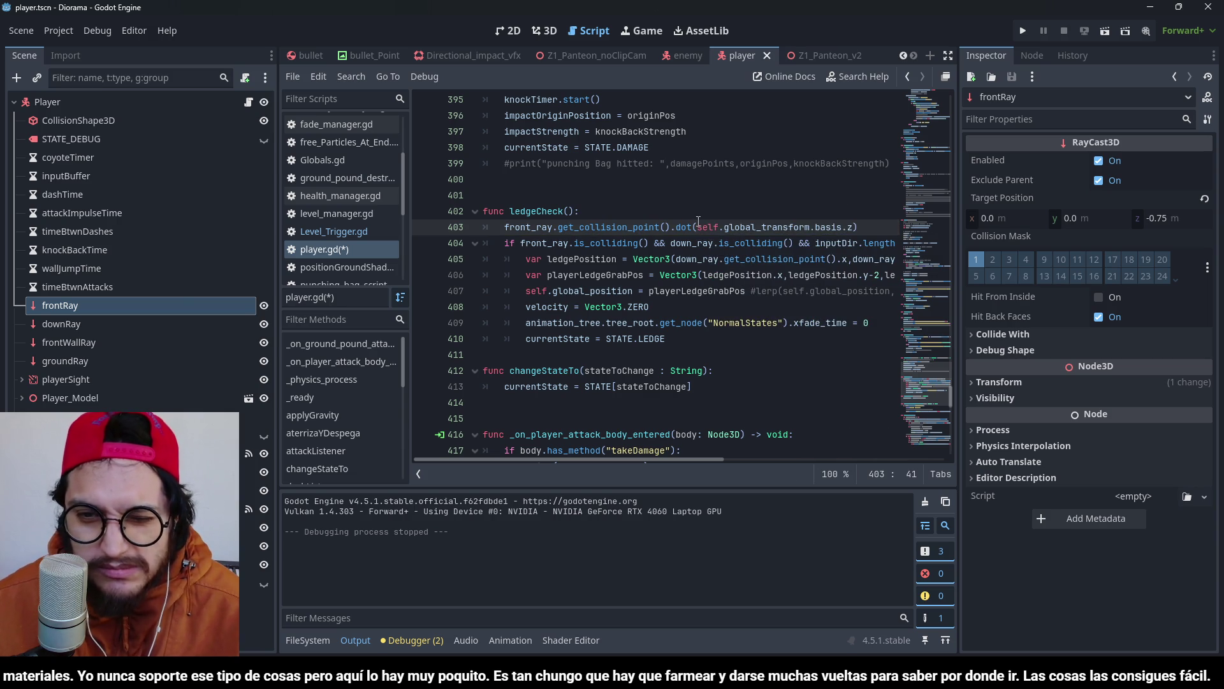
text(-)
key(ctrl+s)
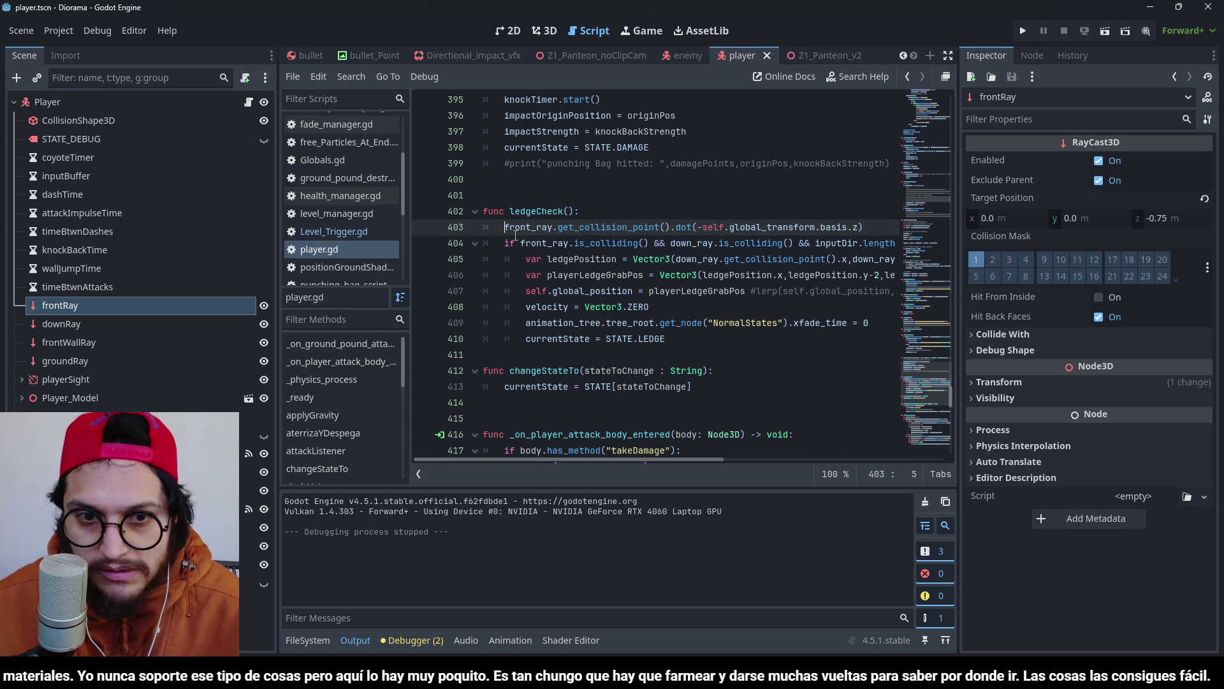
Assign that expression to var dotFrontWallProduct and add a blank line below it.
text(var )
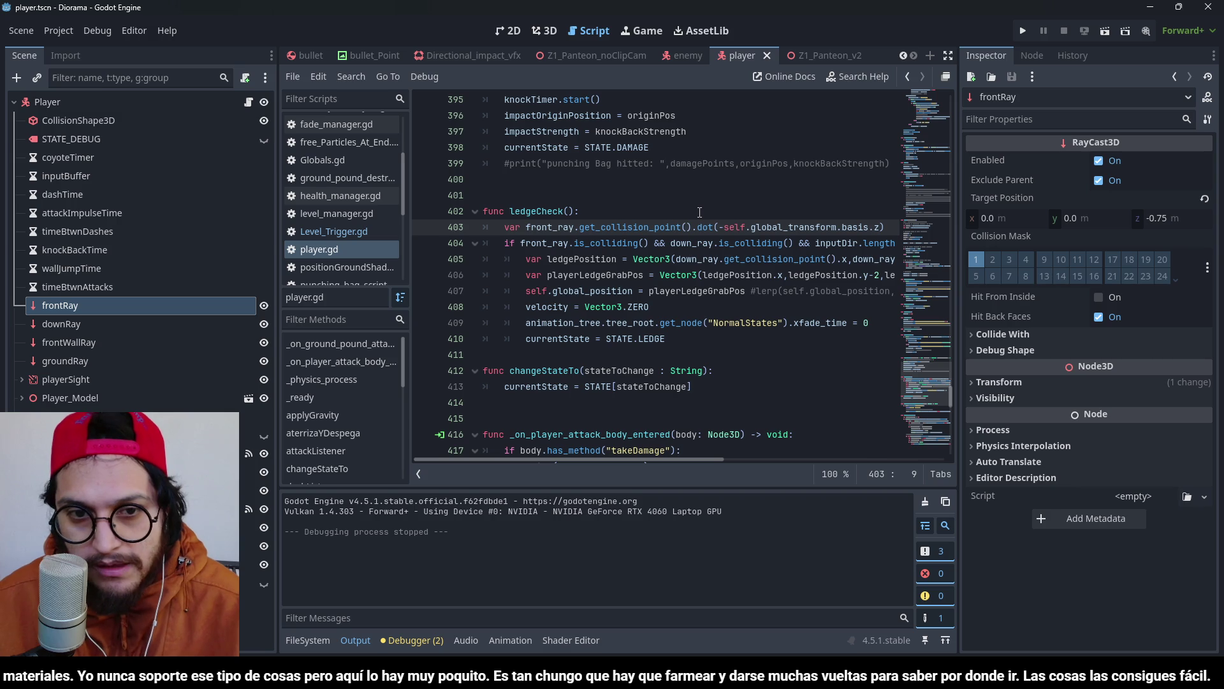
text(dotFrontWal)
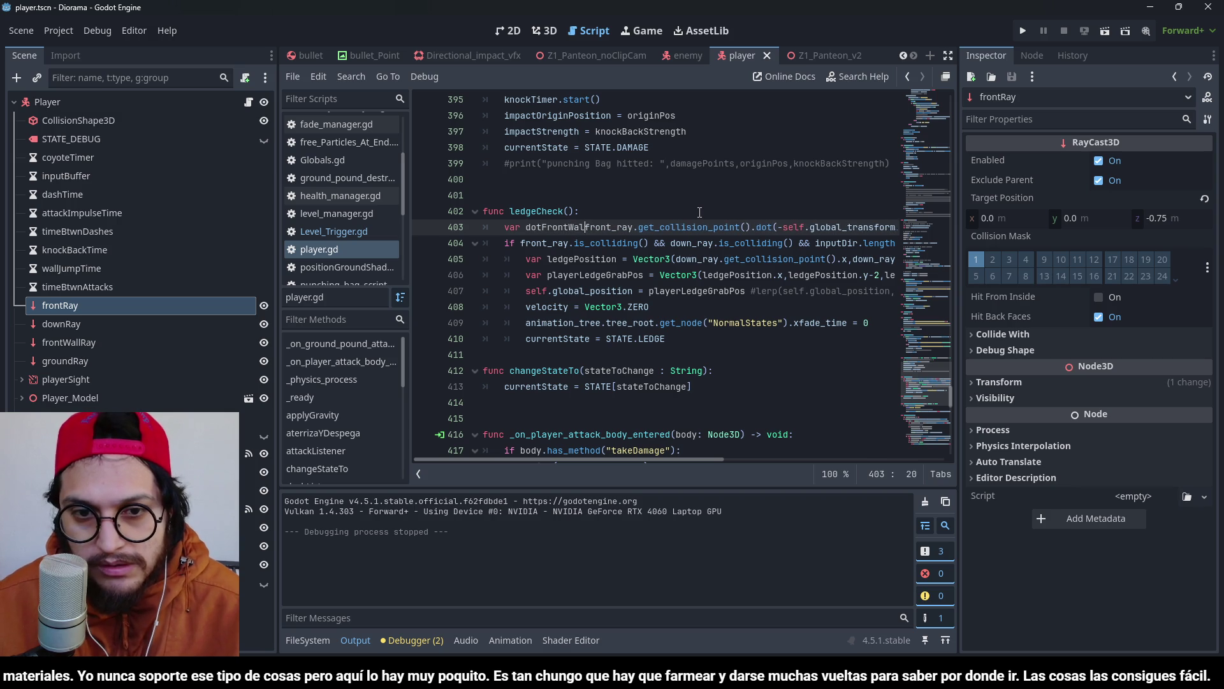
text(lProduct :)
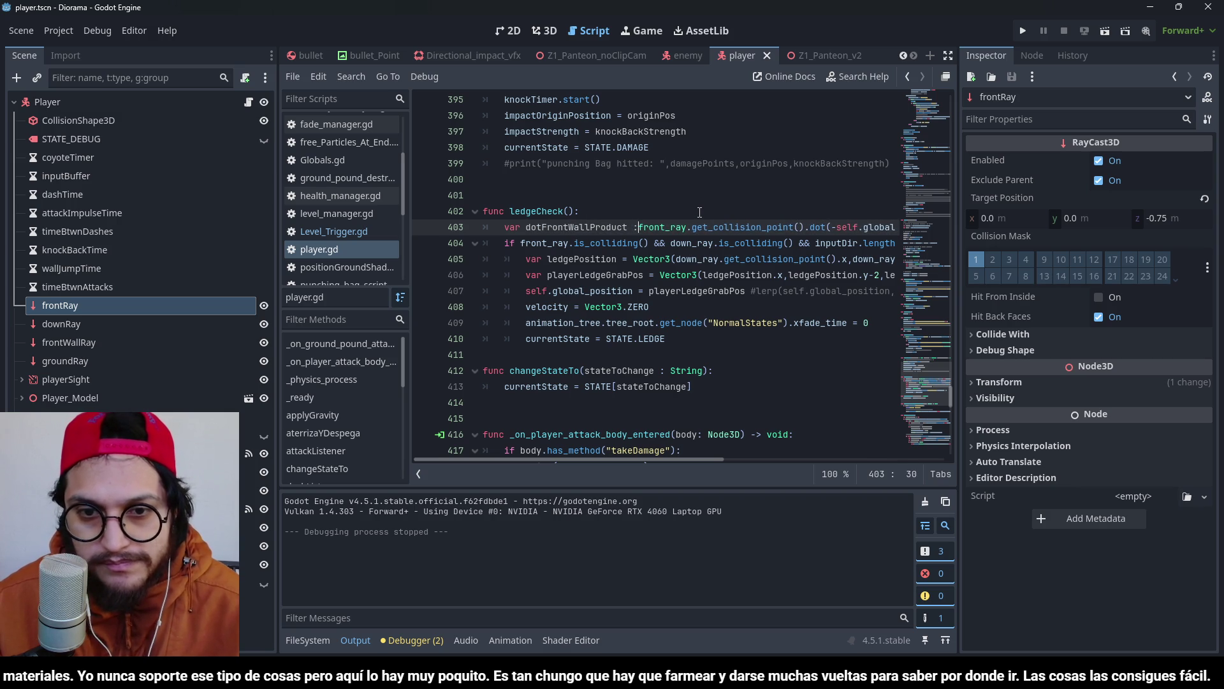
key(BackSpace)
text(=)
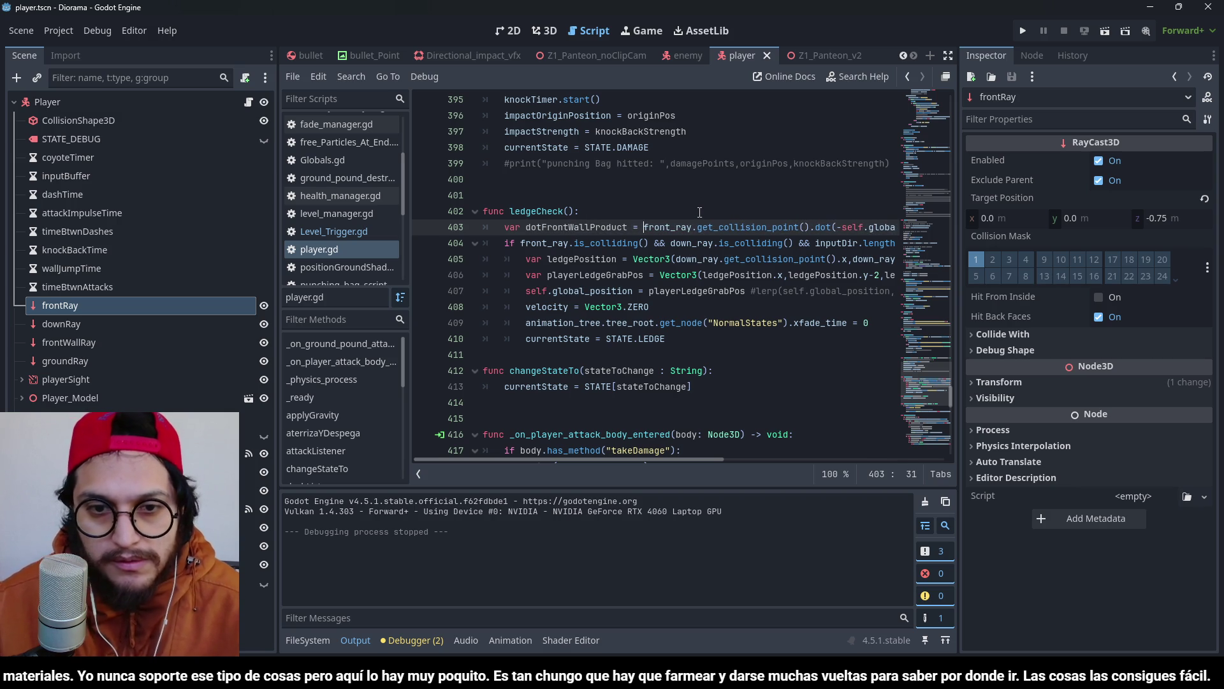
key(ctrl+space)
key(Escape)
key(End)
key(Return)
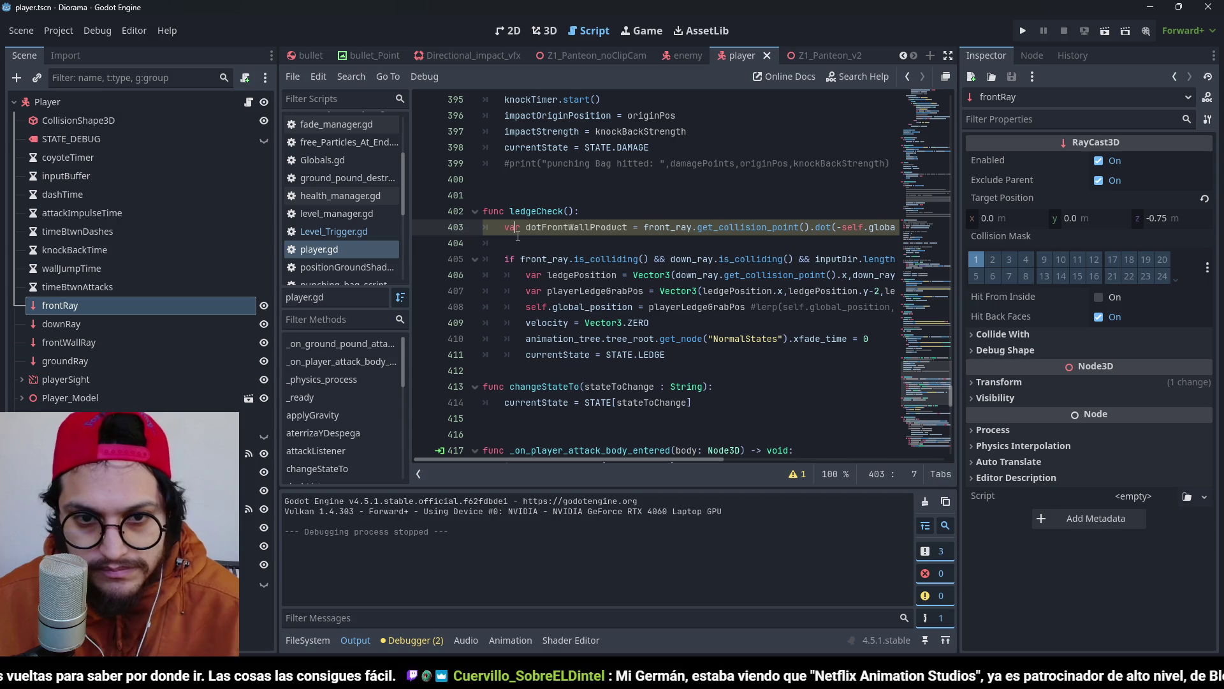
click(569, 259)
click(570, 242)
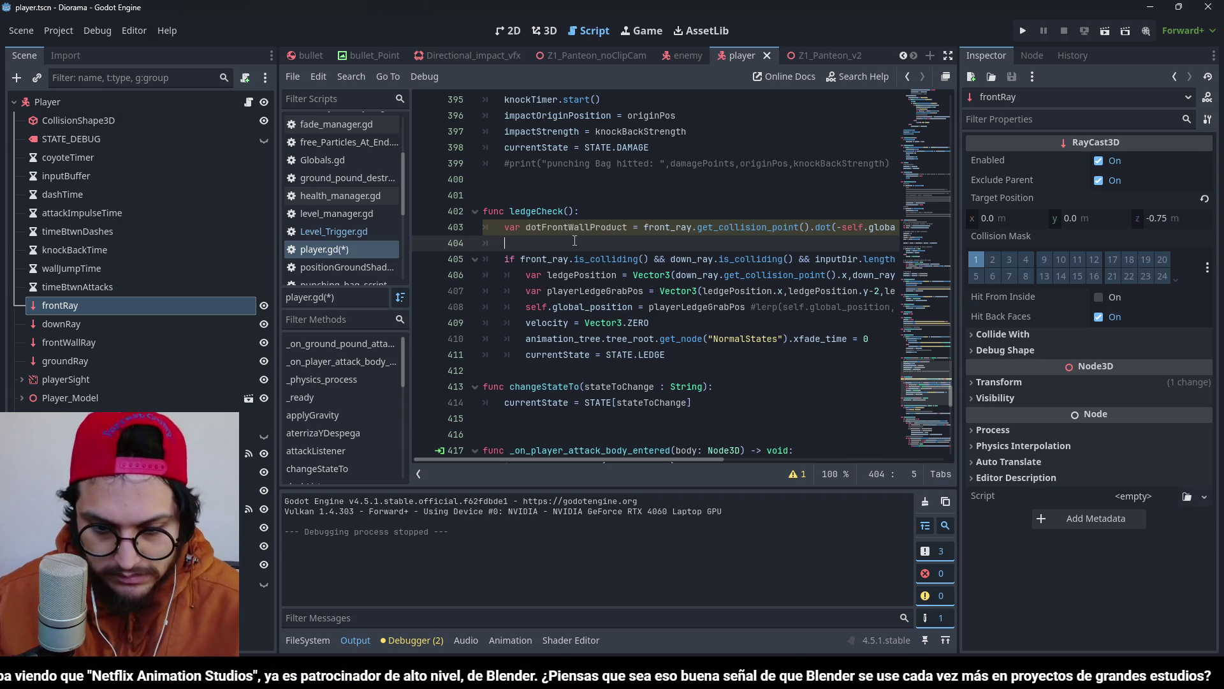
Add print(dotFrontWallProduct), save, and run the game walking toward the raised block.
text(print(")
text(dotFrontW)
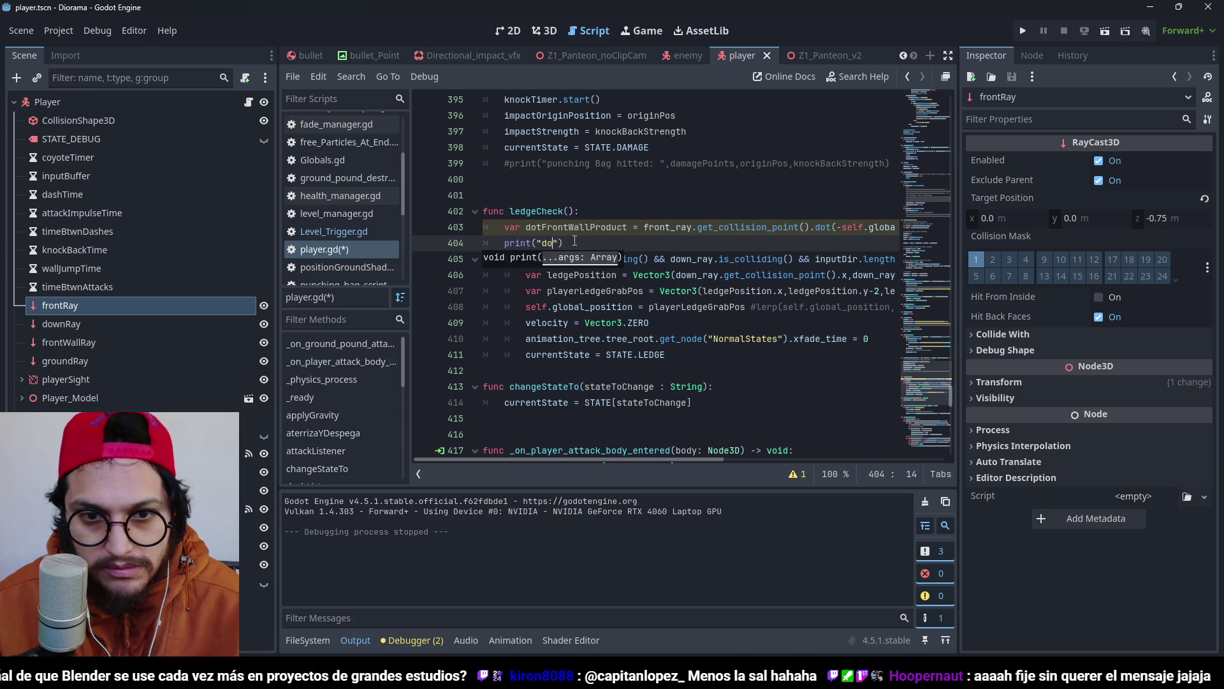
text(F)
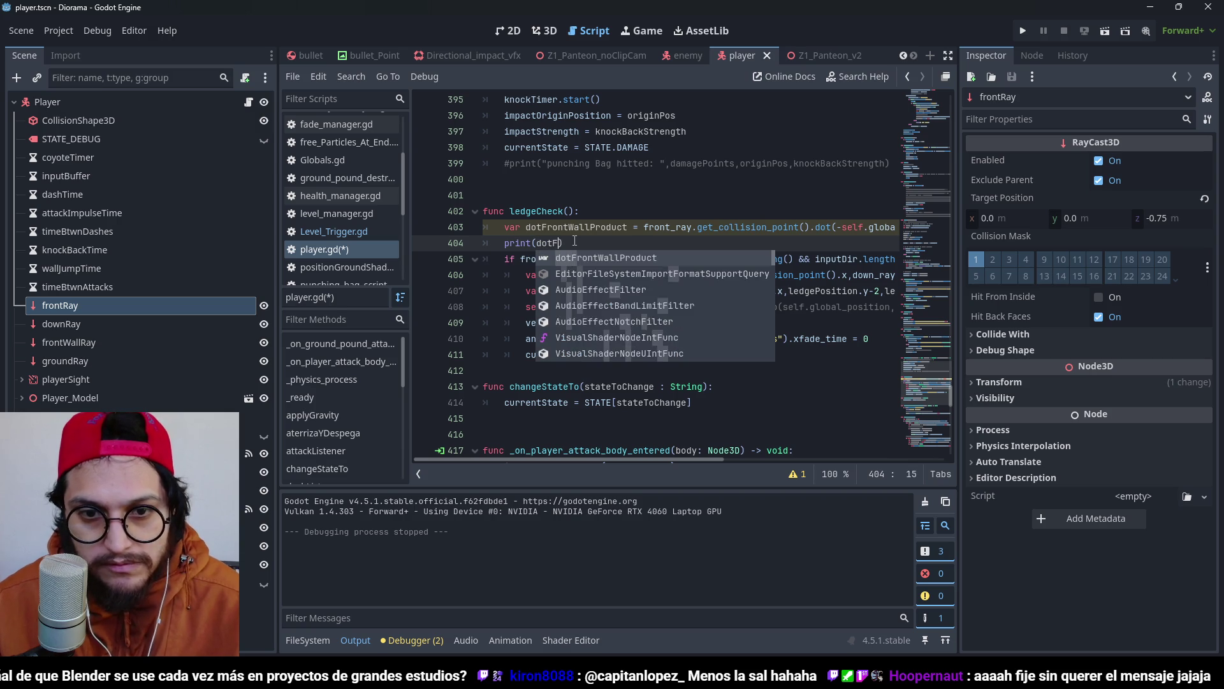
key(Return)
key(ctrl+s)
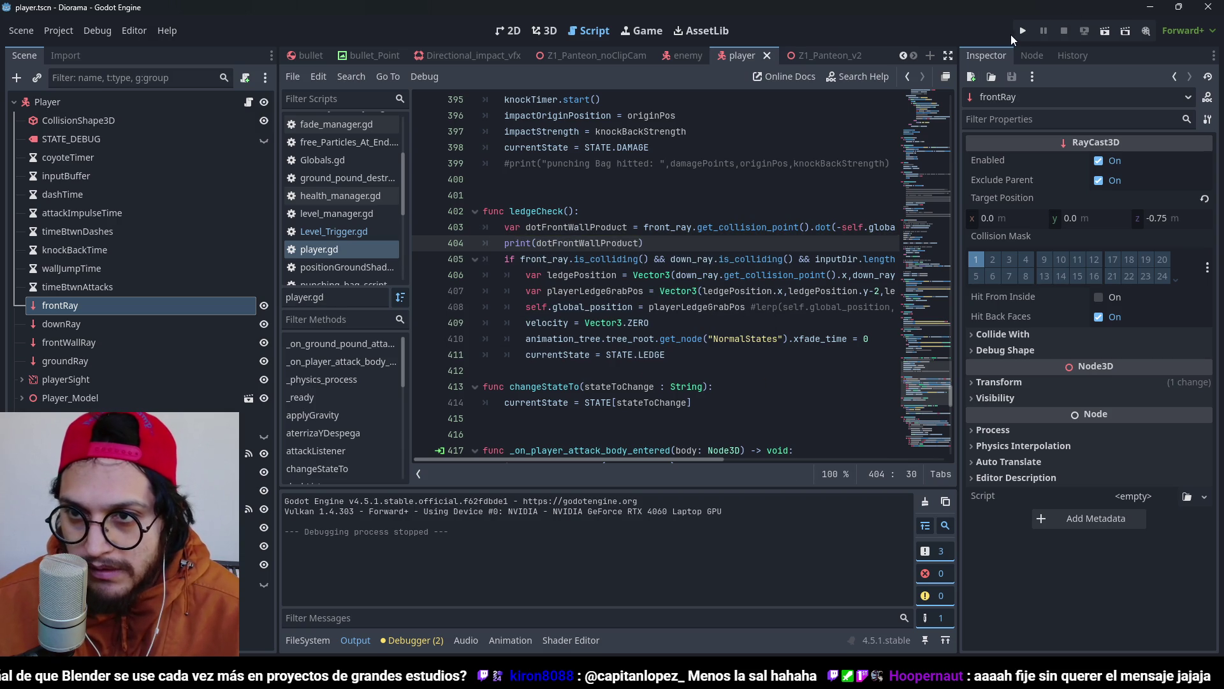
click(1024, 26)
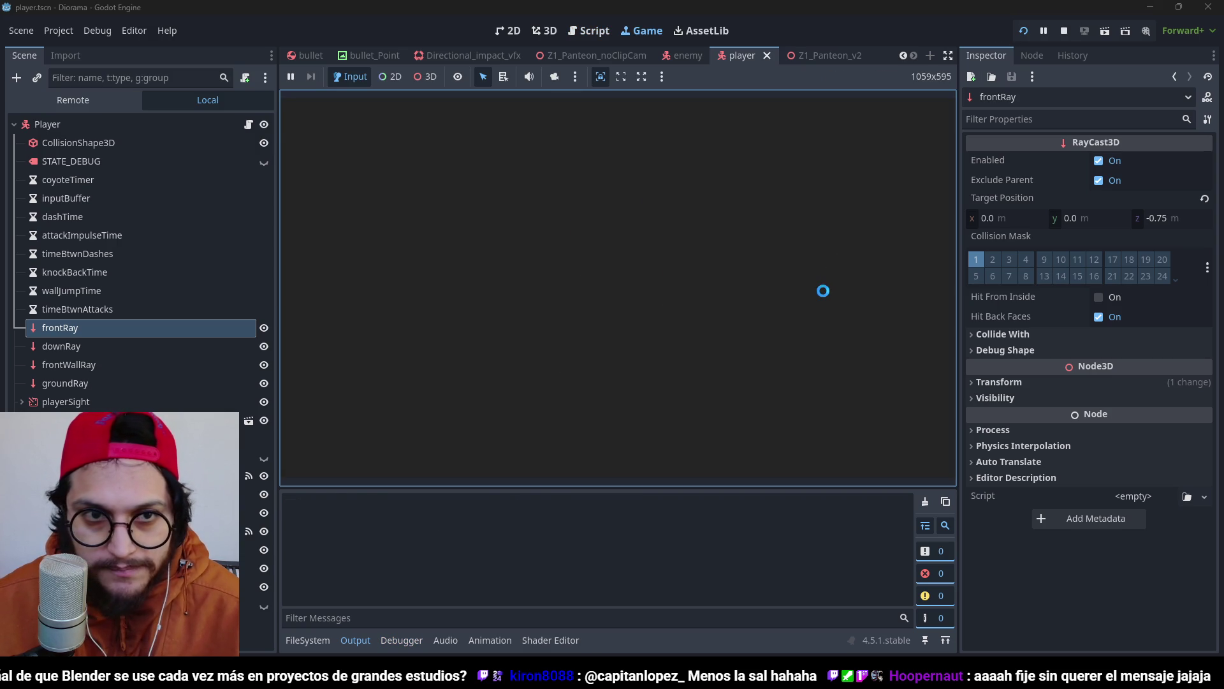
key(w)
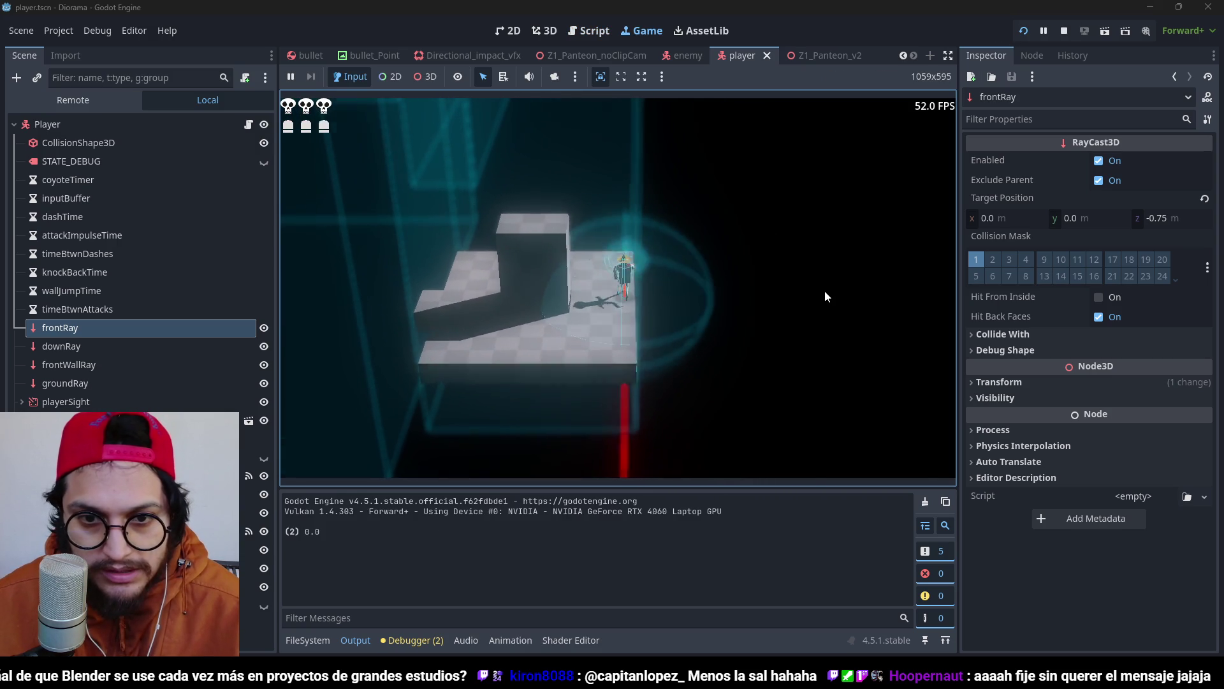
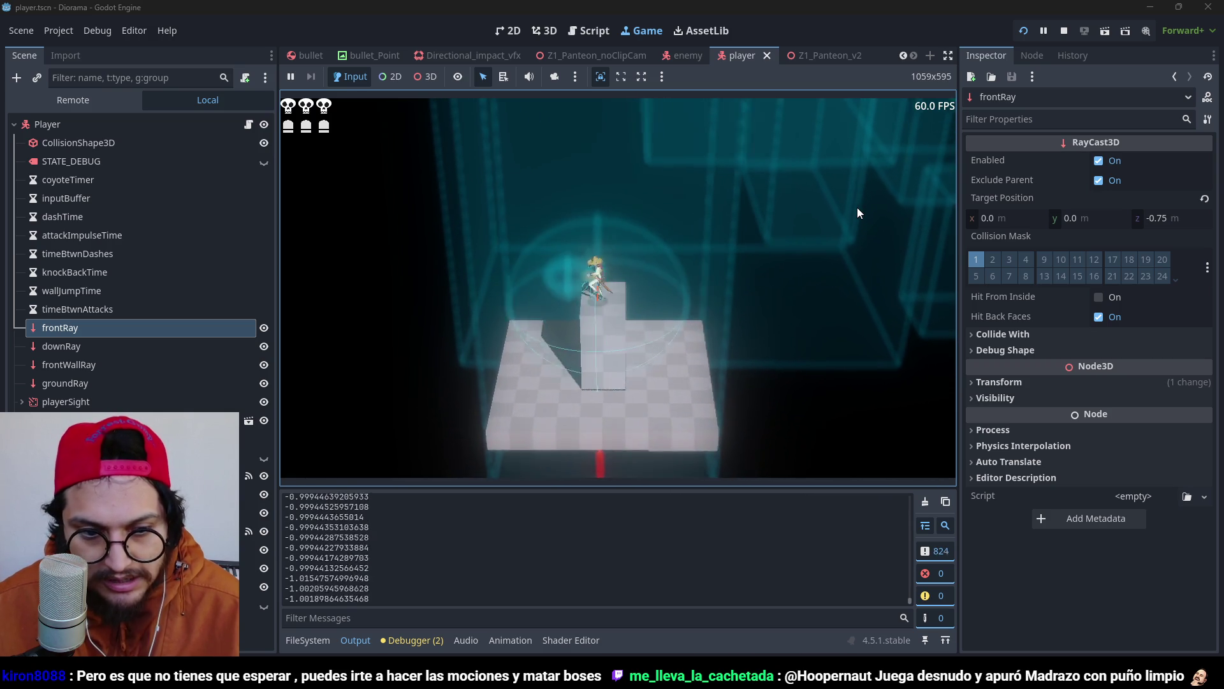
Stop the game and delete the minus before self in line 403's front-wall dot product.
key(F8)
click(818, 275)
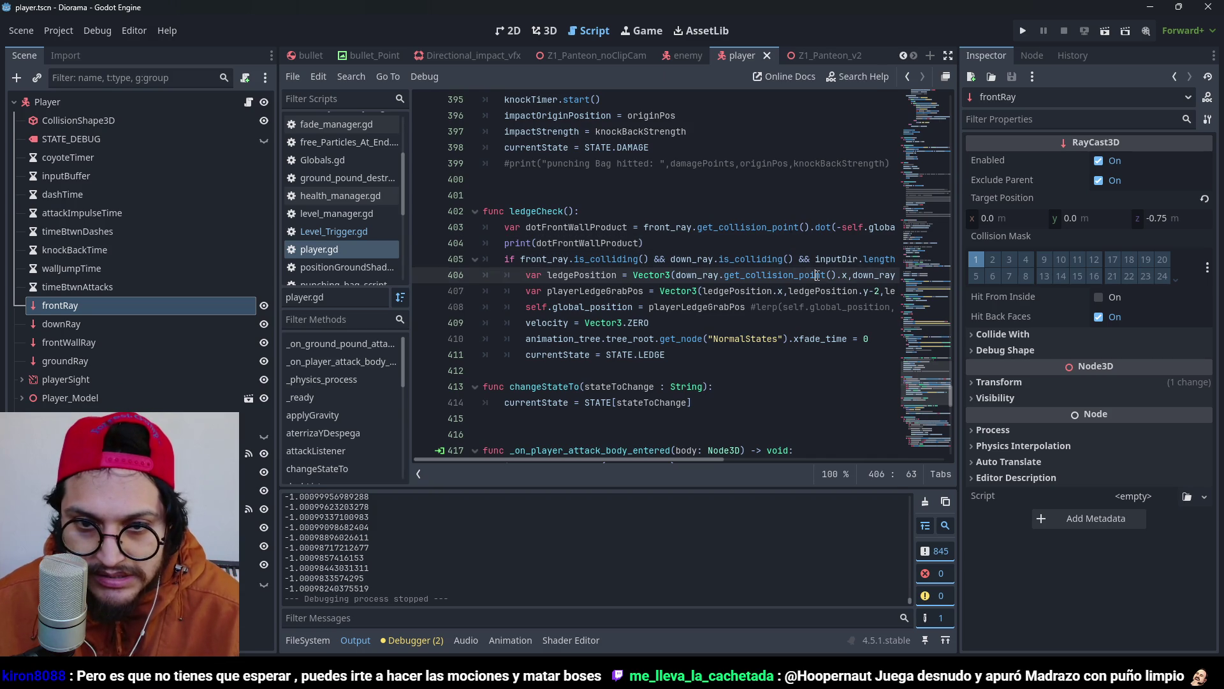
click(834, 227)
click(846, 228)
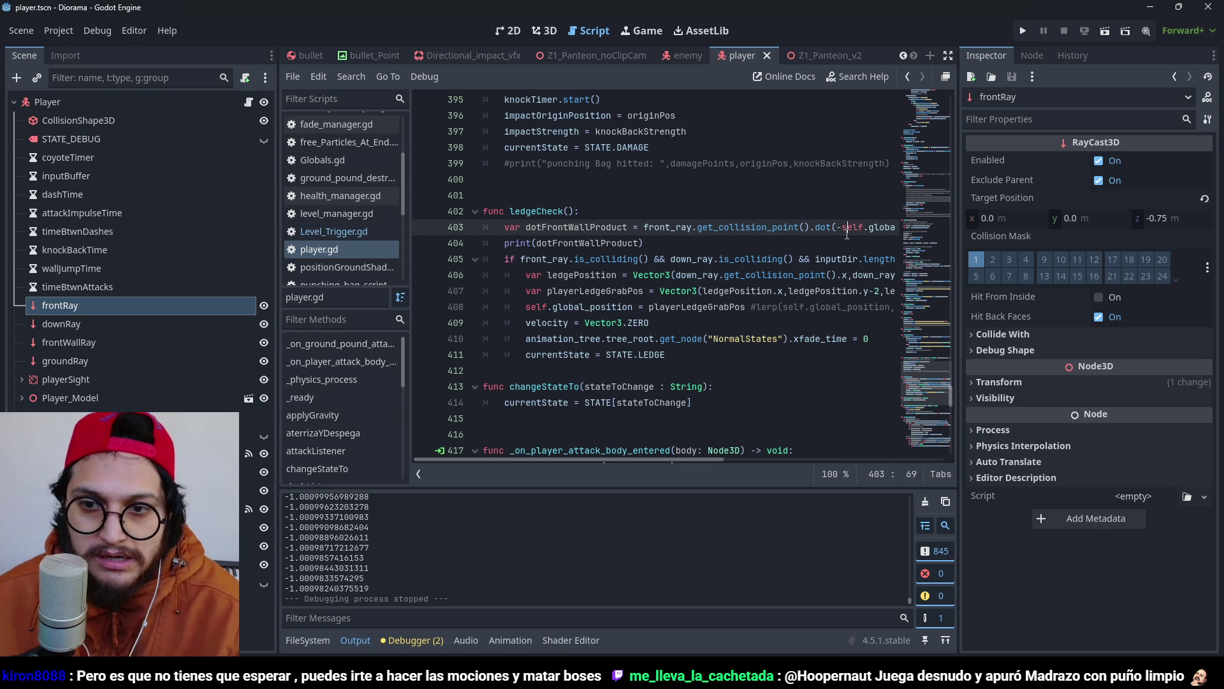
Run the game, walk the character toward the ledge to test grabbing, then stop it.
click(1025, 33)
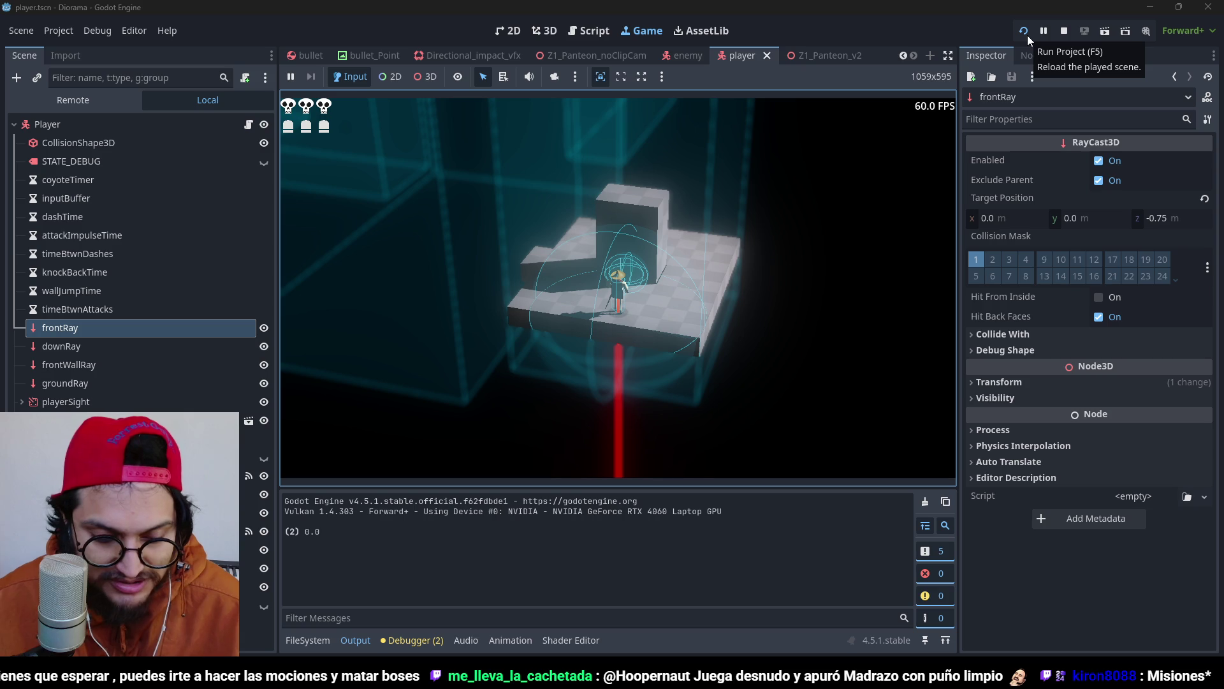
key(w)
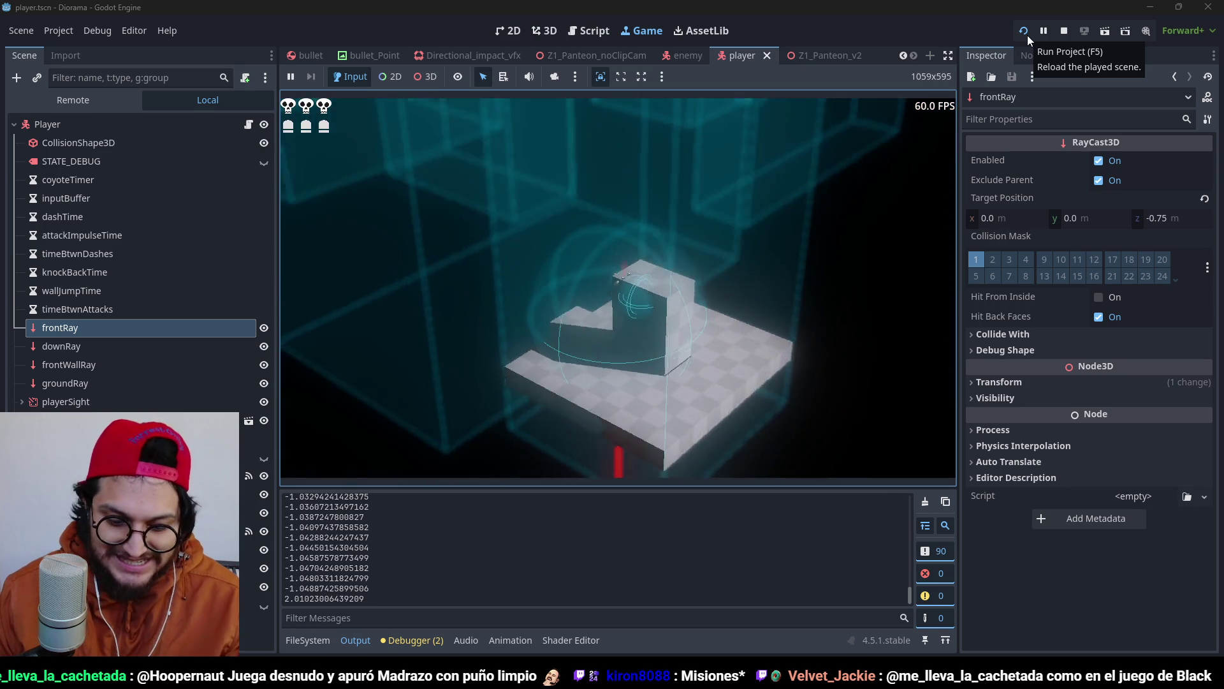
key(F8)
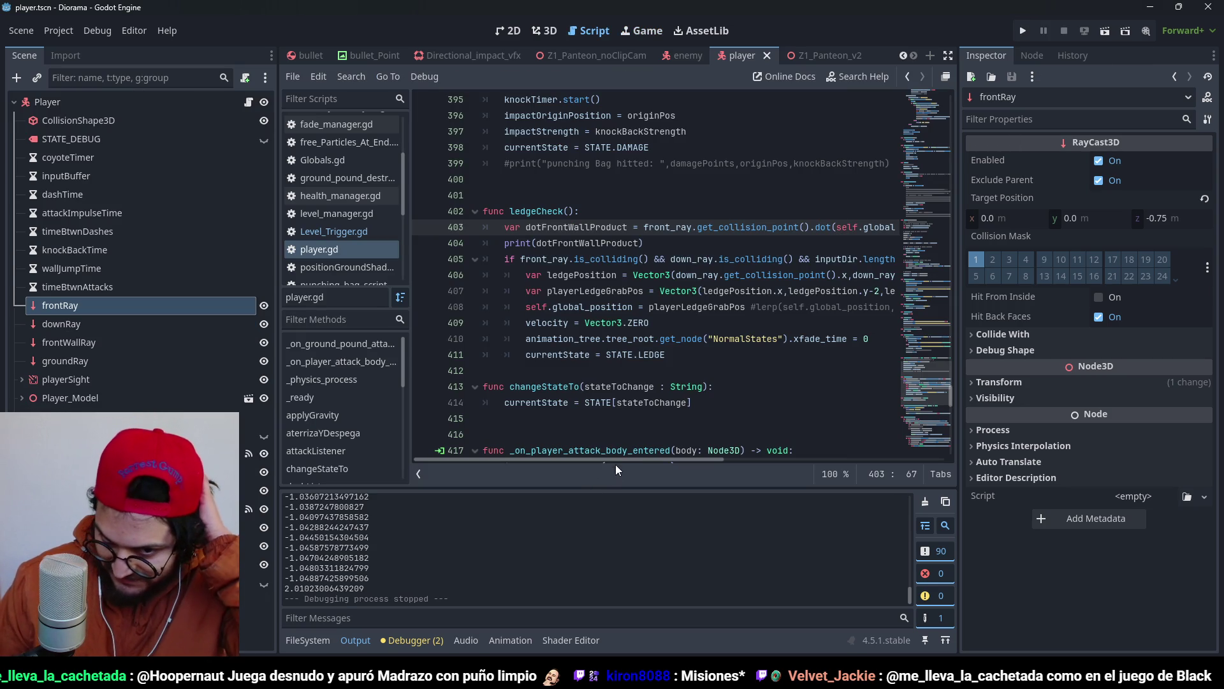
Run the game once more to test the ledge climb, then stop it.
drag(615, 460, 702, 465)
key(F5)
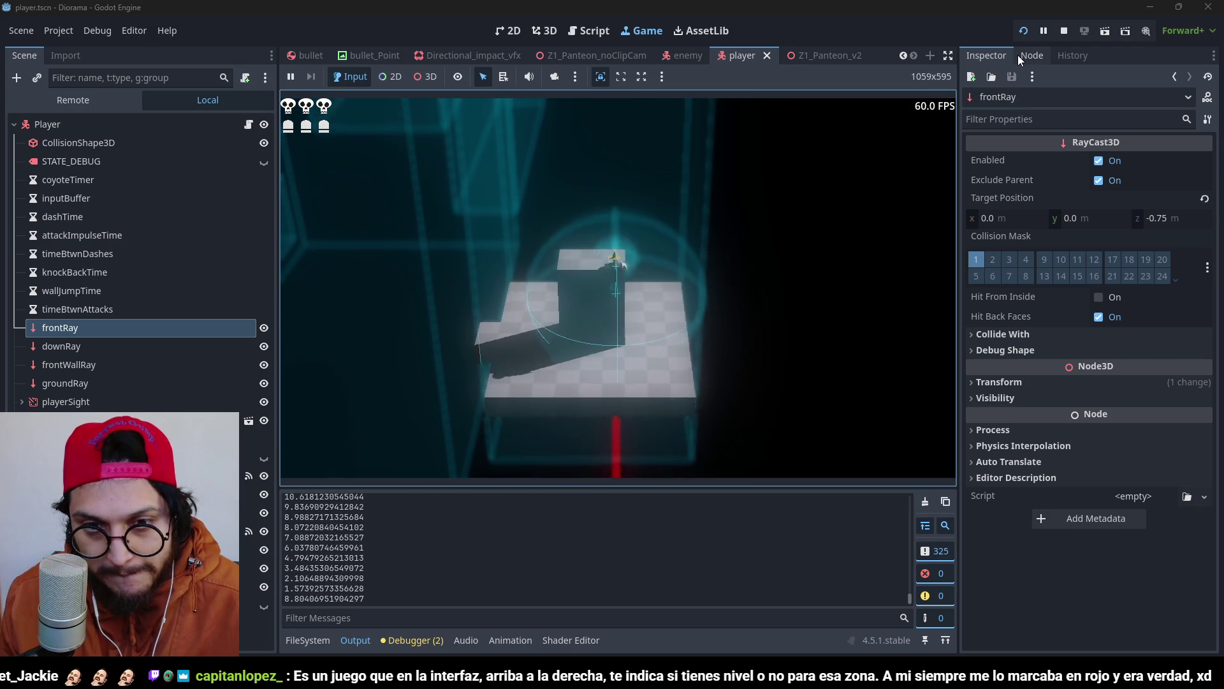
key(F8)
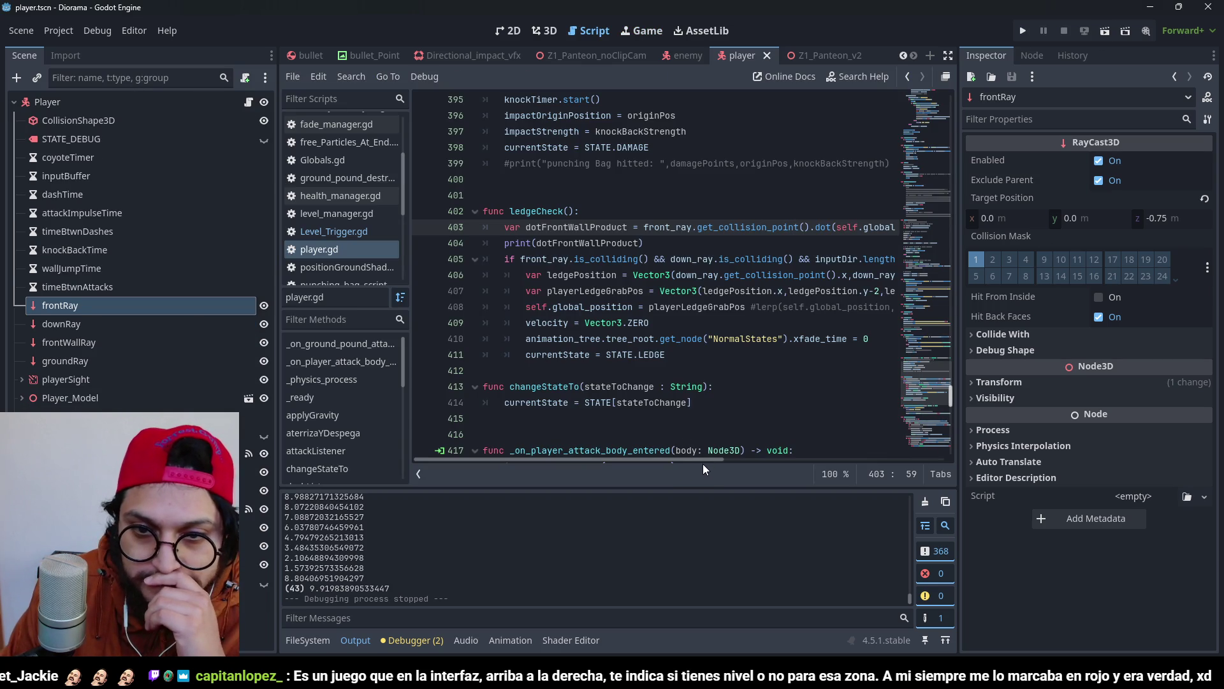
Try a -self.global offset on line 407's ledgePosition, revert it, and switch to Krita.
mouse_move(704, 460)
mouse_down()
mouse_move(828, 468)
mouse_move(744, 473)
mouse_move(770, 476)
mouse_up()
double_click(833, 292)
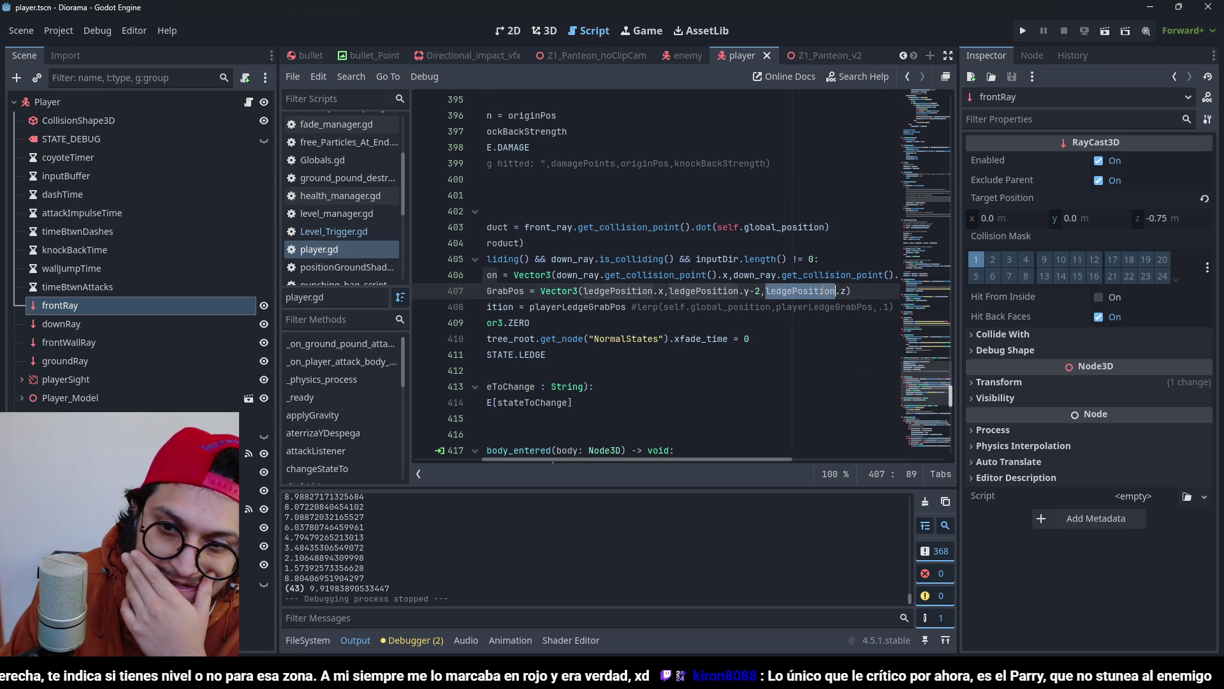
click(840, 291)
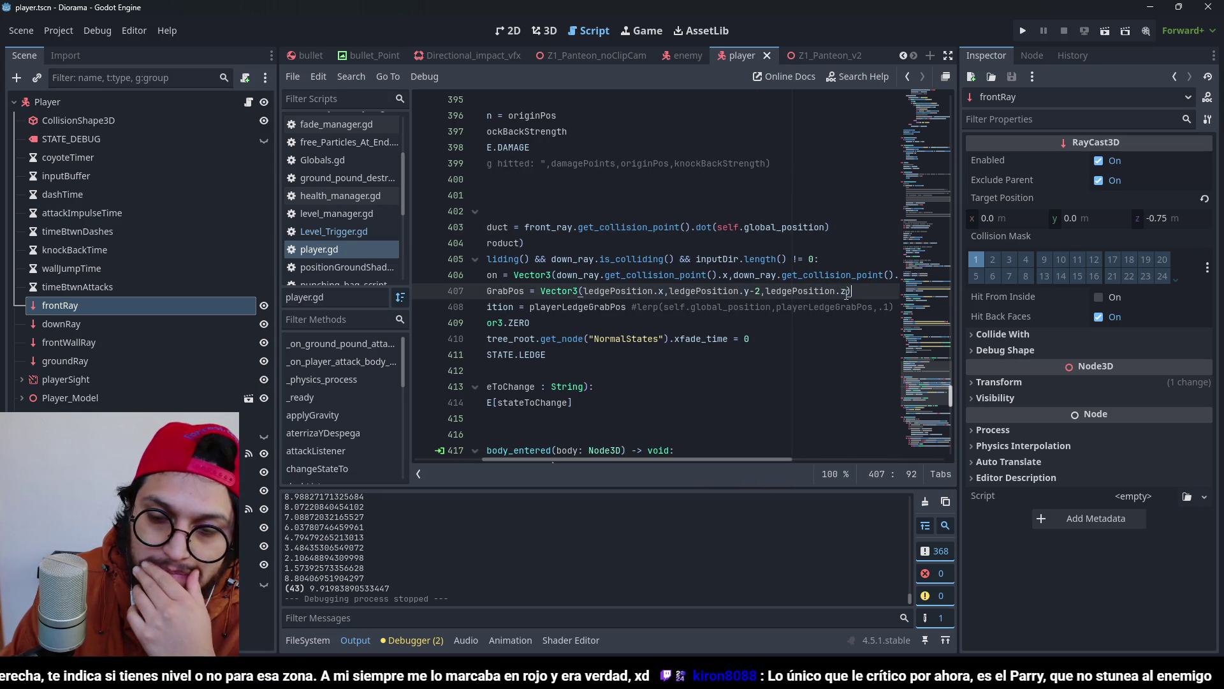
mouse_move(847, 294)
text(-s)
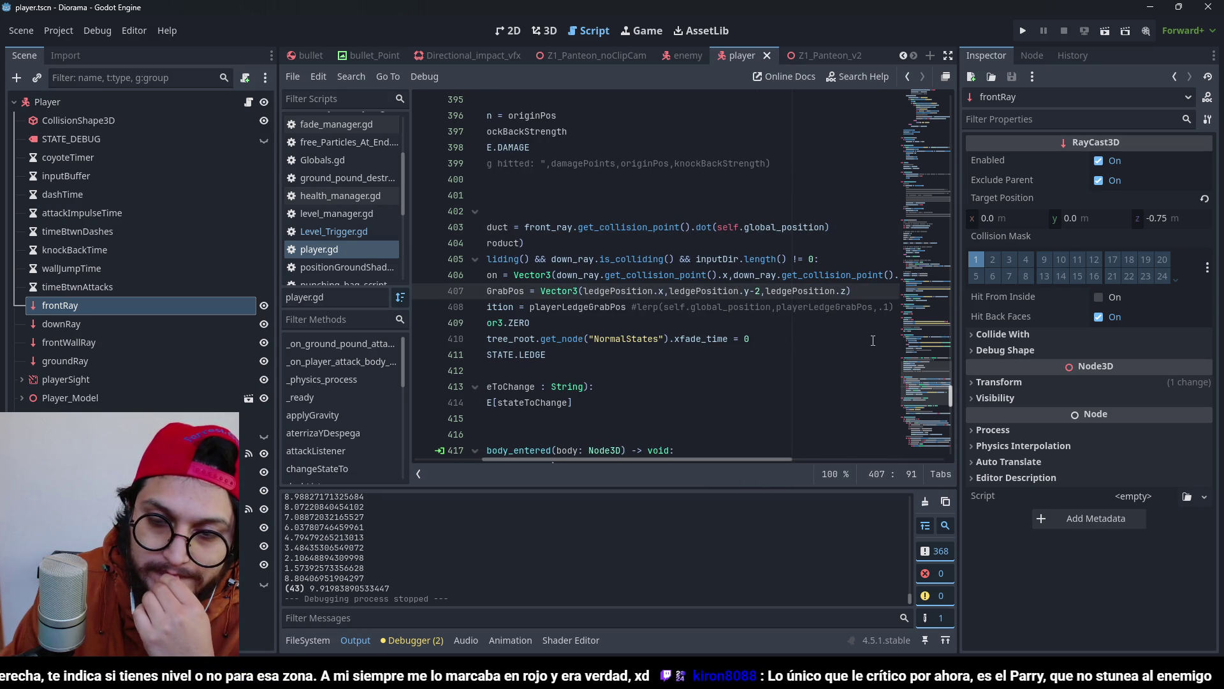
text(elf.global.)
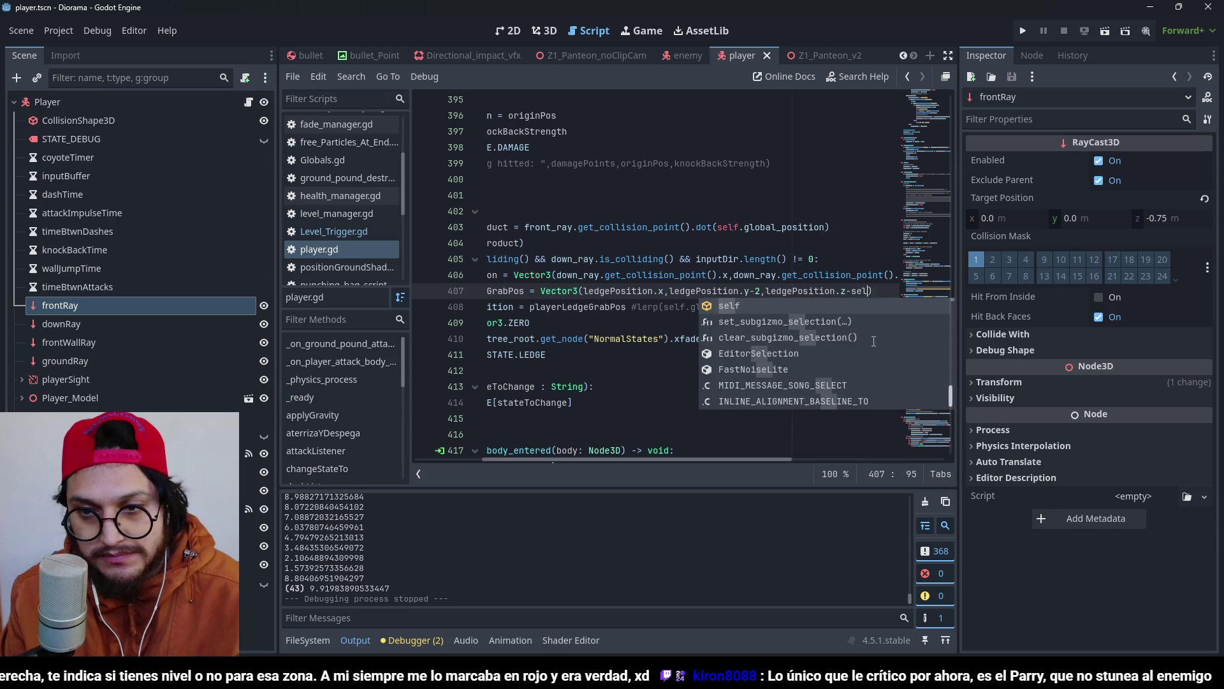
key(BackSpace)
key(BackSpace)
key(BackSpace)
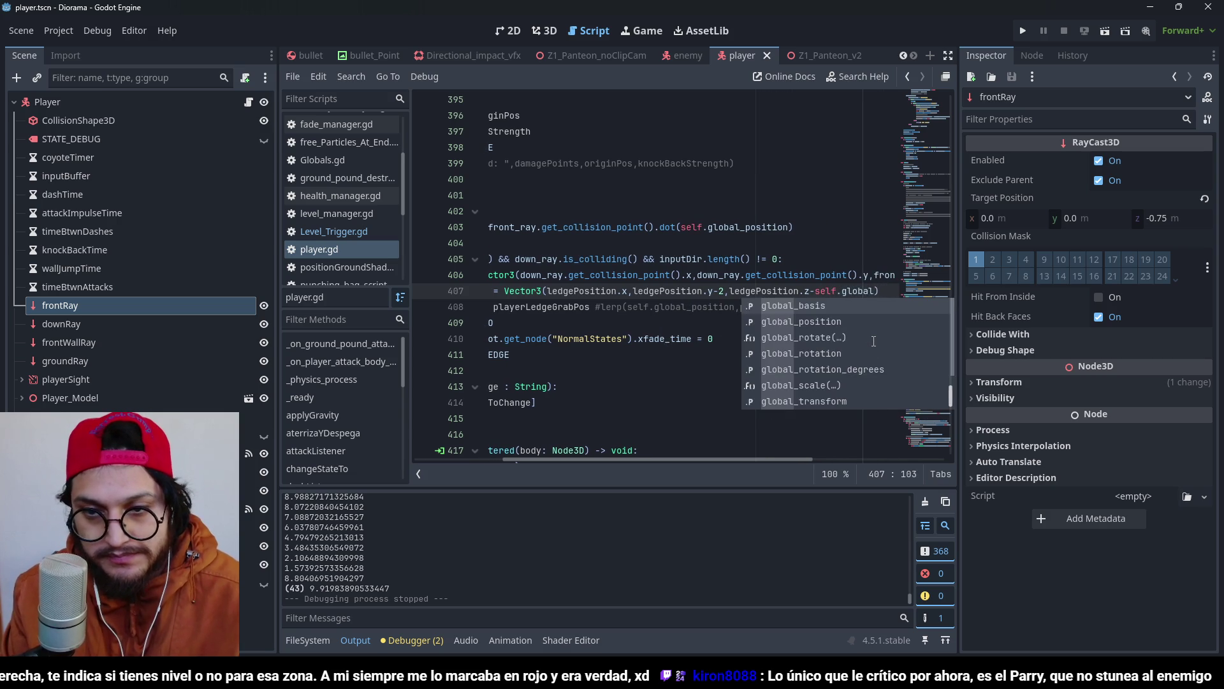
key(ctrl+s)
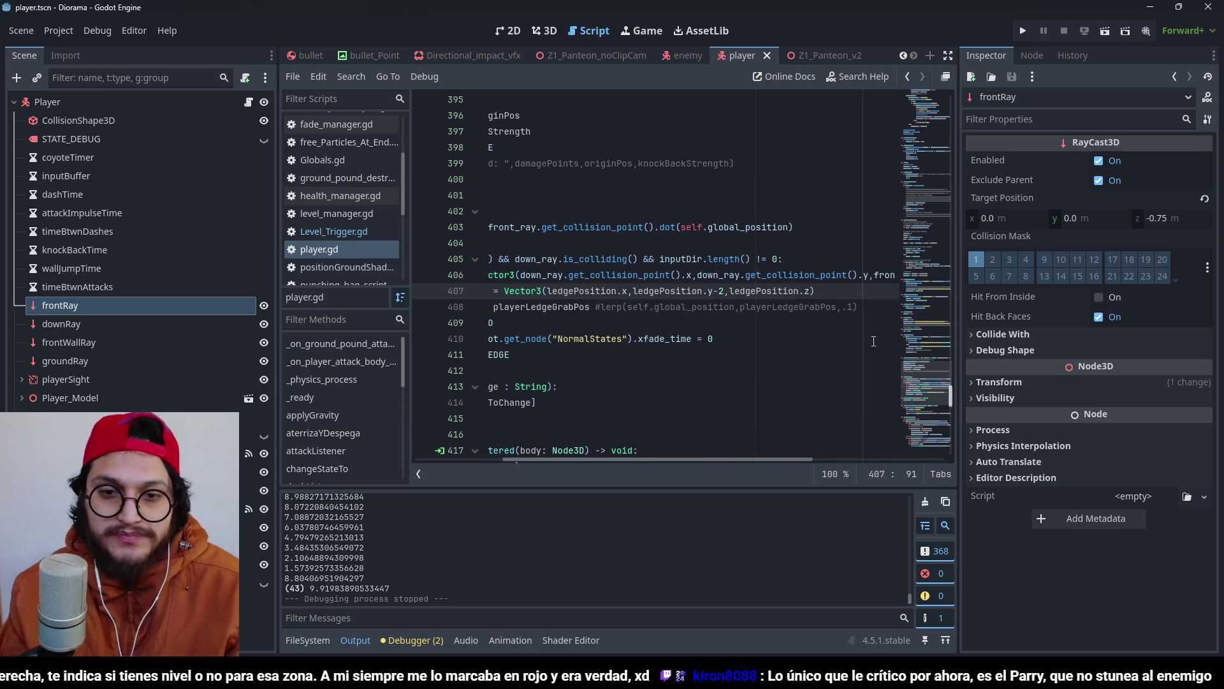
key(alt+Tab)
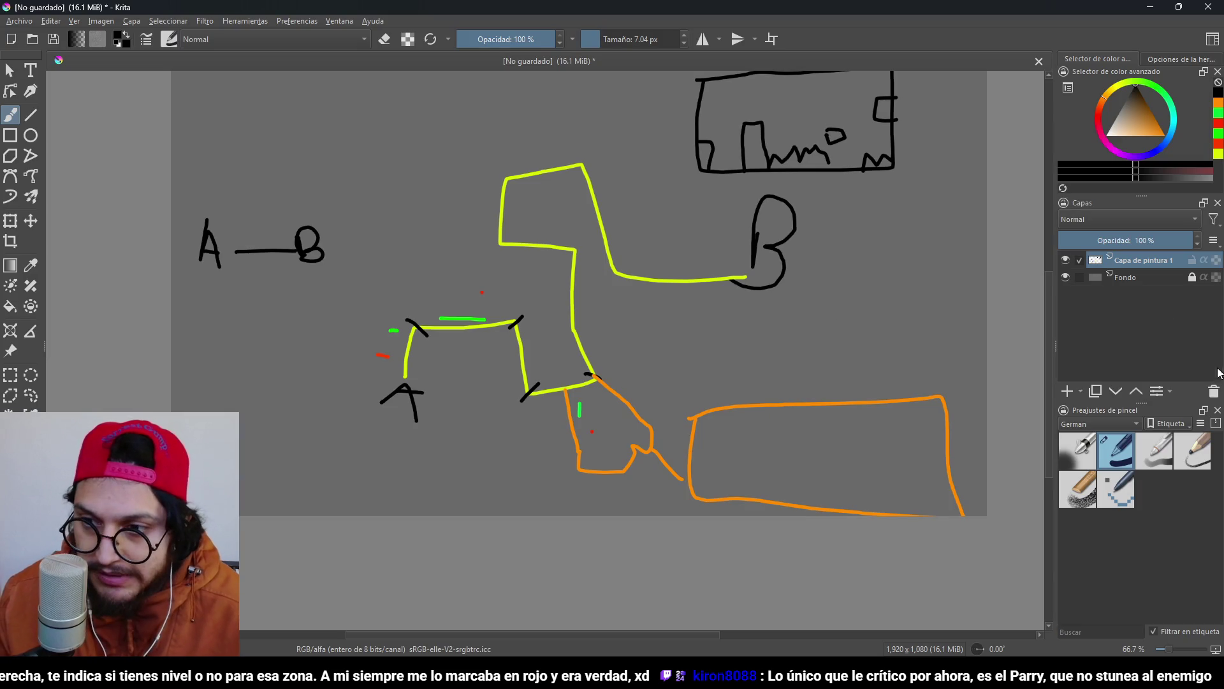
Delete the old sketch layer, add a fresh paint layer, and view the canvas at 100%.
click(1212, 392)
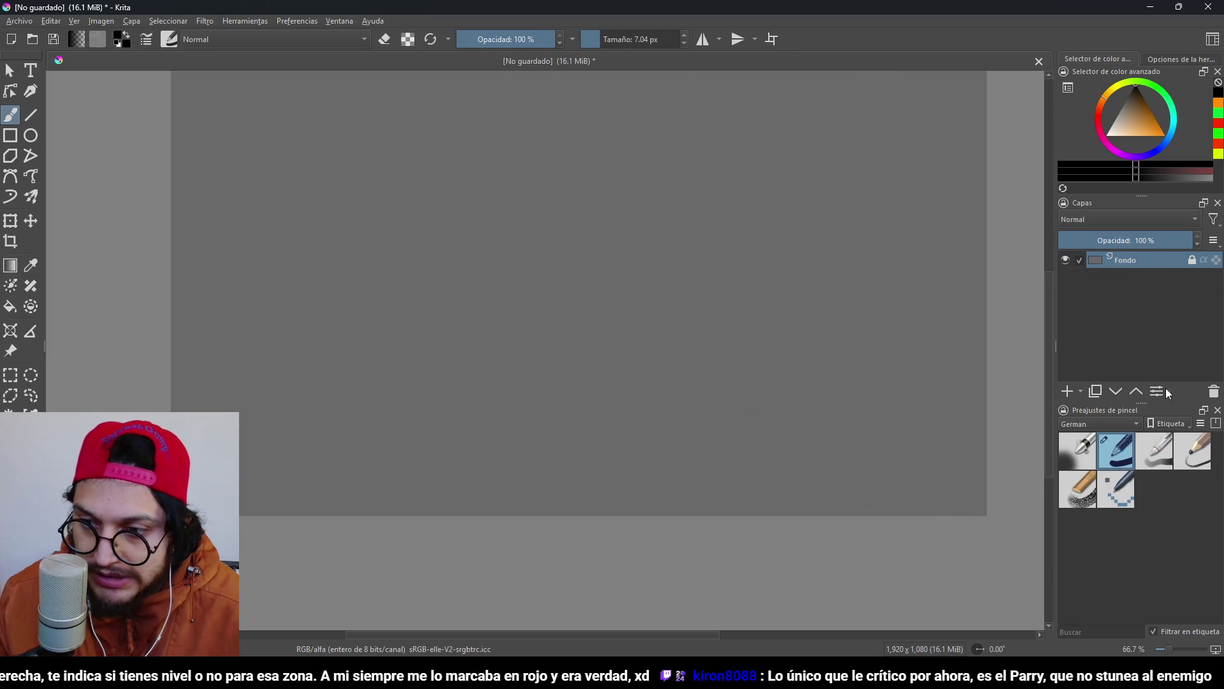
click(1068, 390)
key(1)
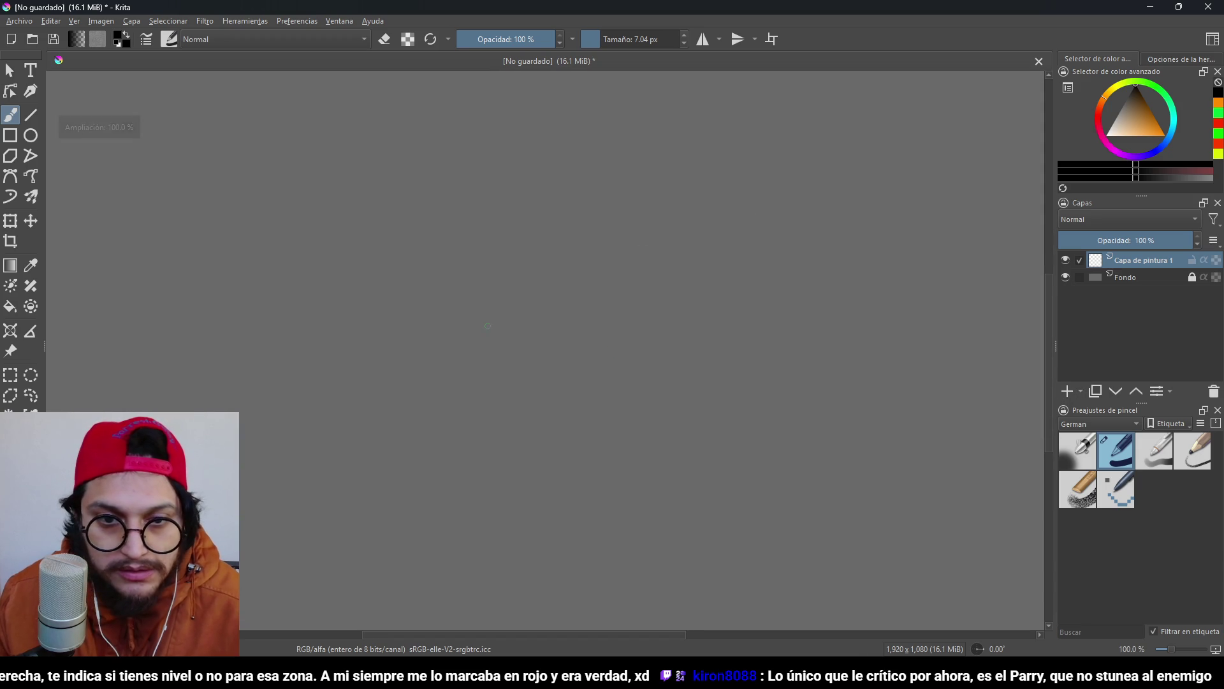
Draw a black oval figure with a curved line across its middle.
mouse_move(486, 323)
mouse_down()
mouse_move(548, 412)
mouse_move(527, 328)
mouse_up()
key(ctrl+z)
drag(569, 292, 579, 425)
drag(554, 362, 609, 366)
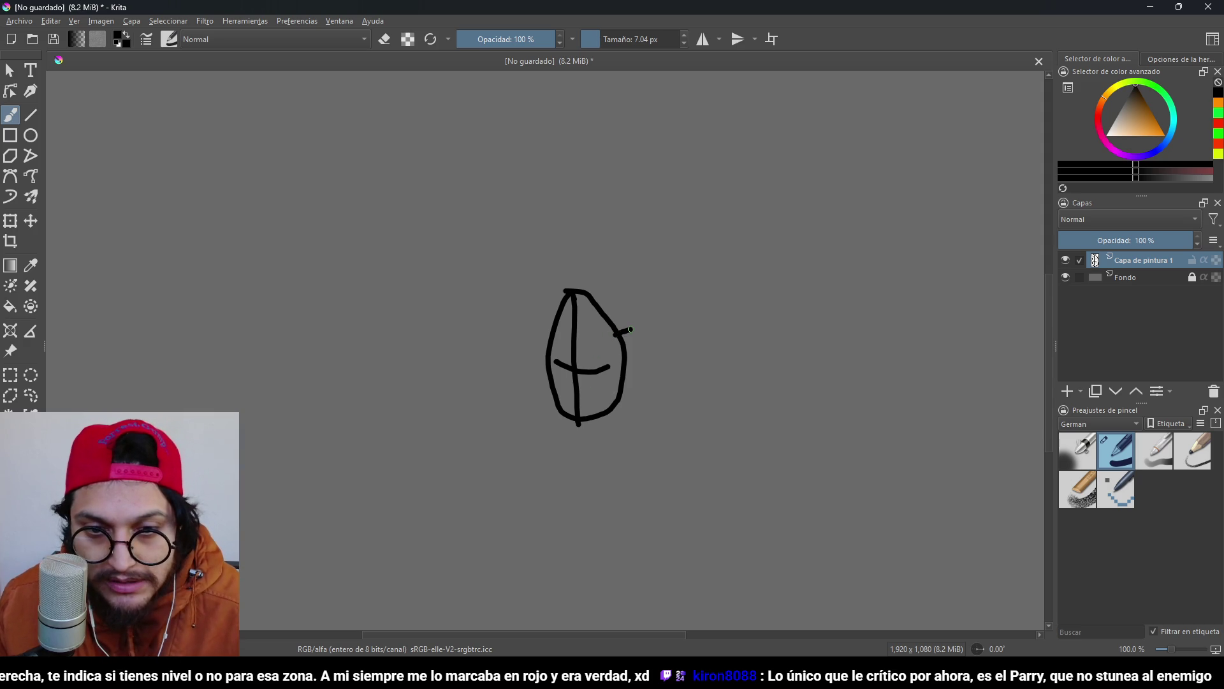
scroll(603, 314, right, 3)
scroll(603, 314, up, 1)
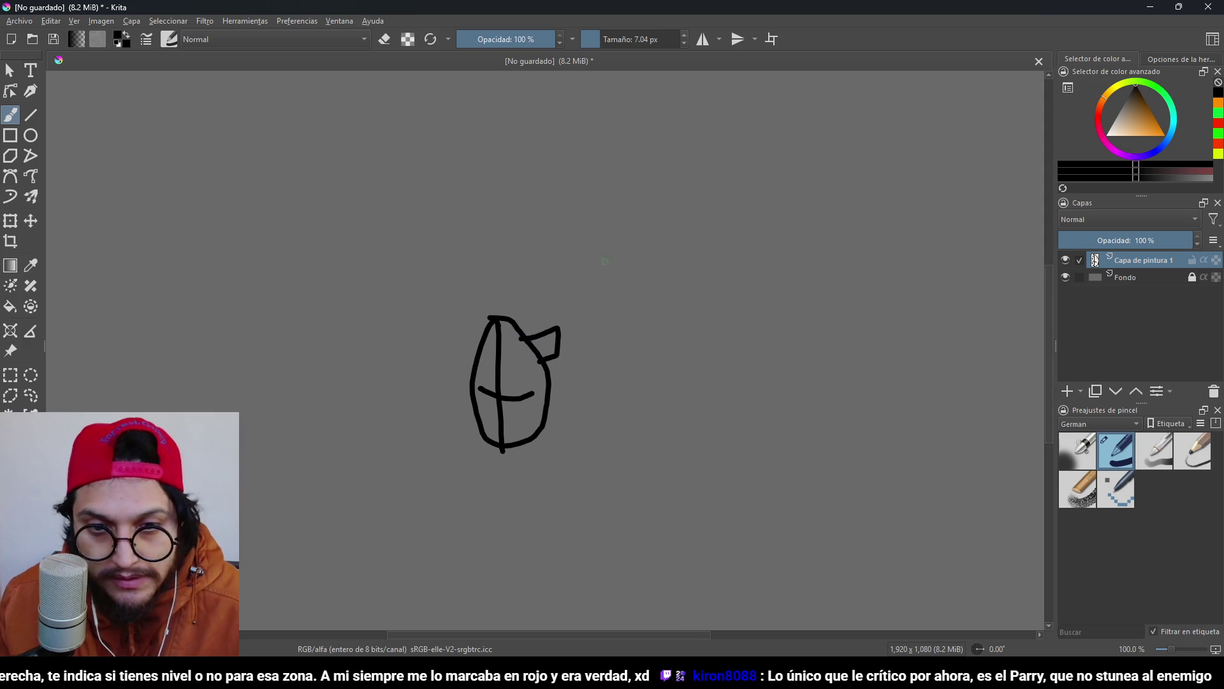
Draw a cube beside the oval, undoing misdrawn edges, and switch the colour to red.
drag(658, 271, 648, 374)
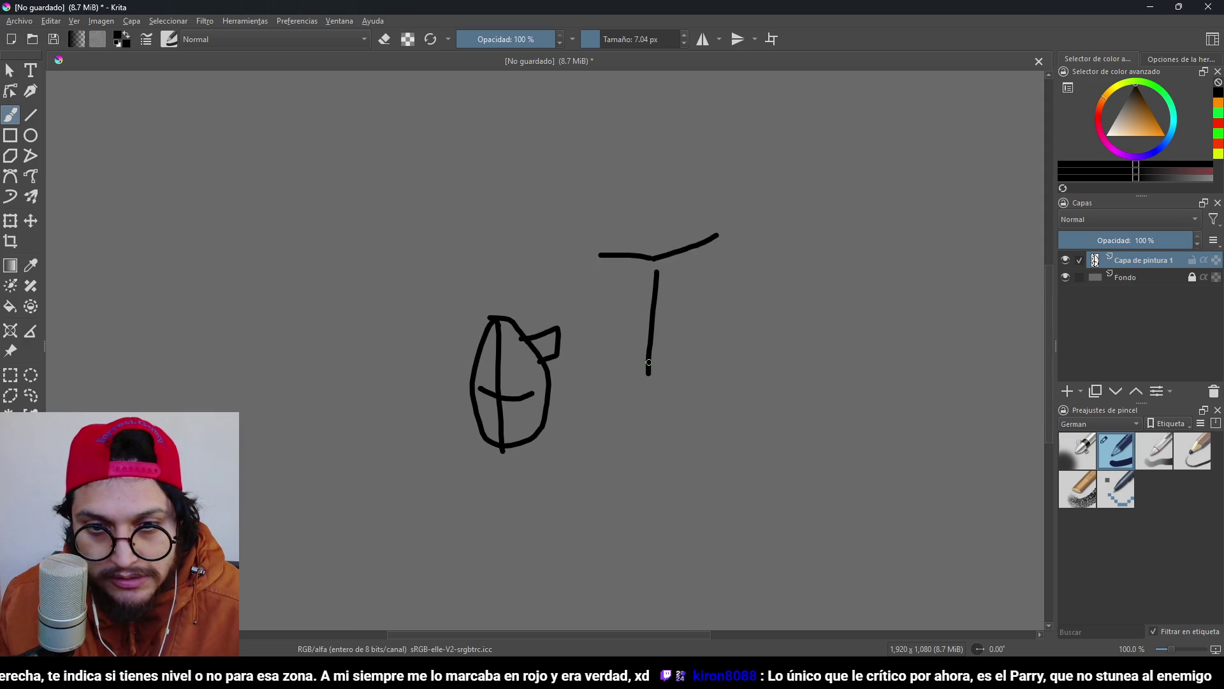
drag(600, 263, 594, 343)
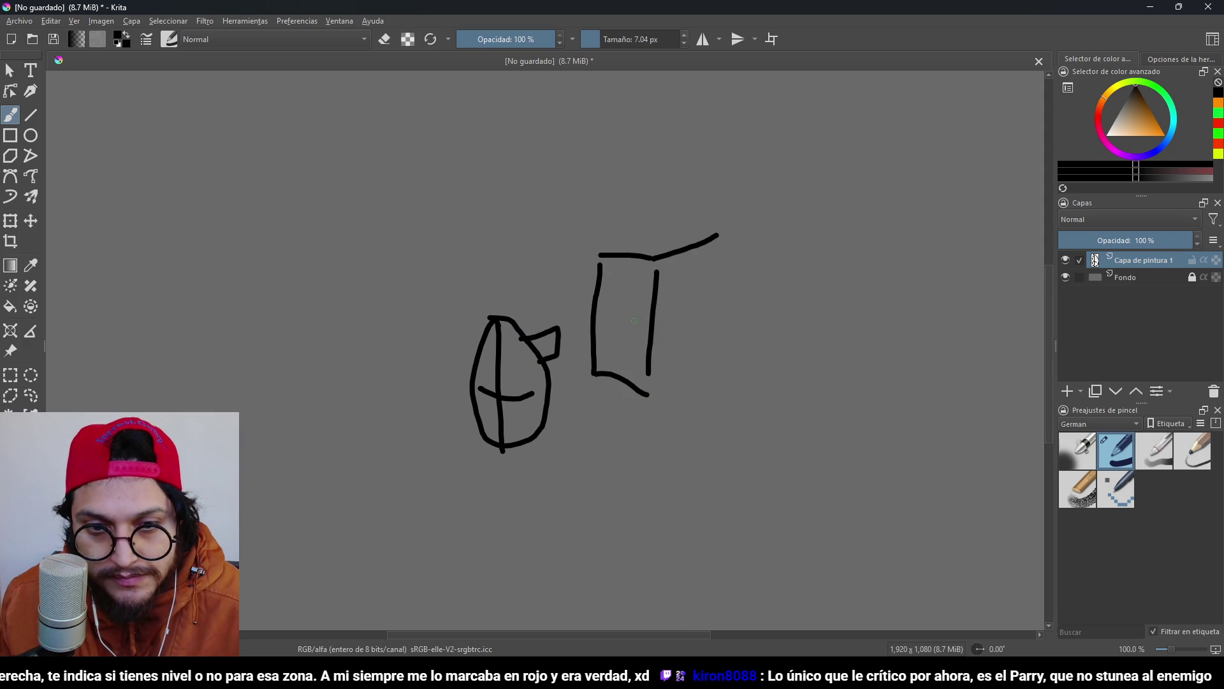
key(ctrl+z)
key(ctrl+z)
key(ctrl+z)
mouse_move(572, 347)
mouse_down()
mouse_move(629, 374)
mouse_move(712, 345)
mouse_up()
drag(628, 373, 624, 475)
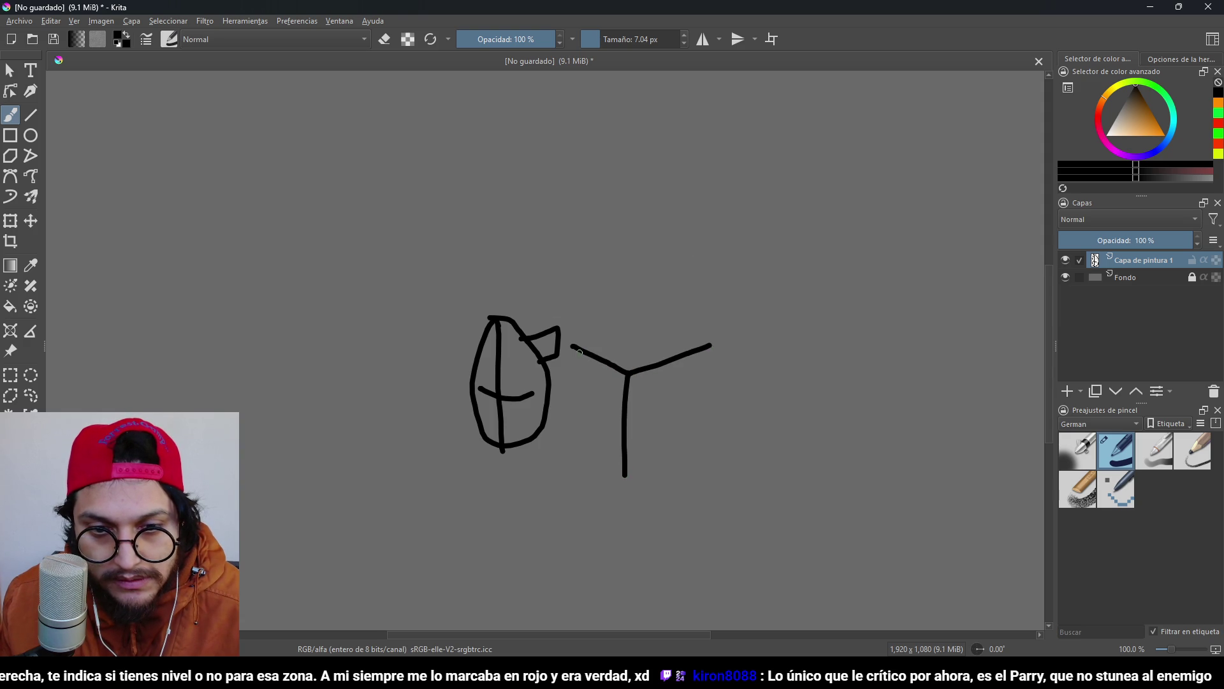
drag(574, 348, 574, 411)
drag(712, 344, 701, 401)
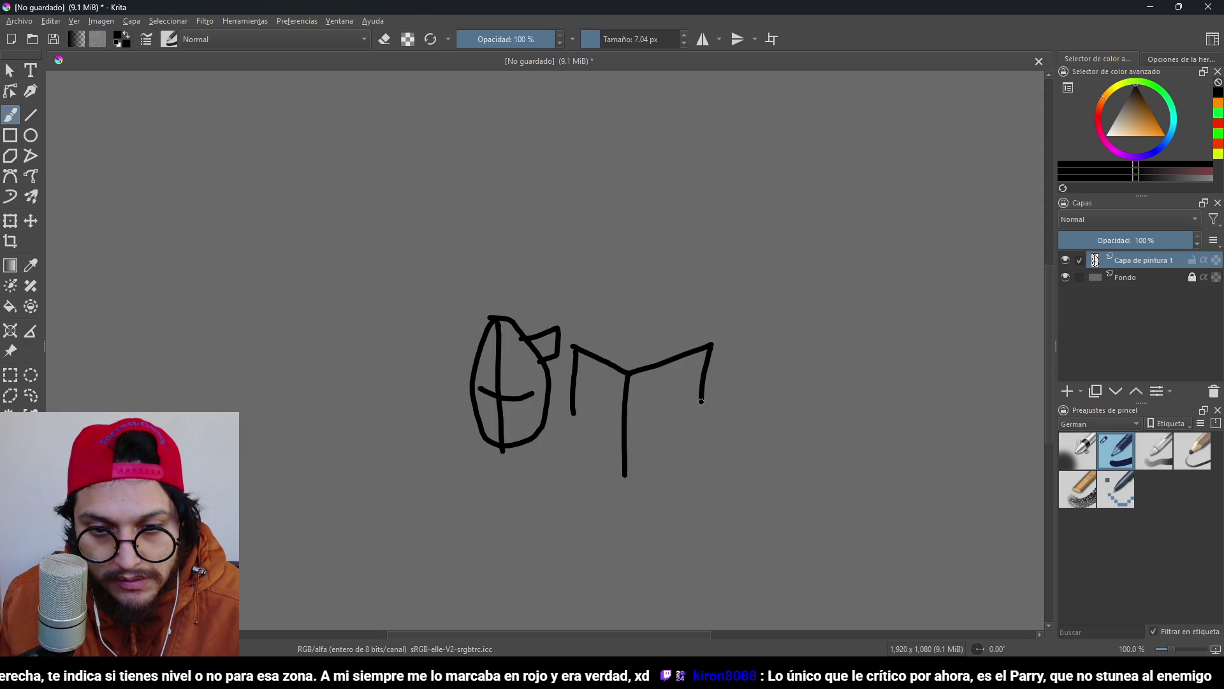
drag(627, 478, 714, 429)
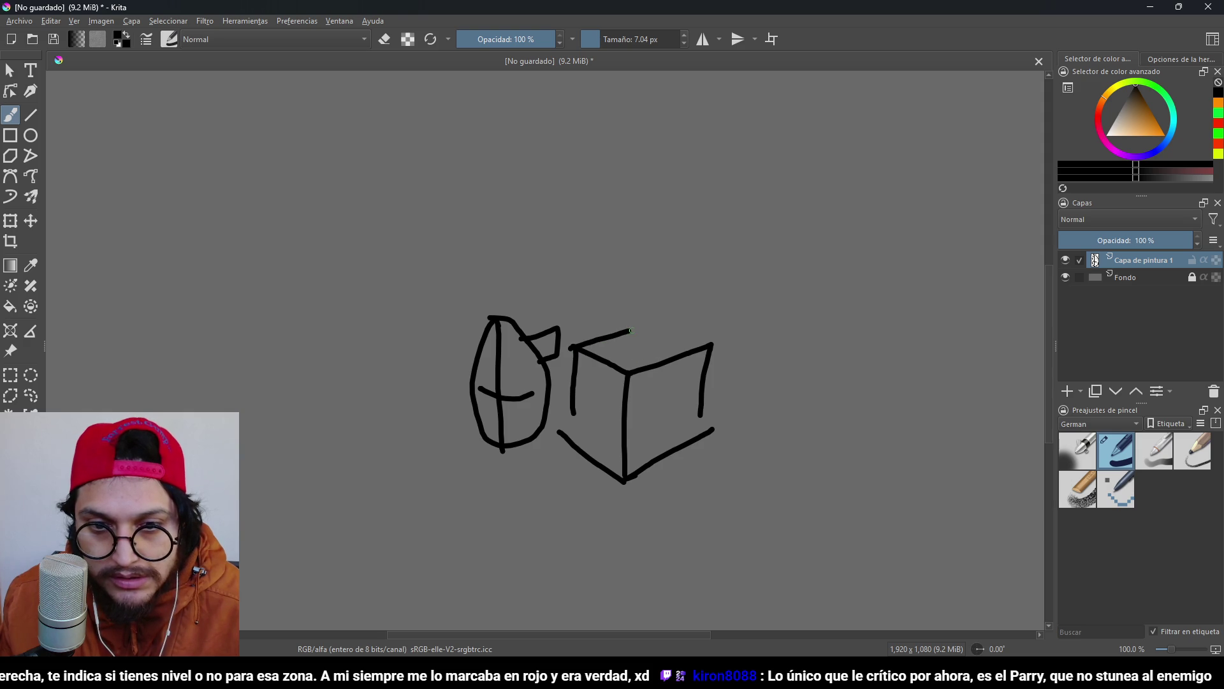
mouse_move(630, 331)
mouse_down()
mouse_move(689, 337)
mouse_move(670, 337)
mouse_up()
key(ctrl+z)
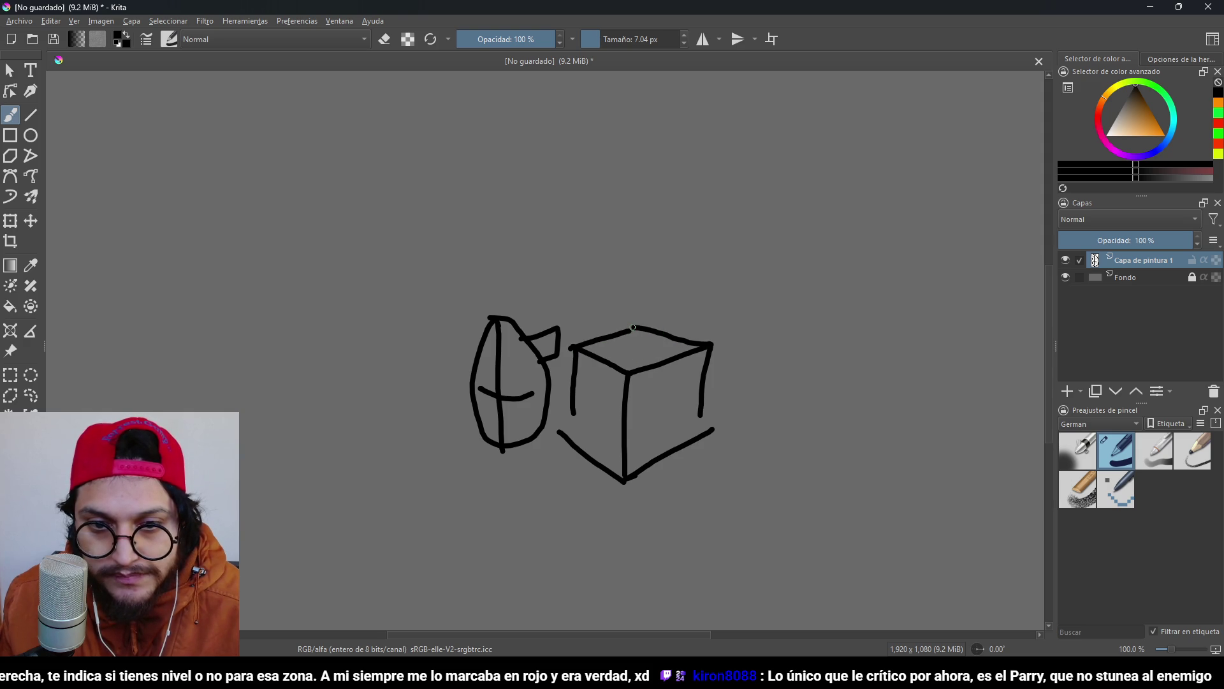
click(1103, 118)
Draw a yellow vertical line from the cube top, a blue stroke, and a magenta connector.
click(1163, 135)
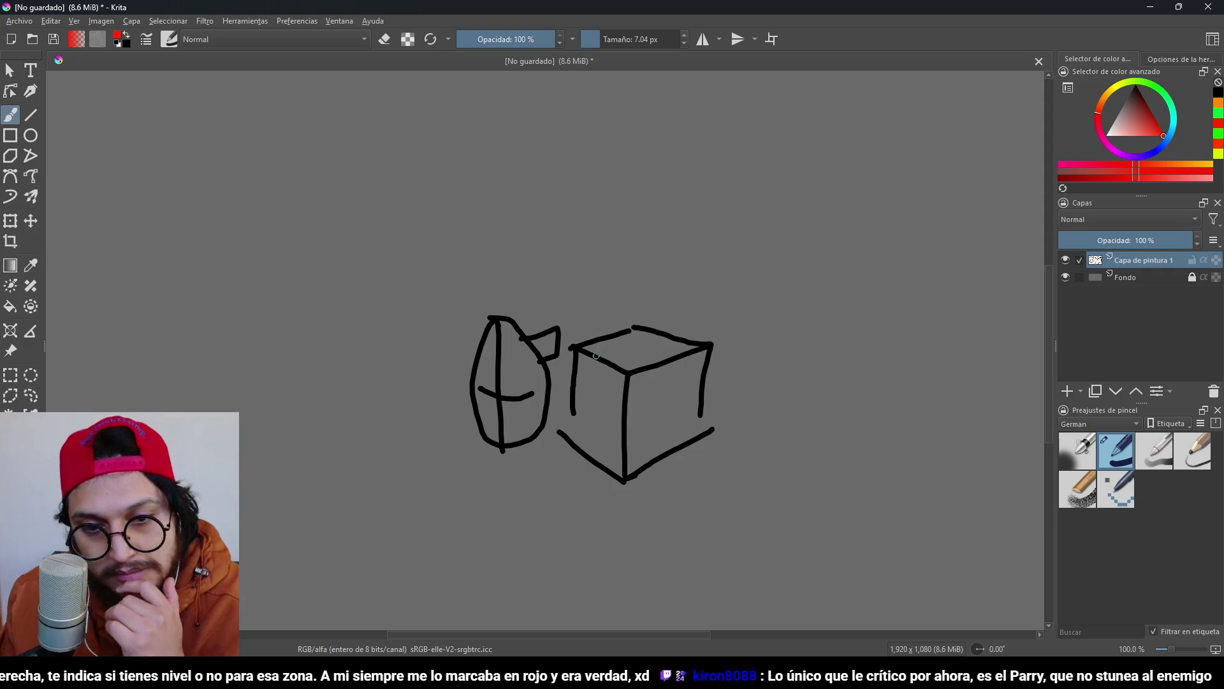
click(1120, 85)
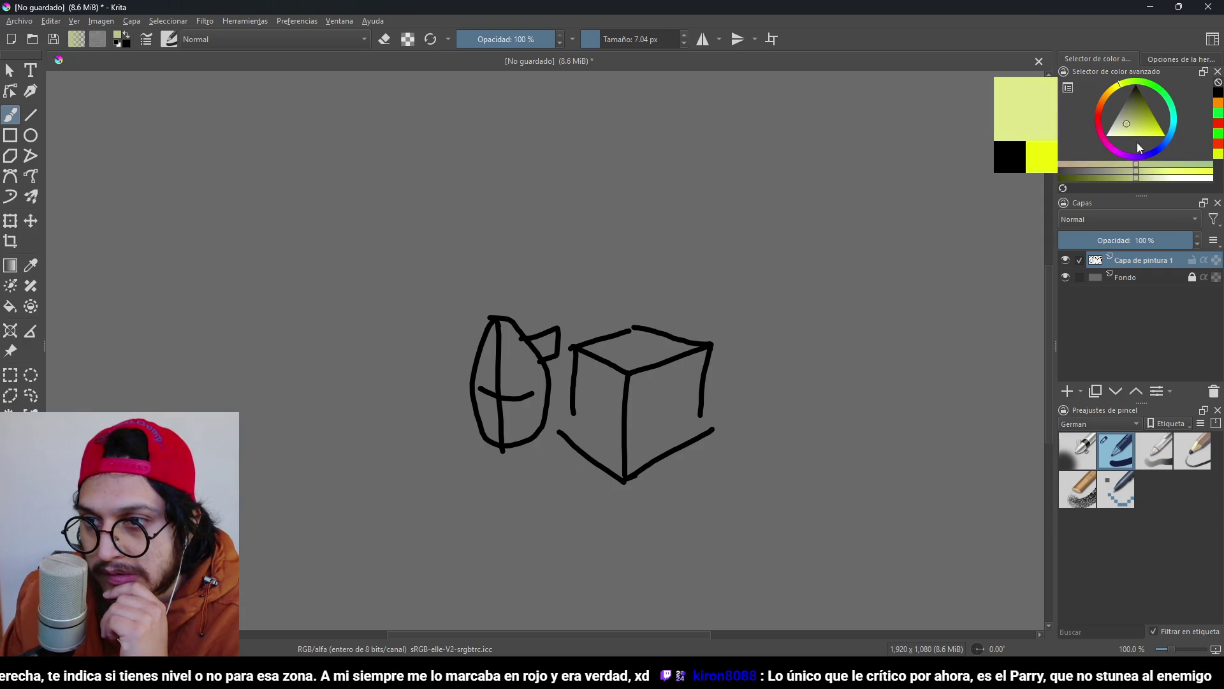
drag(618, 258, 619, 355)
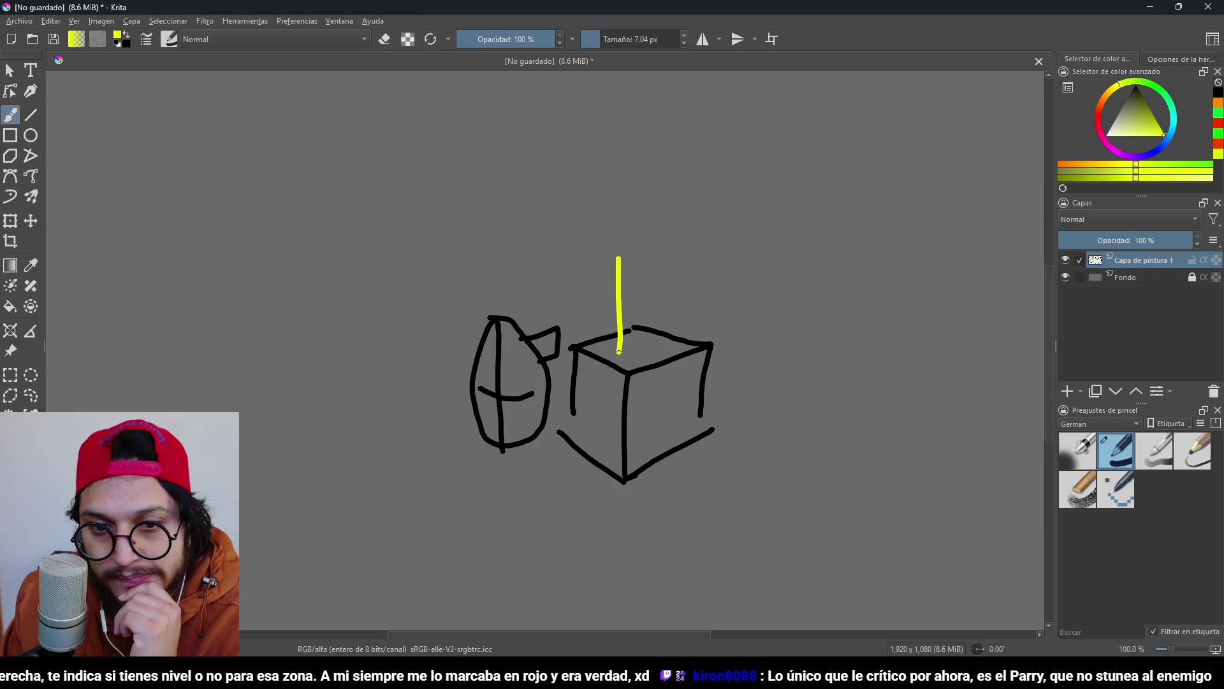
click(1176, 127)
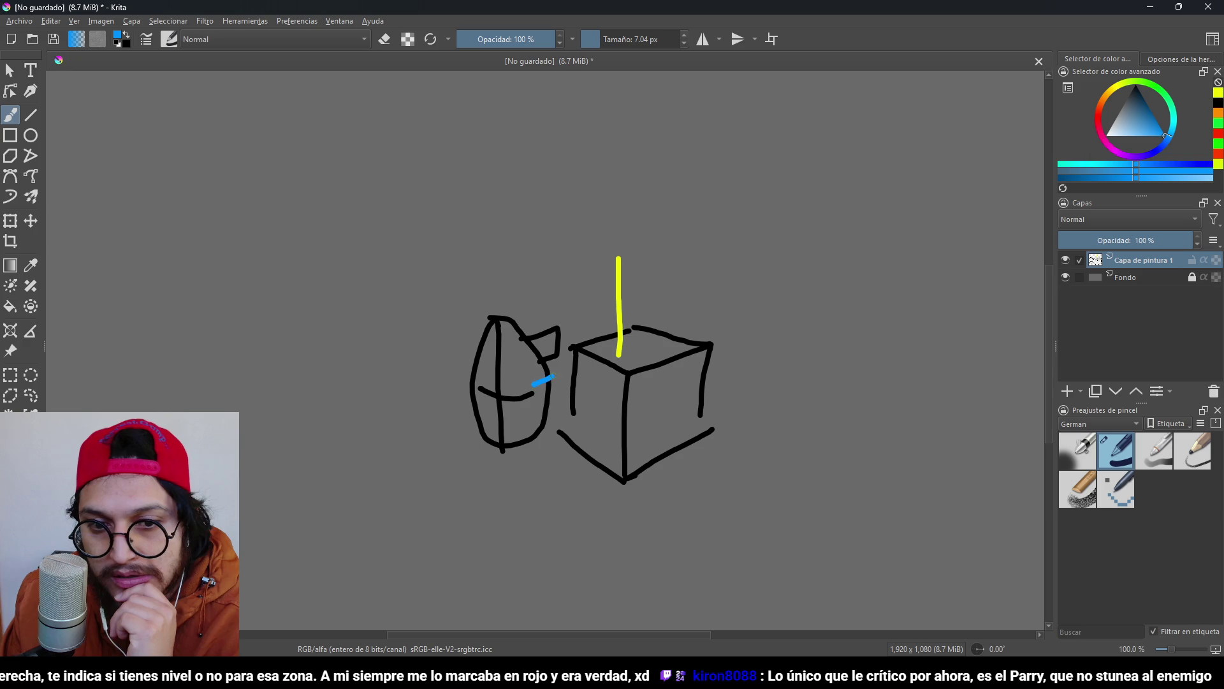
drag(553, 376, 569, 370)
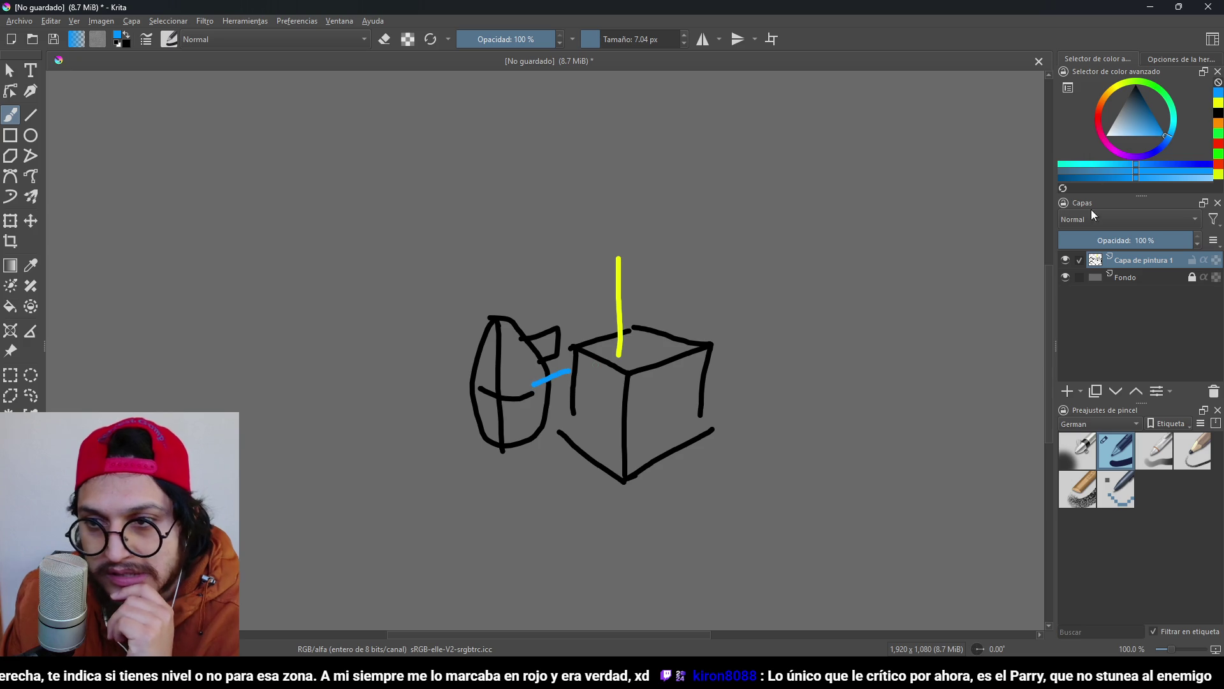
click(1117, 156)
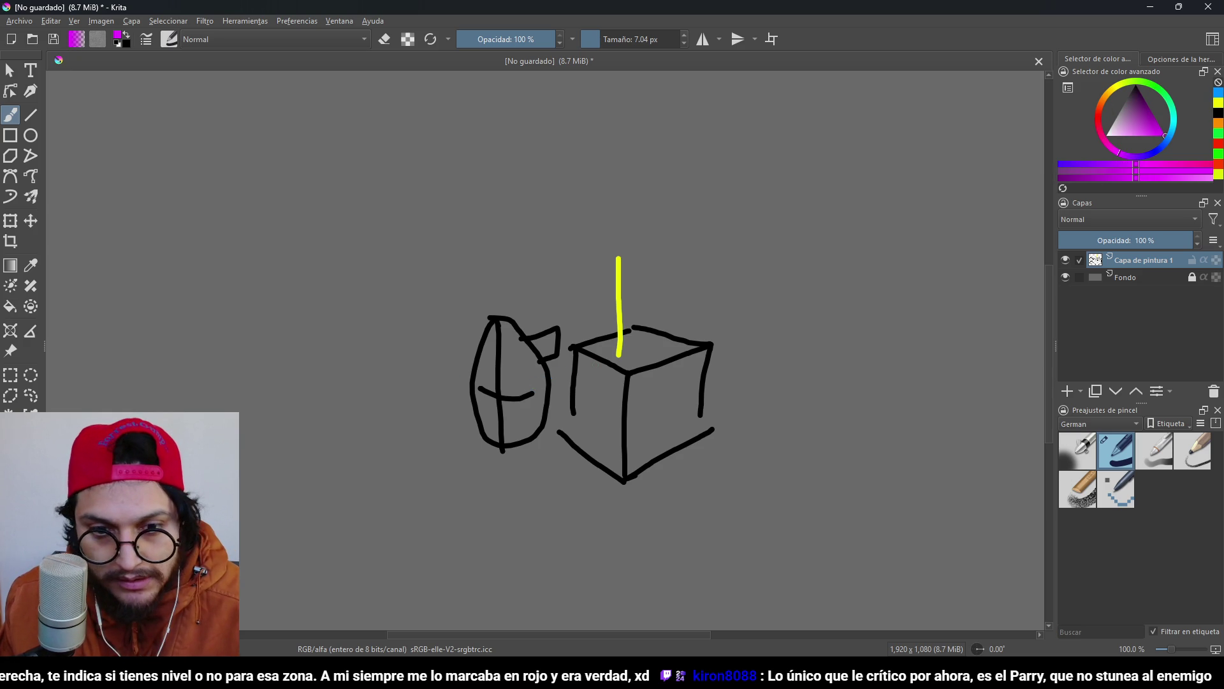
drag(556, 386, 600, 370)
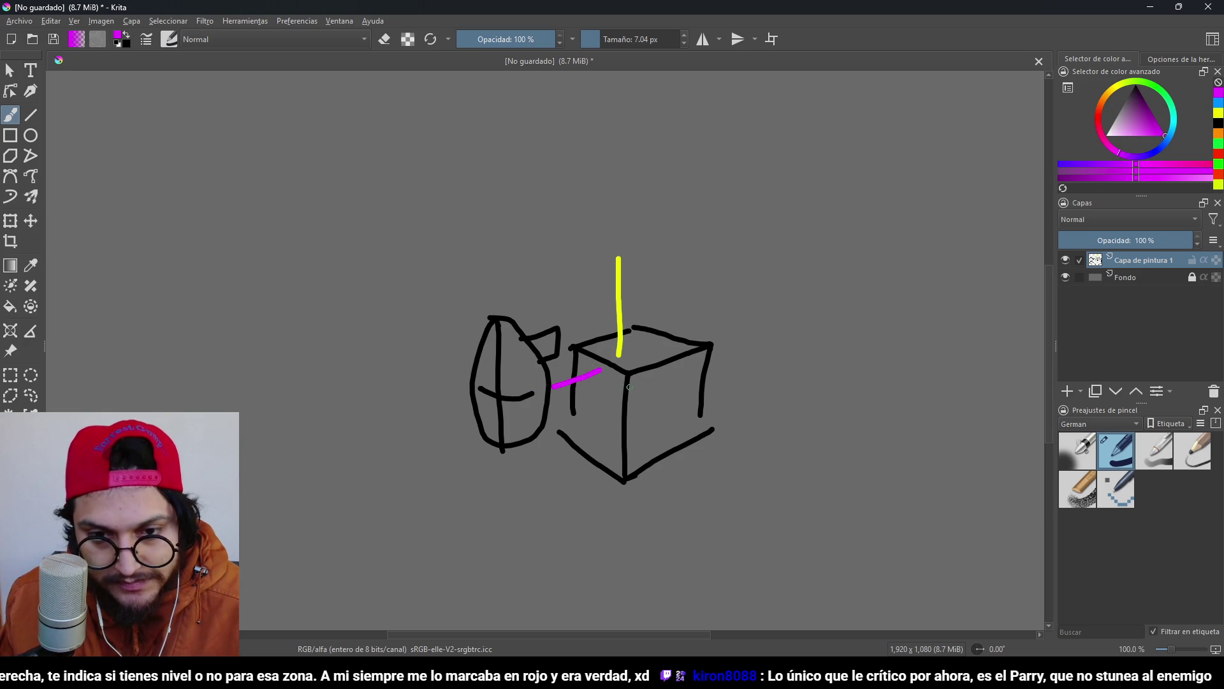
scroll(629, 386, up, 2)
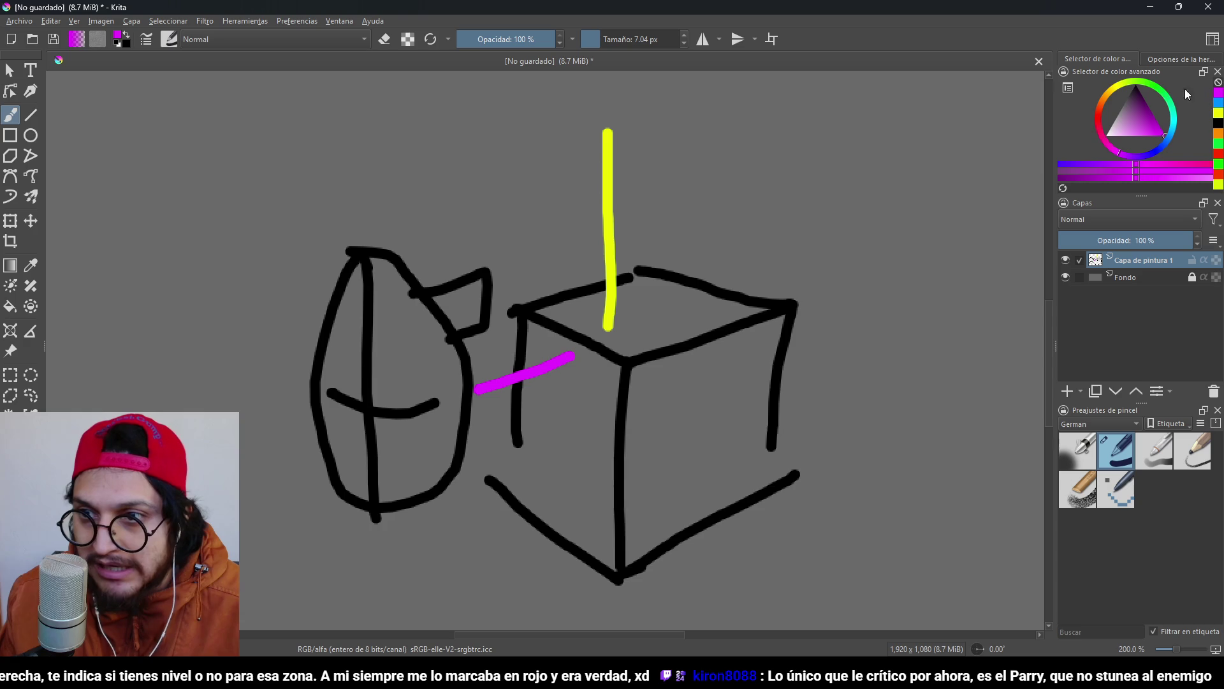
With a larger brush, paint a green dot at the yellow line's end and red and blue dots at the magenta line's end.
click(1165, 94)
drag(609, 331, 607, 333)
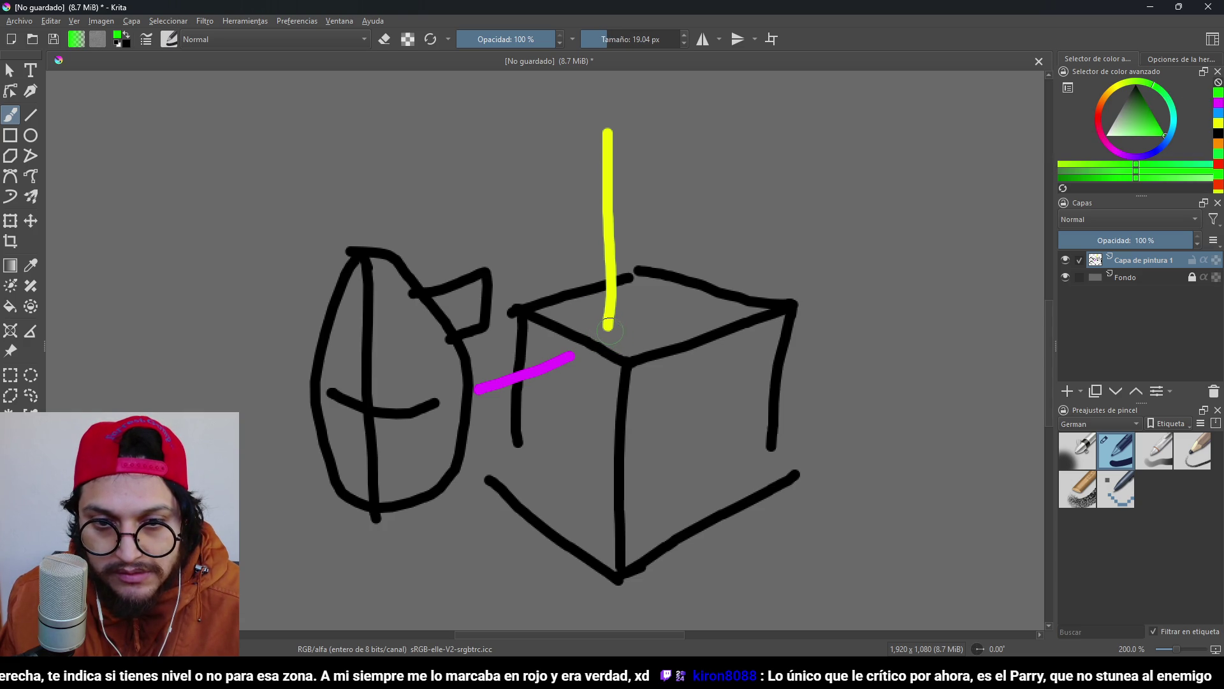
click(609, 329)
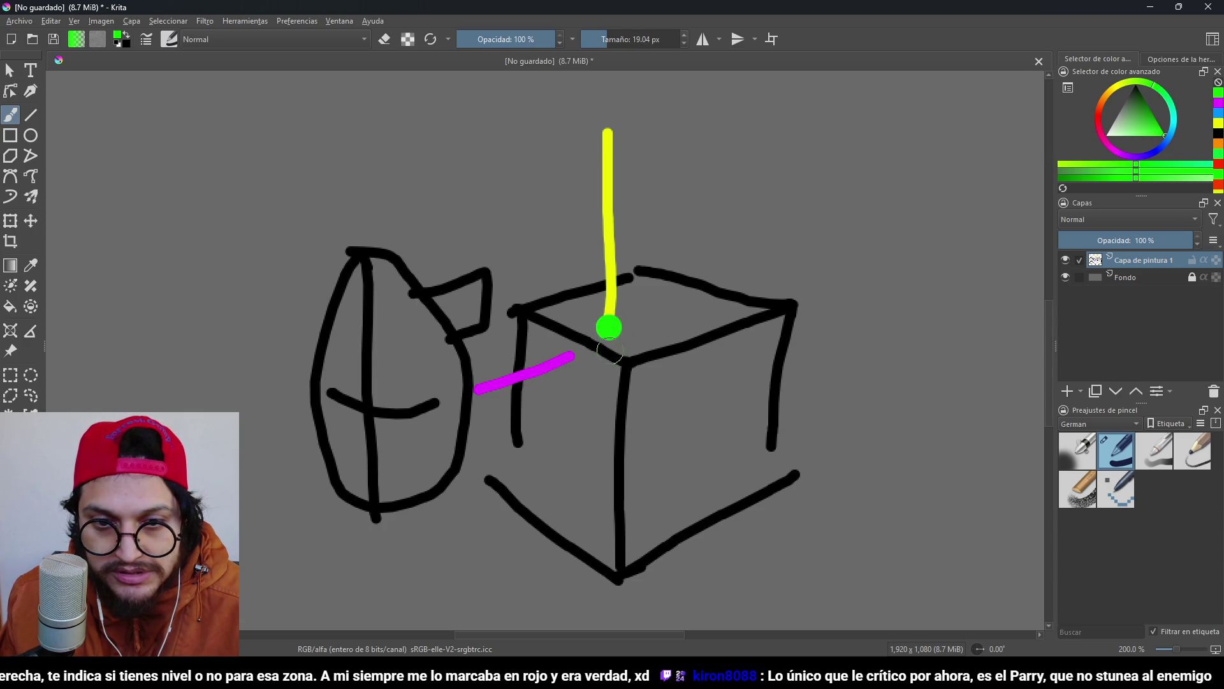
click(1098, 112)
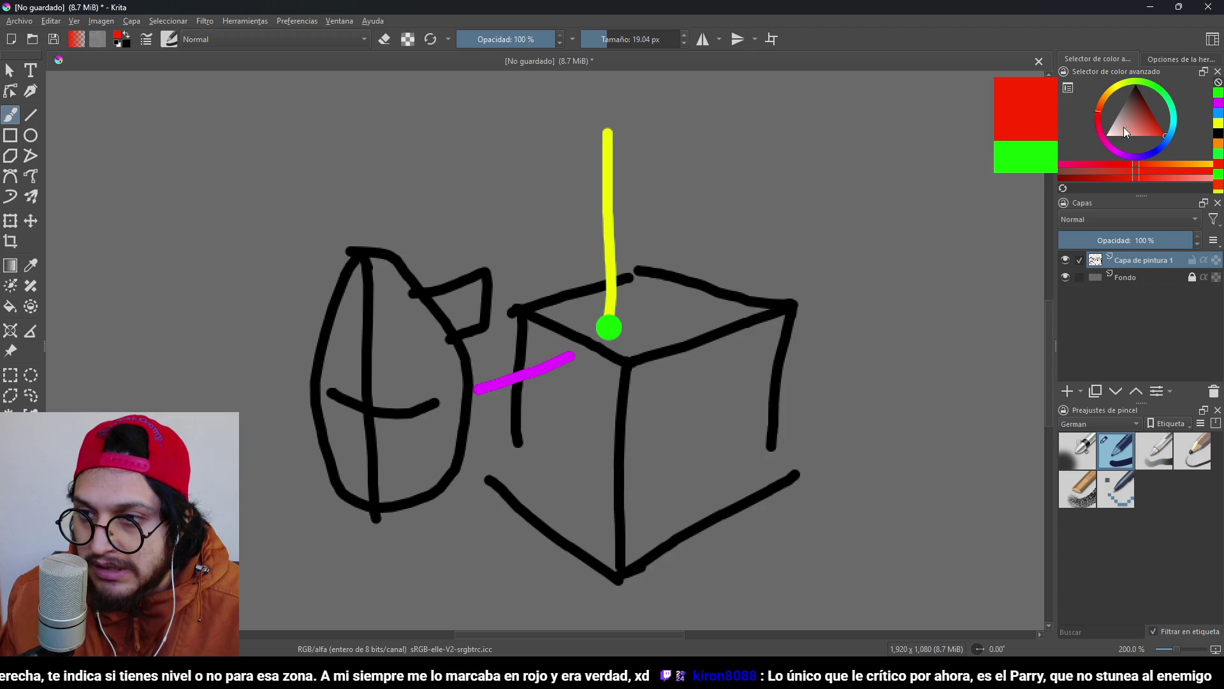
click(569, 355)
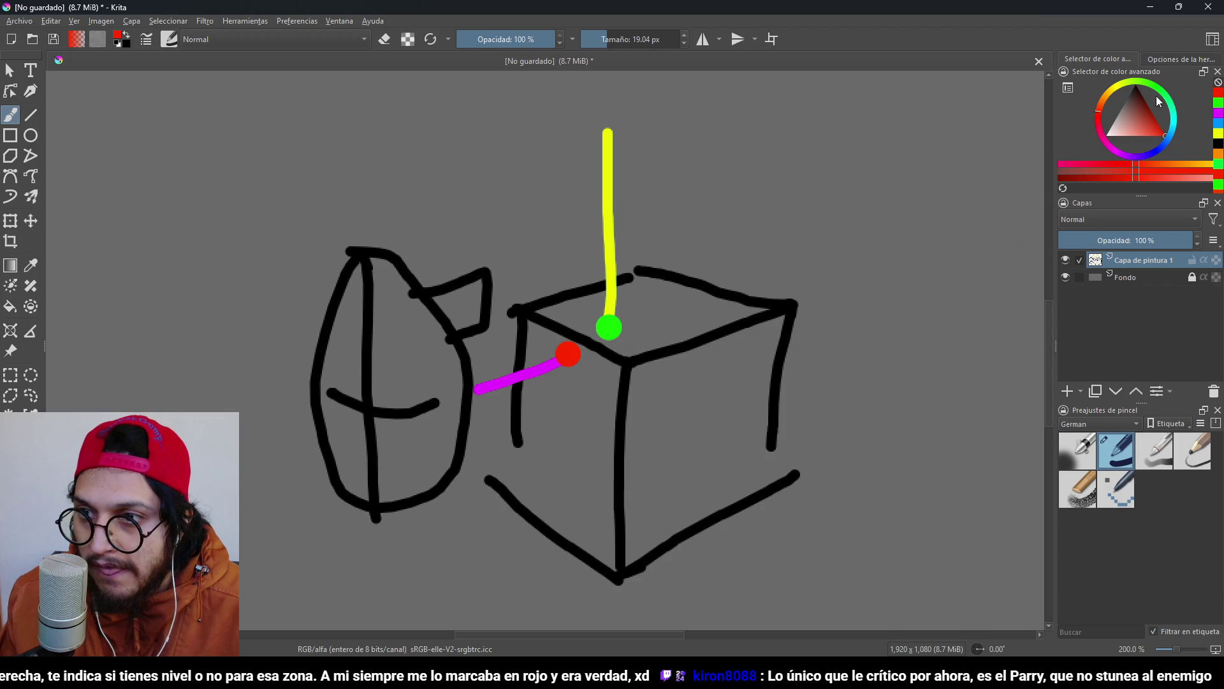
click(1161, 147)
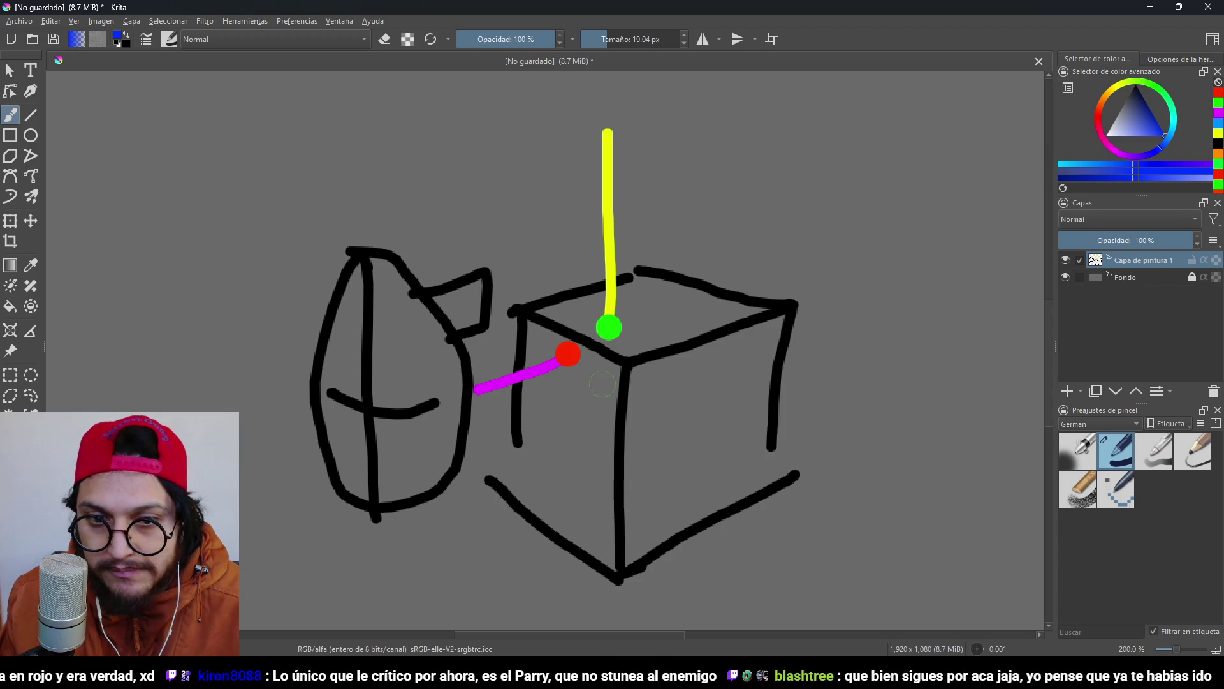
click(576, 366)
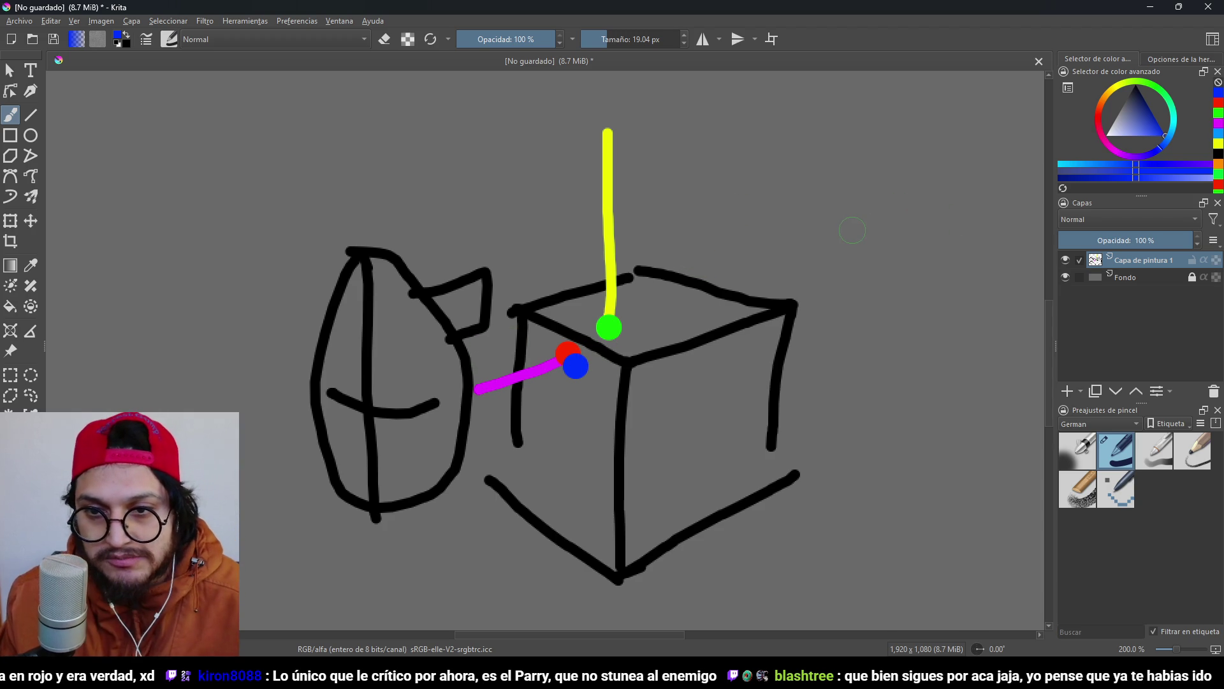
With a hairline brush, draw thin blue, red and green axis lines crossing the box corner.
key(bracketleft)
key(bracketleft)
key(bracketleft)
drag(717, 336, 894, 260)
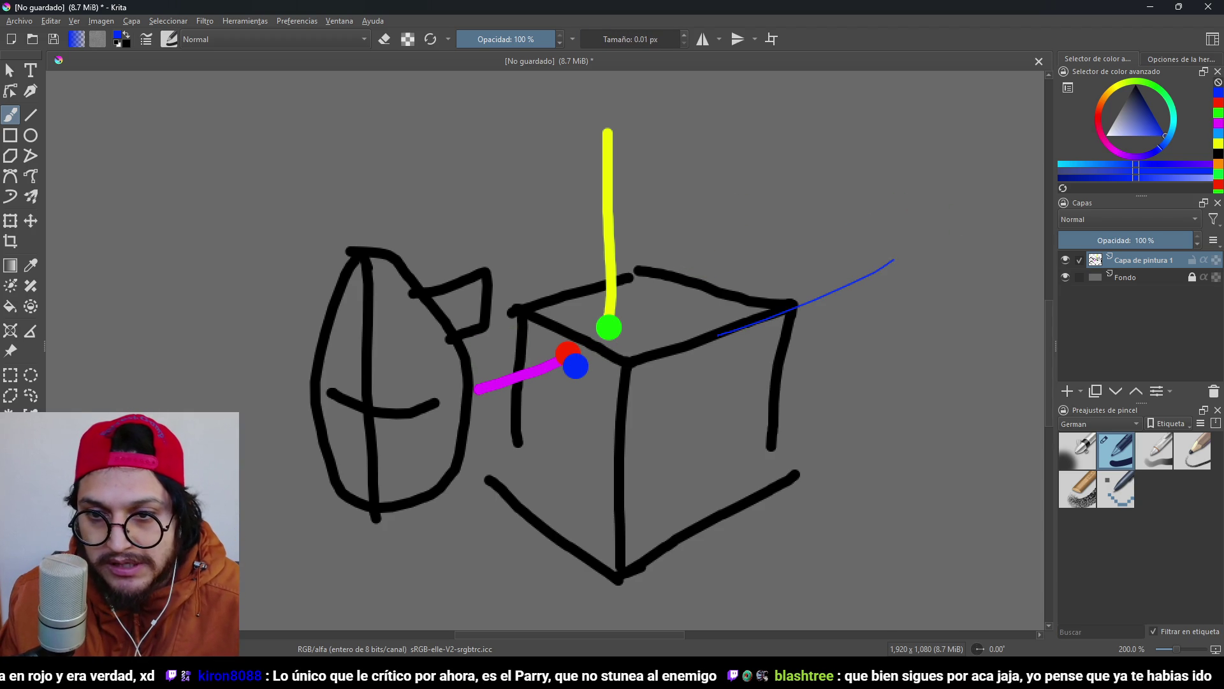
click(1100, 118)
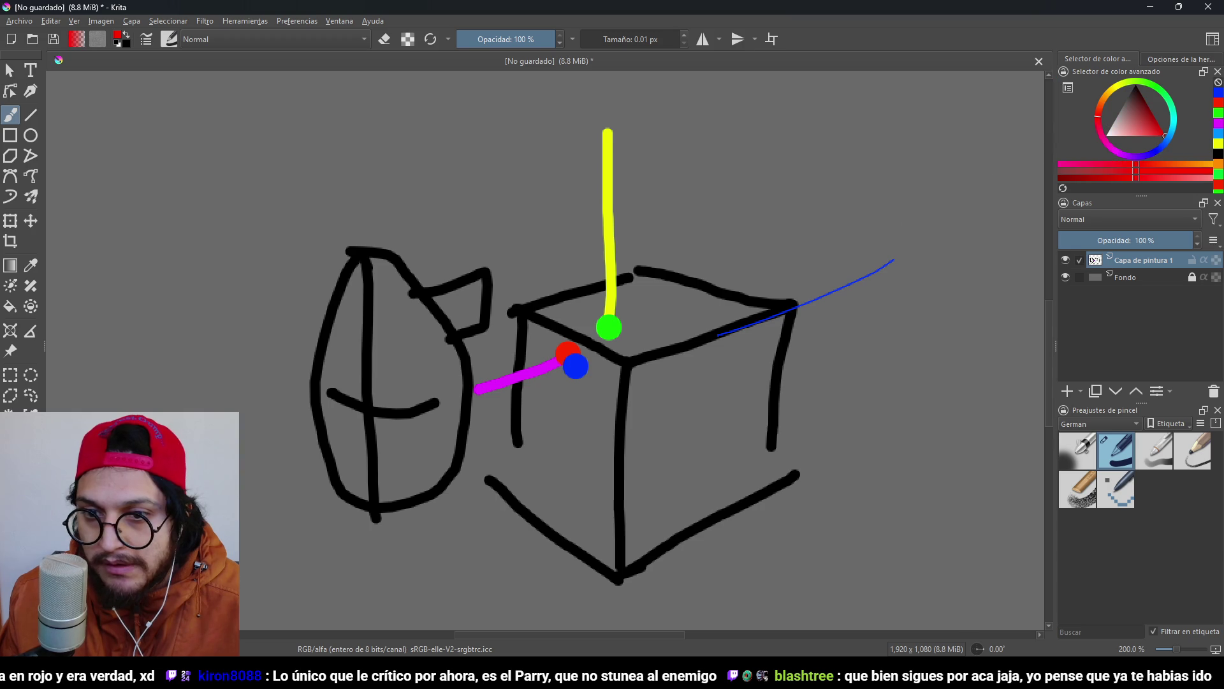
drag(920, 319, 956, 327)
click(1163, 92)
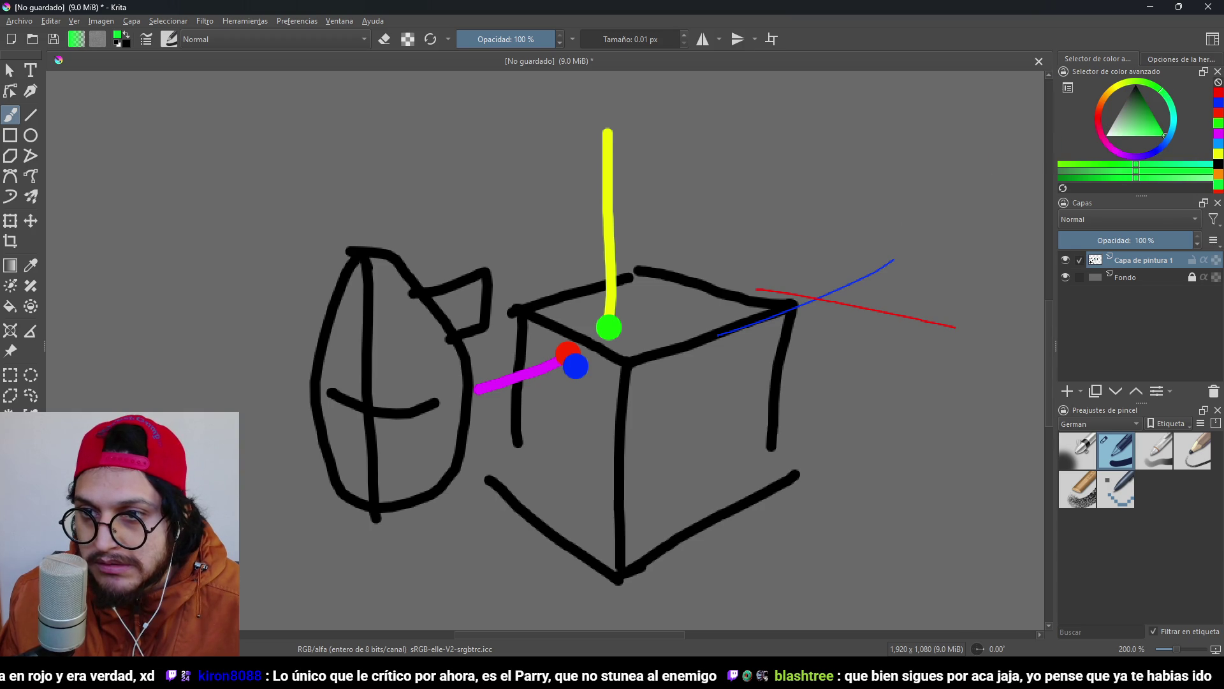
drag(824, 327, 829, 179)
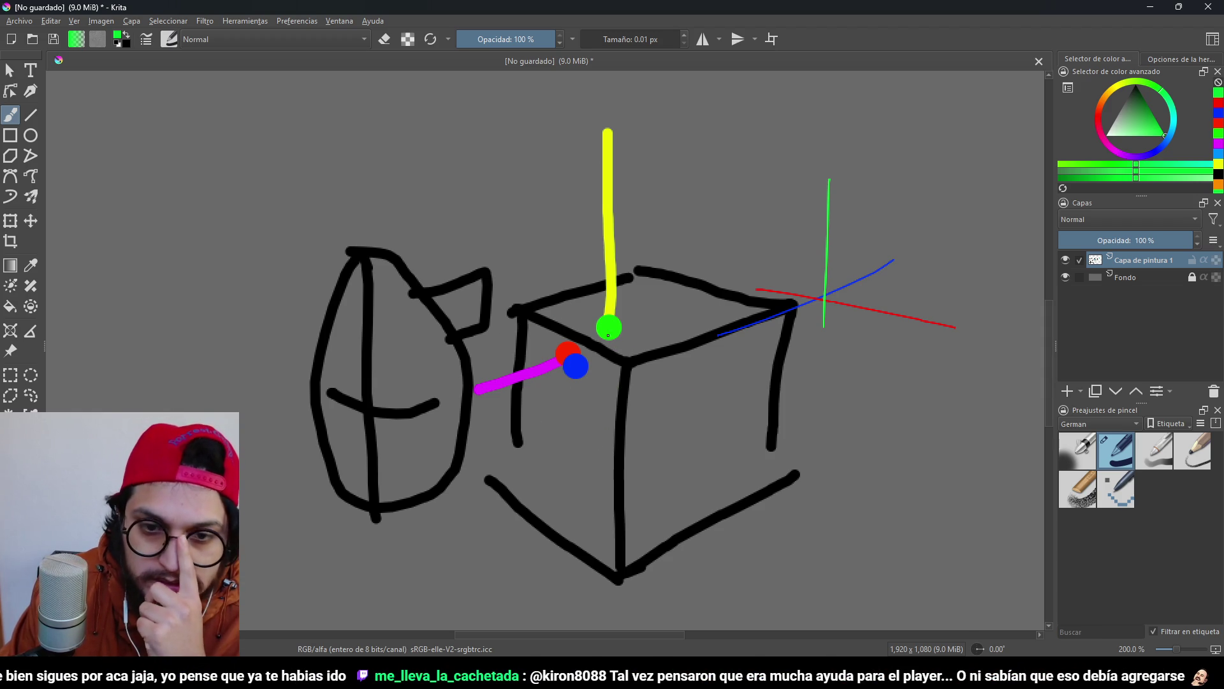
Recentre the sketch and switch the paint colour to cyan.
mouse_move(608, 335)
mouse_down()
mouse_move(656, 323)
mouse_move(691, 267)
mouse_move(683, 334)
mouse_up()
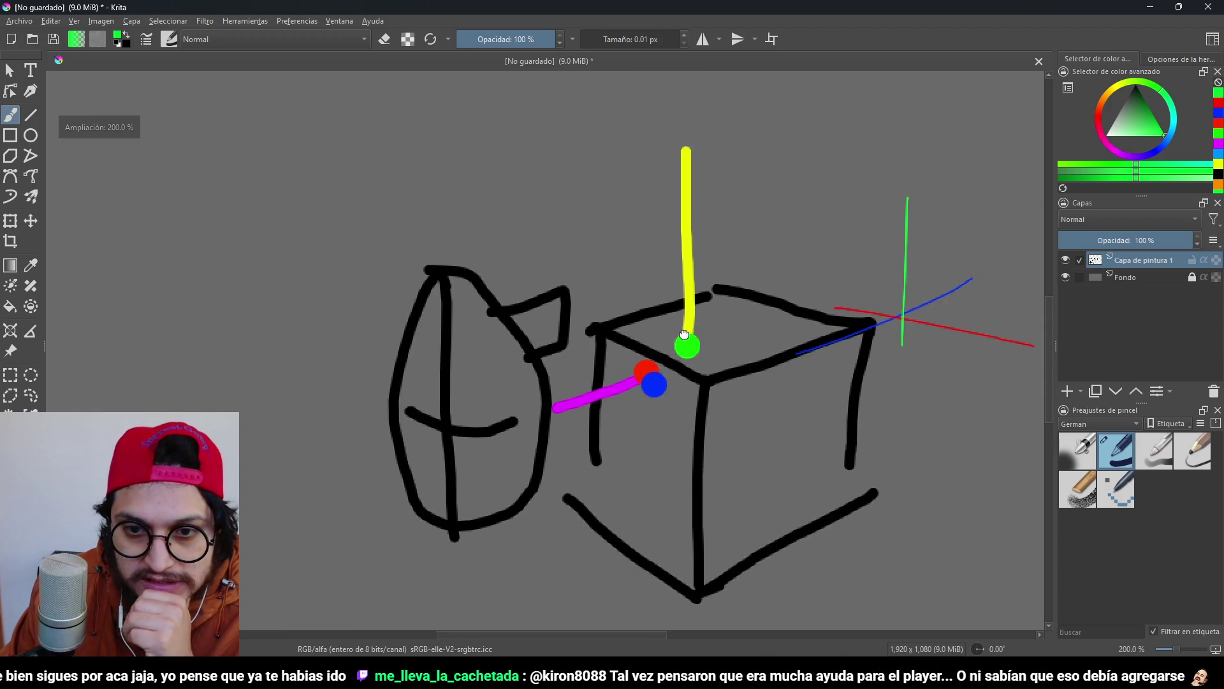
scroll(682, 335, up, 1)
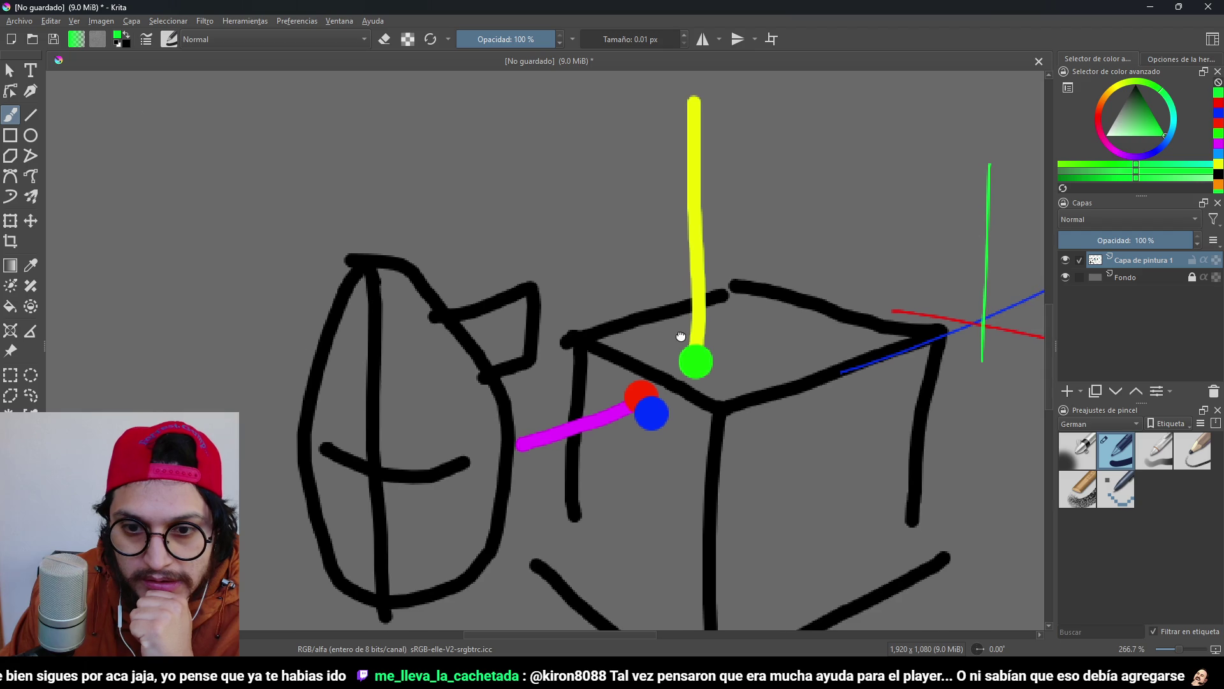
scroll(681, 336, down, 1)
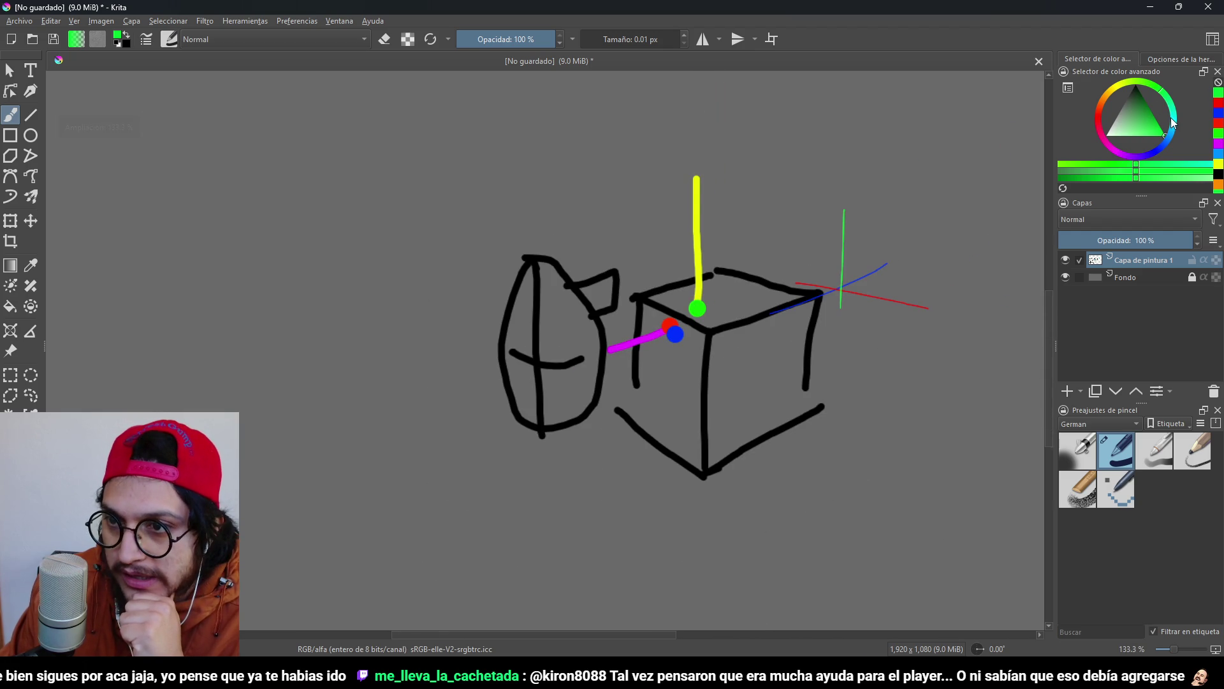
click(1177, 132)
scroll(565, 328, up, 2)
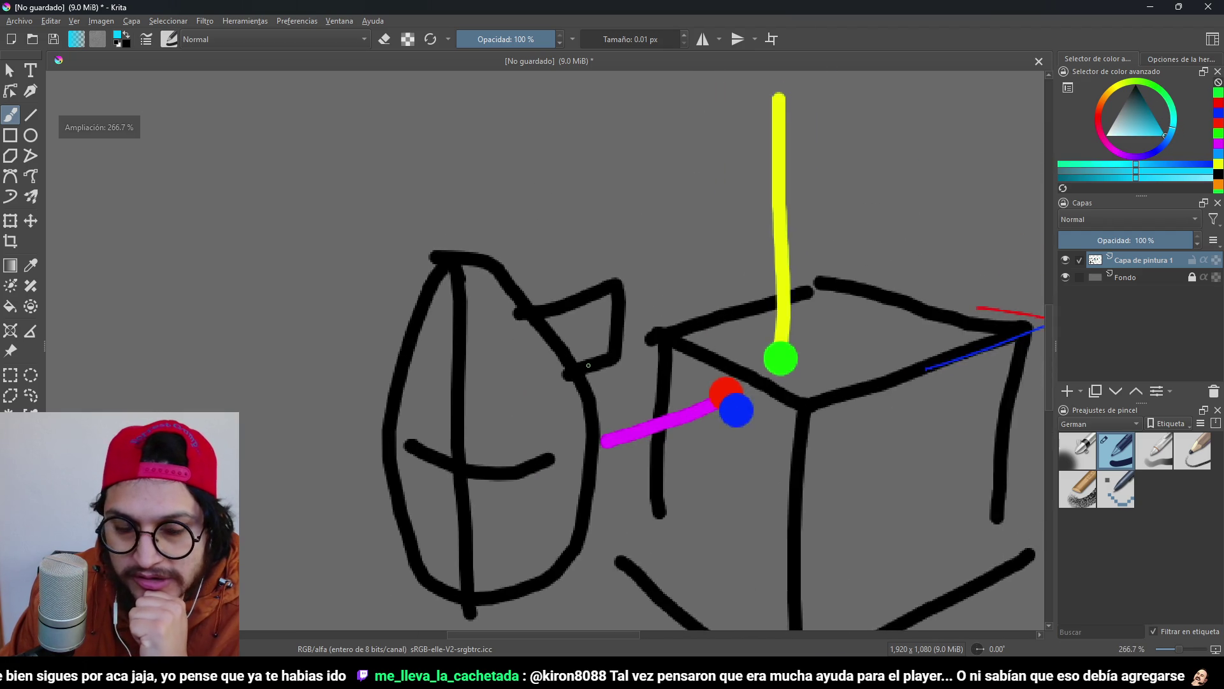
scroll(564, 364, down, 1)
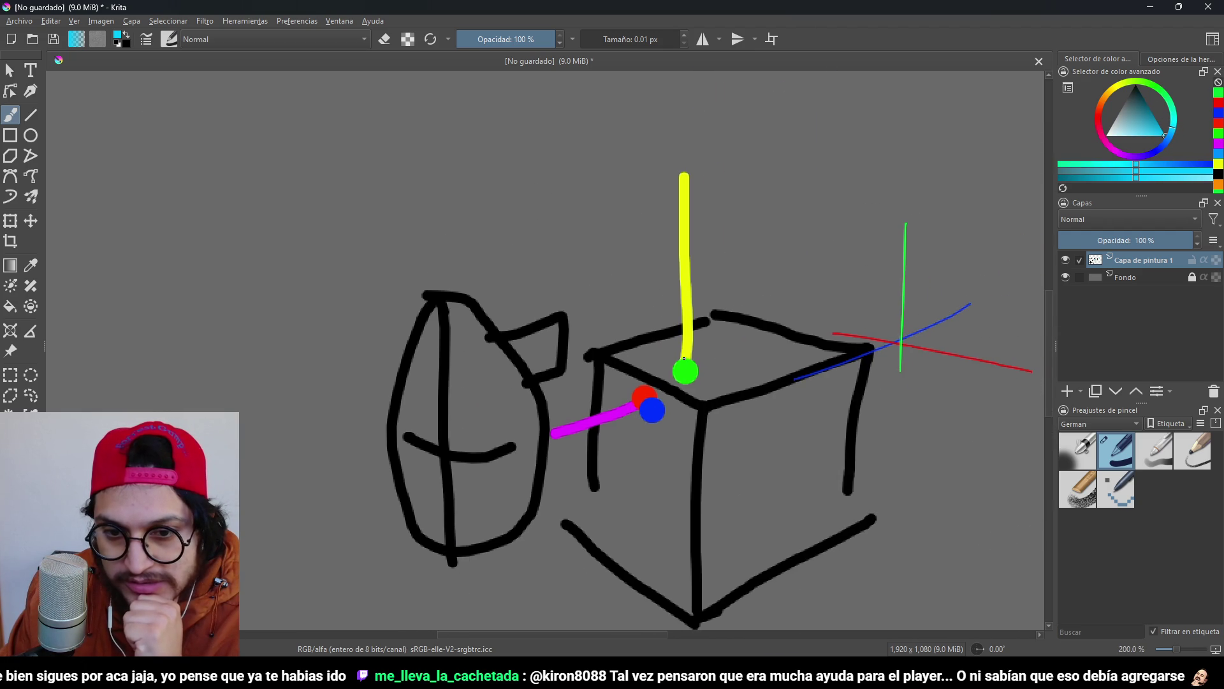
Undo the cyan loop, then paint an orange dot between the green and red dots.
mouse_move(667, 385)
mouse_down()
mouse_move(596, 256)
mouse_move(745, 191)
mouse_move(698, 381)
mouse_up()
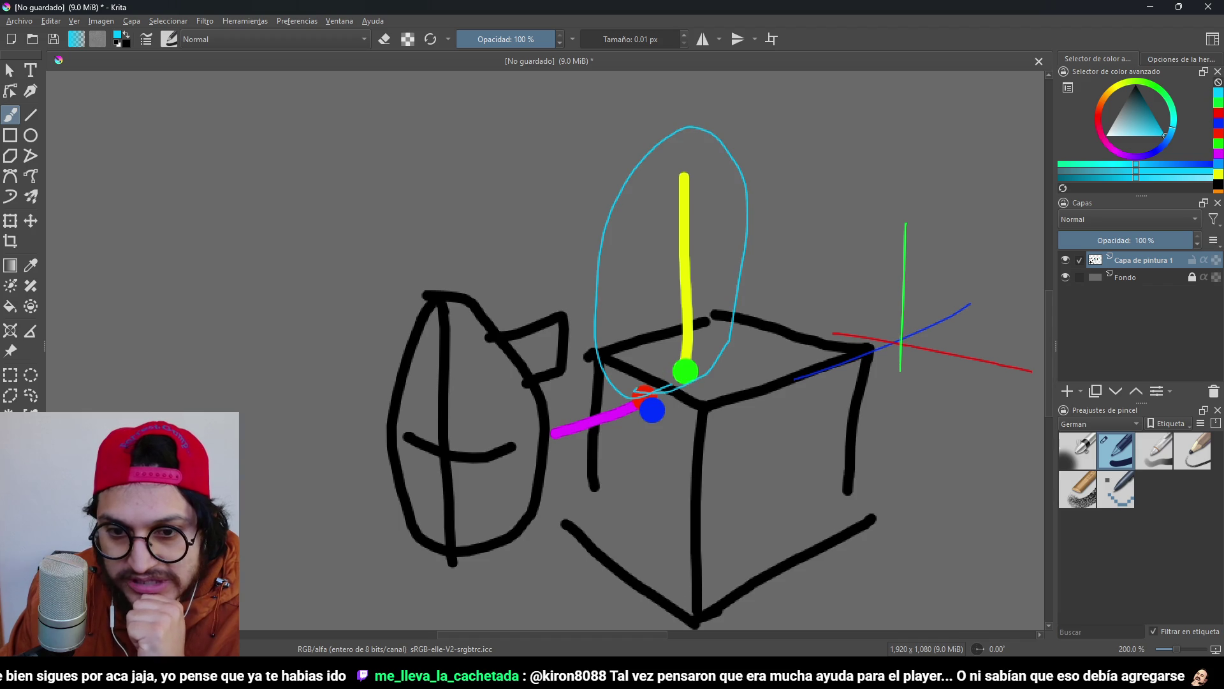
key(ctrl+z)
scroll(663, 388, up, 1)
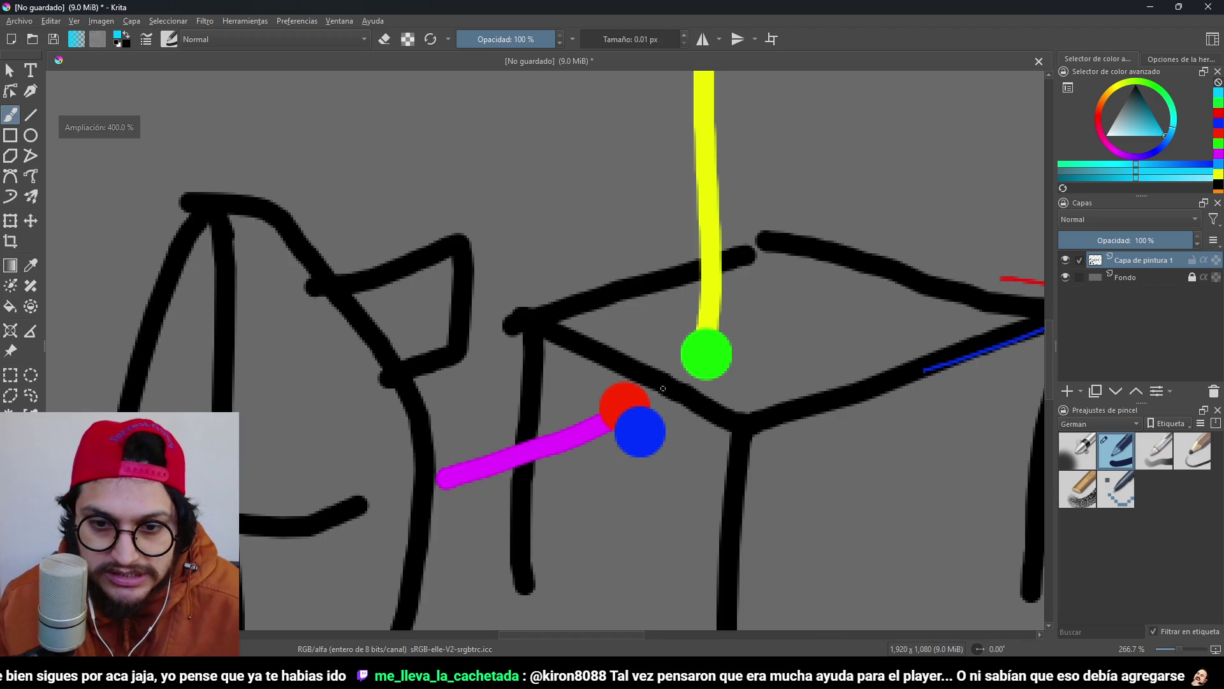
click(1110, 99)
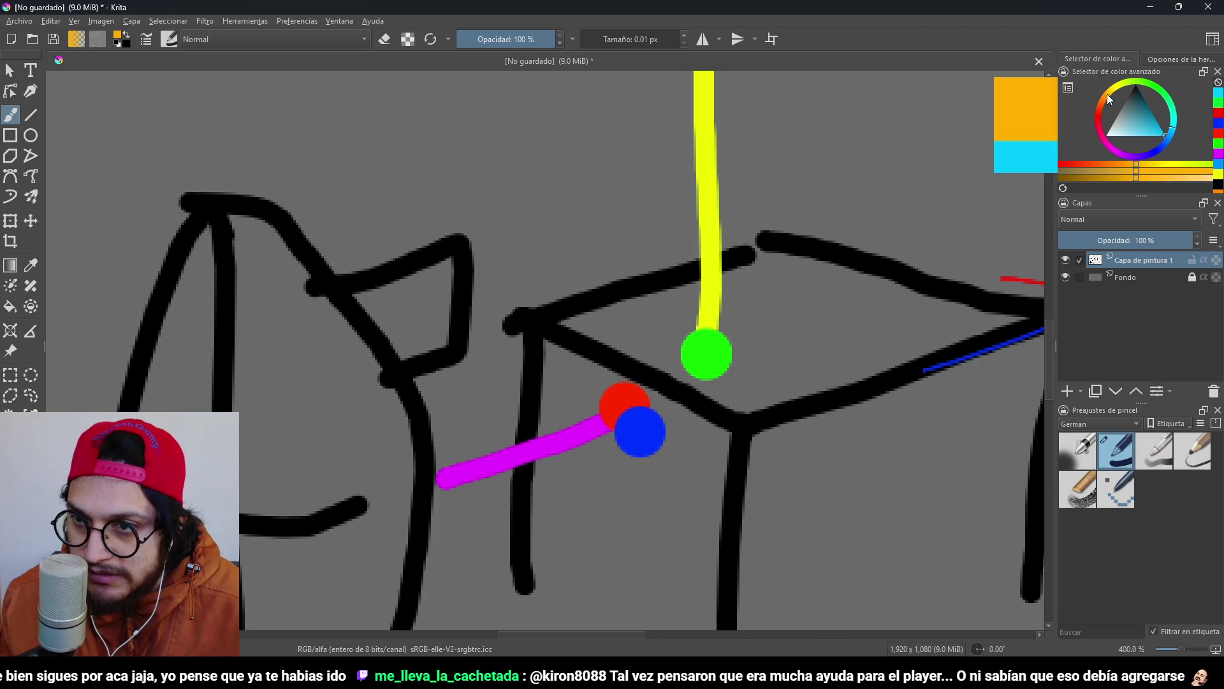
scroll(644, 378, up, 1)
mouse_move(649, 377)
mouse_down()
mouse_move(676, 357)
mouse_move(668, 337)
mouse_up()
click(650, 363)
scroll(710, 352, down, 1)
key(ctrl+z)
key(ctrl+z)
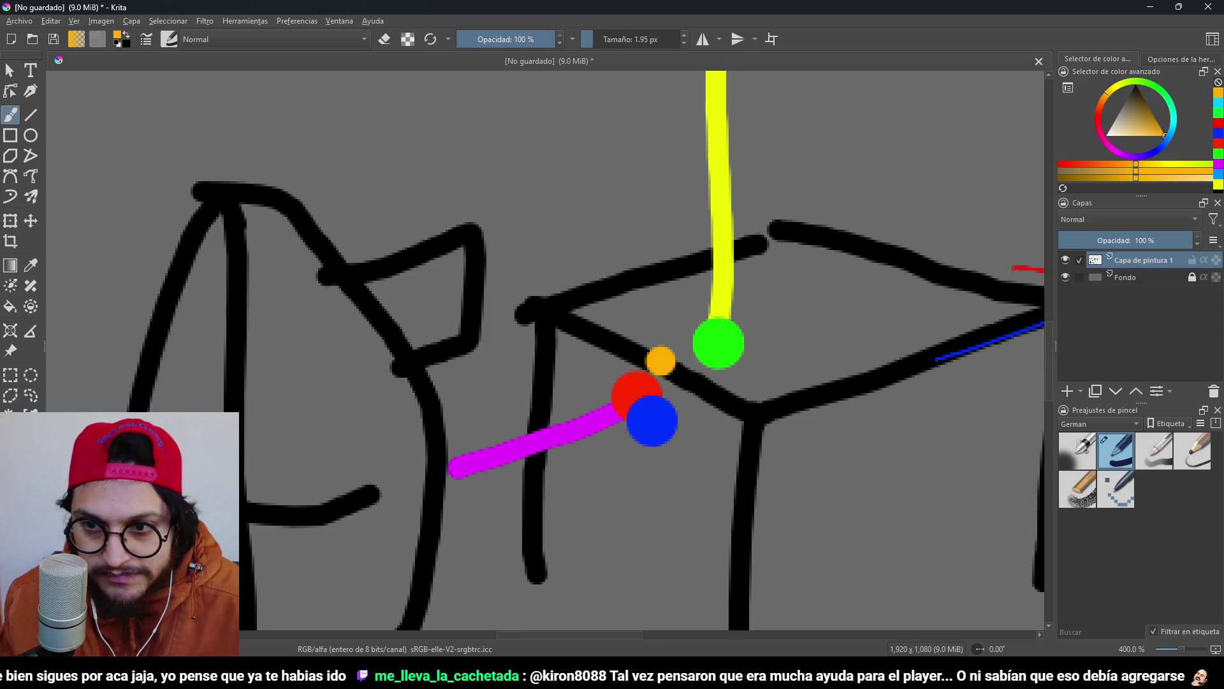
Try three orange strokes across the dots and undo them.
scroll(548, 351, down, 3)
scroll(549, 350, up, 3)
drag(604, 303, 837, 412)
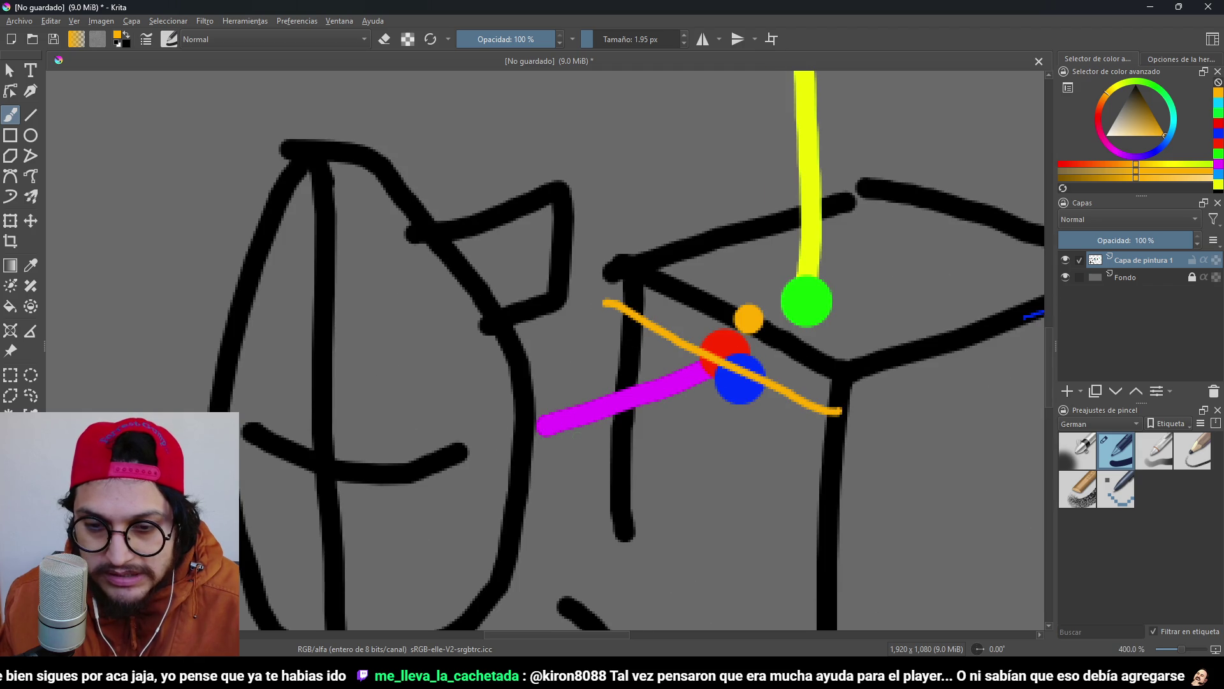
mouse_move(541, 464)
mouse_down()
mouse_move(686, 399)
mouse_move(807, 369)
mouse_up()
drag(805, 75, 814, 300)
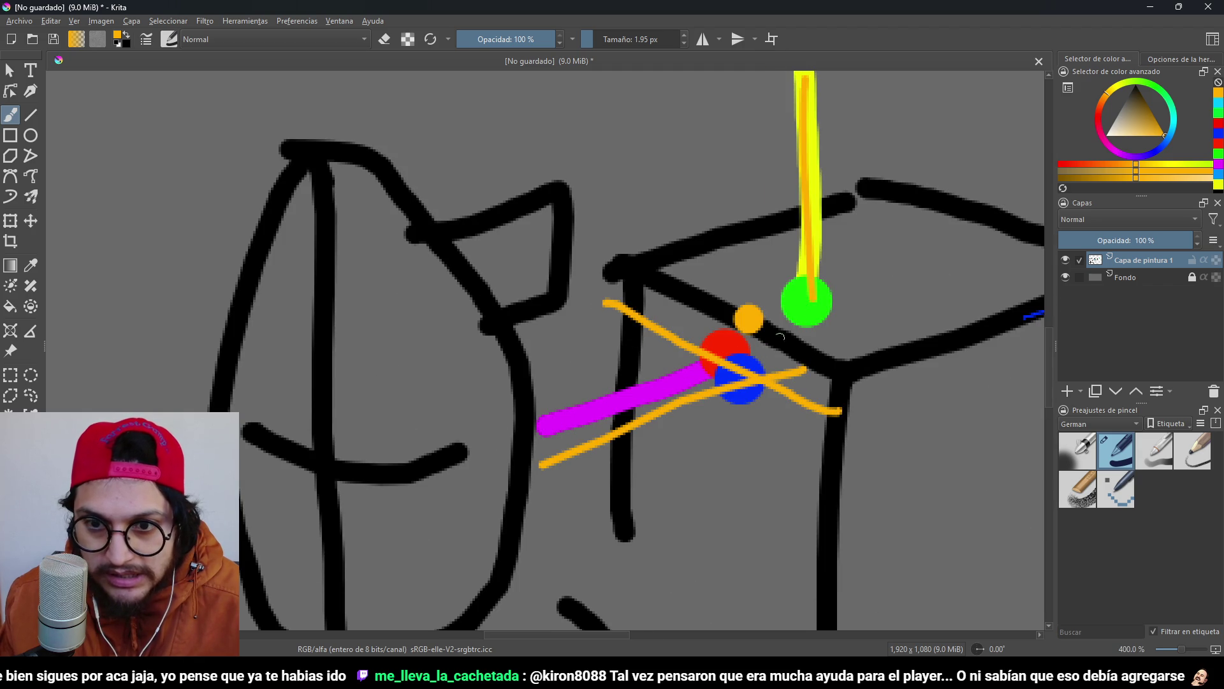
key(ctrl+z)
key(ctrl+z)
key(ctrl+z)
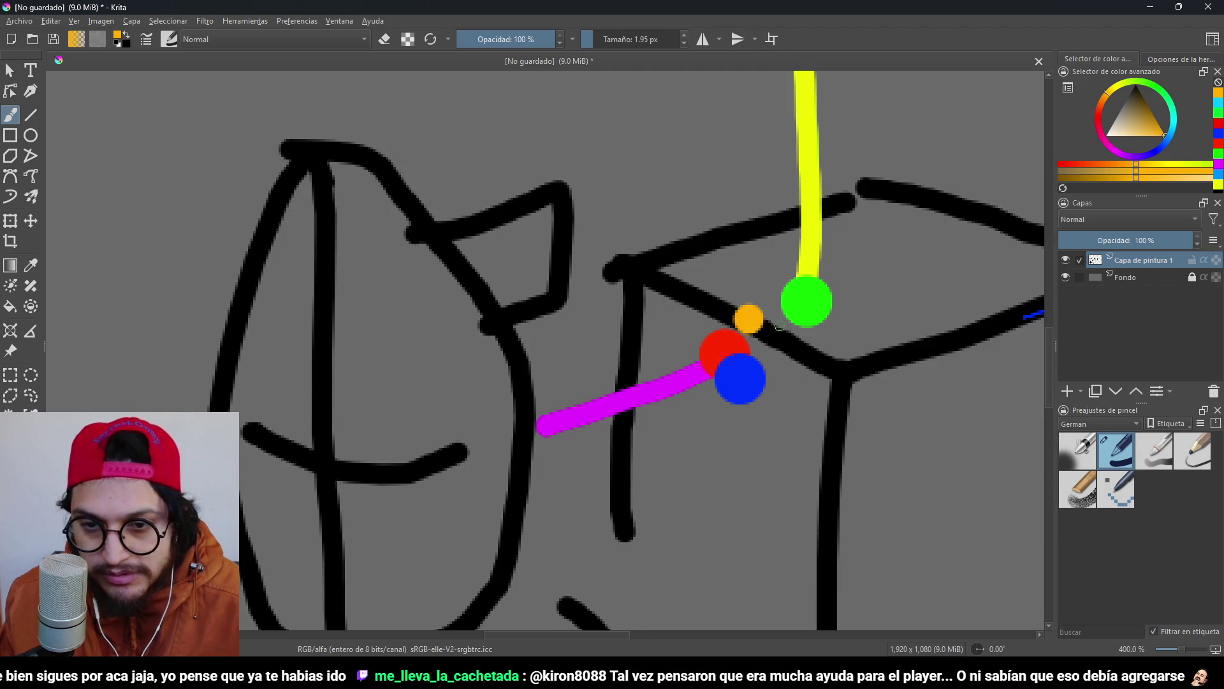
scroll(779, 327, down, 3)
scroll(725, 285, up, 4)
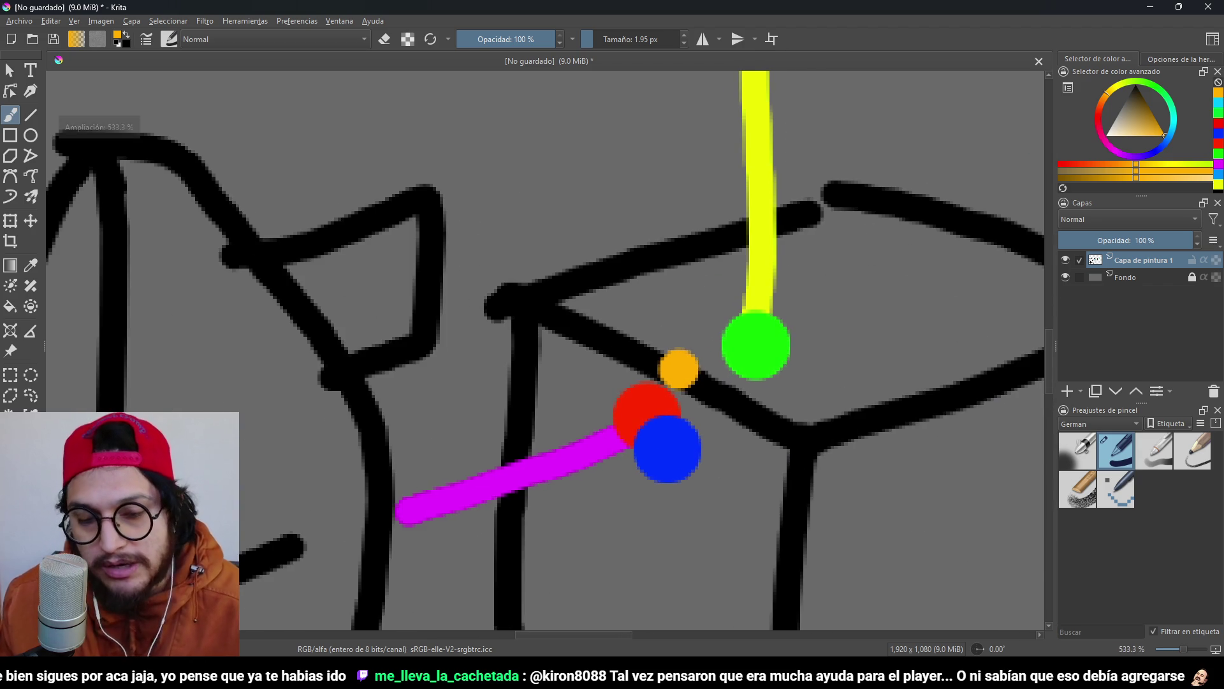
scroll(757, 350, down, 3)
scroll(757, 350, up, 2)
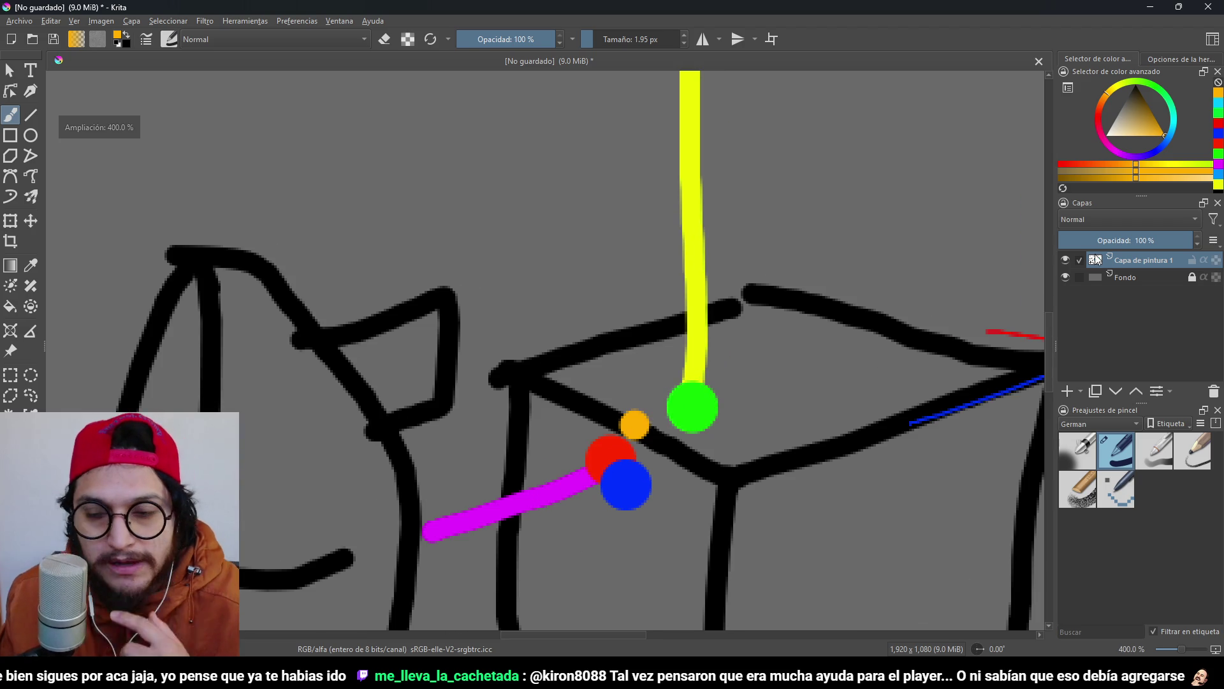
mouse_move(563, 439)
mouse_down()
mouse_move(526, 387)
mouse_move(561, 420)
mouse_move(579, 412)
mouse_up()
click(1175, 135)
scroll(558, 405, down, 1)
mouse_move(657, 409)
mouse_down()
mouse_move(510, 345)
mouse_move(695, 223)
mouse_move(656, 403)
mouse_move(605, 109)
mouse_up()
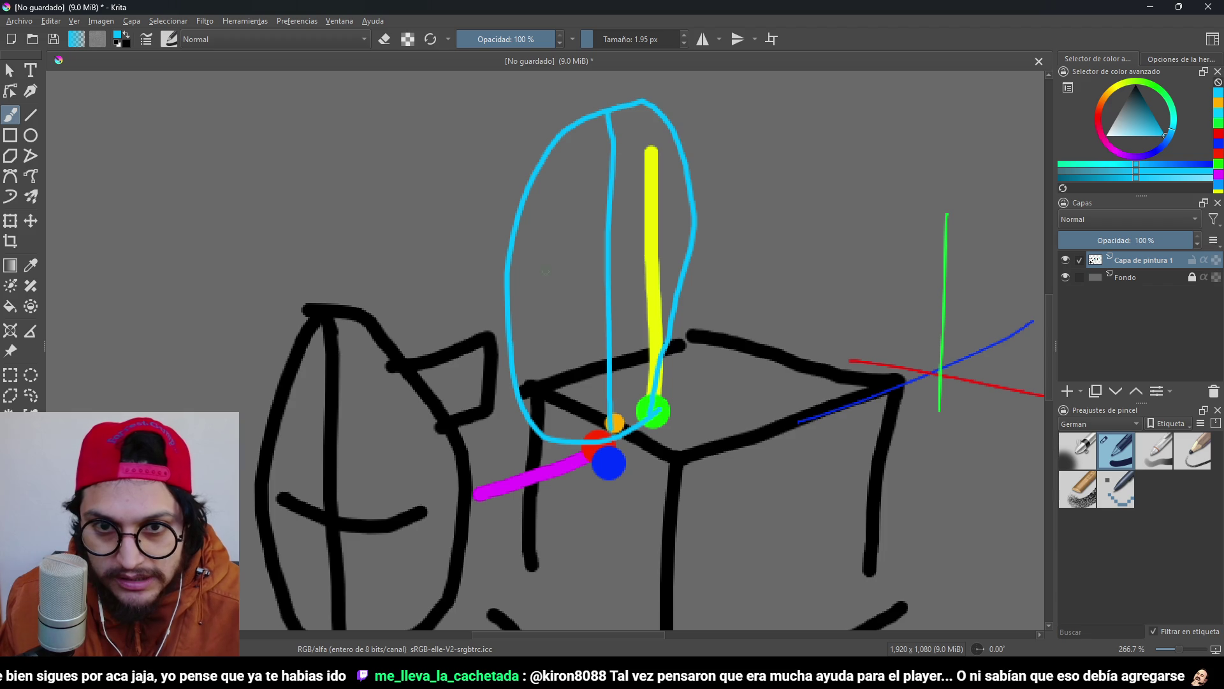
drag(535, 278, 702, 270)
scroll(638, 480, up, 3)
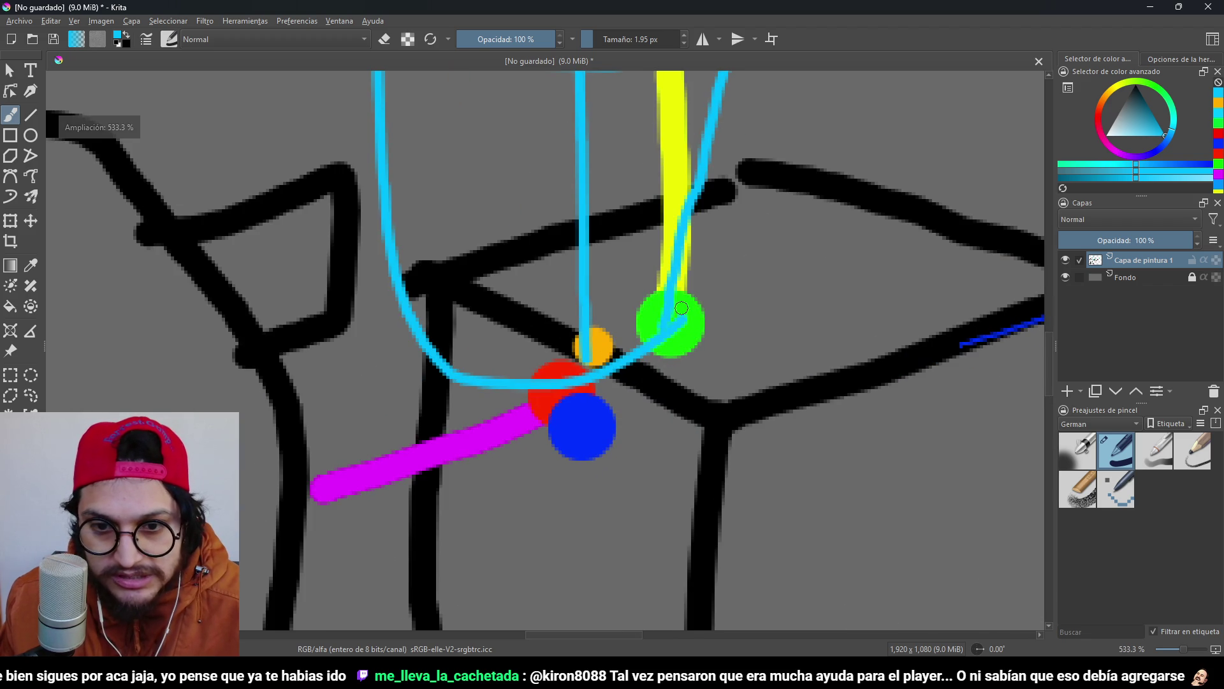
scroll(681, 309, down, 1)
scroll(735, 313, down, 2)
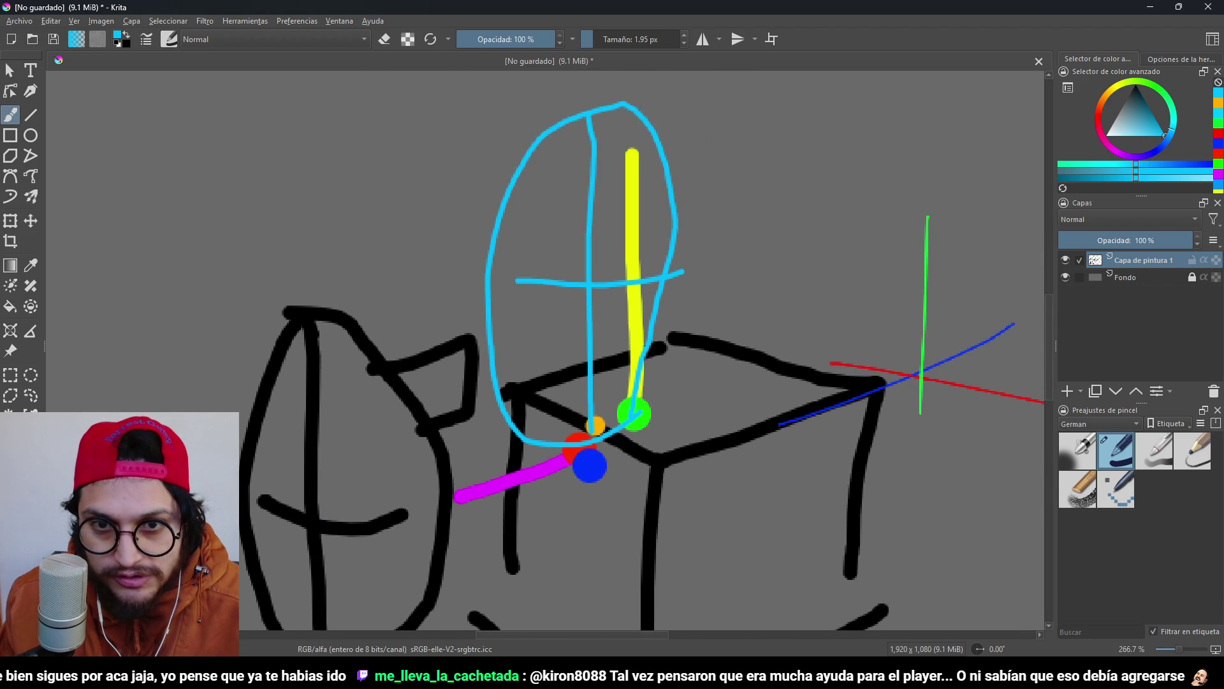
drag(637, 96, 621, 521)
key(ctrl+z)
key(ctrl+z)
mouse_move(595, 424)
mouse_down()
mouse_move(616, 317)
mouse_move(520, 384)
mouse_move(606, 624)
mouse_move(637, 336)
mouse_move(590, 418)
mouse_move(579, 623)
mouse_up()
key(ctrl+z)
drag(507, 477, 652, 454)
mouse_move(612, 351)
mouse_down()
mouse_move(549, 380)
mouse_move(592, 305)
mouse_move(622, 373)
mouse_up()
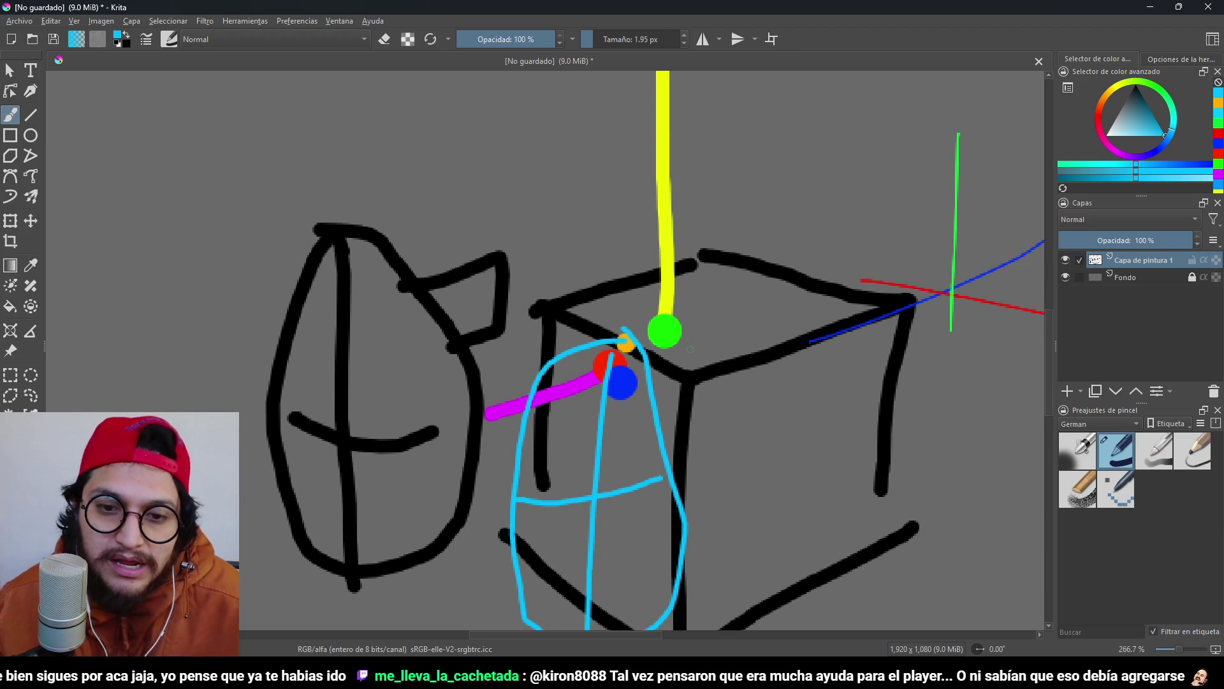
mouse_move(592, 331)
mouse_down()
mouse_move(671, 362)
mouse_move(614, 315)
mouse_up()
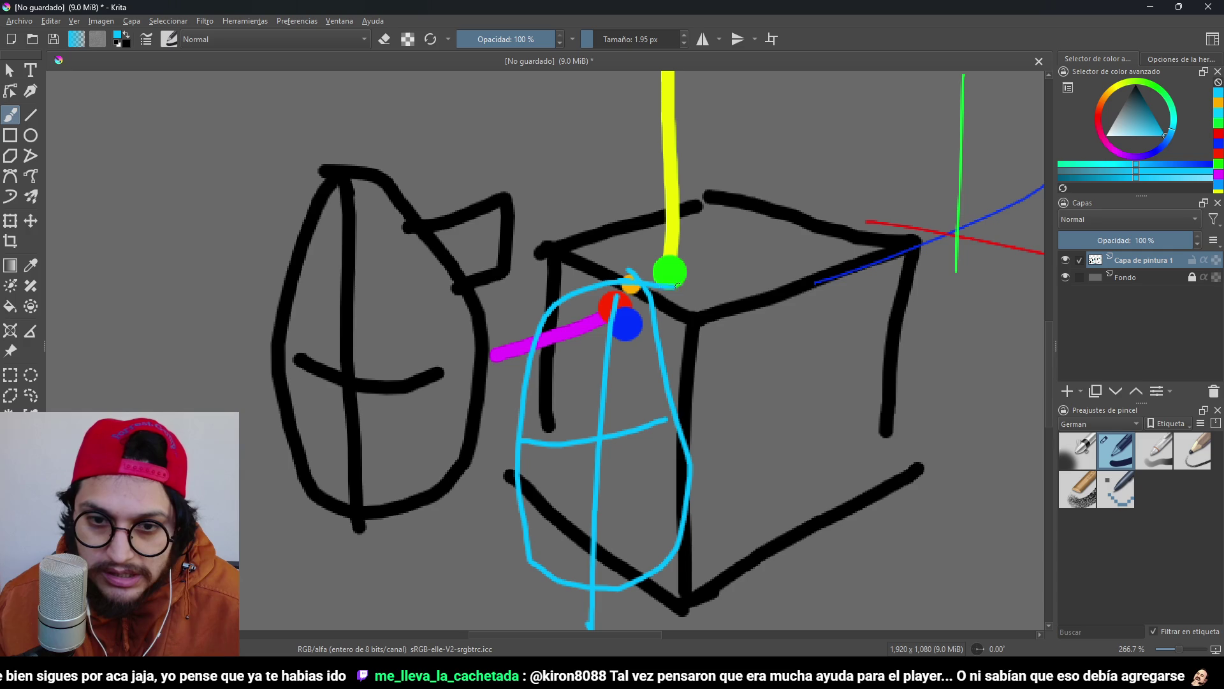
key(ctrl+z)
key(ctrl+z)
key(ctrl+z)
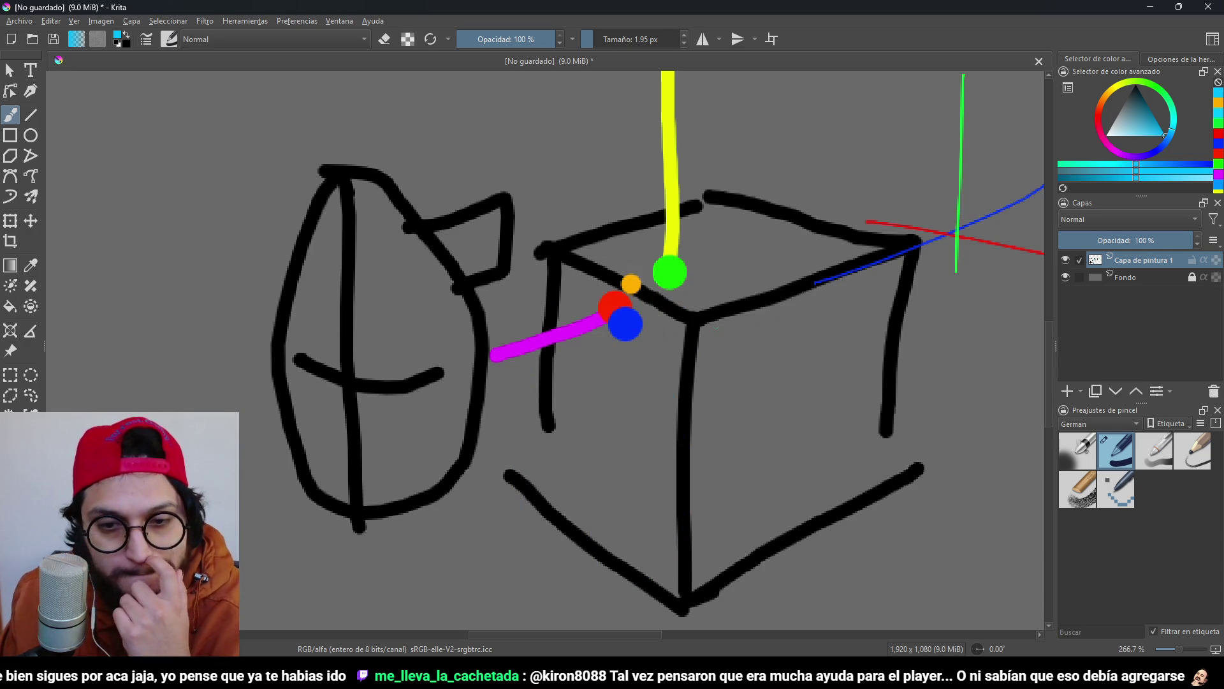
scroll(706, 368, down, 3)
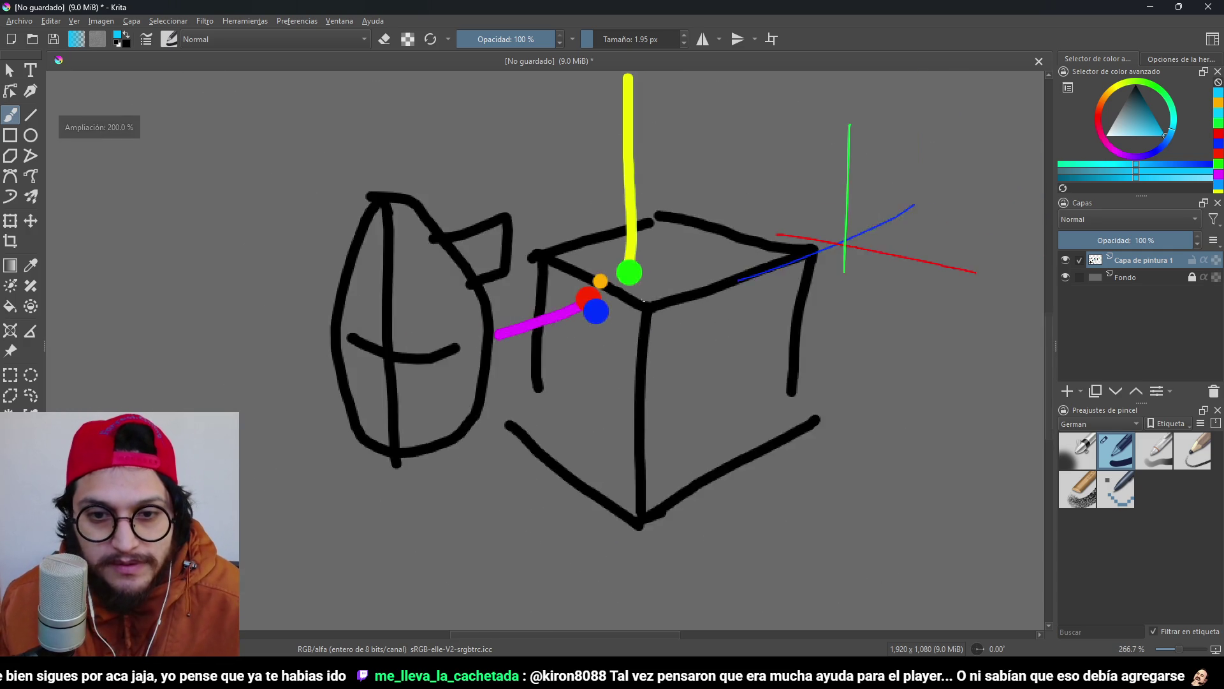
scroll(663, 317, up, 3)
Make and undo several trial cyan strokes around the cube's front corner.
mouse_move(604, 309)
mouse_down()
mouse_move(565, 333)
mouse_move(646, 301)
mouse_move(649, 536)
mouse_move(609, 322)
mouse_up()
key(ctrl+z)
key(ctrl+z)
key(ctrl+z)
scroll(620, 323, up, 2)
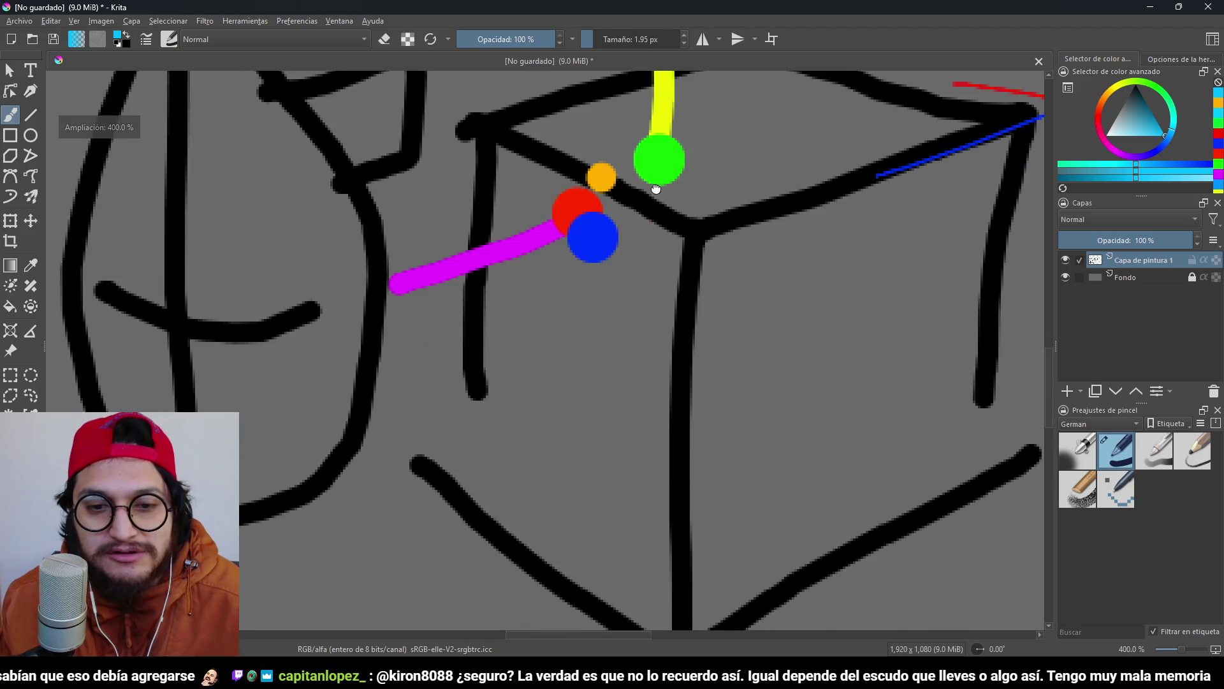
scroll(620, 323, down, 2)
scroll(554, 351, up, 1)
drag(553, 352, 577, 340)
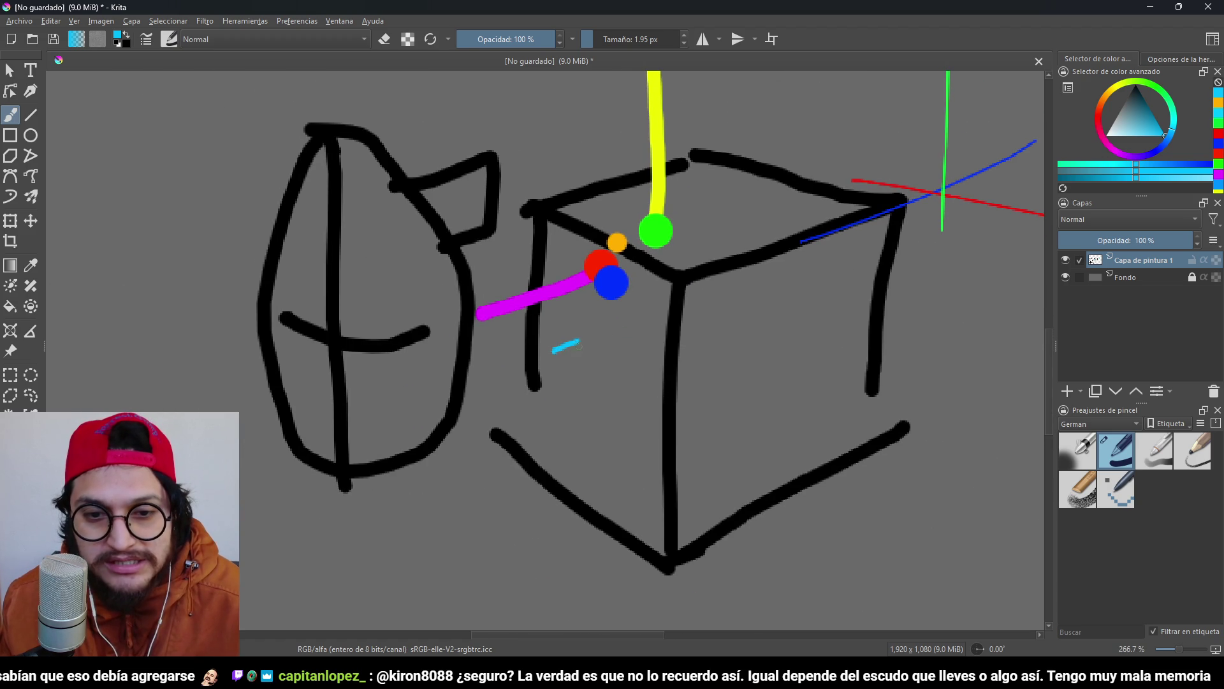
key(ctrl+z)
drag(548, 209, 662, 276)
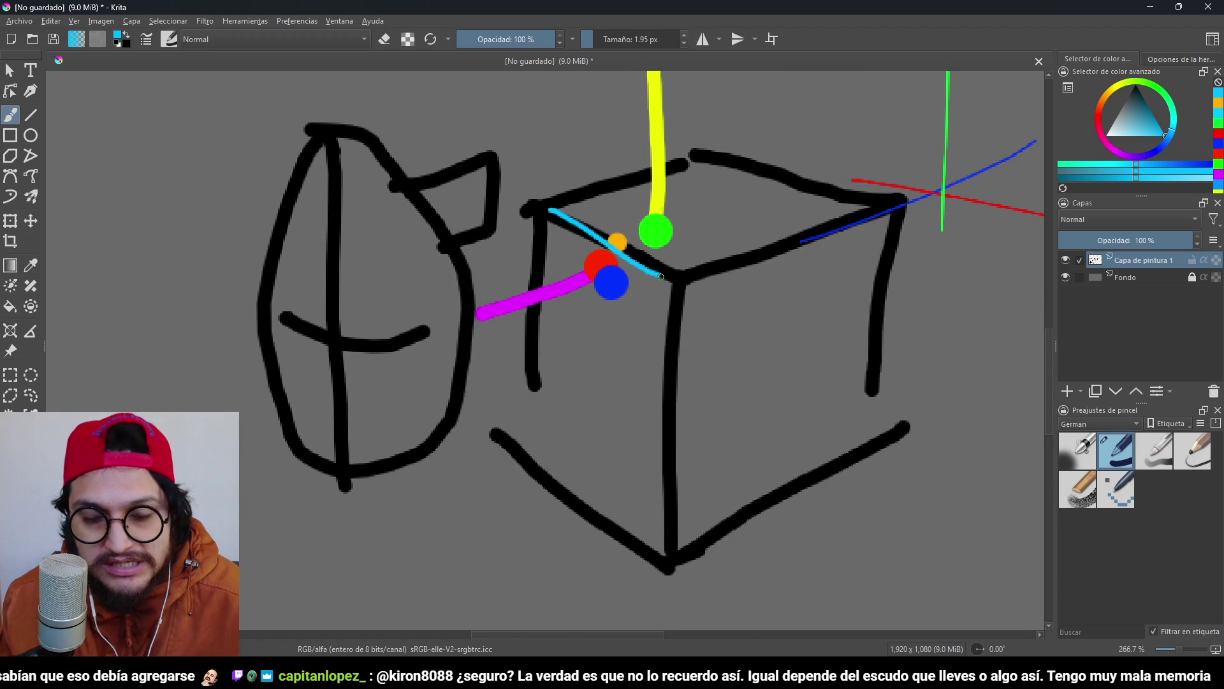
drag(690, 197, 685, 351)
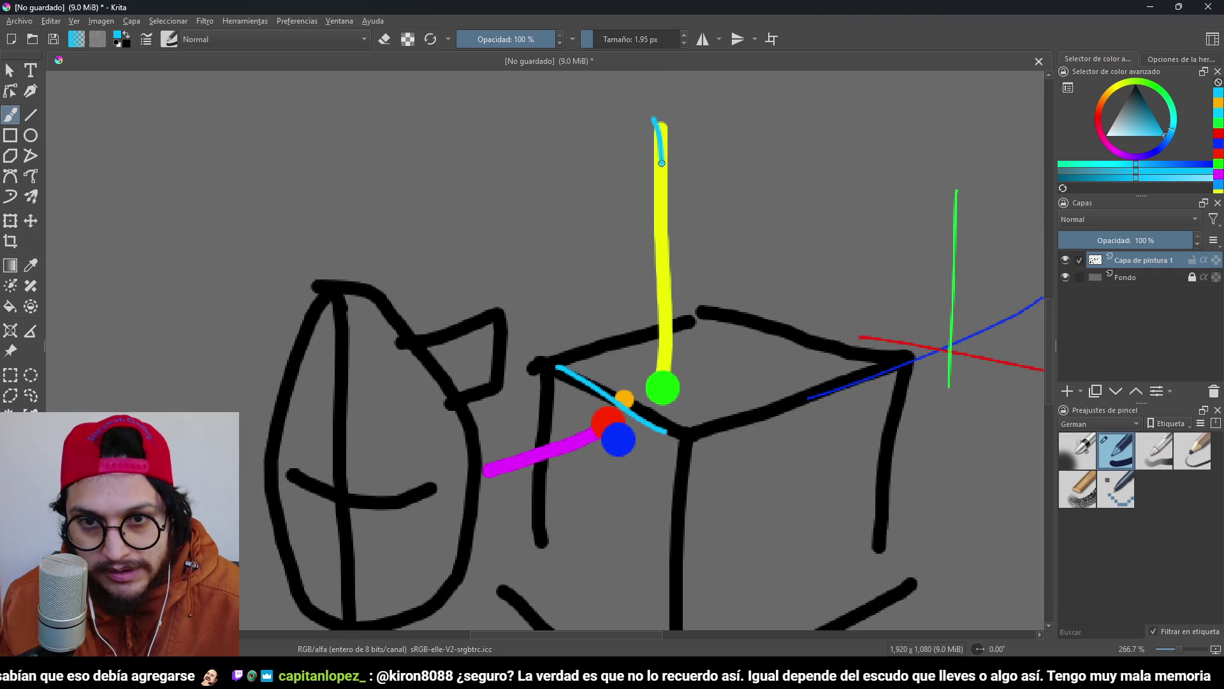
key(ctrl+z)
mouse_move(630, 456)
mouse_down()
mouse_move(660, 284)
mouse_move(574, 297)
mouse_move(557, 331)
mouse_up()
key(ctrl+z)
Write a cyan -25 beside the cube, draw a curve toward its corner, and cross out the -25.
drag(483, 429, 507, 420)
mouse_move(528, 393)
mouse_down()
mouse_move(521, 456)
mouse_move(572, 436)
mouse_up()
mouse_move(567, 381)
mouse_down()
mouse_move(585, 374)
mouse_move(556, 413)
mouse_up()
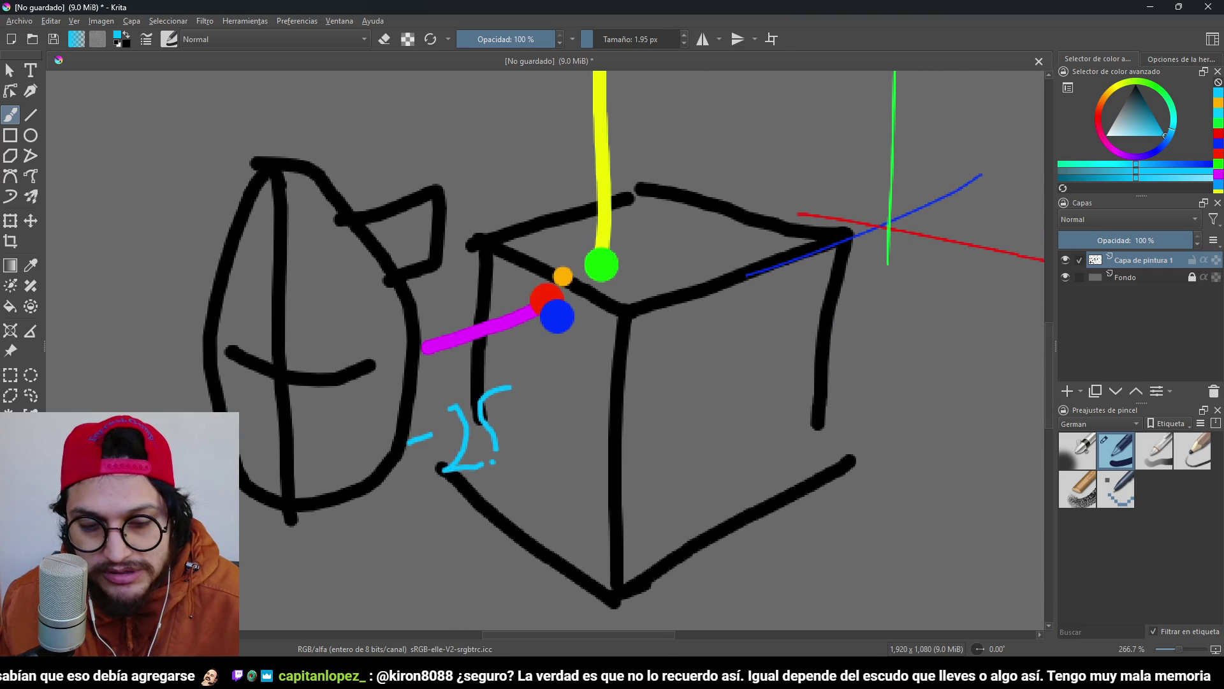
key(ctrl+z)
key(ctrl+z)
drag(473, 424, 491, 490)
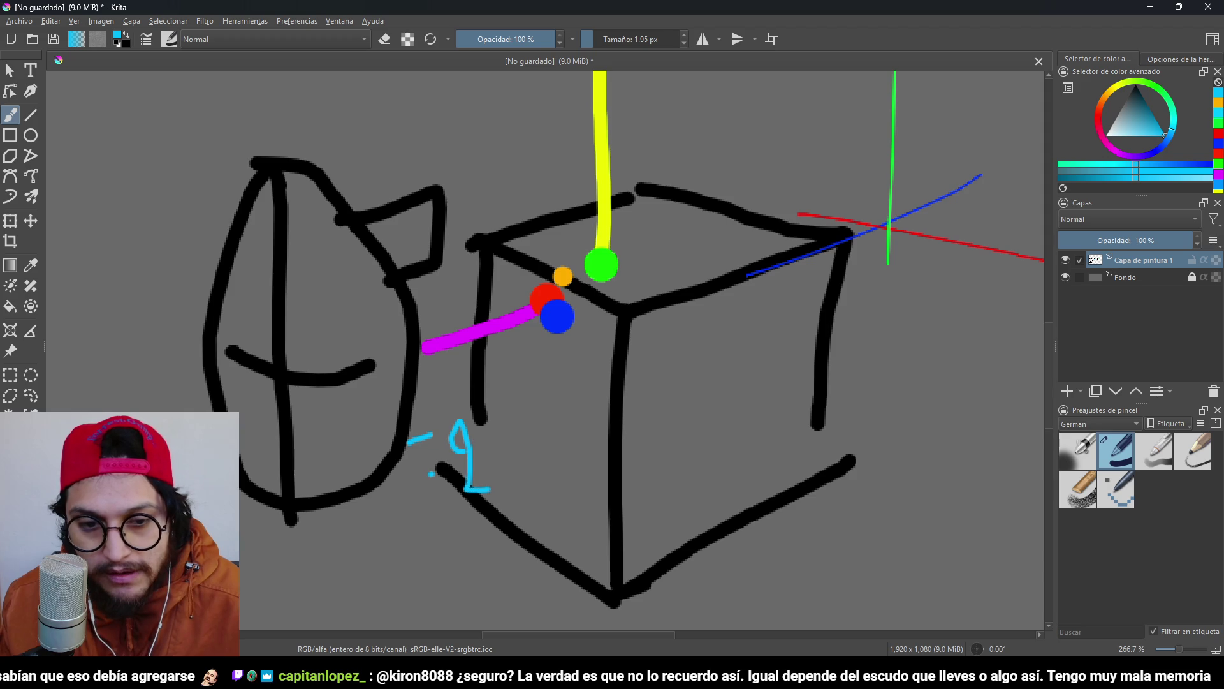
mouse_move(517, 412)
mouse_down()
mouse_move(504, 475)
mouse_move(550, 407)
mouse_up()
mouse_move(549, 406)
mouse_down()
mouse_move(487, 415)
mouse_move(449, 446)
mouse_up()
scroll(449, 427, down, 1)
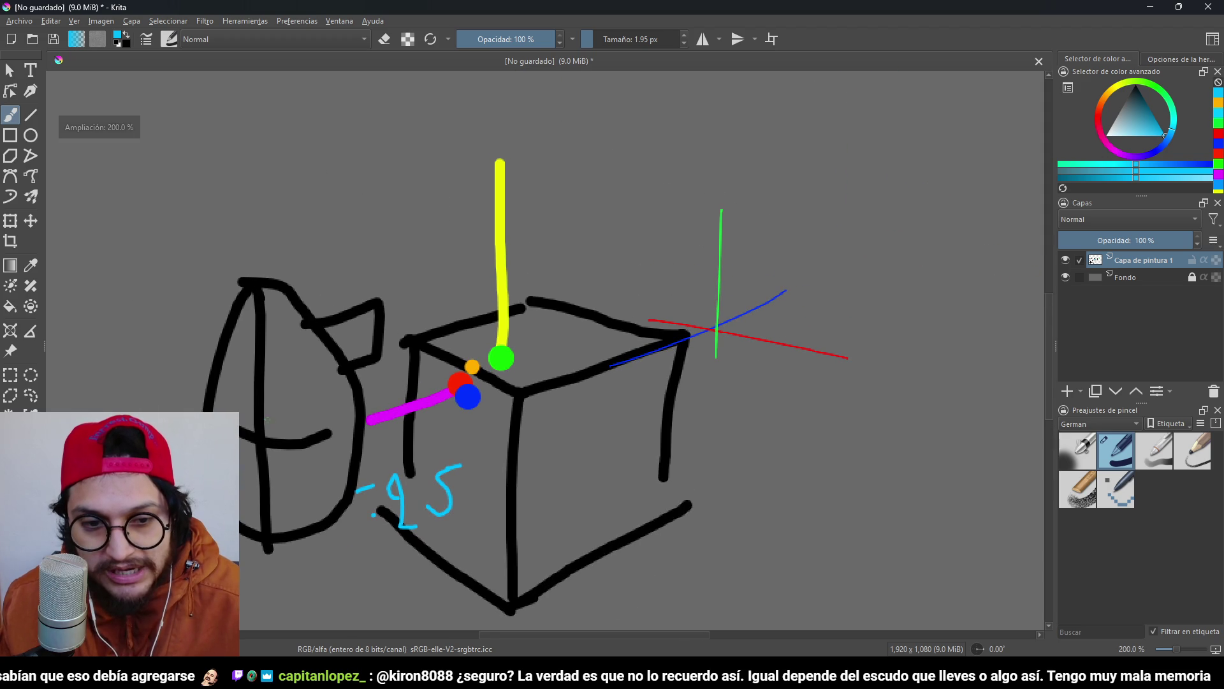
mouse_move(265, 418)
mouse_down()
mouse_move(389, 360)
mouse_move(390, 404)
mouse_up()
drag(341, 556, 477, 464)
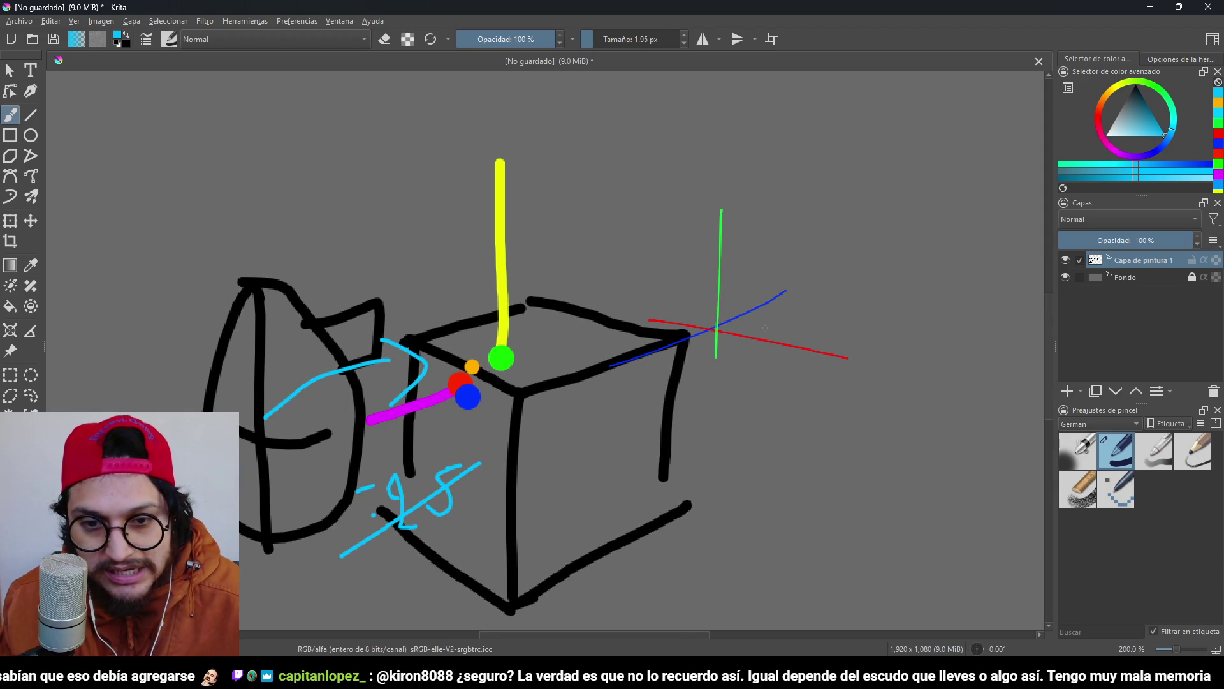
Draw a cyan circle, an arrow pointing at the cube's right edge, and a plus sign.
mouse_move(821, 263)
mouse_down()
mouse_move(769, 324)
mouse_move(804, 276)
mouse_up()
drag(809, 348, 685, 392)
mouse_move(723, 355)
mouse_down()
mouse_move(683, 393)
mouse_move(715, 405)
mouse_up()
mouse_move(760, 407)
mouse_down()
mouse_move(802, 396)
mouse_move(801, 466)
mouse_up()
mouse_move(686, 420)
mouse_down()
mouse_move(650, 394)
mouse_move(692, 354)
mouse_up()
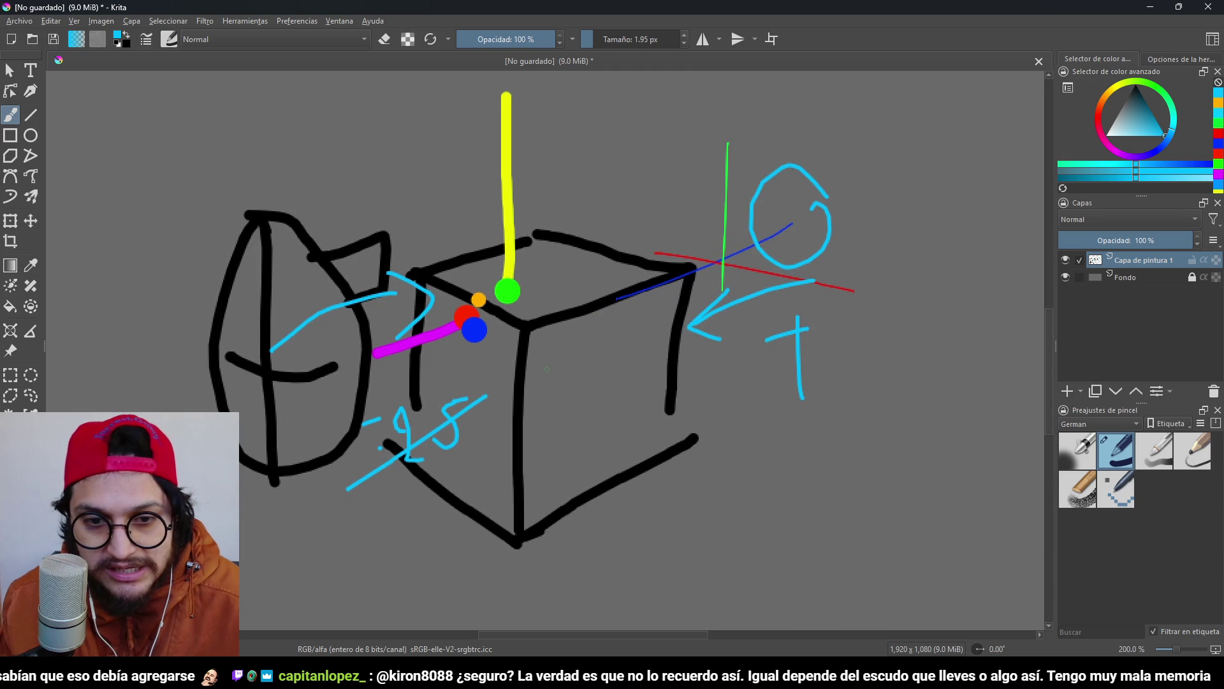
key(minus)
key(plus)
Add two short cyan strokes near the corner and settle the zoom at 266.7%.
drag(444, 250, 457, 305)
mouse_move(552, 411)
mouse_down()
mouse_move(635, 424)
mouse_move(455, 416)
mouse_move(656, 438)
mouse_move(547, 350)
mouse_move(596, 397)
mouse_up()
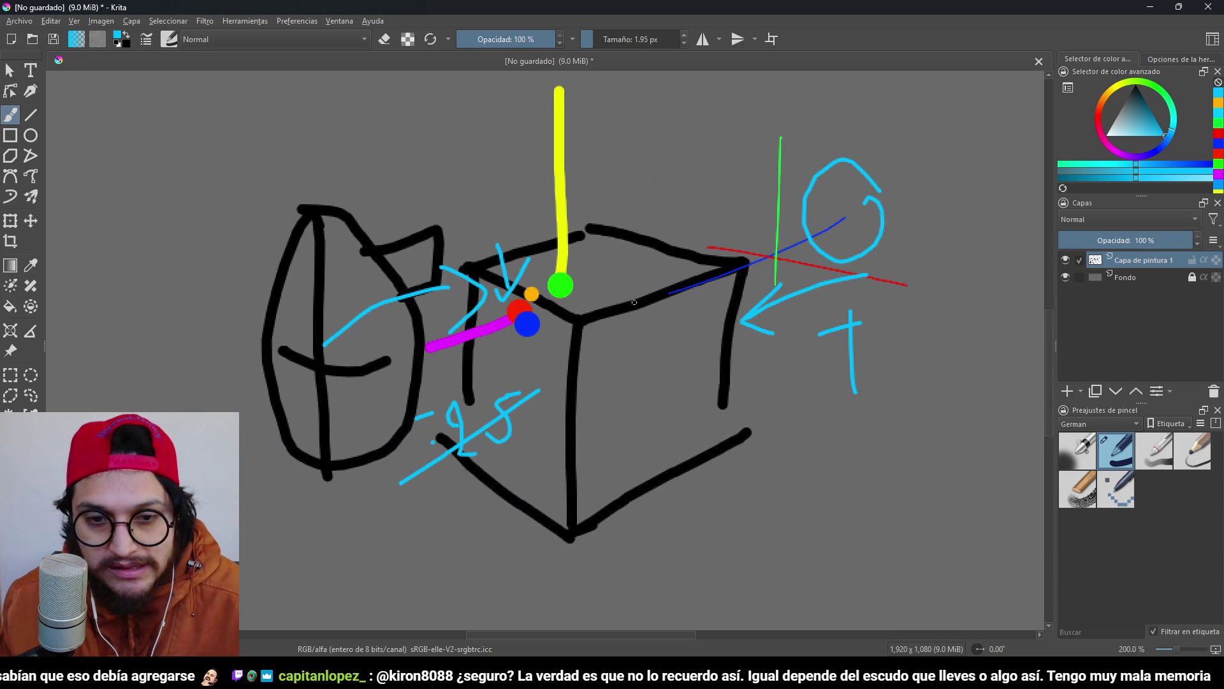
key(minus)
key(plus)
key(plus)
key(plus)
key(minus)
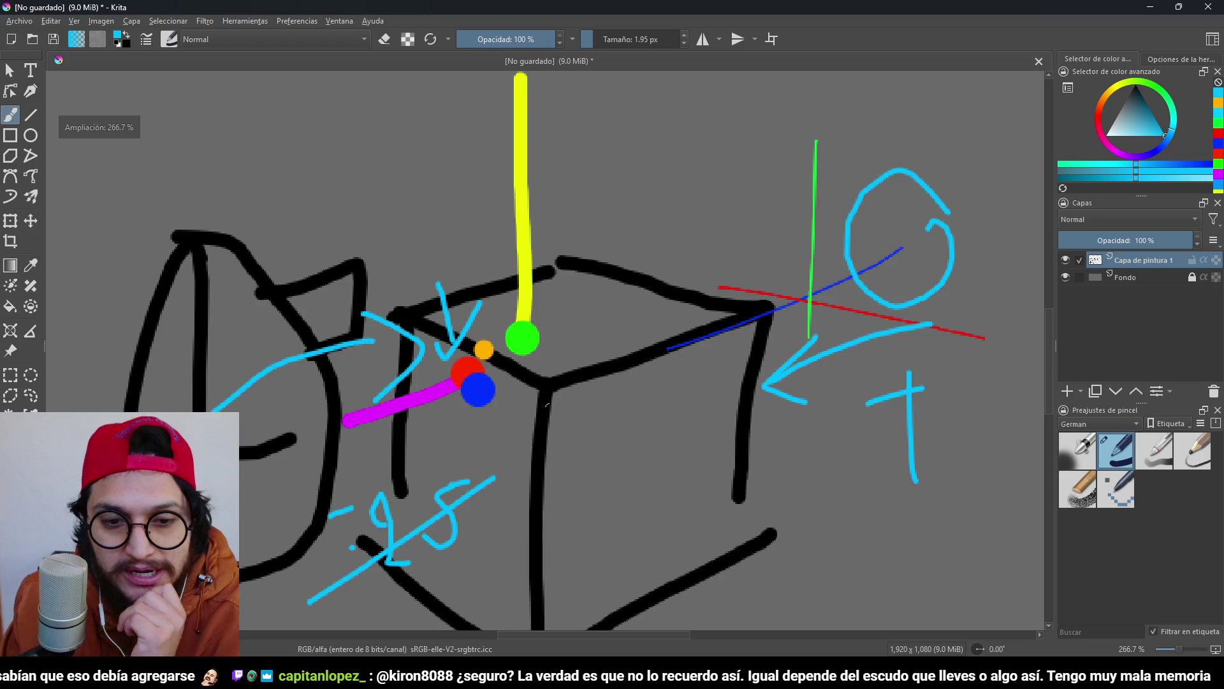
drag(635, 406, 669, 391)
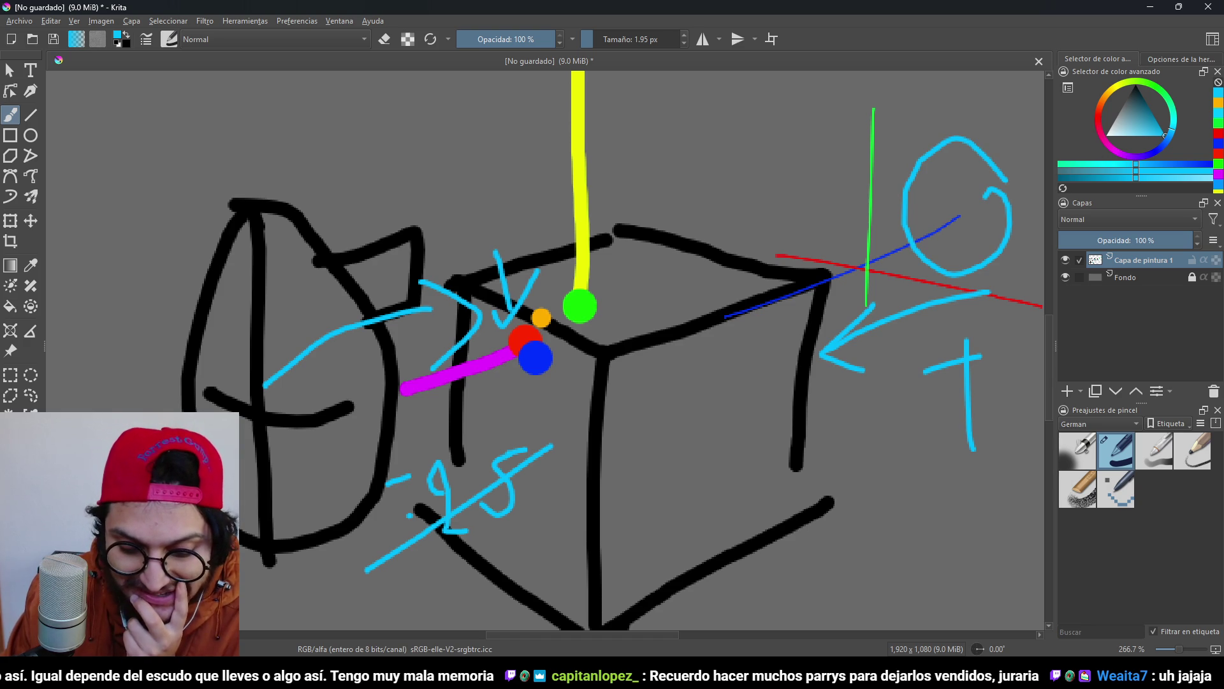
Sample the cyan colour from the canvas and undo the thin stray stroke near the corner.
mouse_move(512, 247)
mouse_down()
mouse_move(573, 251)
mouse_move(603, 279)
mouse_move(664, 281)
mouse_up()
scroll(641, 282, down, 2)
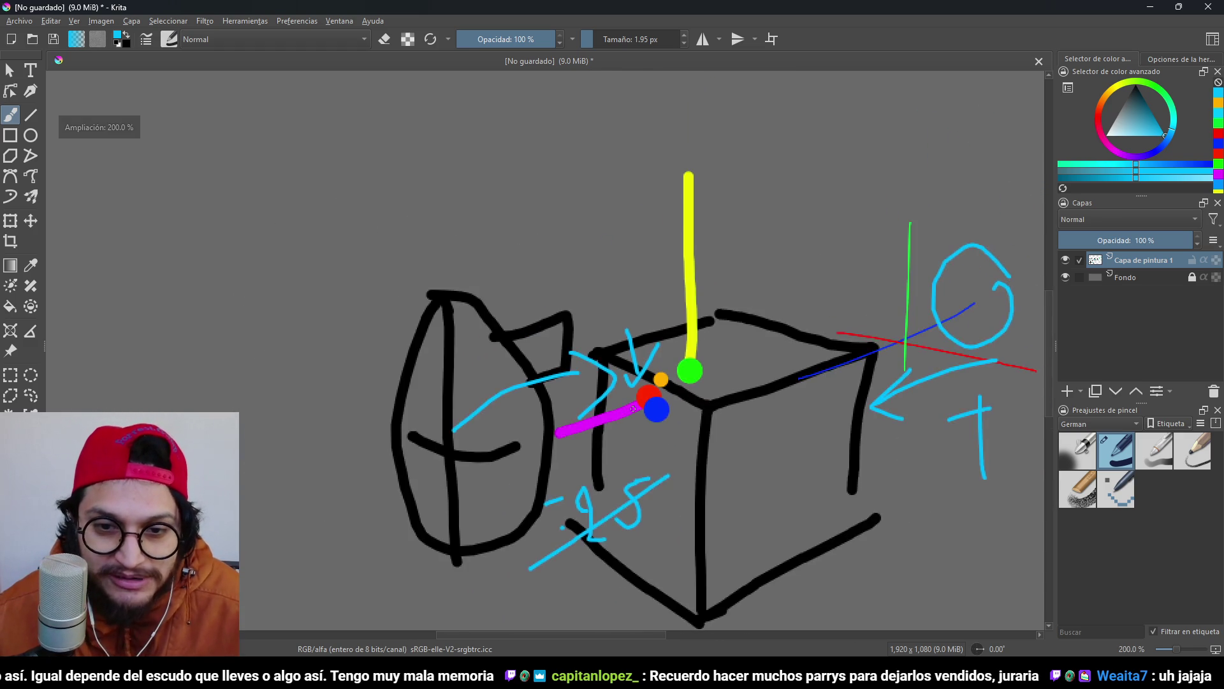
scroll(682, 277, up, 2)
scroll(682, 277, down, 2)
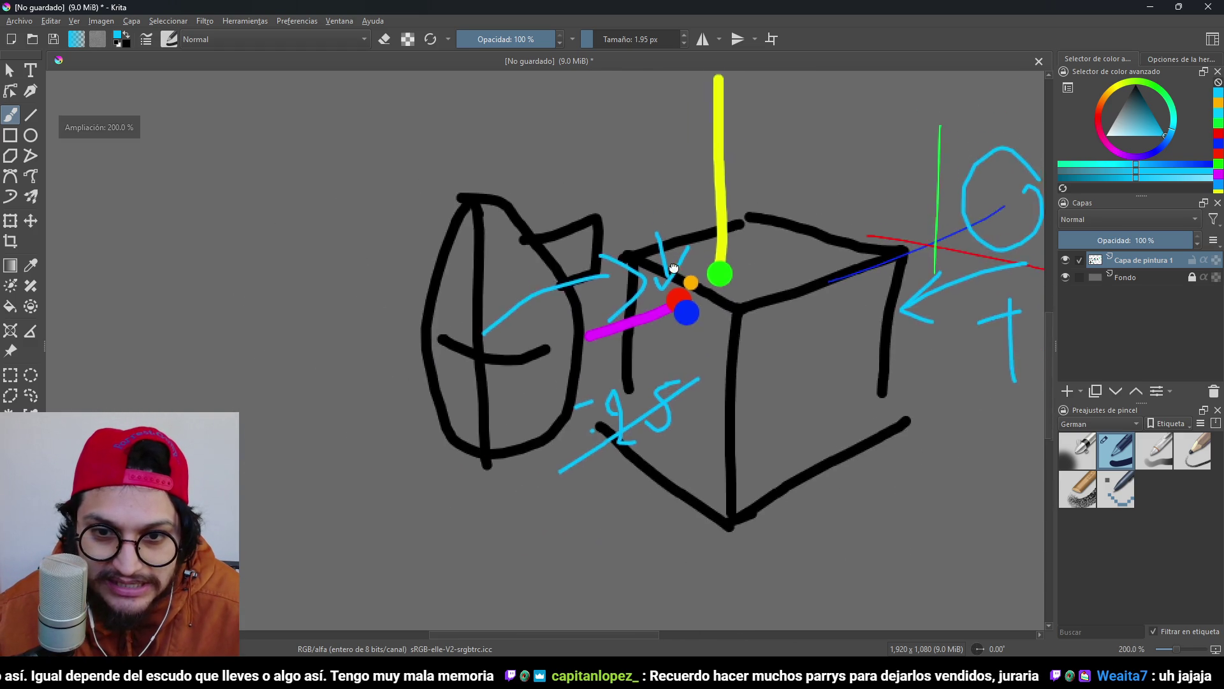
scroll(679, 271, up, 2)
ctrl+click(674, 265)
key(ctrl+z)
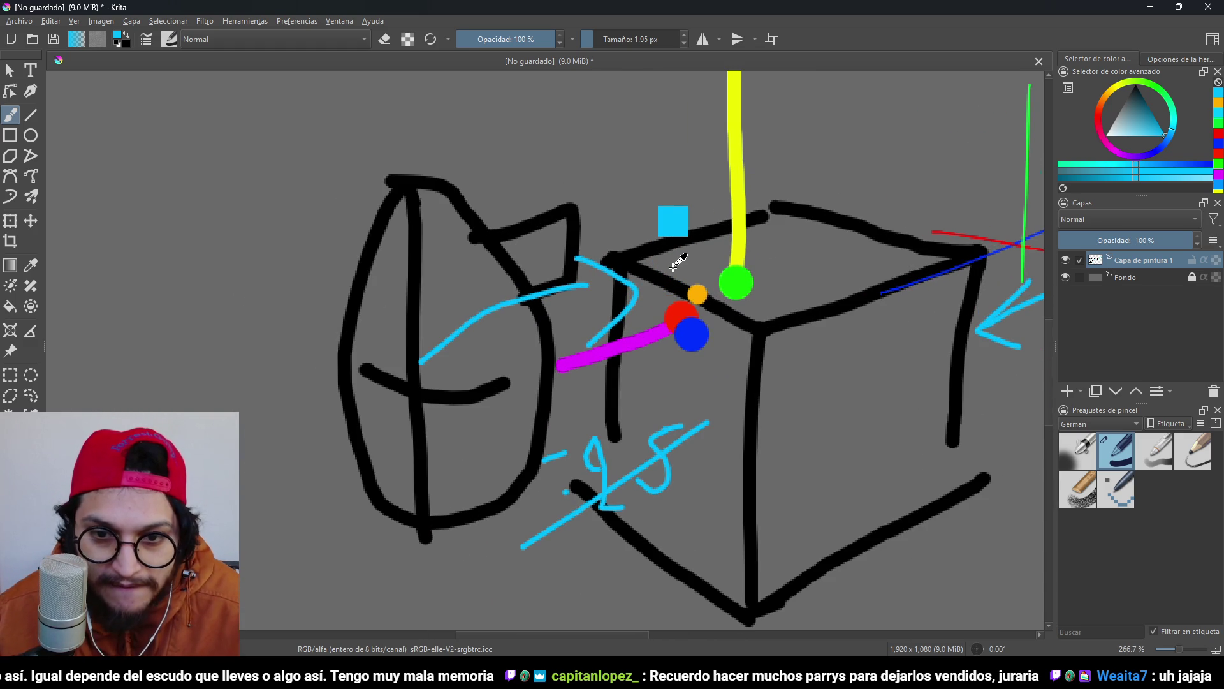
Draw a right-pointing cyan arrow above the crossed-out -25, undoing a stray curve.
scroll(684, 338, down, 1)
drag(684, 337, 590, 310)
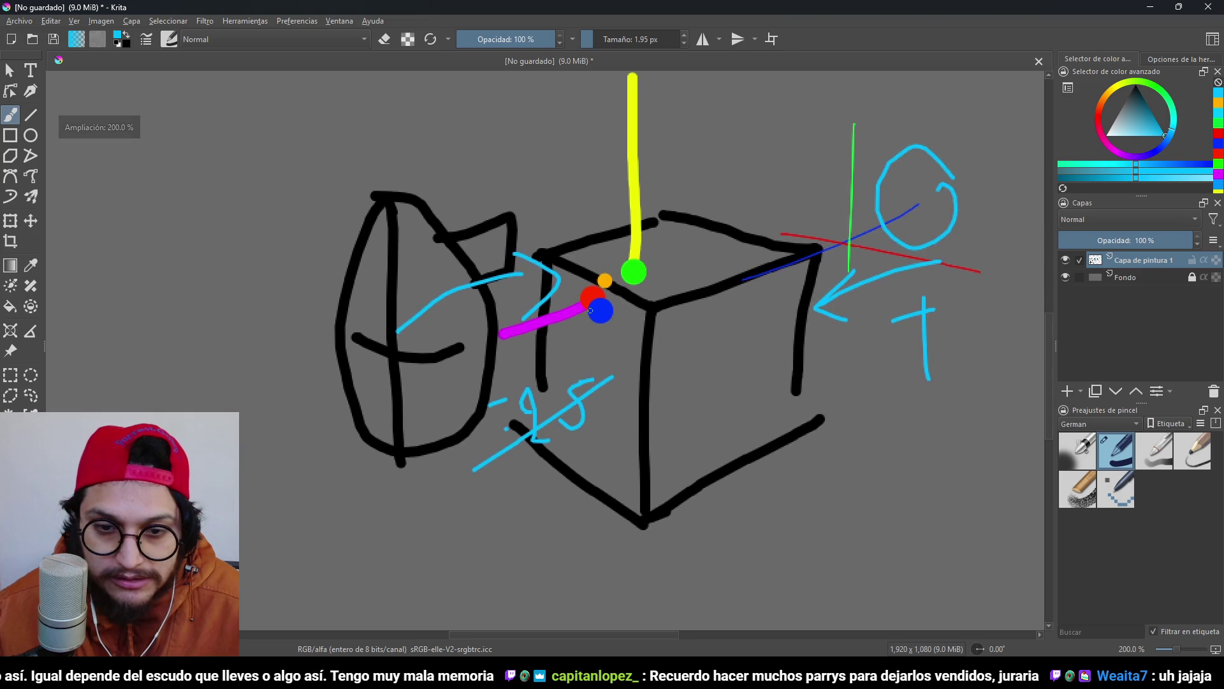
scroll(591, 311, down, 2)
mouse_move(515, 352)
mouse_down()
mouse_move(559, 349)
mouse_move(552, 357)
mouse_up()
mouse_move(670, 355)
mouse_down()
mouse_move(667, 388)
mouse_move(757, 423)
mouse_up()
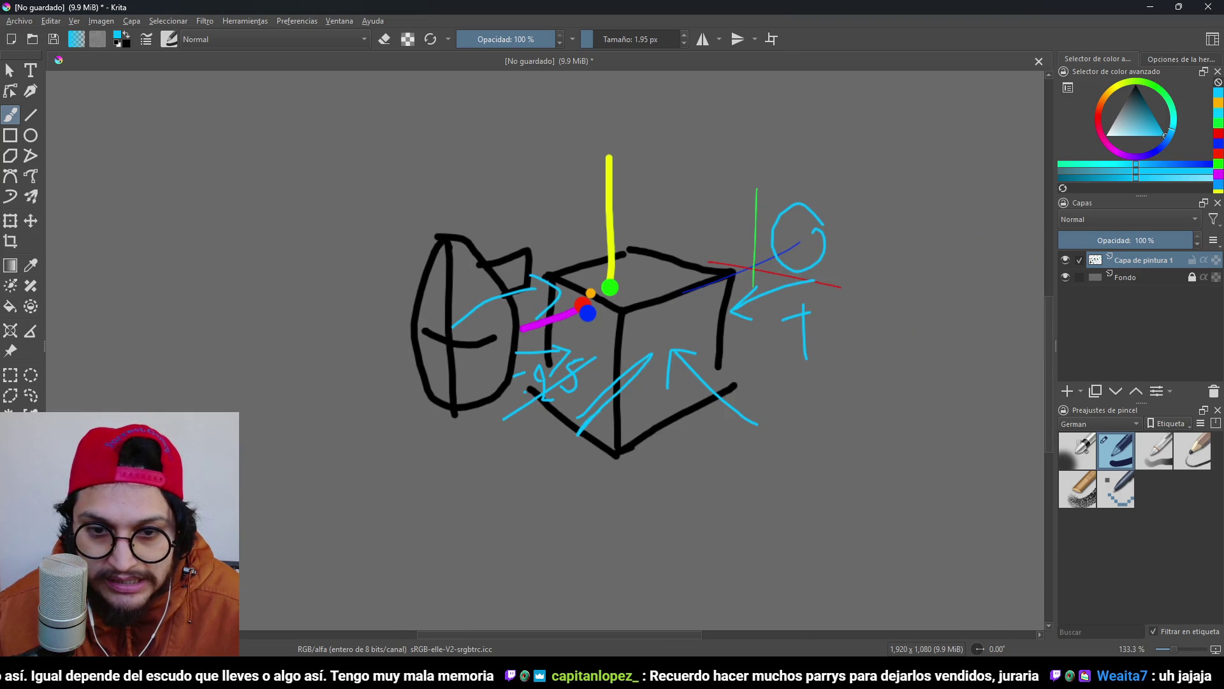
drag(588, 328, 591, 356)
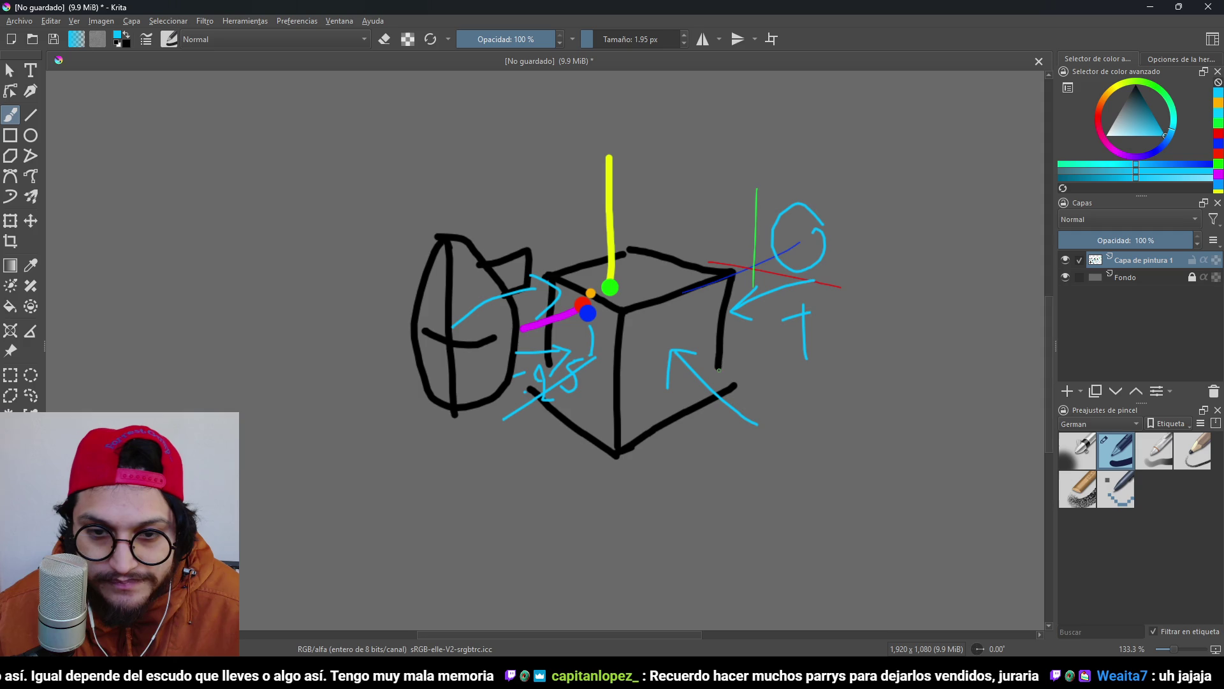
key(ctrl+z)
key(ctrl+z)
key(ctrl+z)
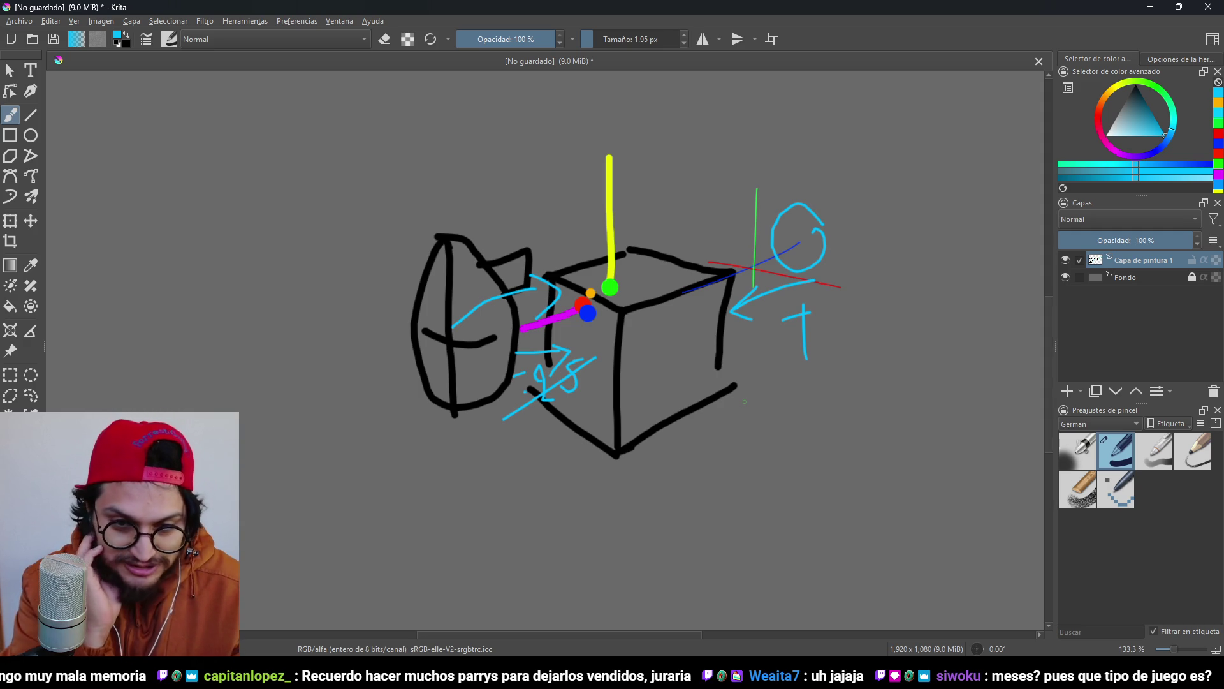
Minimize Krita to return to Godot's player.gd ledgeCheck code.
scroll(647, 406, up, 3)
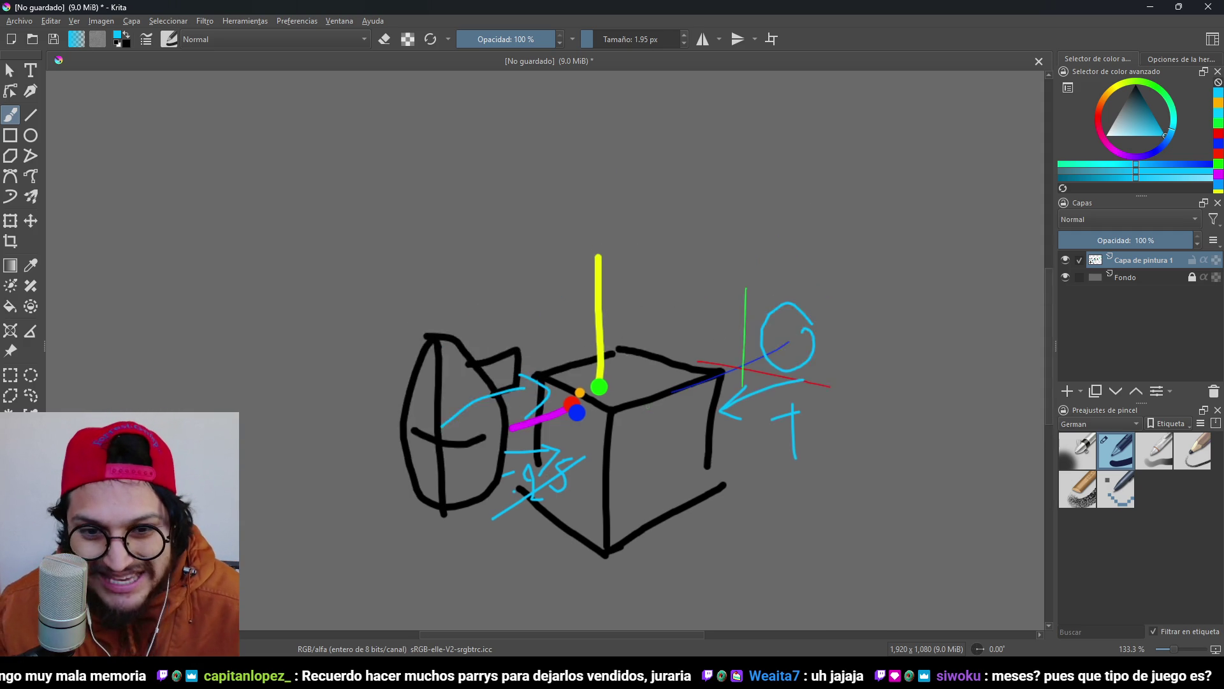
scroll(646, 406, up, 2)
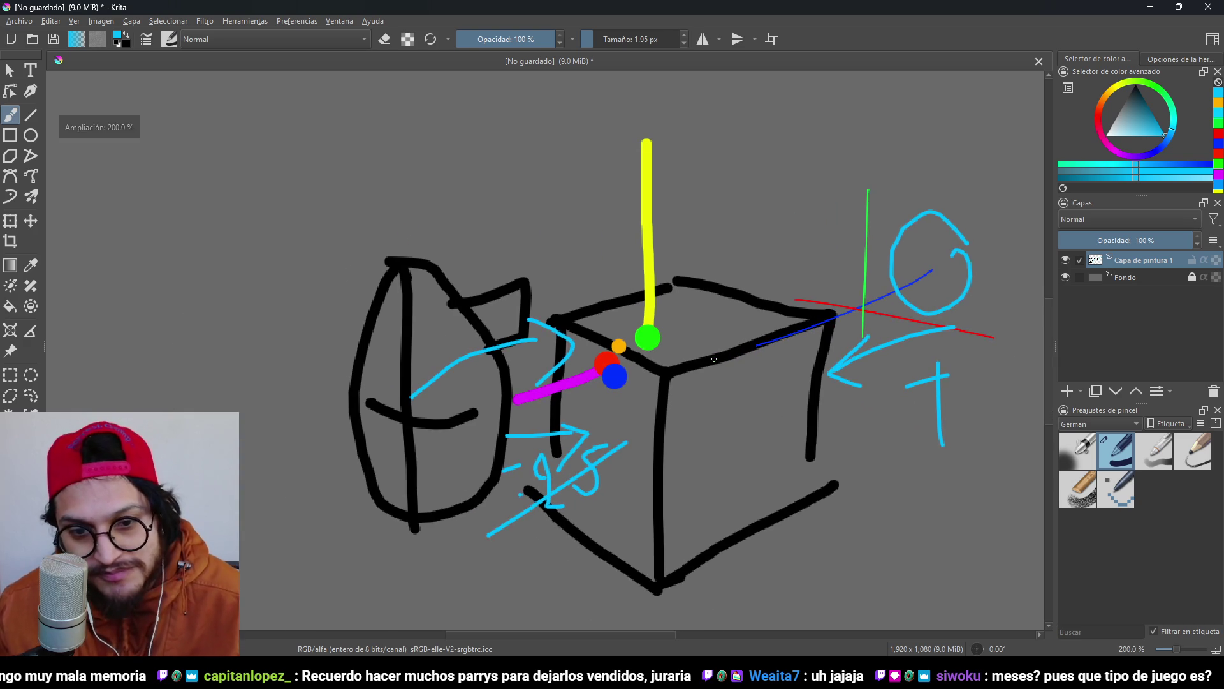
scroll(667, 364, up, 1)
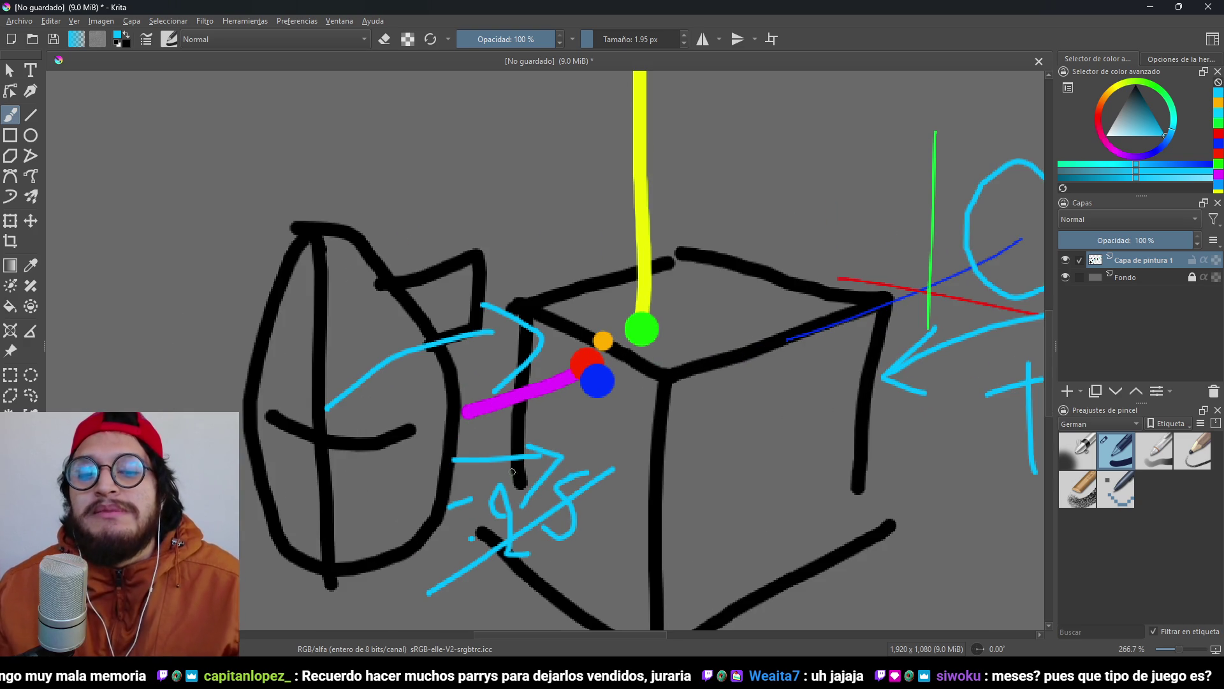
drag(512, 472, 465, 365)
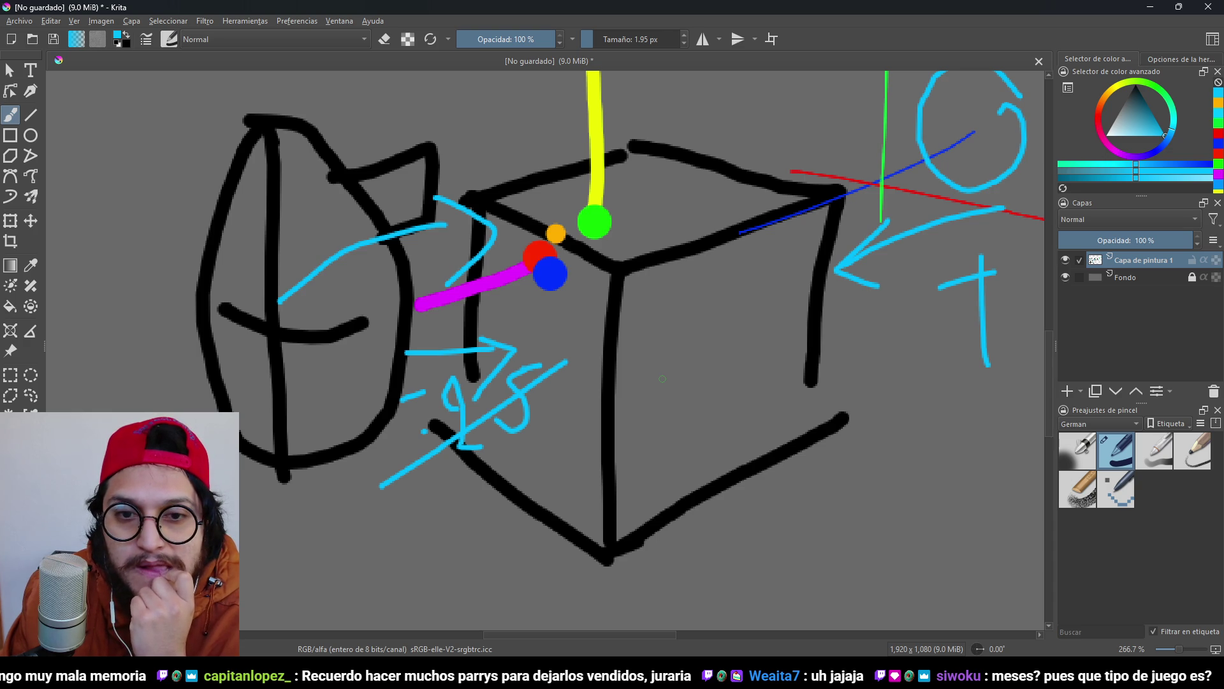
click(1147, 9)
scroll(593, 330, left, 5)
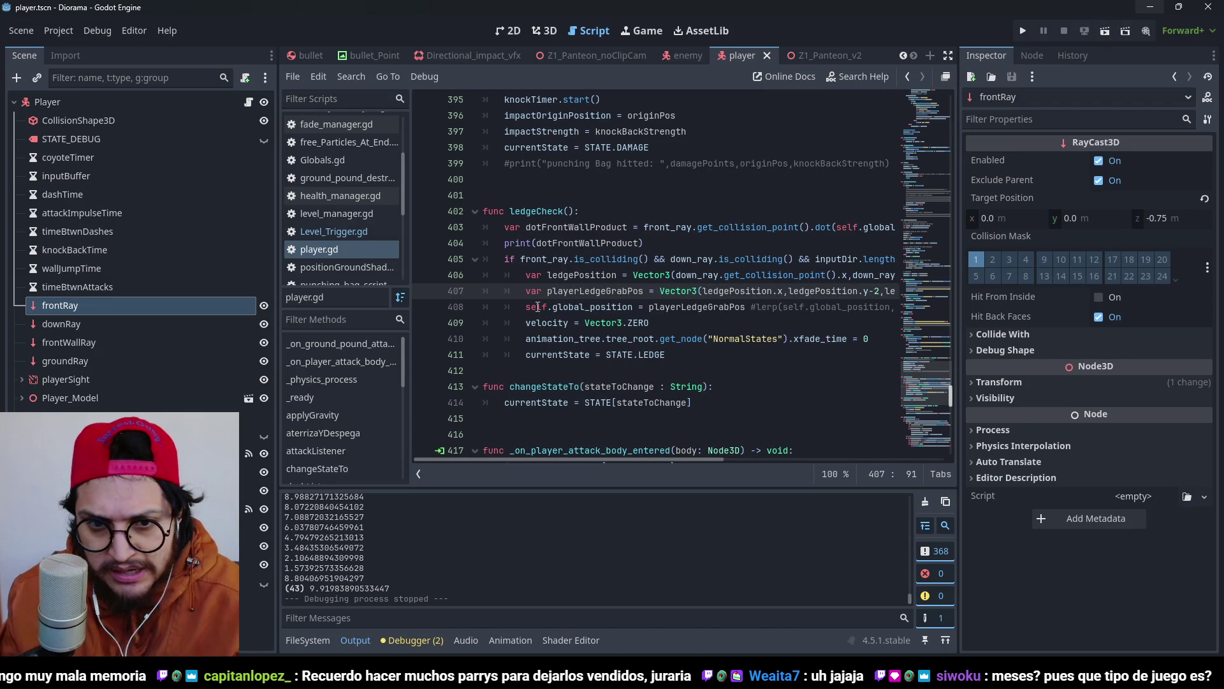
Insert look_at(playerLedgeGrabPos) on a new line above self.global_position in ledgeCheck.
click(524, 308)
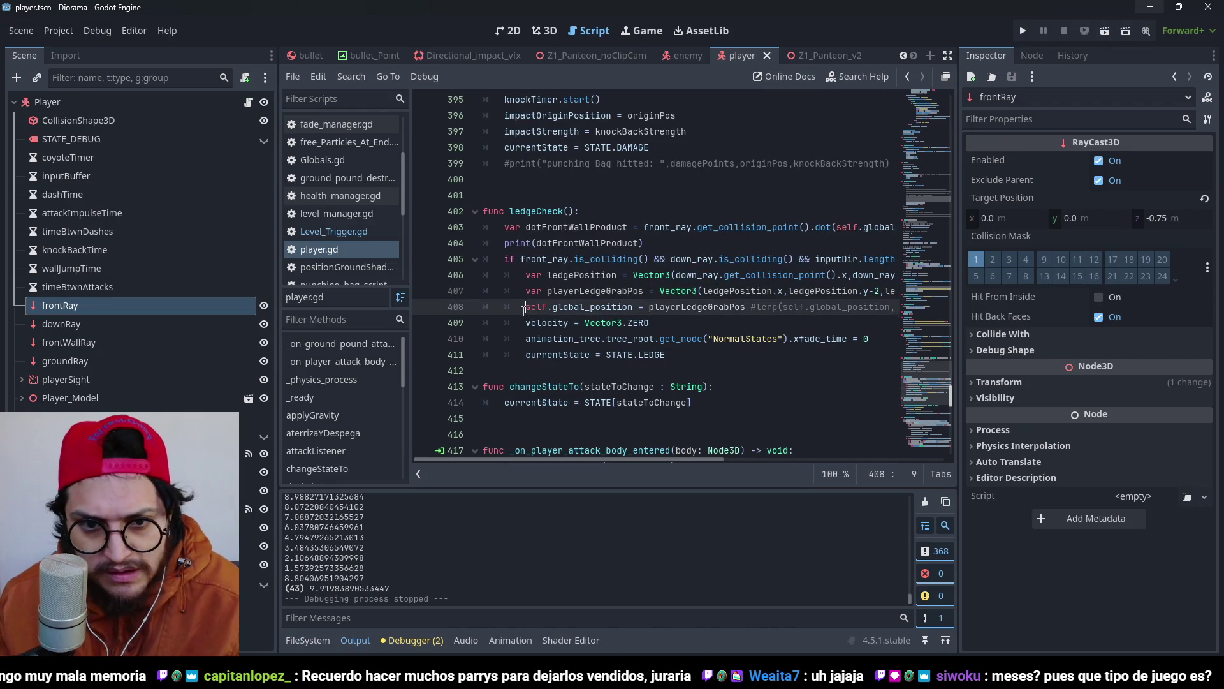
key(Return)
key(Up)
text(look)
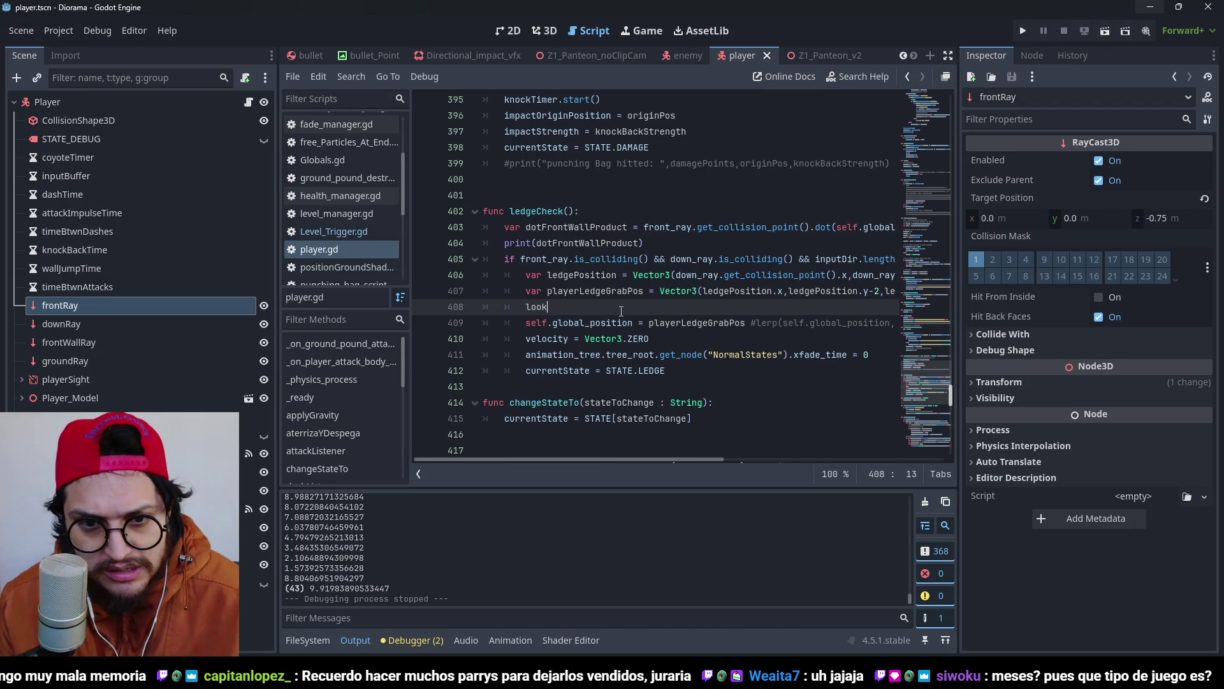
key(Return)
text(layerLedg)
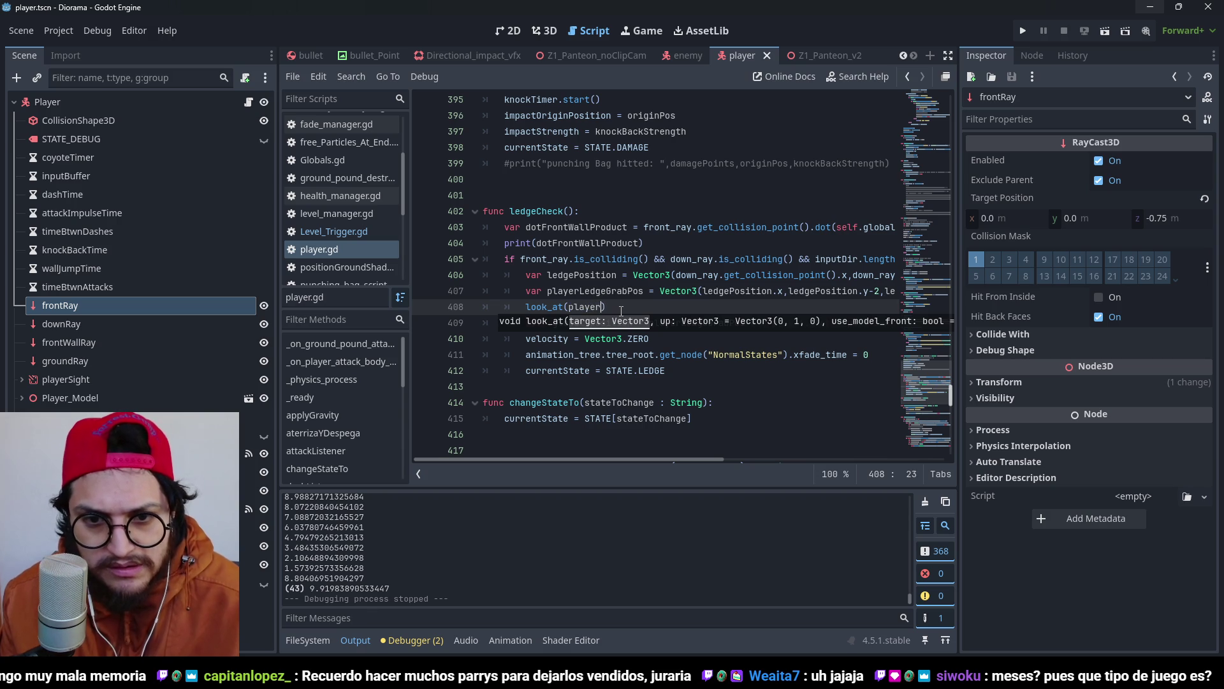
key(Return)
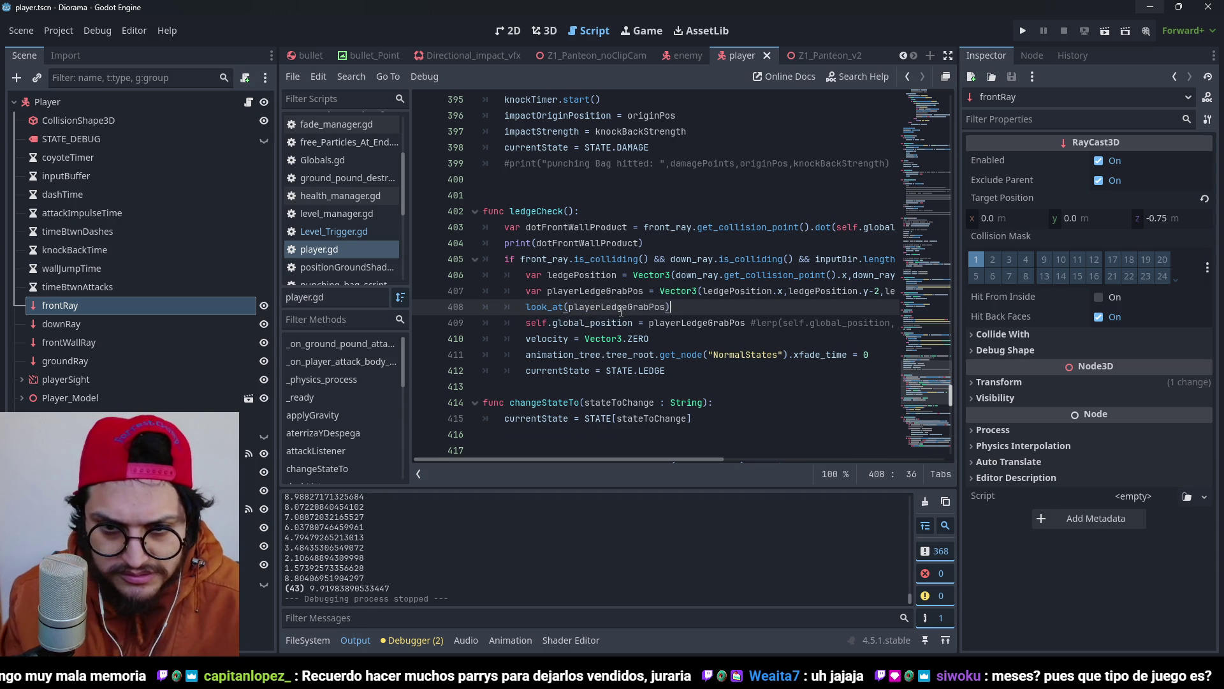
Add rotation.x=0 below look_at and begin a rotation line for z.
key(Return)
text(rotation)
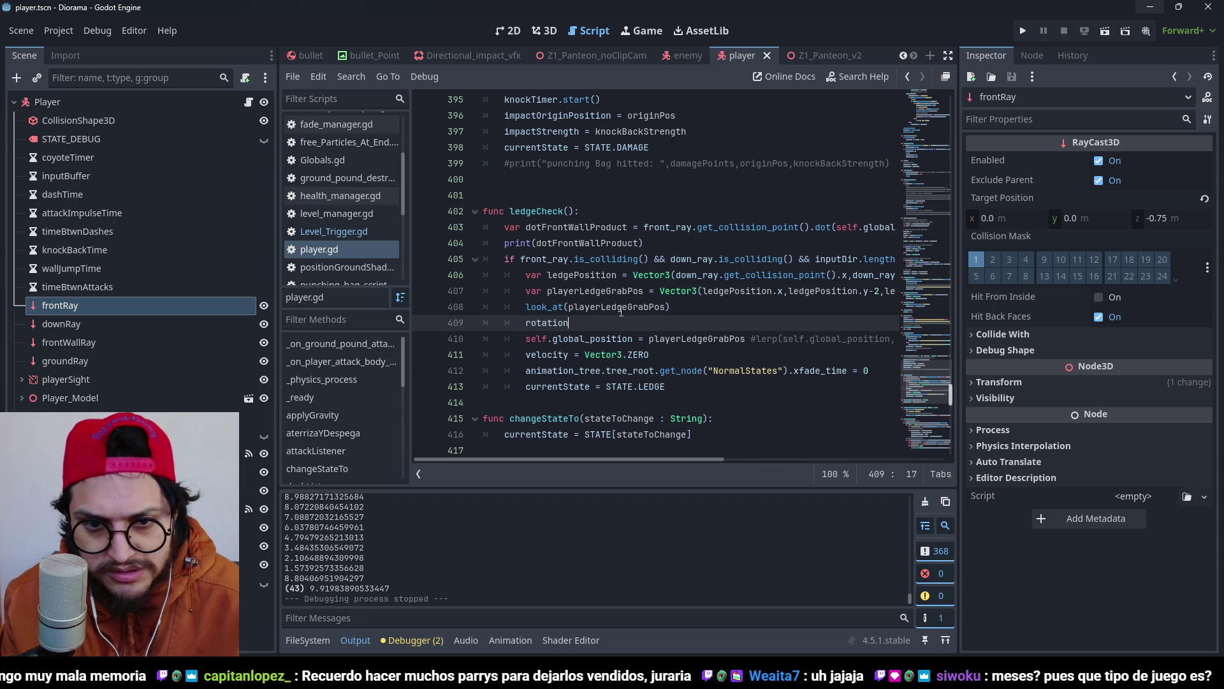
text(.x=0)
key(Return)
text(rotat)
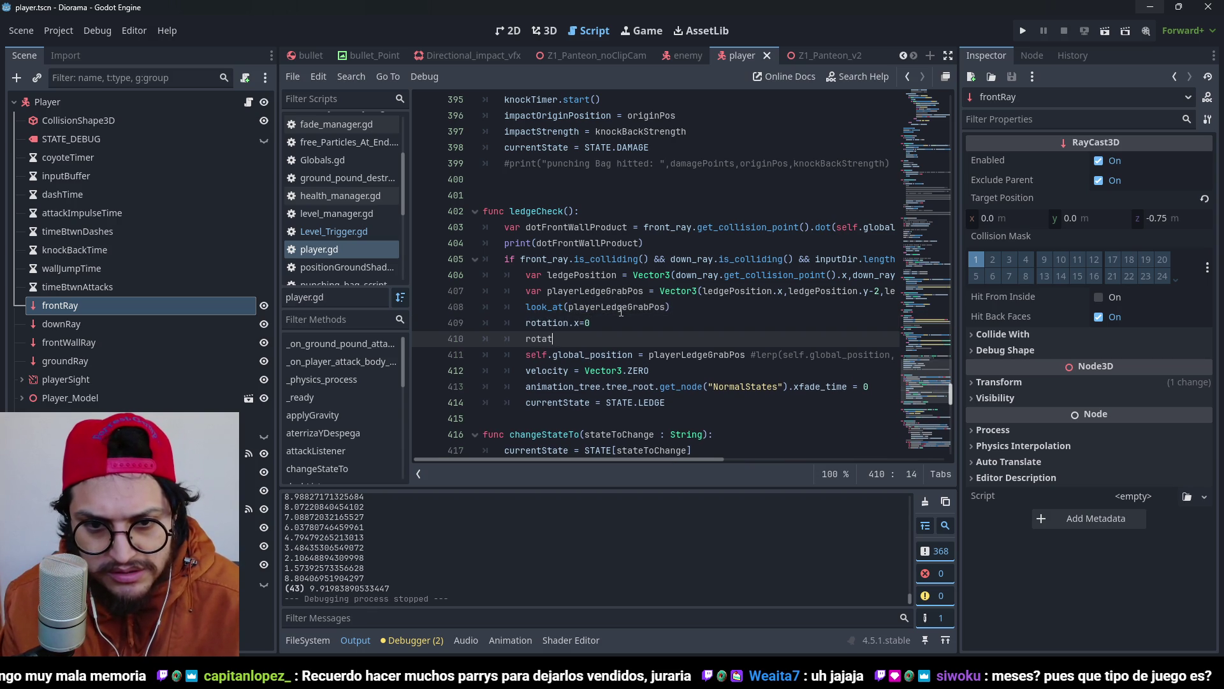
text(ion.z=0)
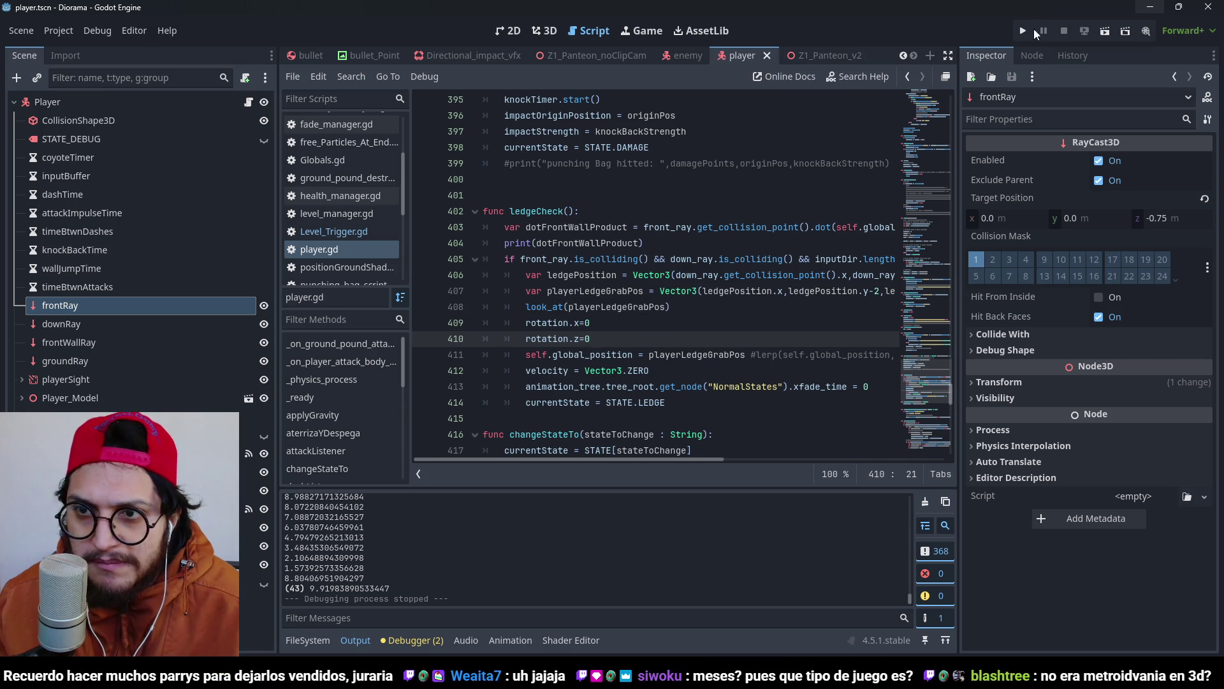
Run the project to test the ledge grab with the new rotation resets.
click(1022, 32)
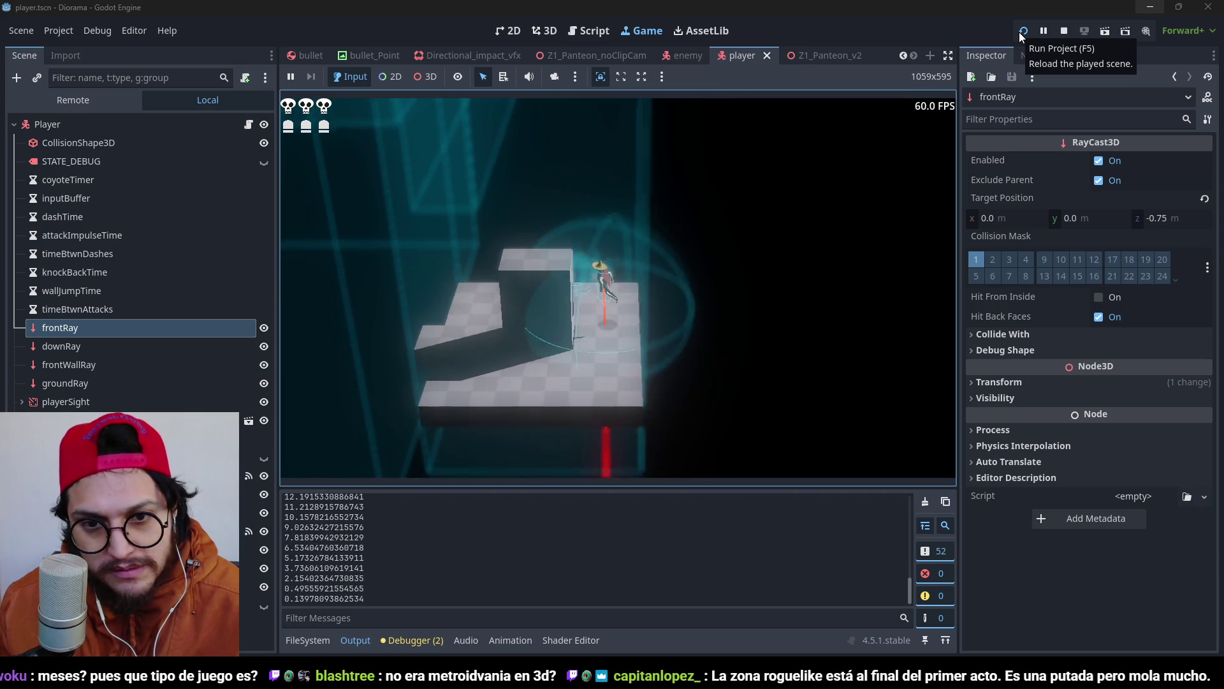
Test the ledge grab with the rotation.x and rotation.z resets disabled, then restore both lines.
key(F8)
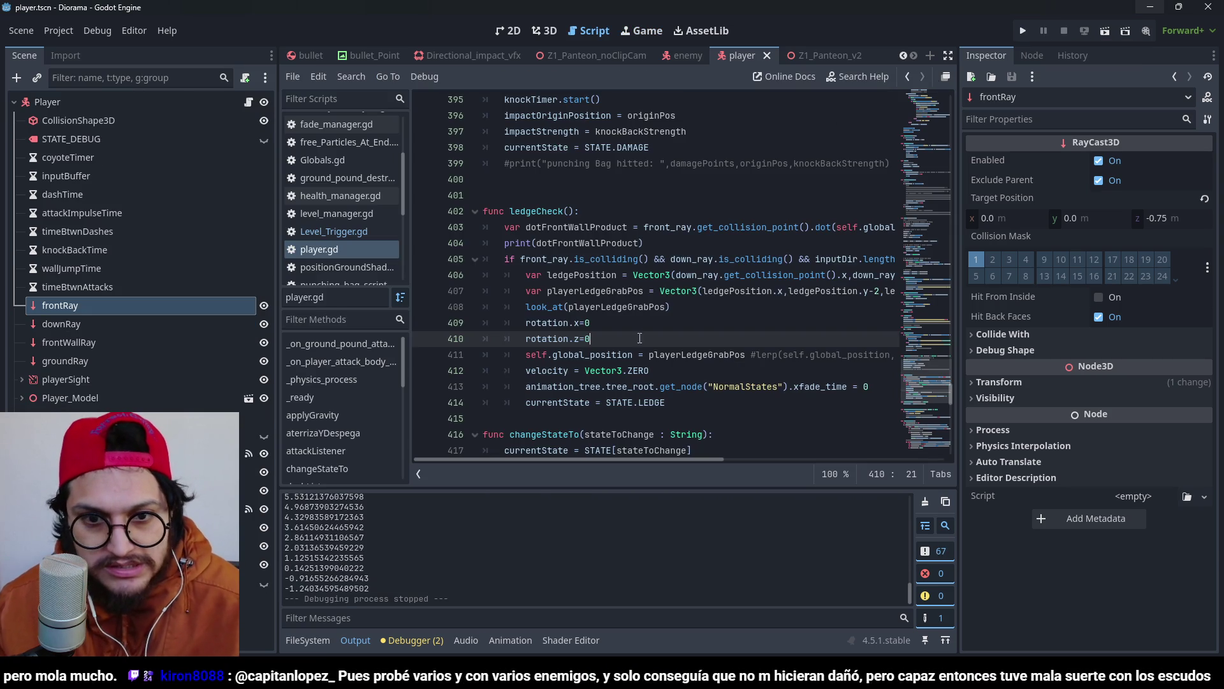
drag(427, 354, 427, 326)
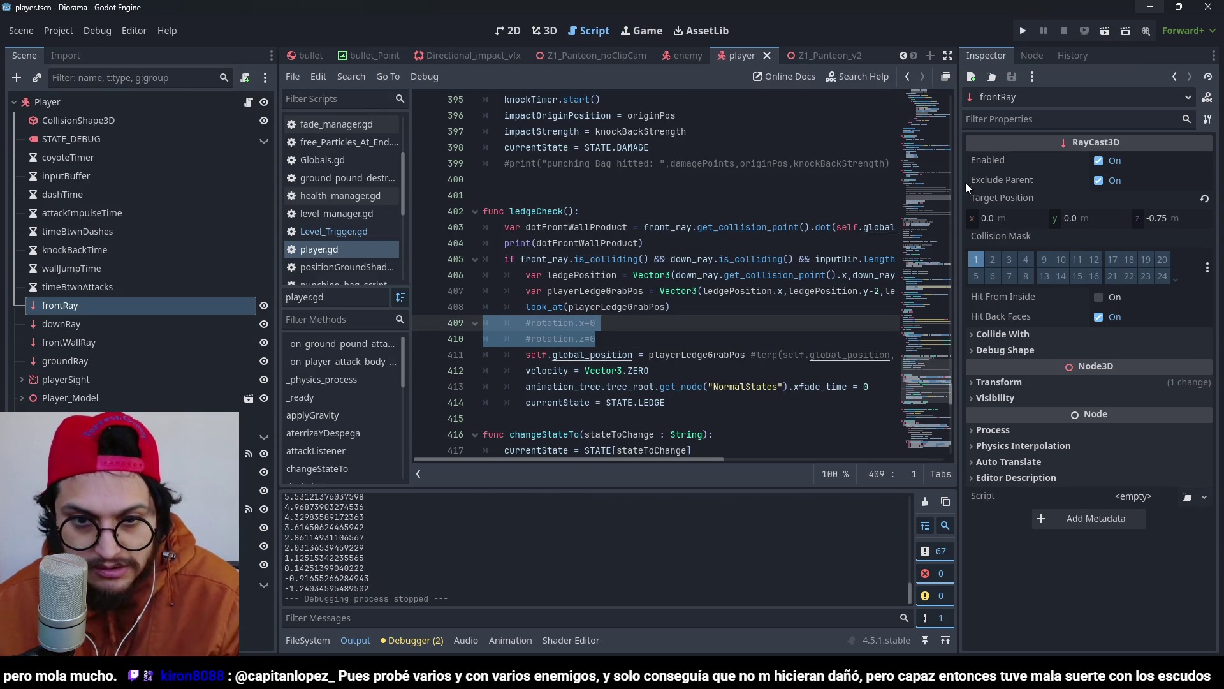
click(1024, 34)
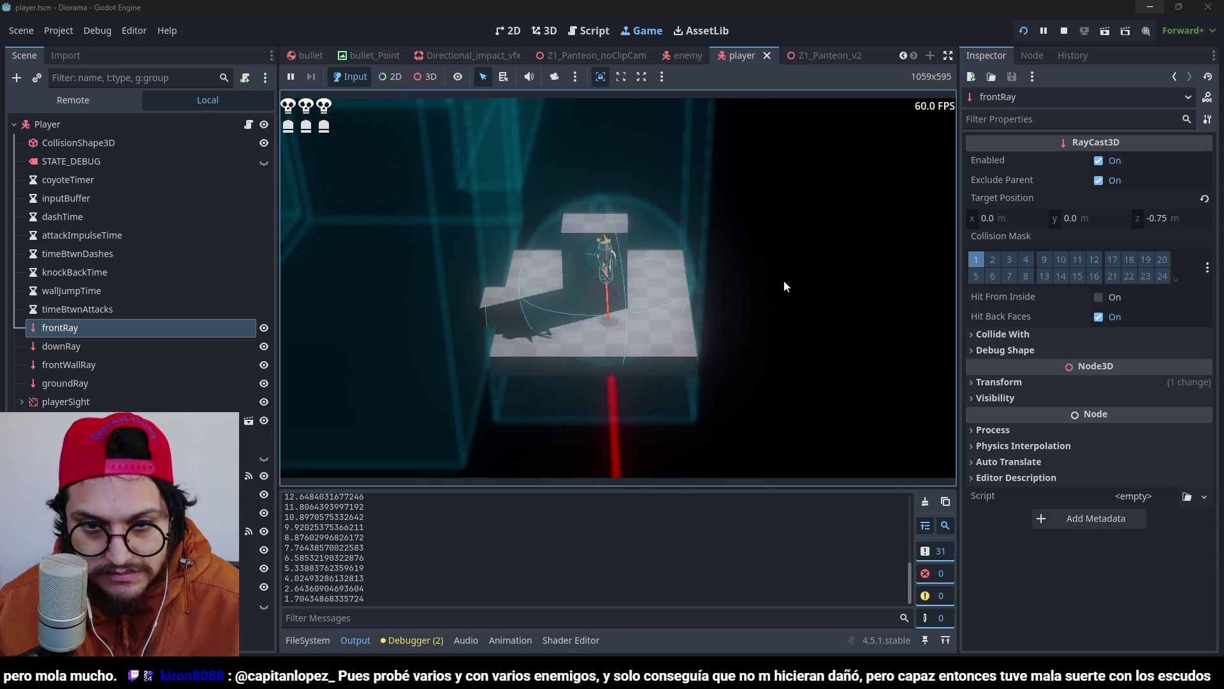
click(1064, 31)
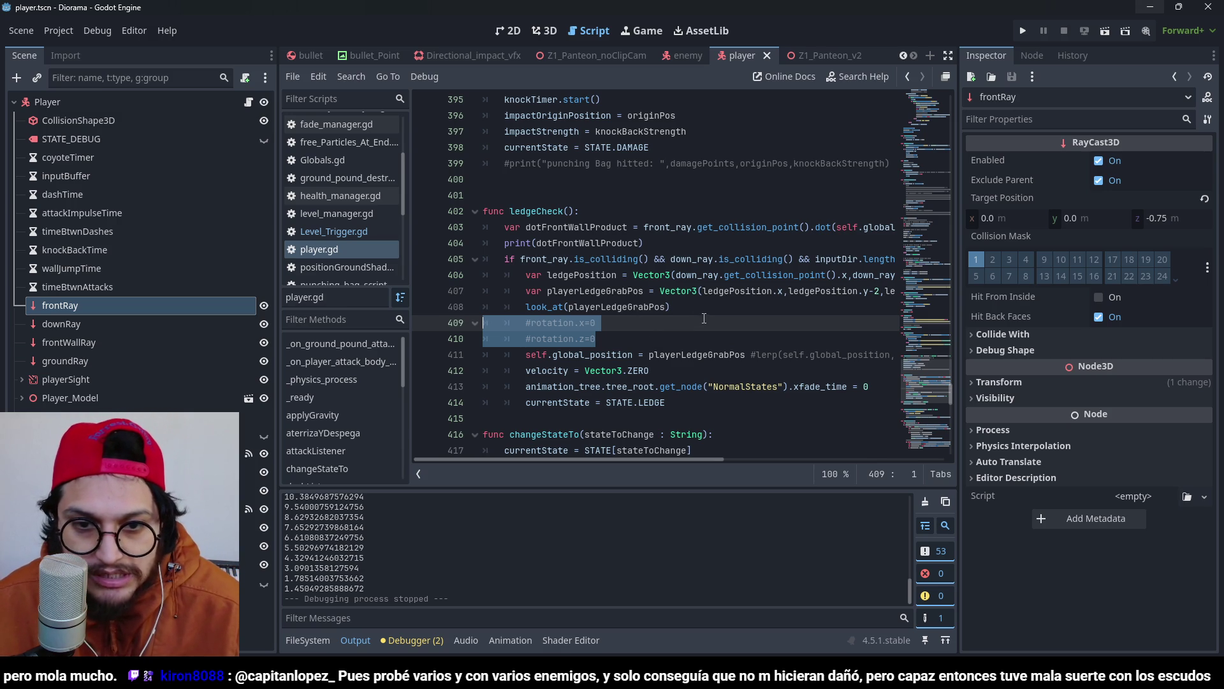
key(ctrl+z)
click(802, 336)
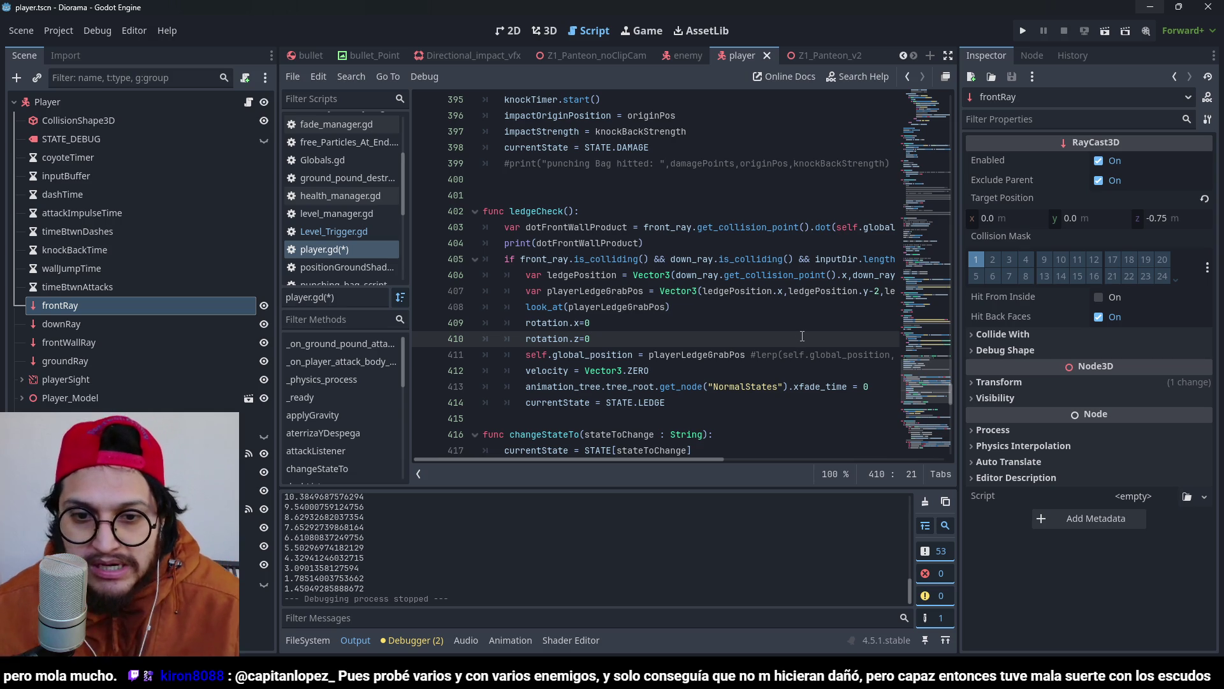
drag(725, 459, 820, 461)
click(787, 291)
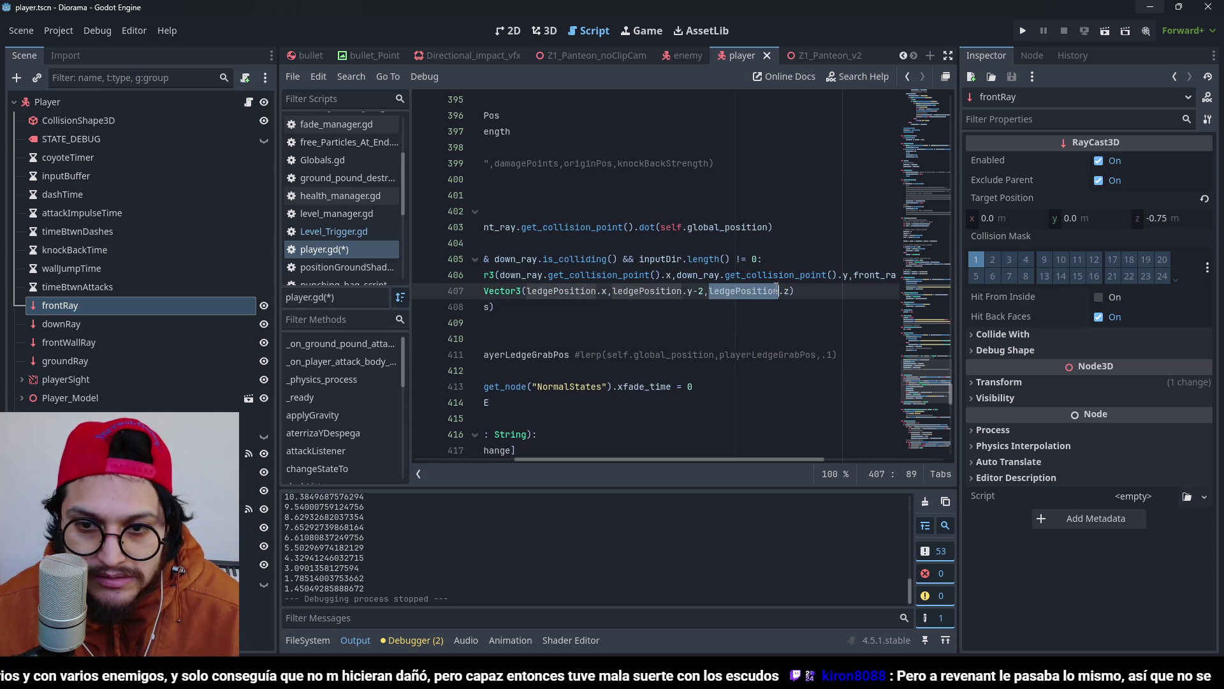
double_click(763, 289)
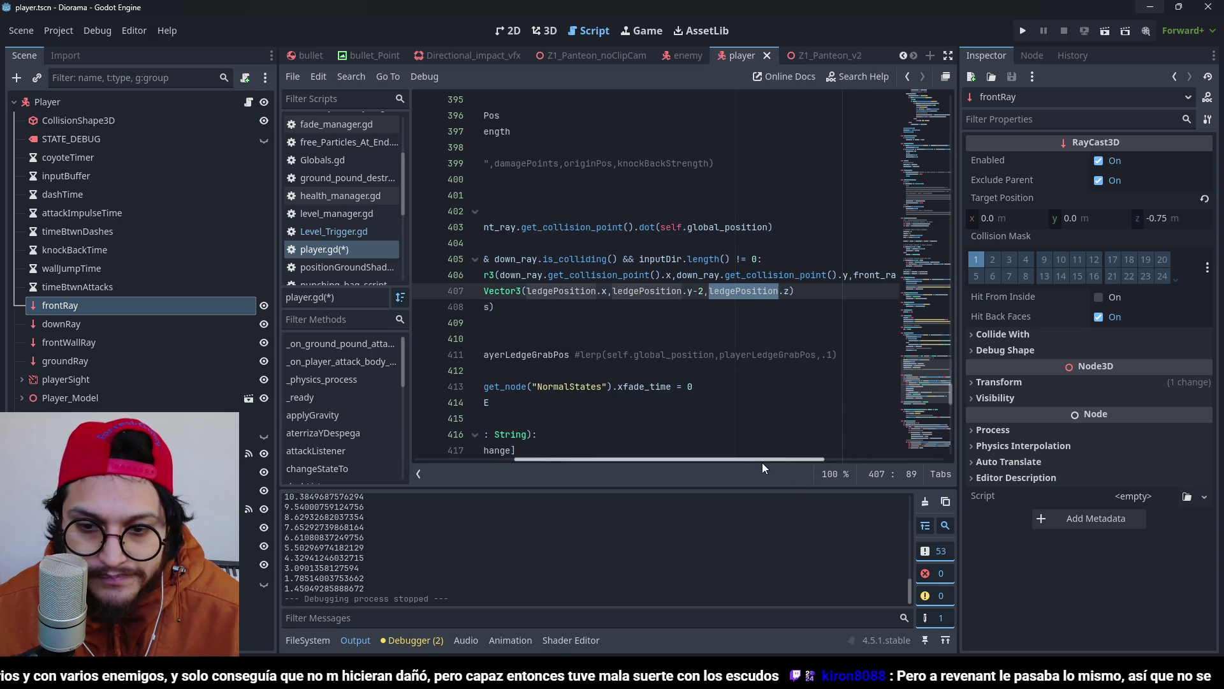
mouse_move(763, 464)
mouse_down()
mouse_move(778, 462)
mouse_move(708, 449)
mouse_move(750, 445)
mouse_move(642, 416)
mouse_move(735, 414)
mouse_up()
click(604, 292)
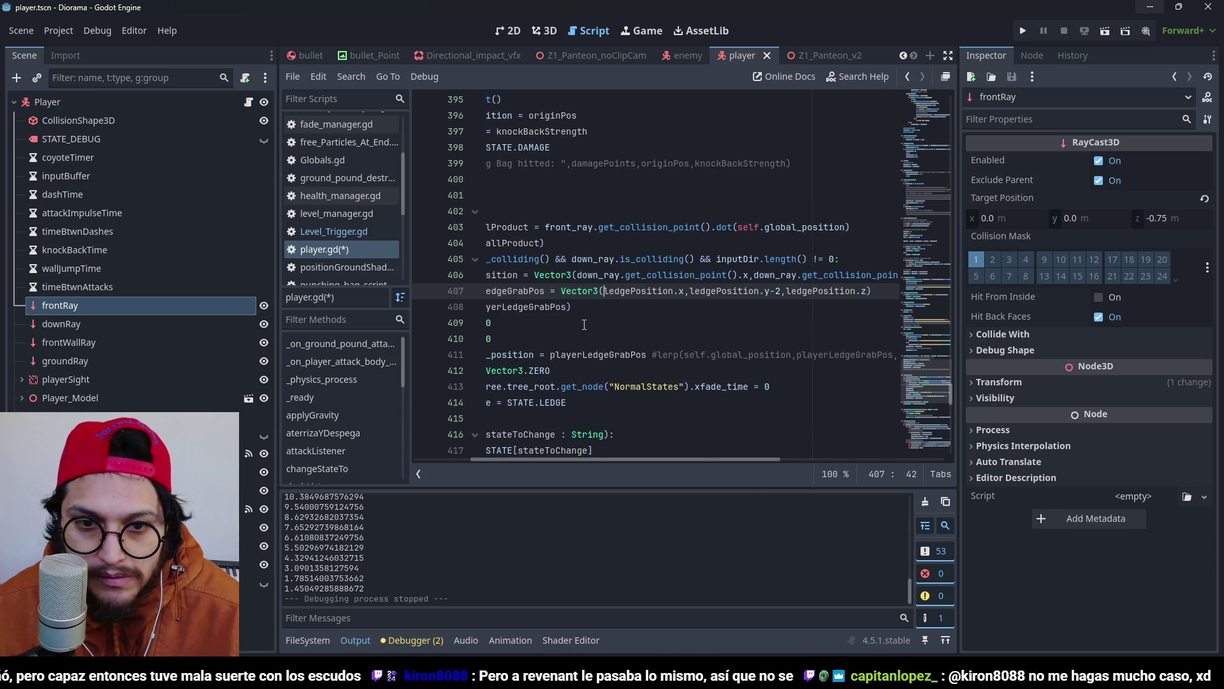
drag(679, 461, 622, 453)
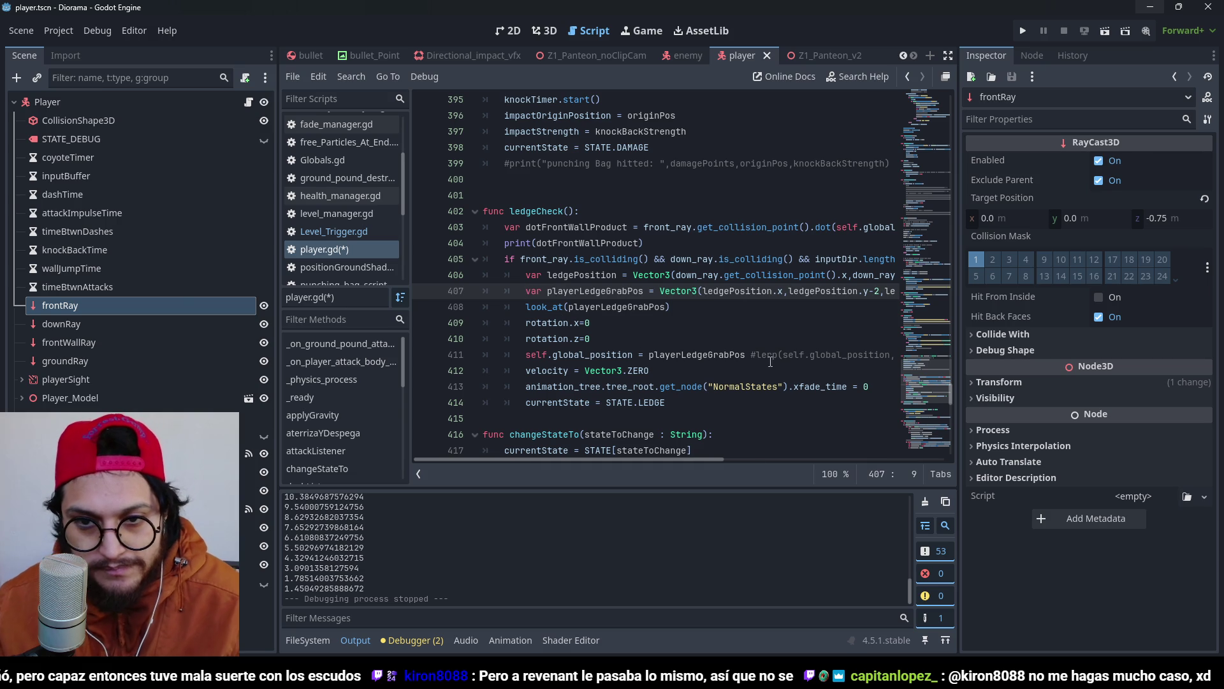
mouse_move(674, 461)
mouse_down()
mouse_move(809, 473)
mouse_move(664, 461)
mouse_move(751, 468)
mouse_move(681, 468)
mouse_up()
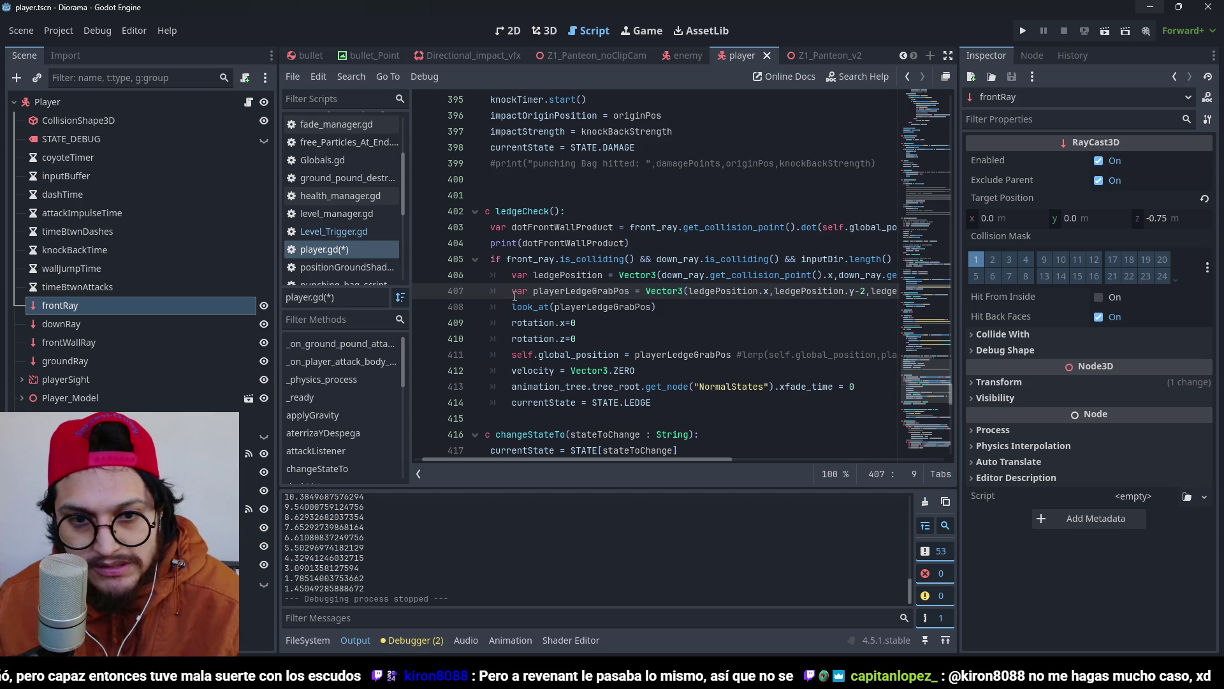
Add lerp(self.global_position, self.global_position, playerLedgeGrabPos) after the rotation resets in ledgeCheck.
key(End)
key(Return)
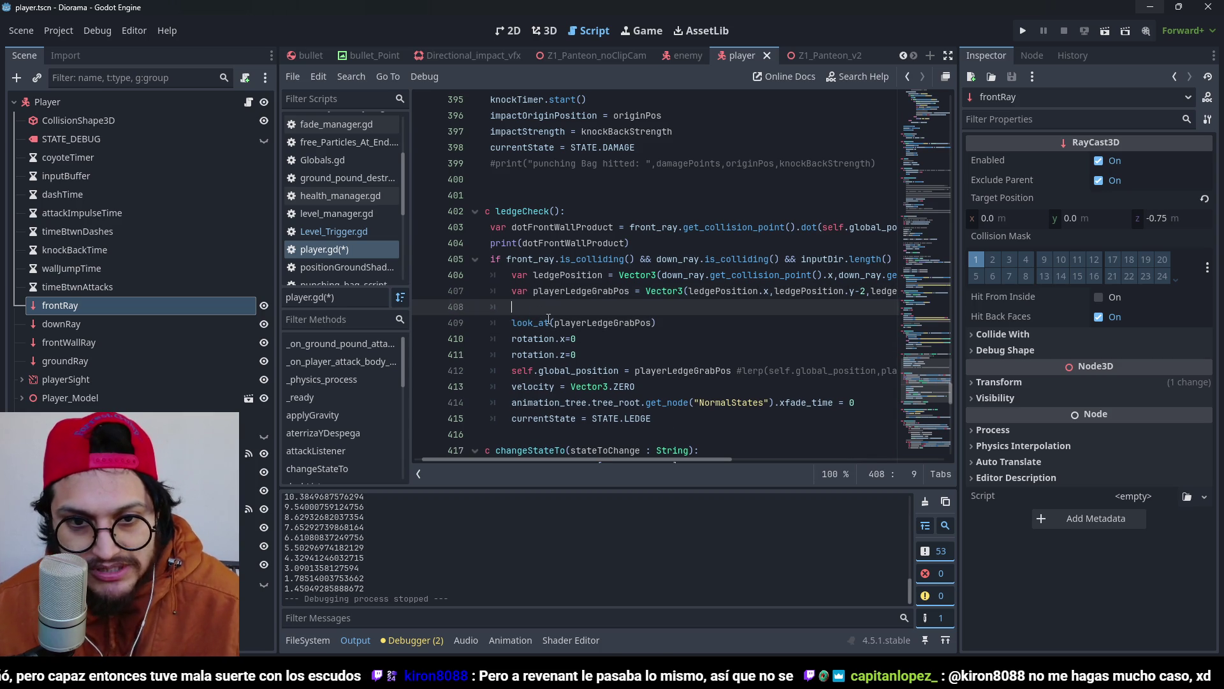
text(p)
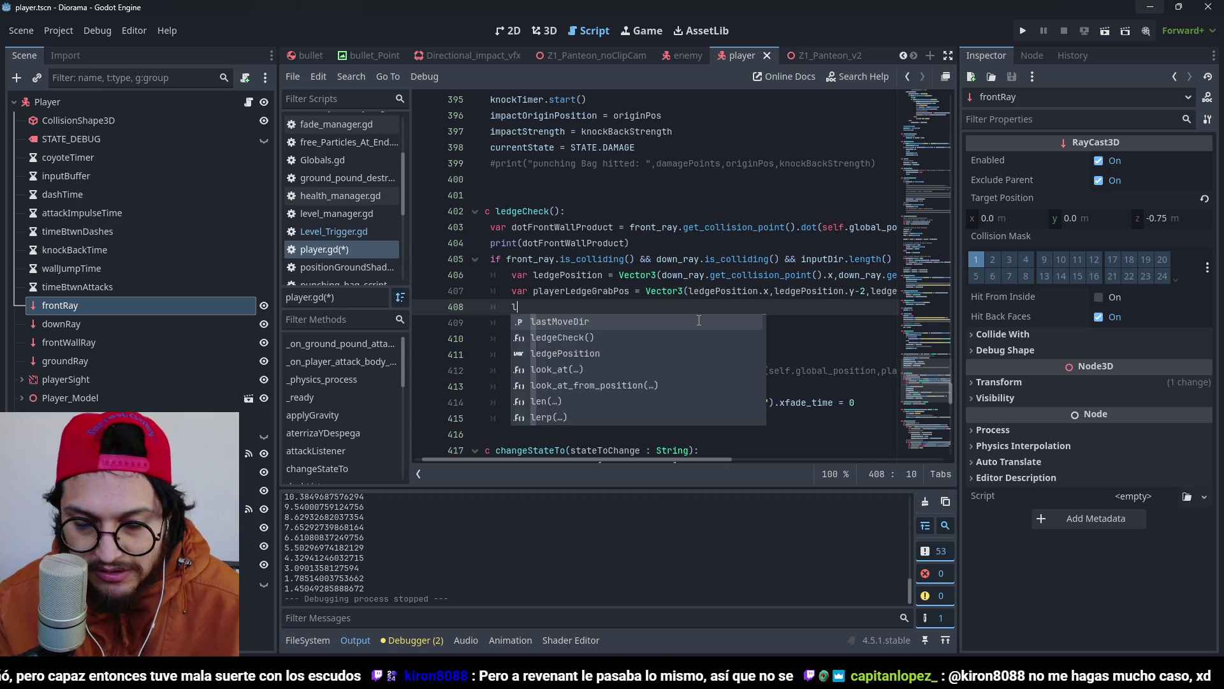
key(BackSpace)
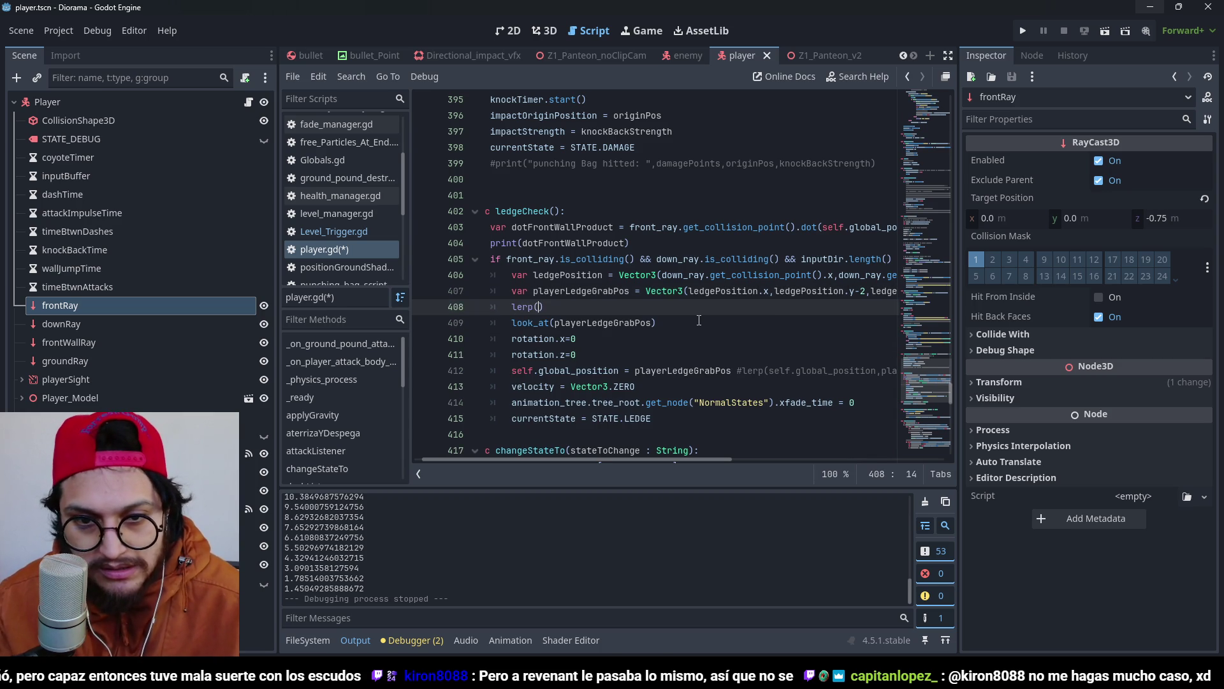
text(self.g)
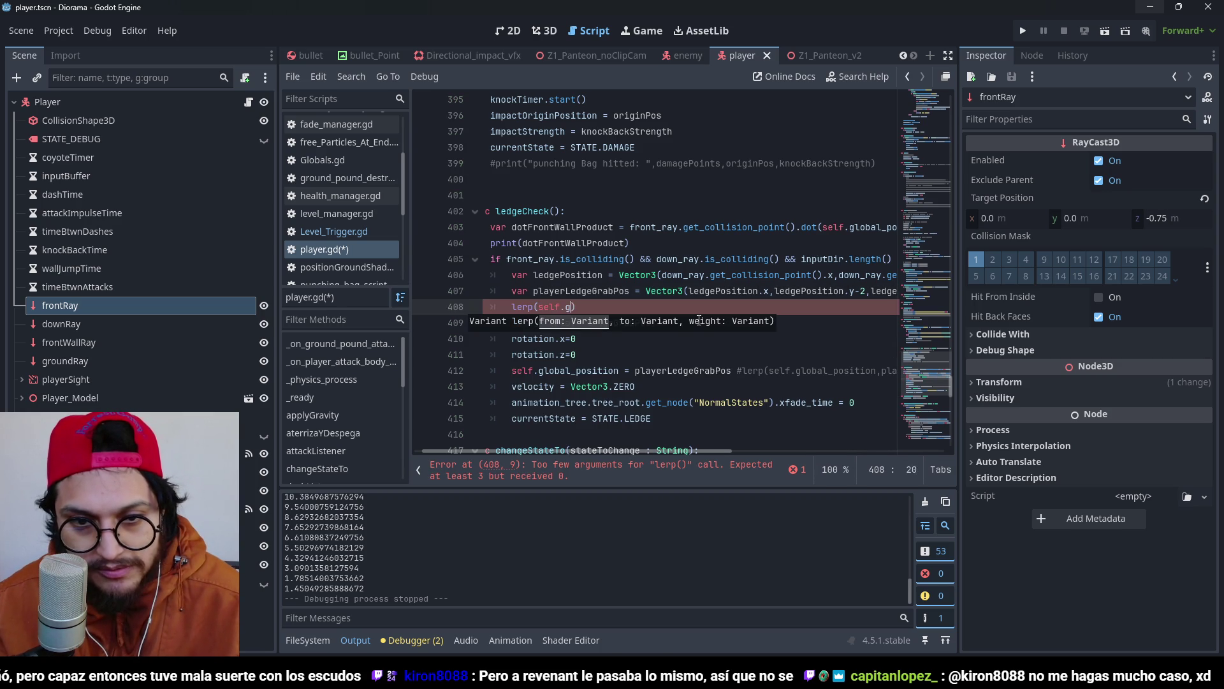
text(,self.globa)
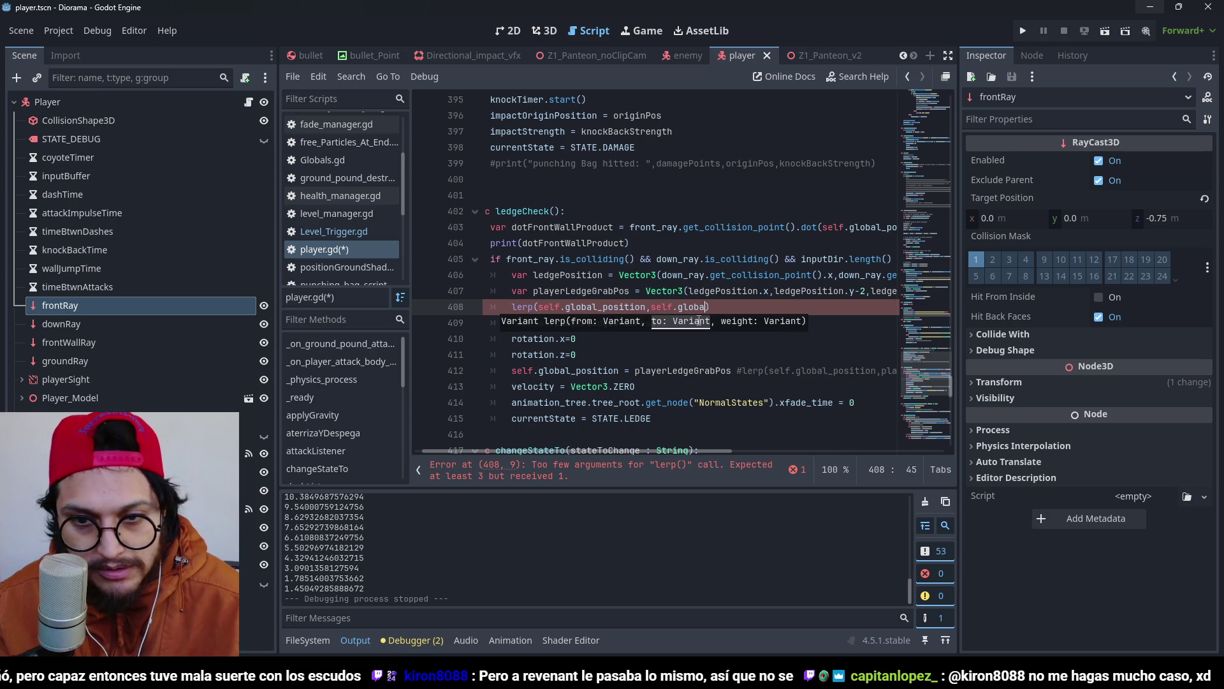
text(pl)
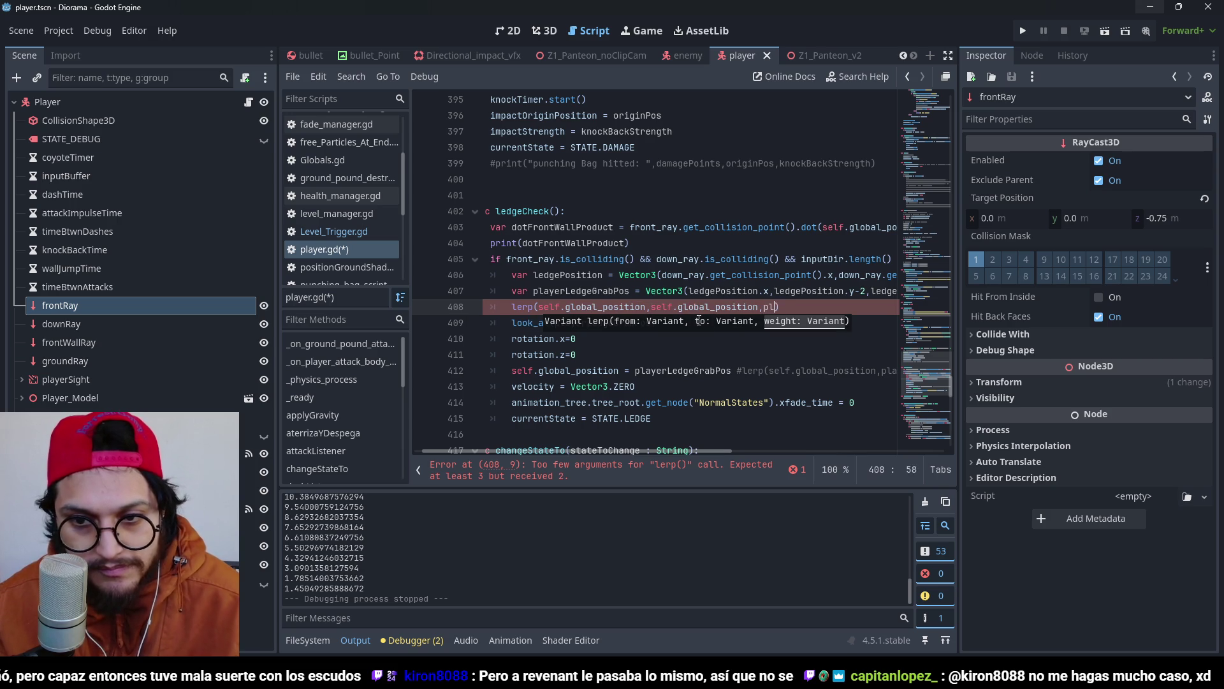
text(rL)
key(Return)
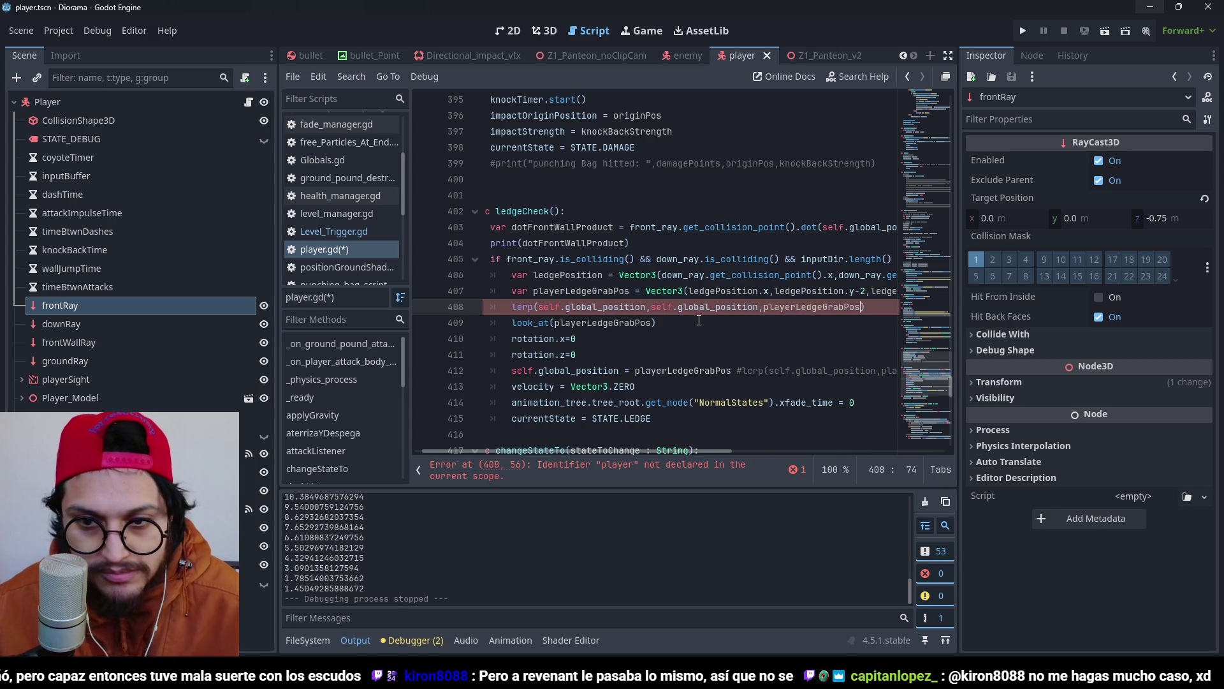
key(ctrl+z)
key(ctrl+z)
key(ctrl+z)
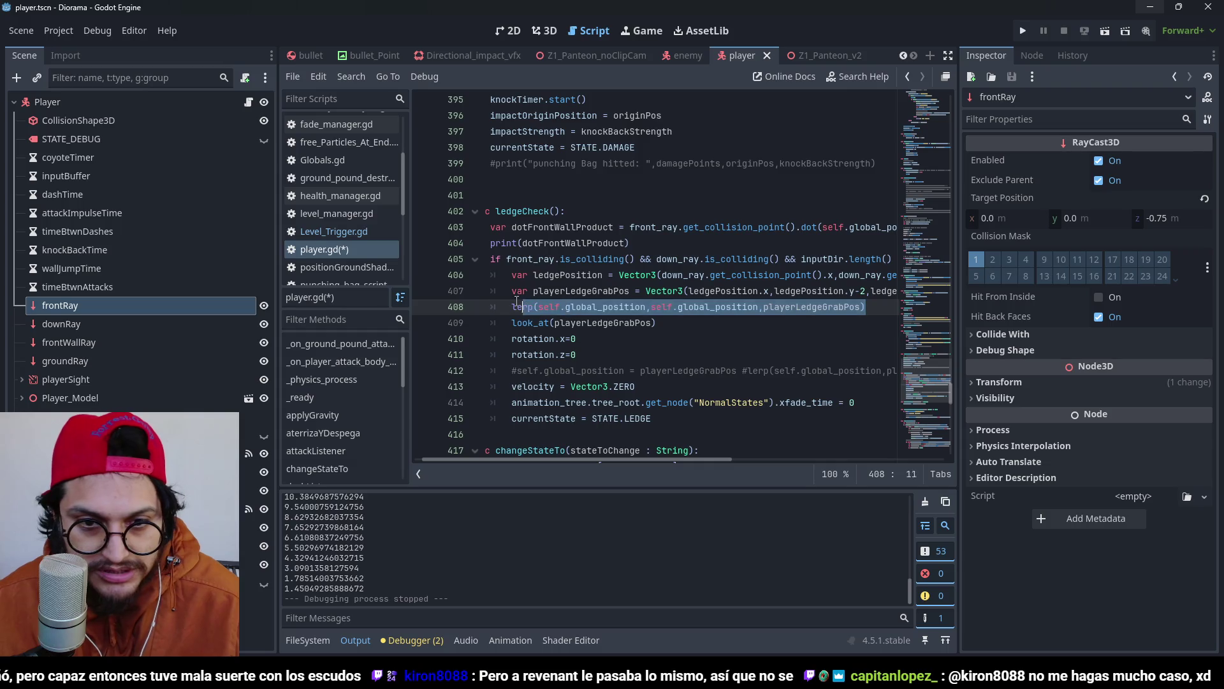
key(ctrl+z)
key(ctrl+z)
key(ctrl+z)
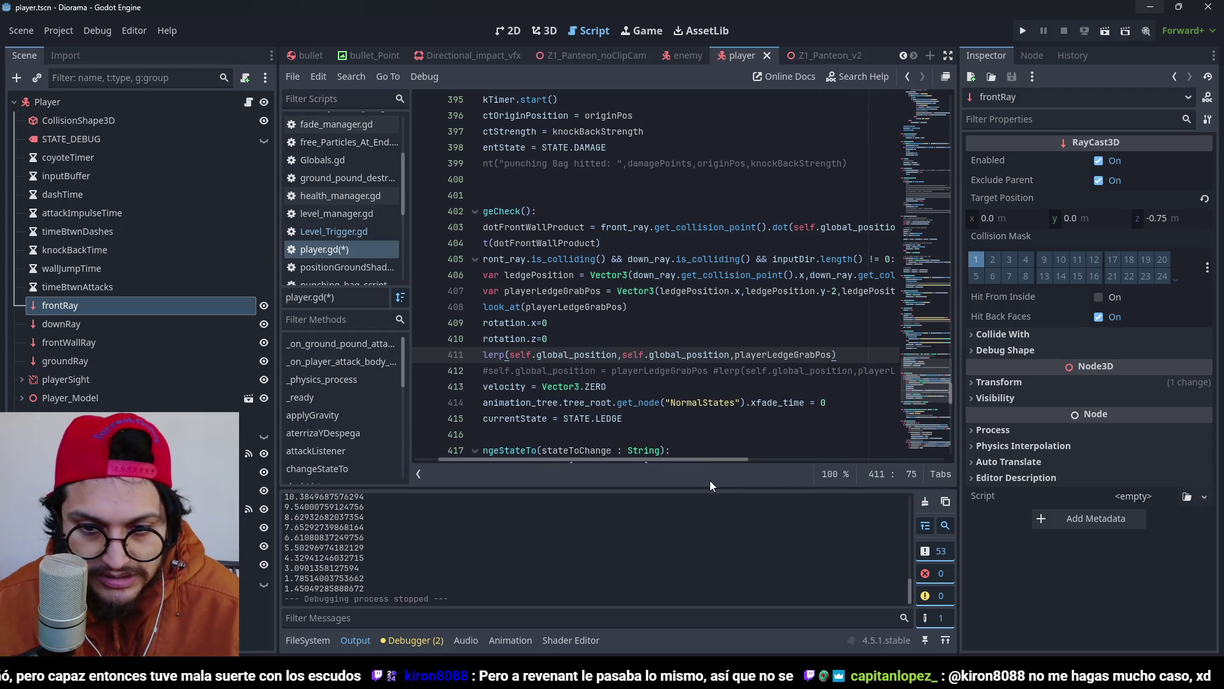
scroll(694, 461, left, 2)
Play-test the lerped ledge grab on the blocks, then stop the game.
click(1024, 30)
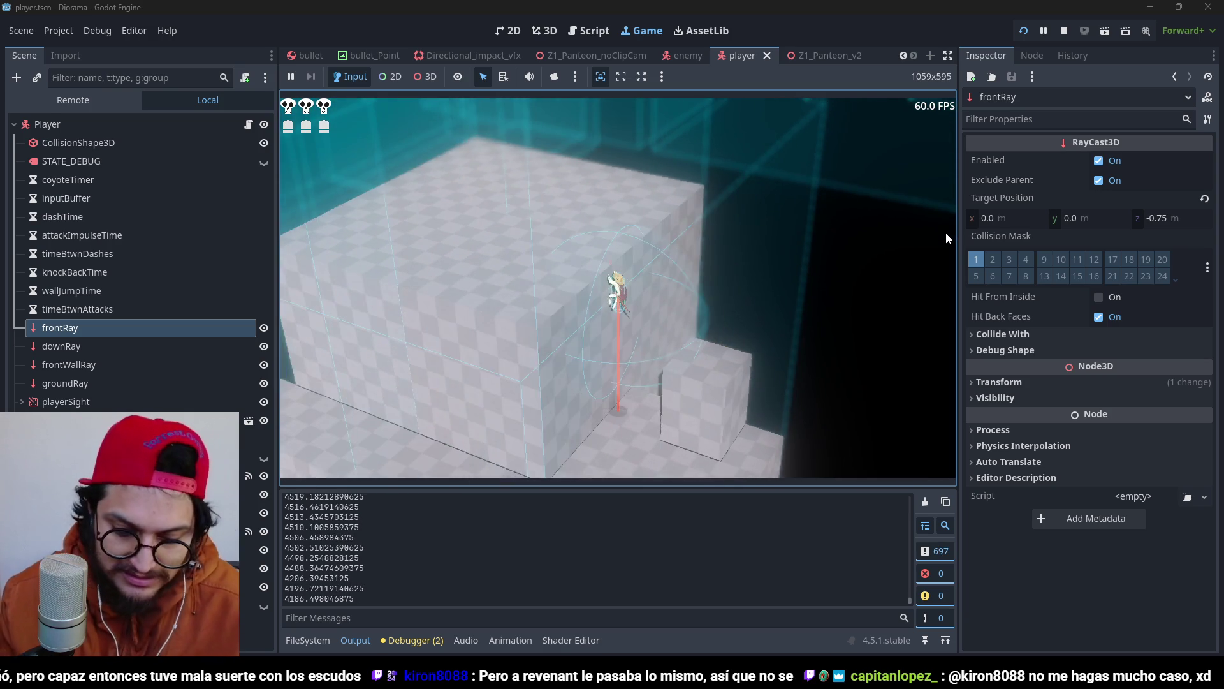
key(F8)
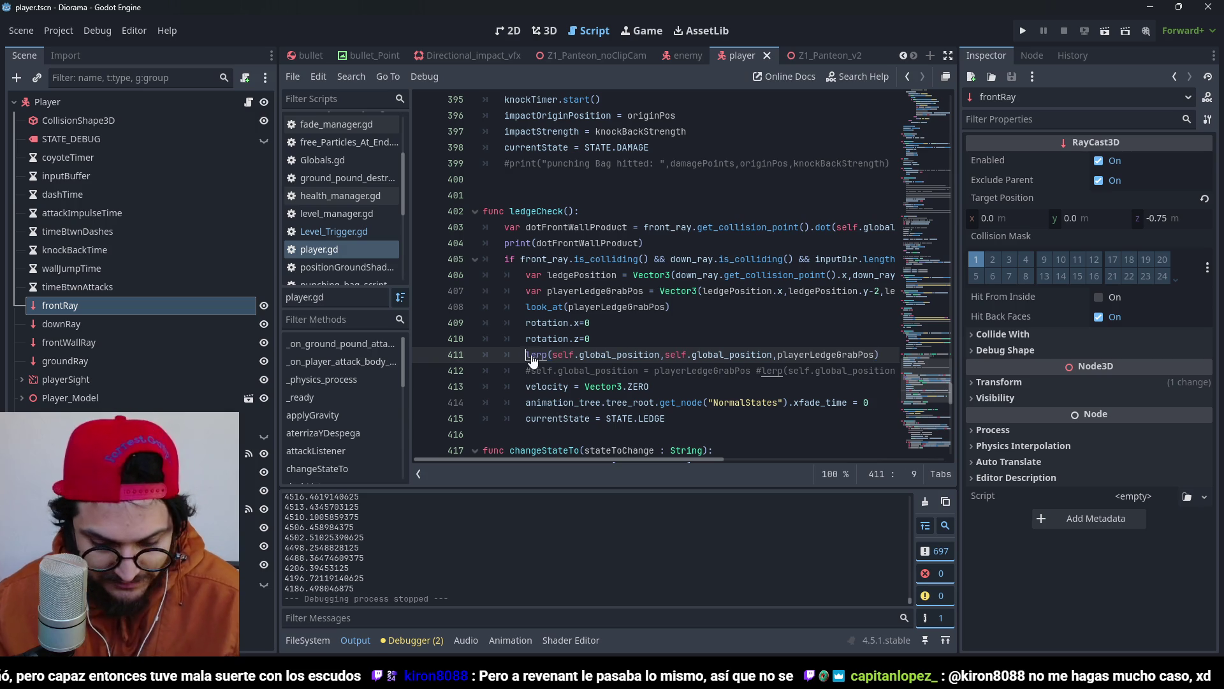
Start a new line above the velocity reset using self.global_position.
click(638, 386)
click(527, 386)
key(Return)
key(Up)
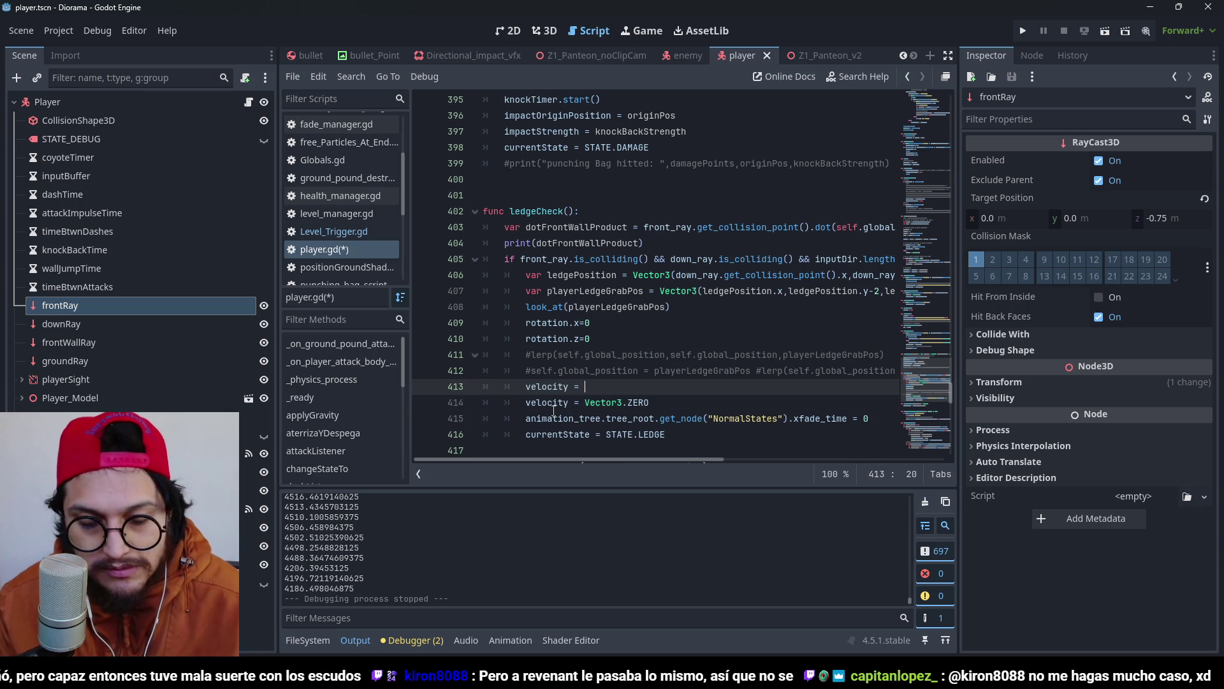
text(self.glob)
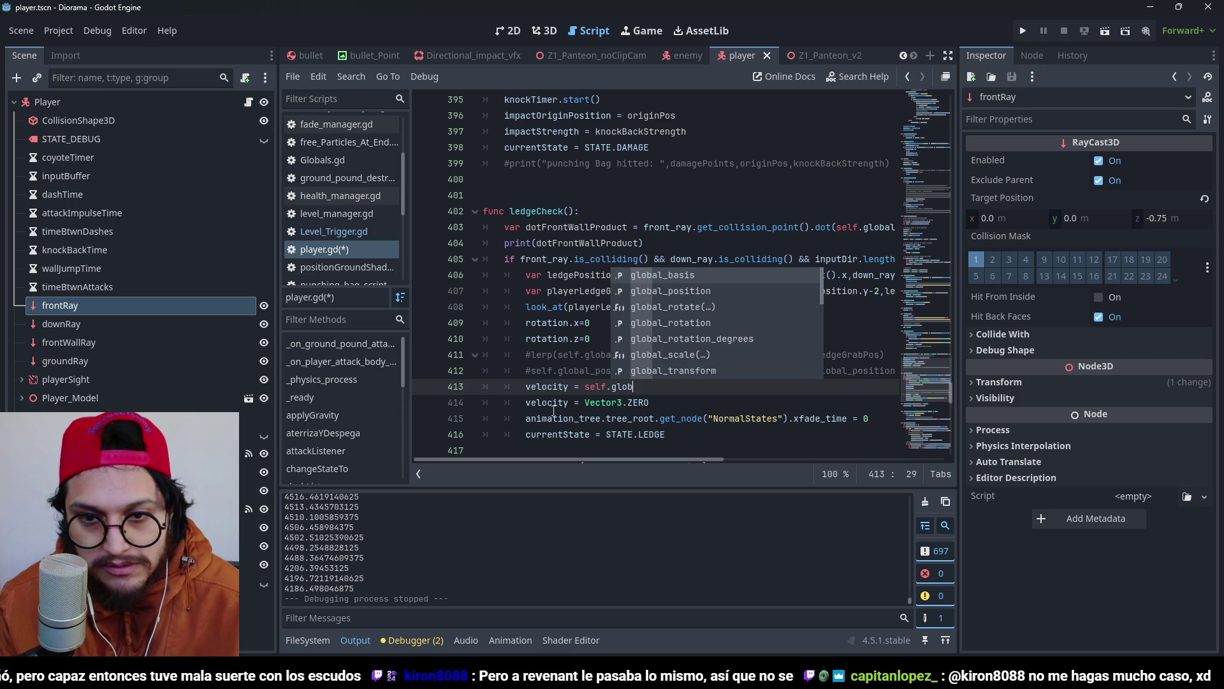
text(al.pos)
key(Return)
key(Return)
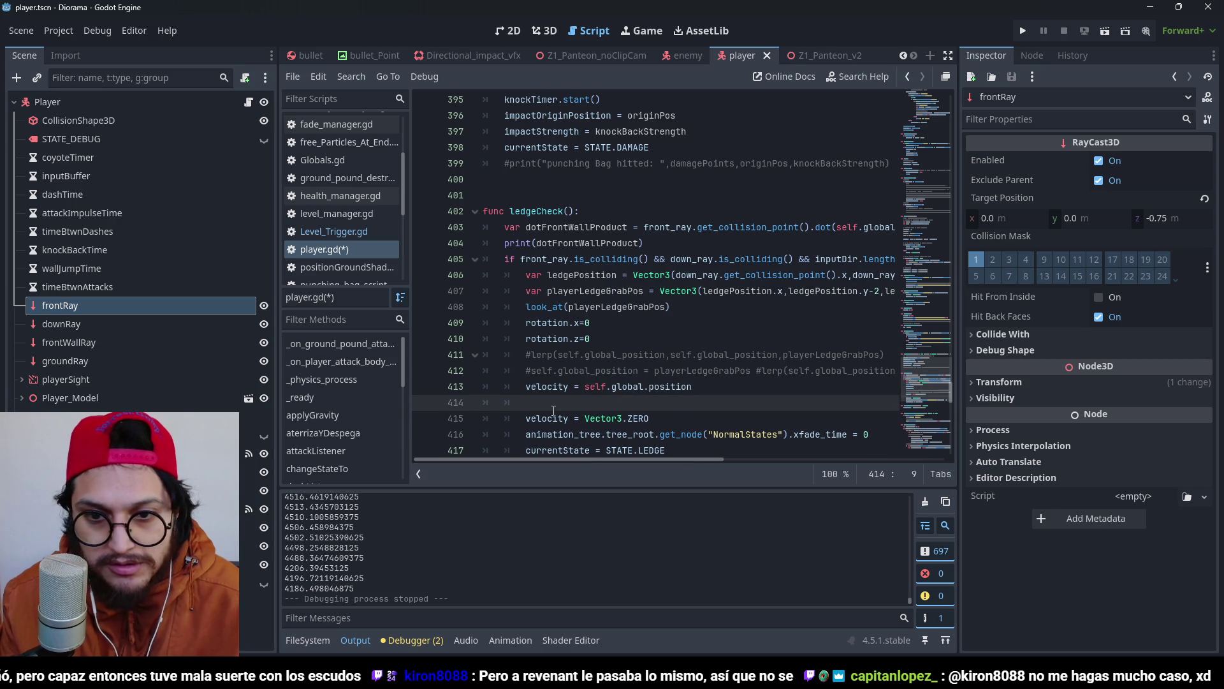
key(BackSpace)
key(BackSpace)
key(BackSpace)
text(.)
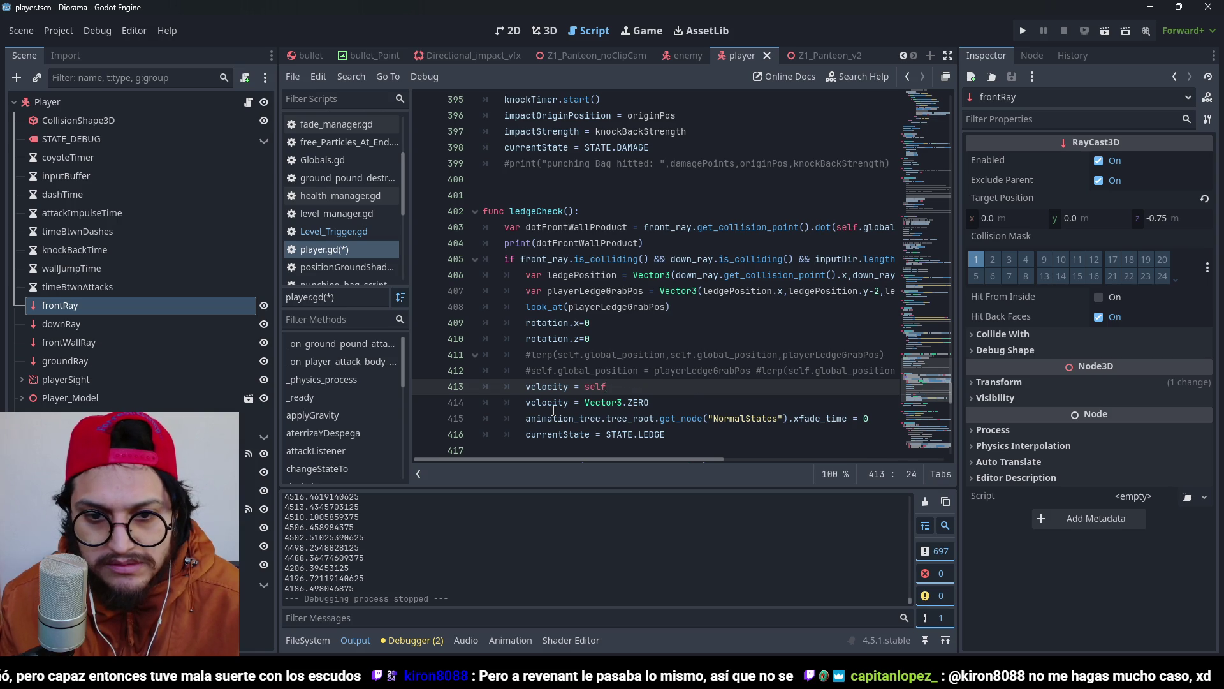
text(b)
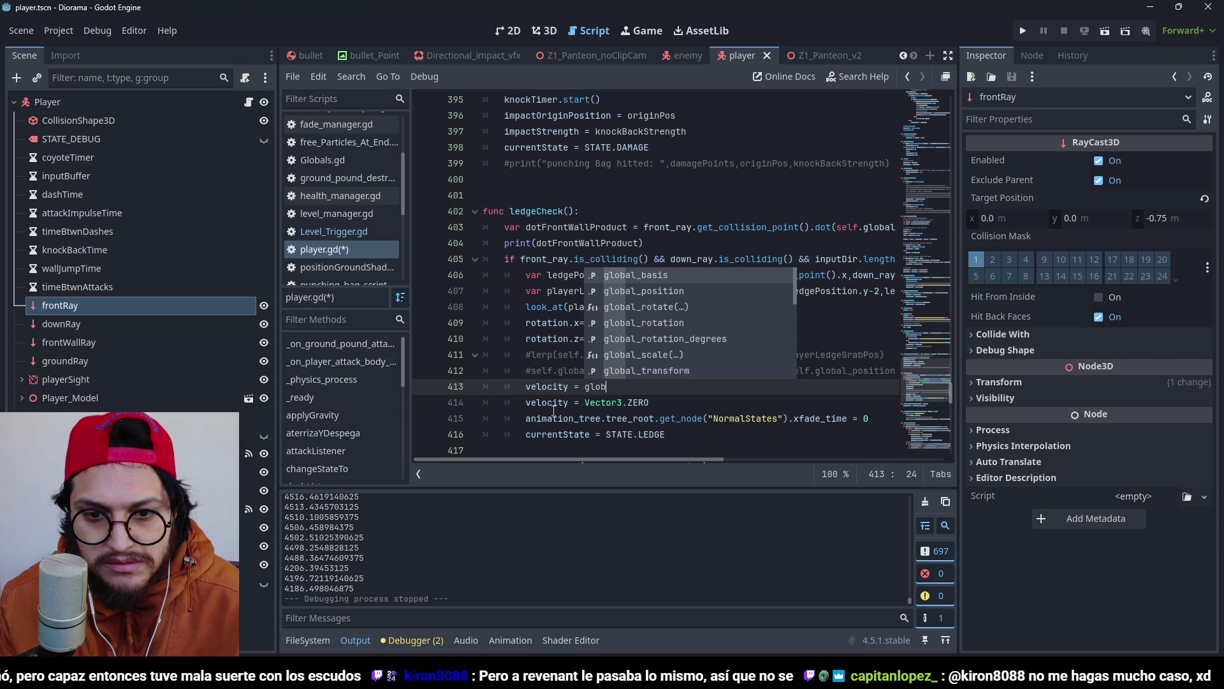
key(Down)
key(Return)
Complete the line so velocity heads toward playerLedgeGrabPos via direction_to at dashSpeed.
text(.)
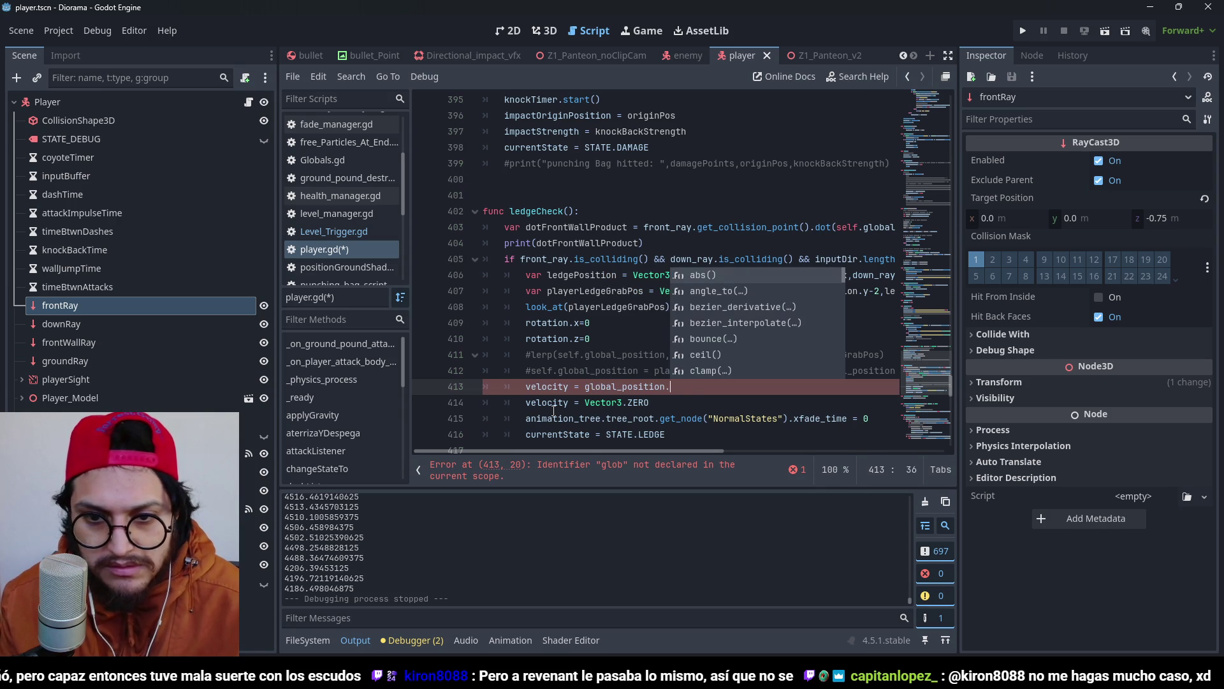
text(dire)
key(Return)
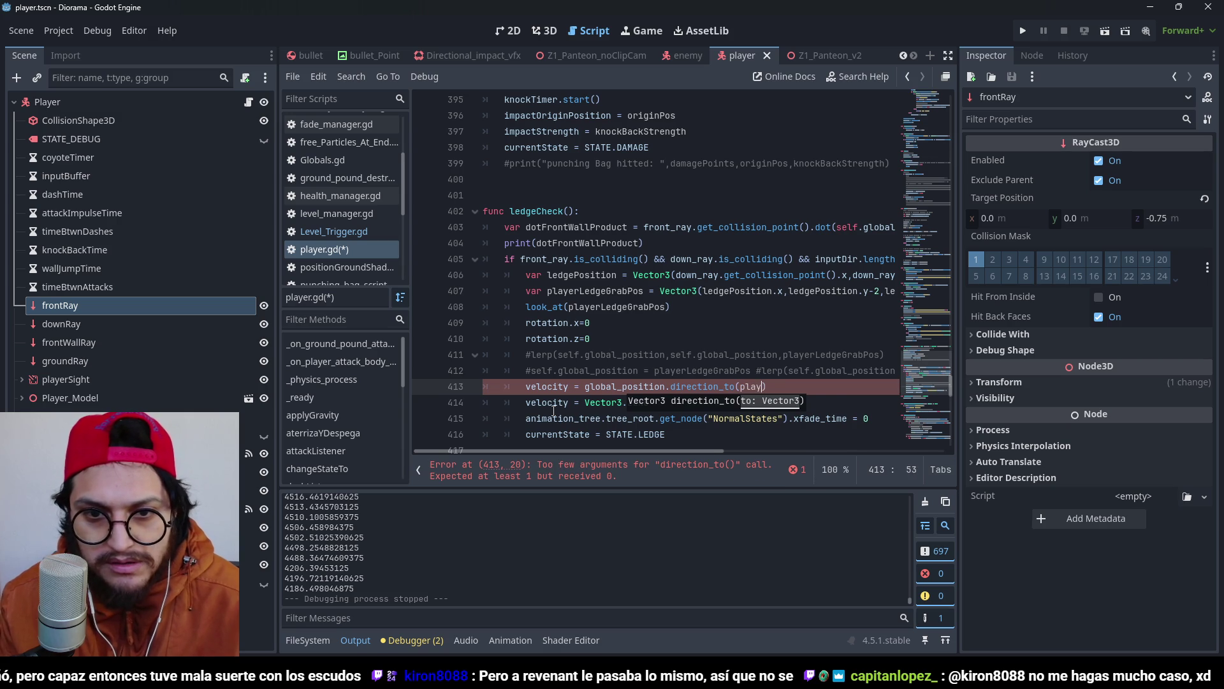
text(er)
key(Return)
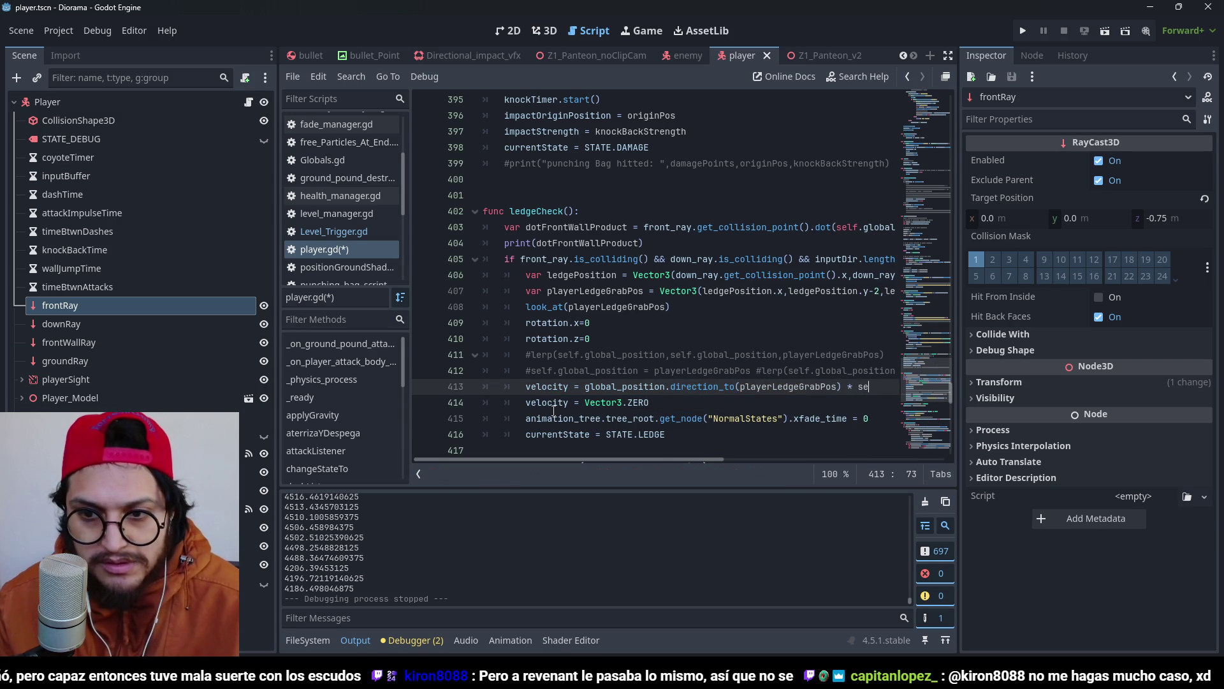
text(eed)
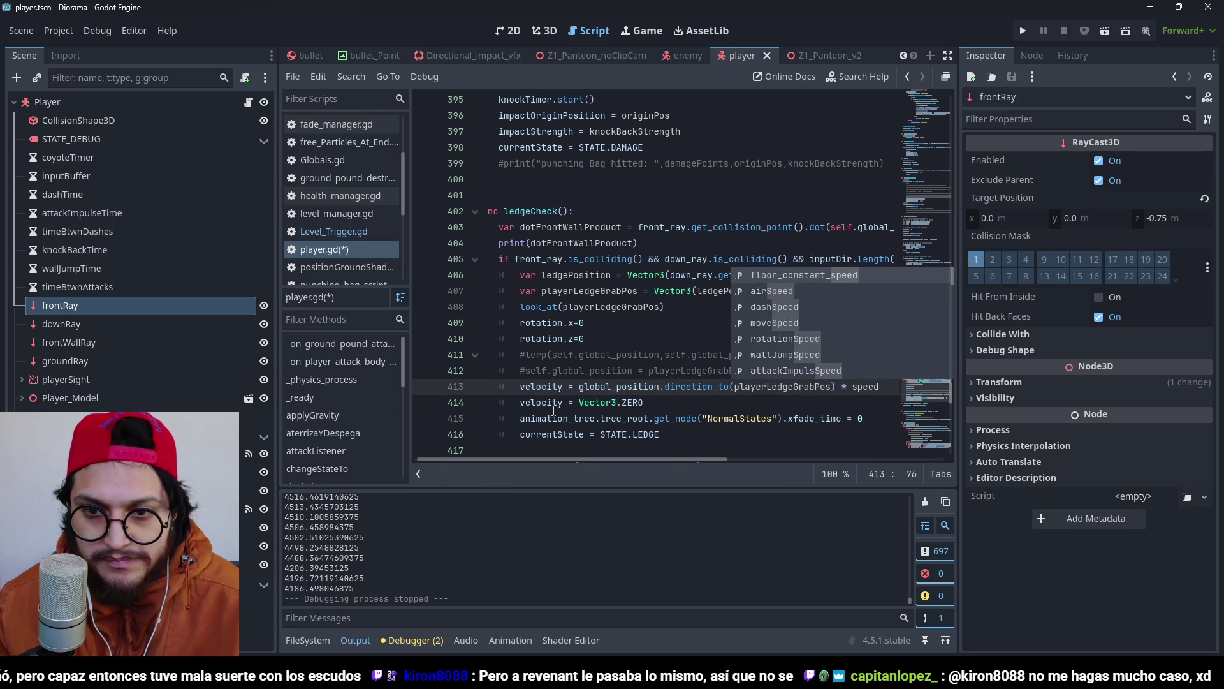
key(Down)
key(Down)
key(Return)
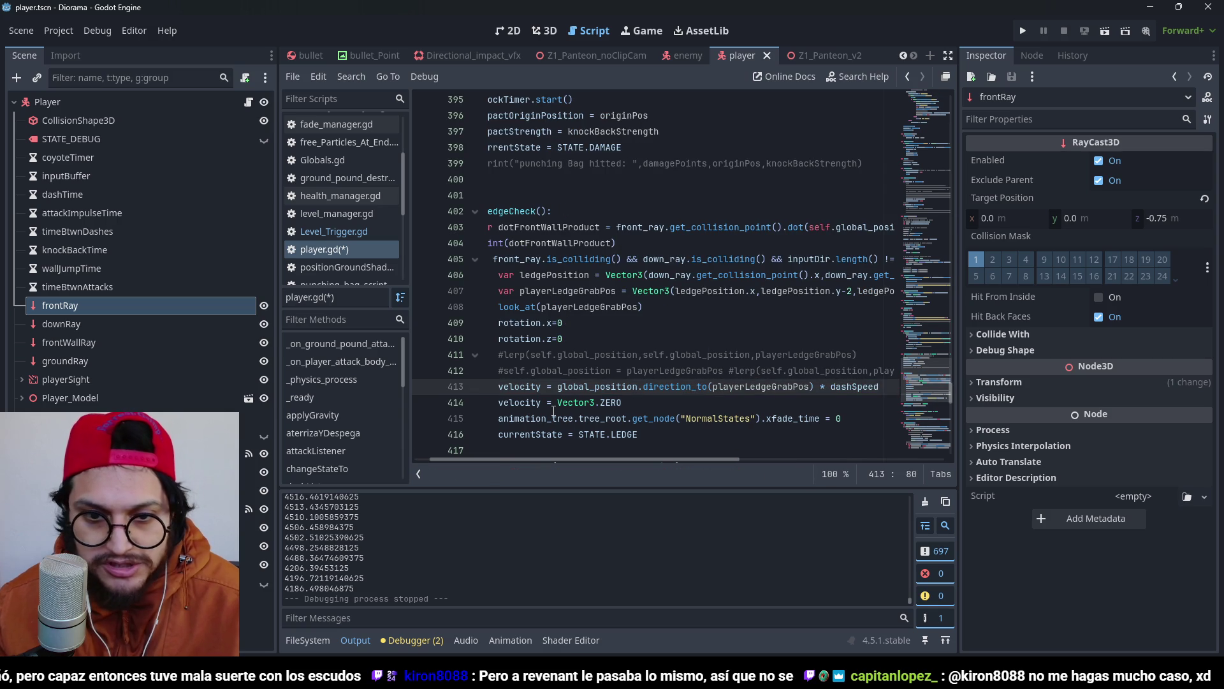
key(Return)
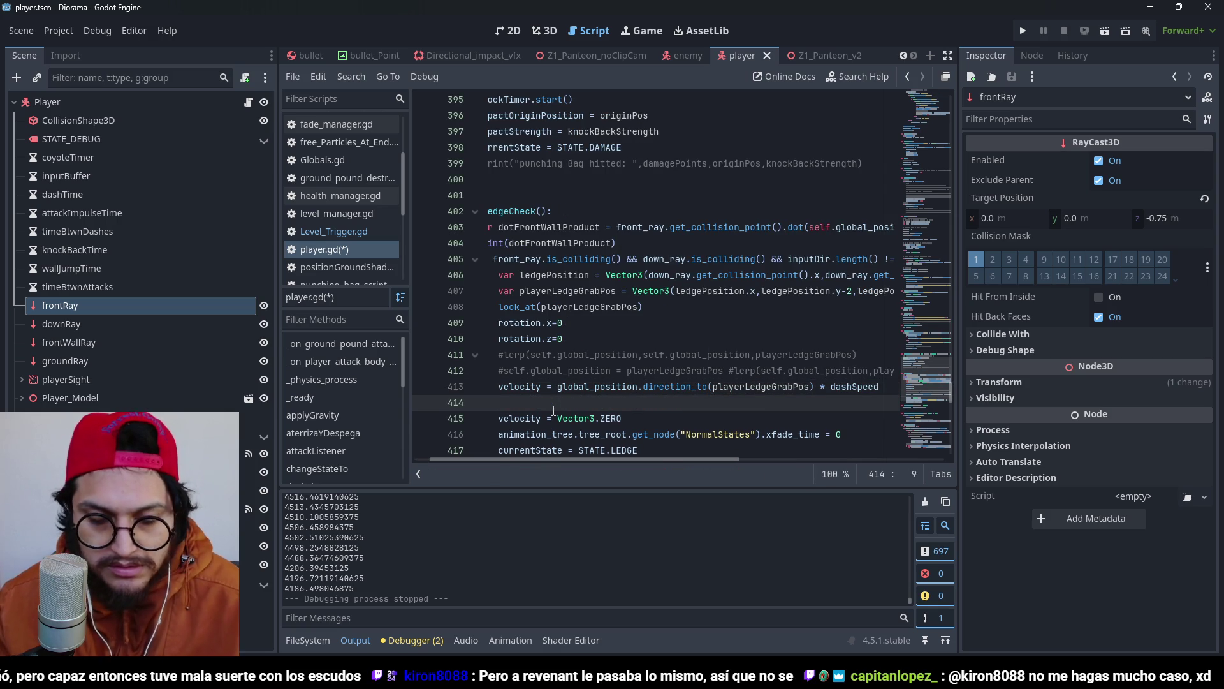
Unindent and comment out velocity = Vector3.ZERO, then run the project.
key(Down)
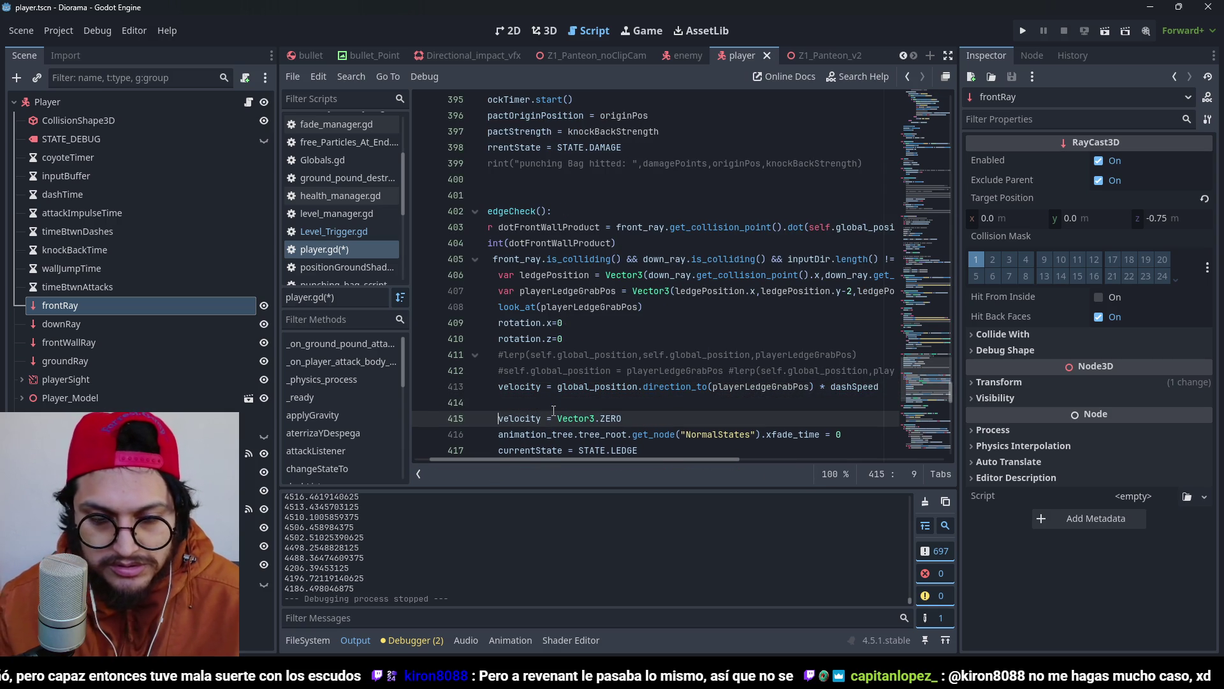
key(BackSpace)
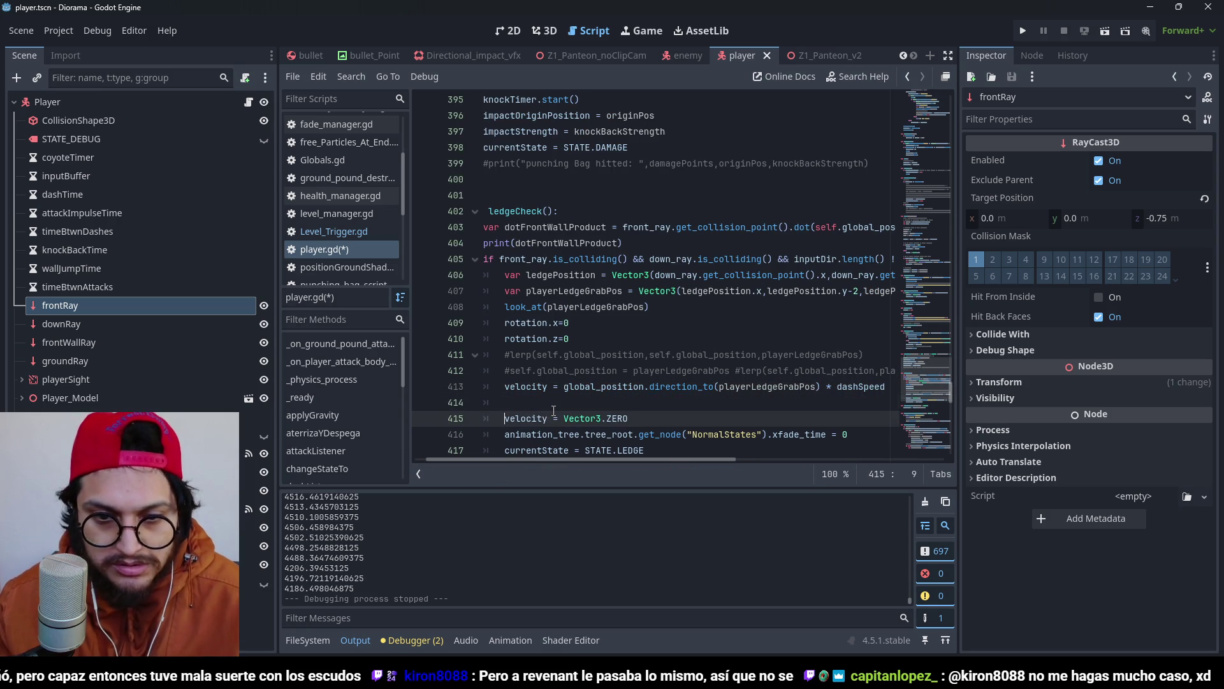
key(ctrl+k)
key(Up)
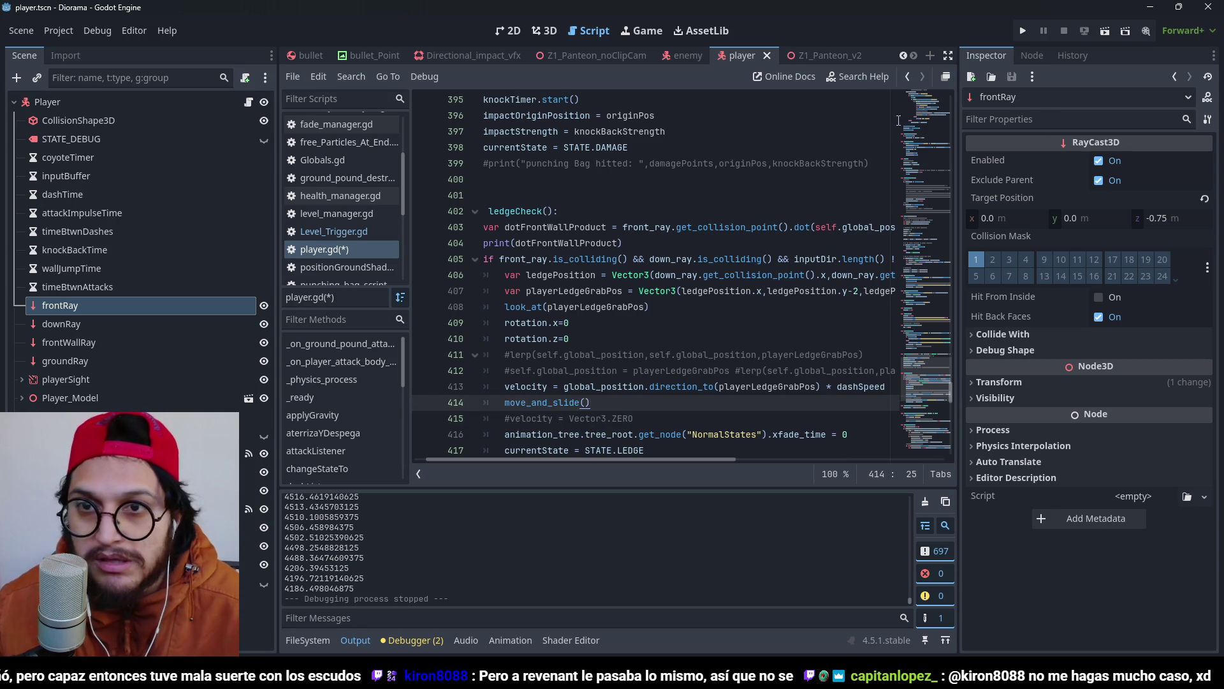
click(1023, 31)
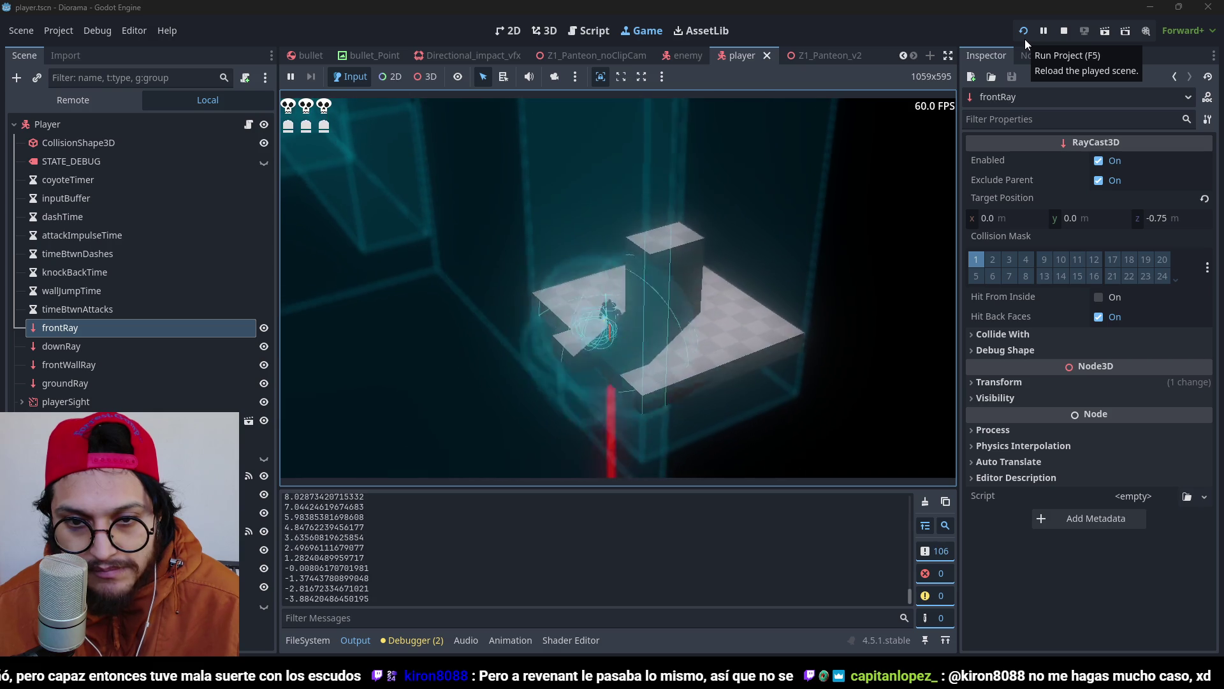
Try the ledge grab in the running game, then stop it with F8.
key(F8)
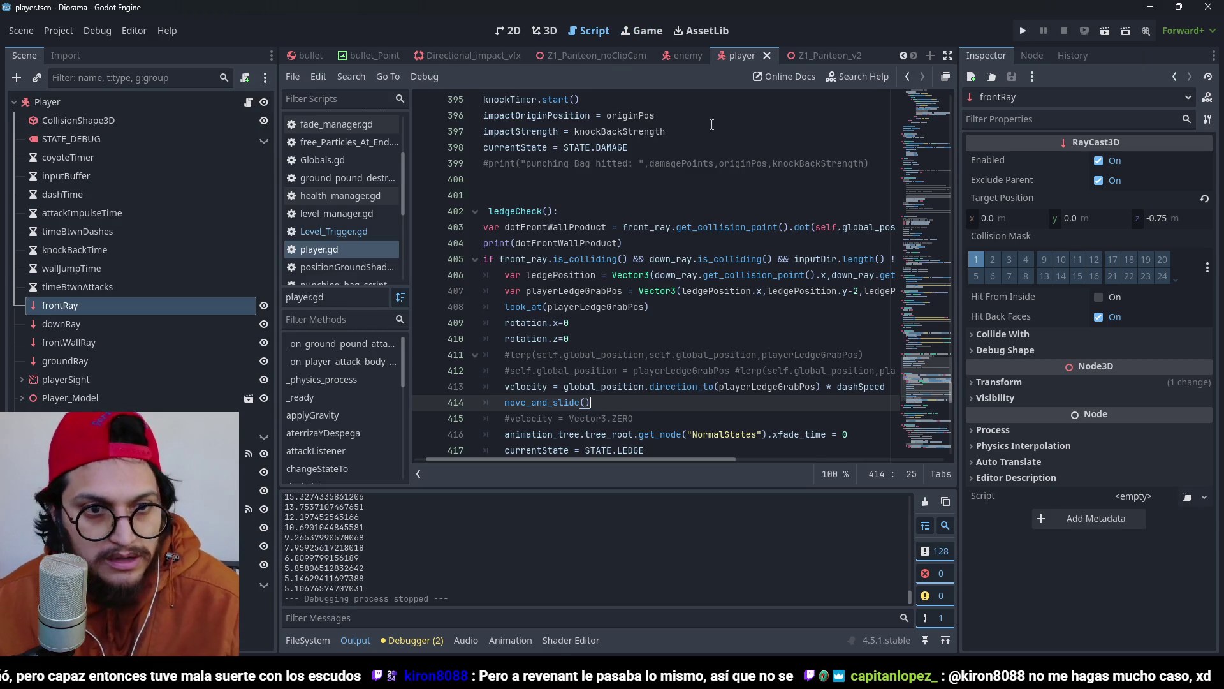
Switch to the 3D view and open the Z1_Panteon_v2 scene tab.
click(544, 31)
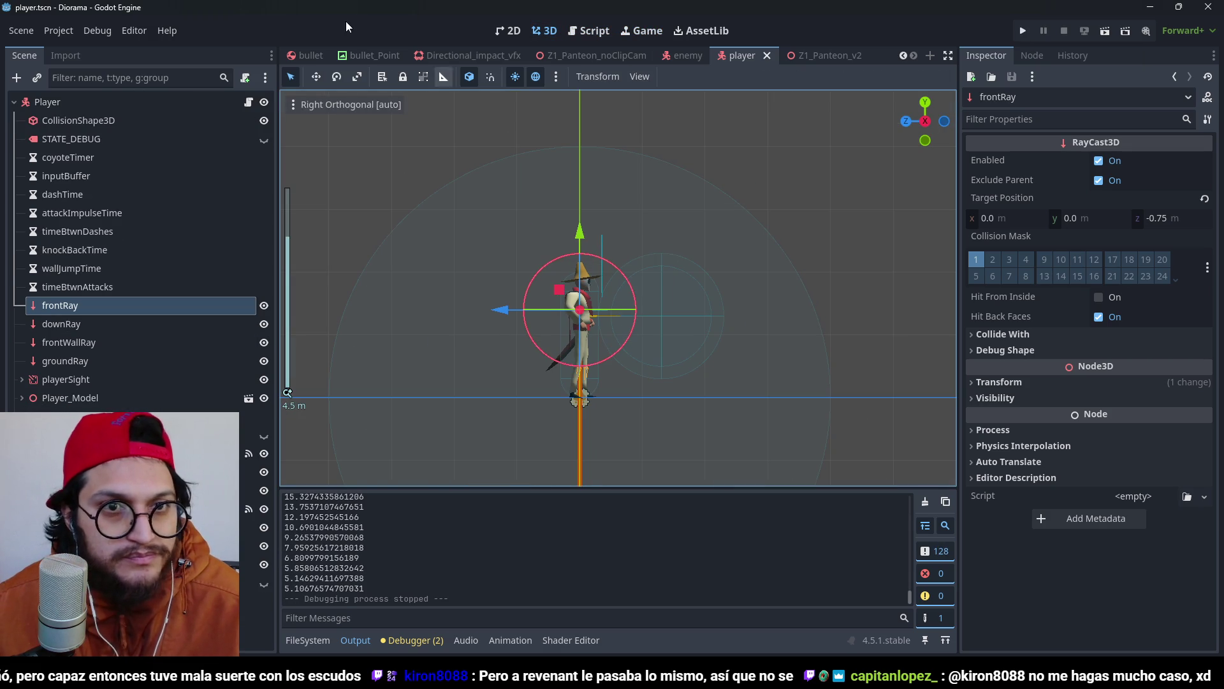
click(908, 60)
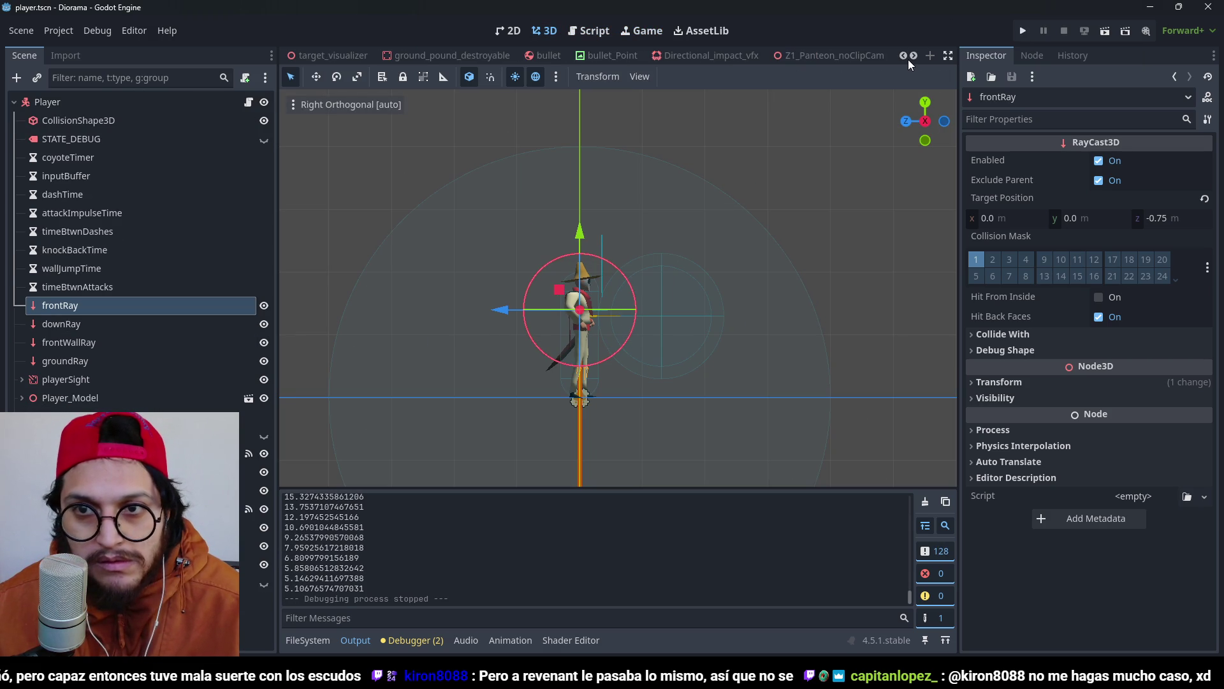
click(908, 59)
click(914, 58)
click(913, 58)
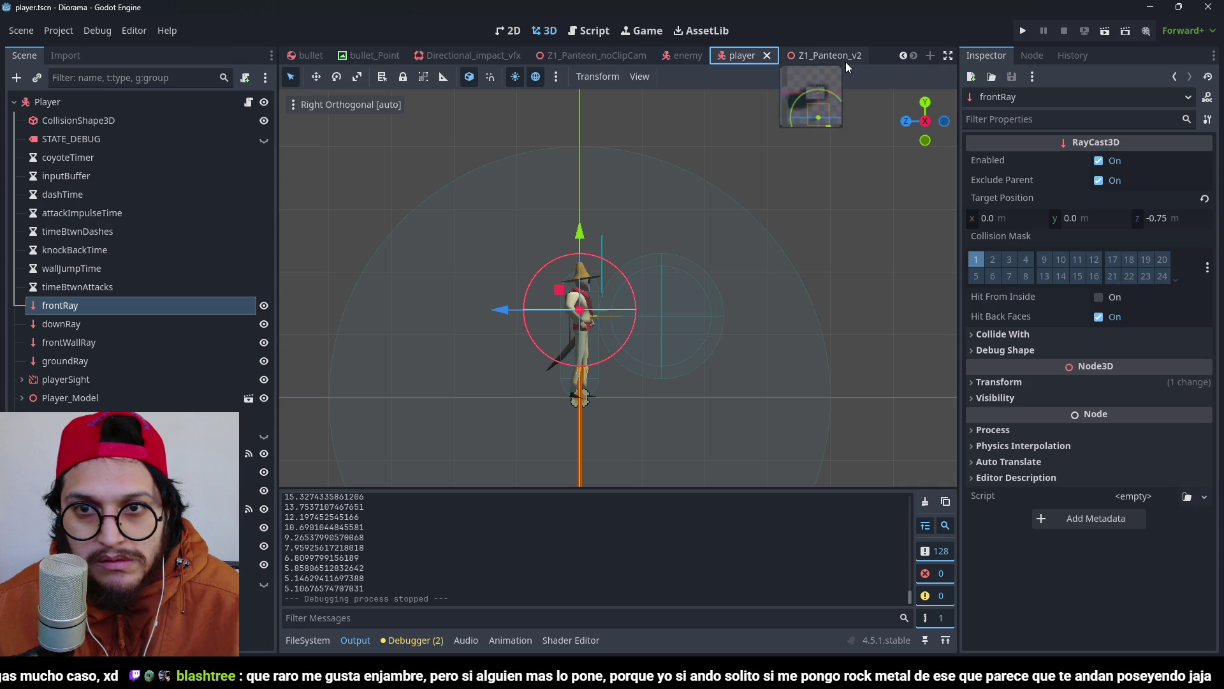
click(909, 56)
click(913, 56)
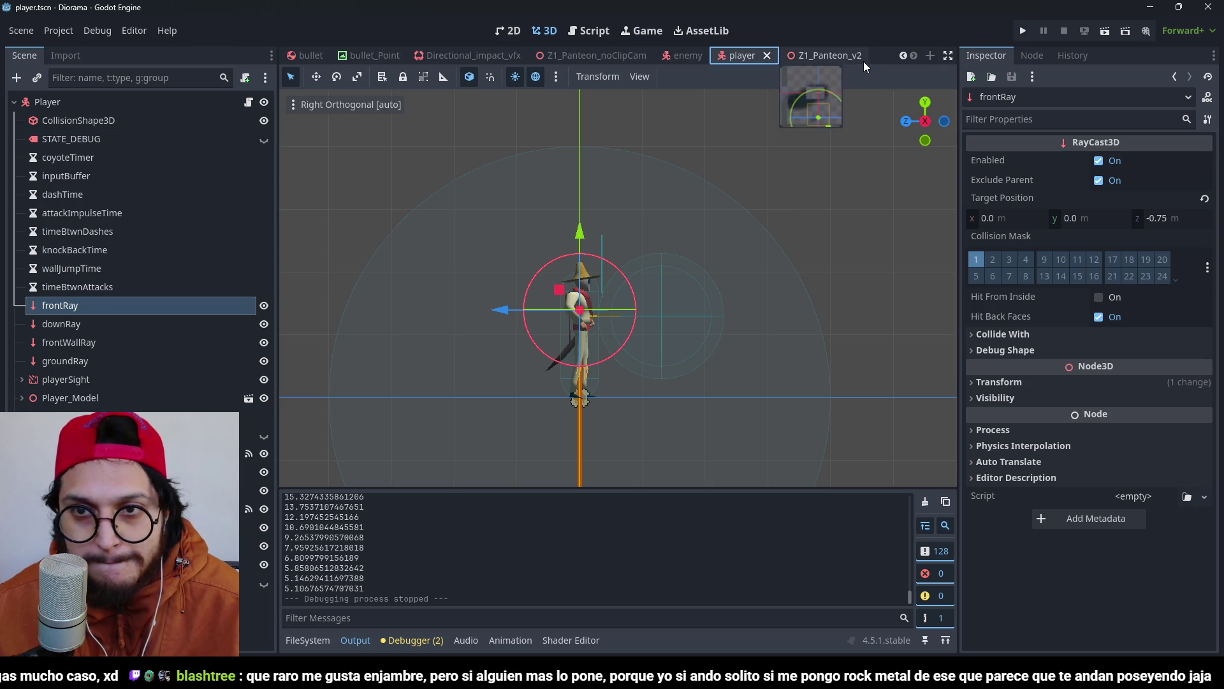
click(822, 59)
Move the Player nearer and higher beside the blocks, then run the game.
scroll(717, 273, down, 3)
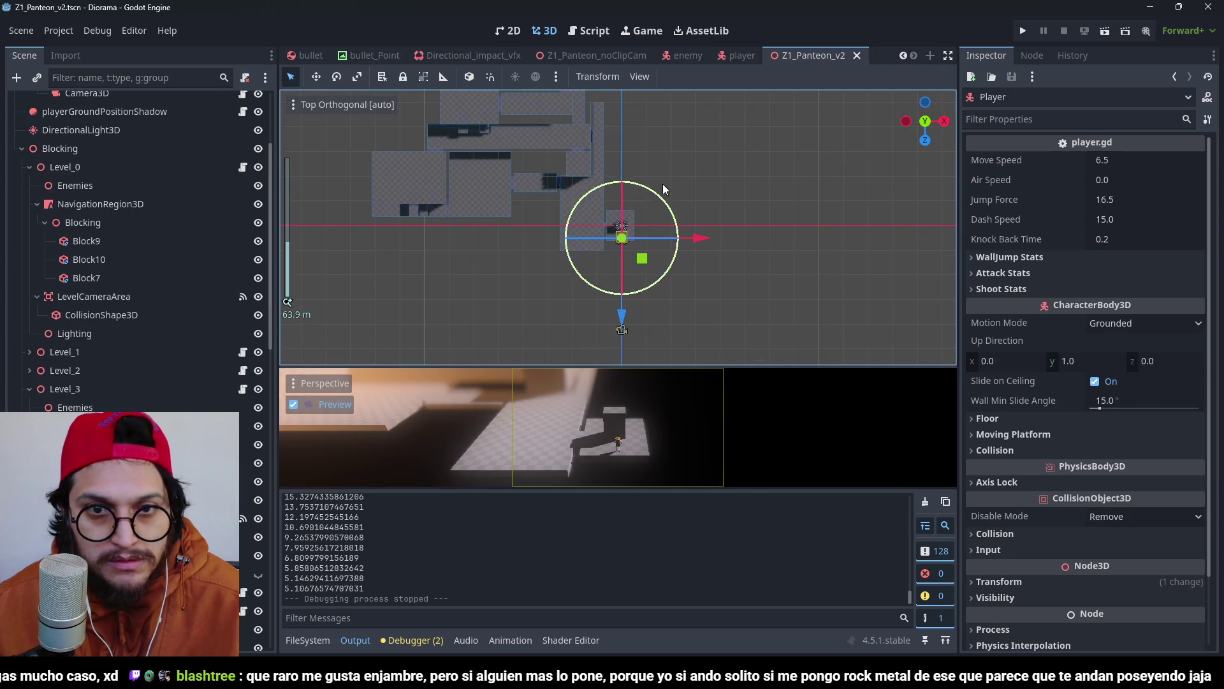
key(g)
click(606, 181)
key(f)
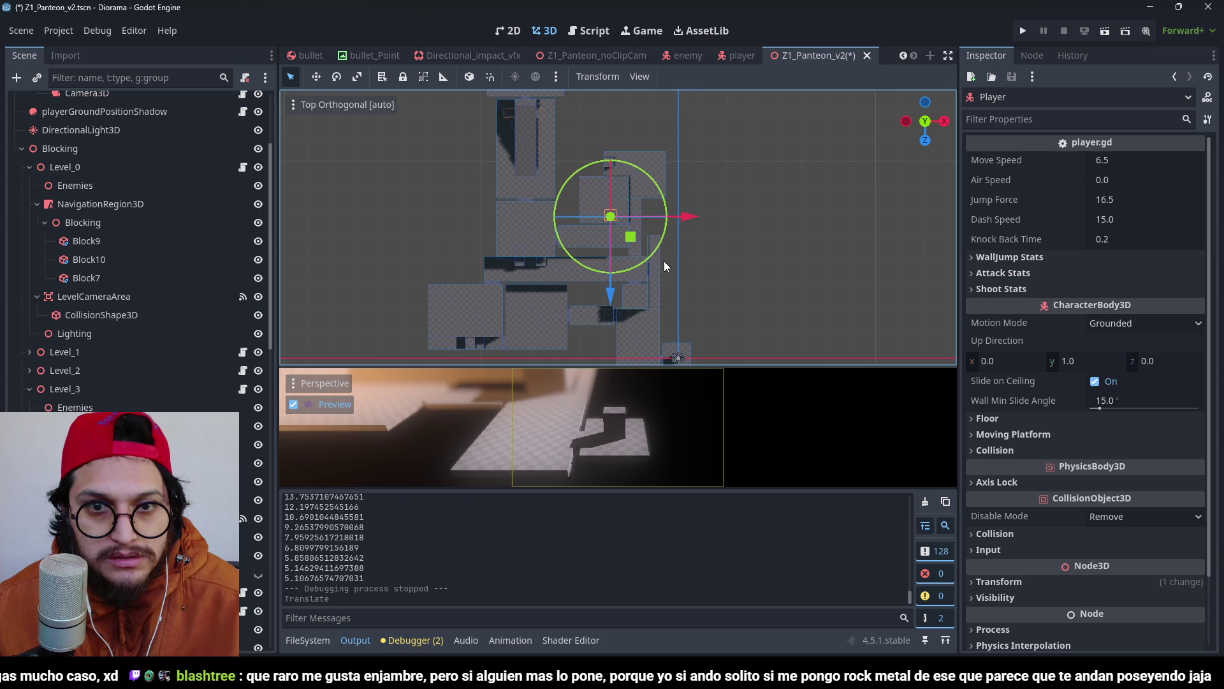
mouse_move(664, 190)
mouse_down()
mouse_move(485, 303)
mouse_move(621, 204)
mouse_move(614, 112)
mouse_up()
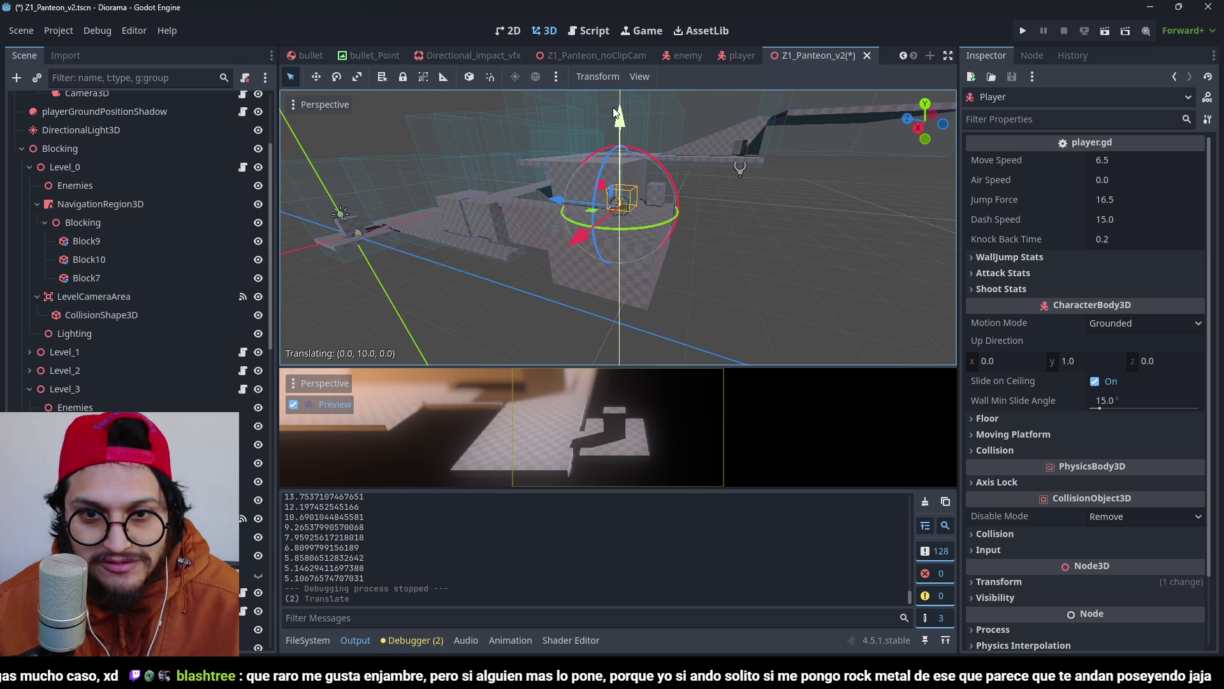
click(1010, 30)
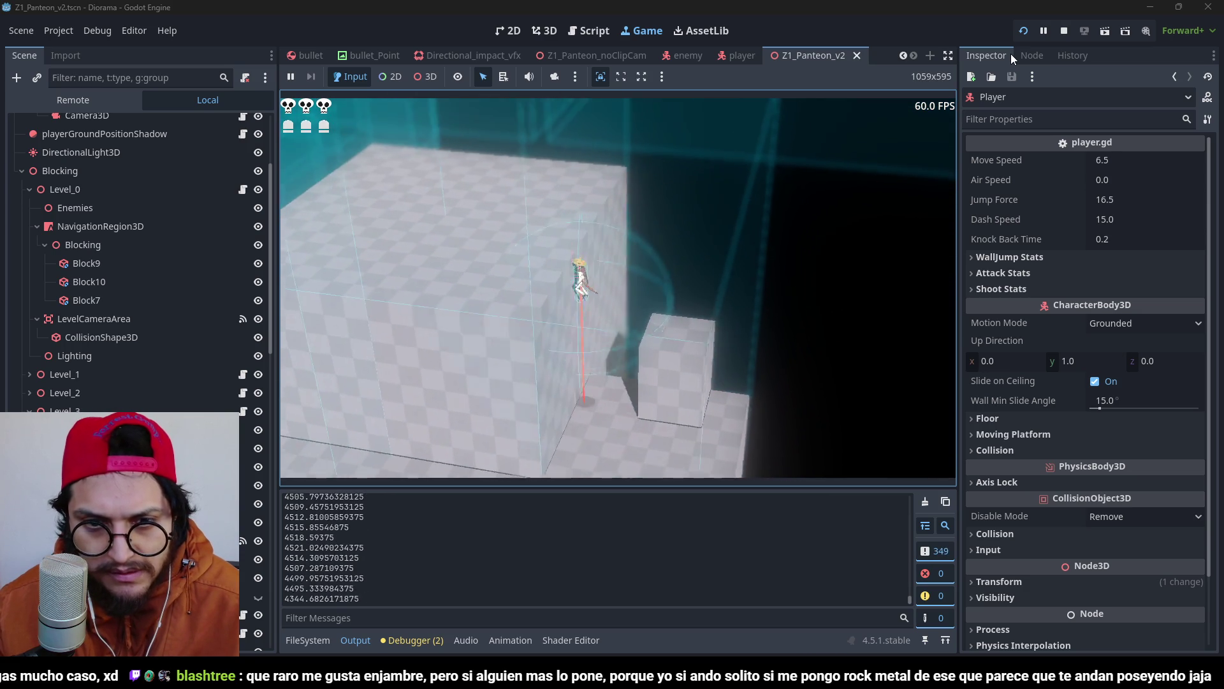
Try climbing the checkered blocks in Z1_Panteon_v2, then stop the game.
key(F8)
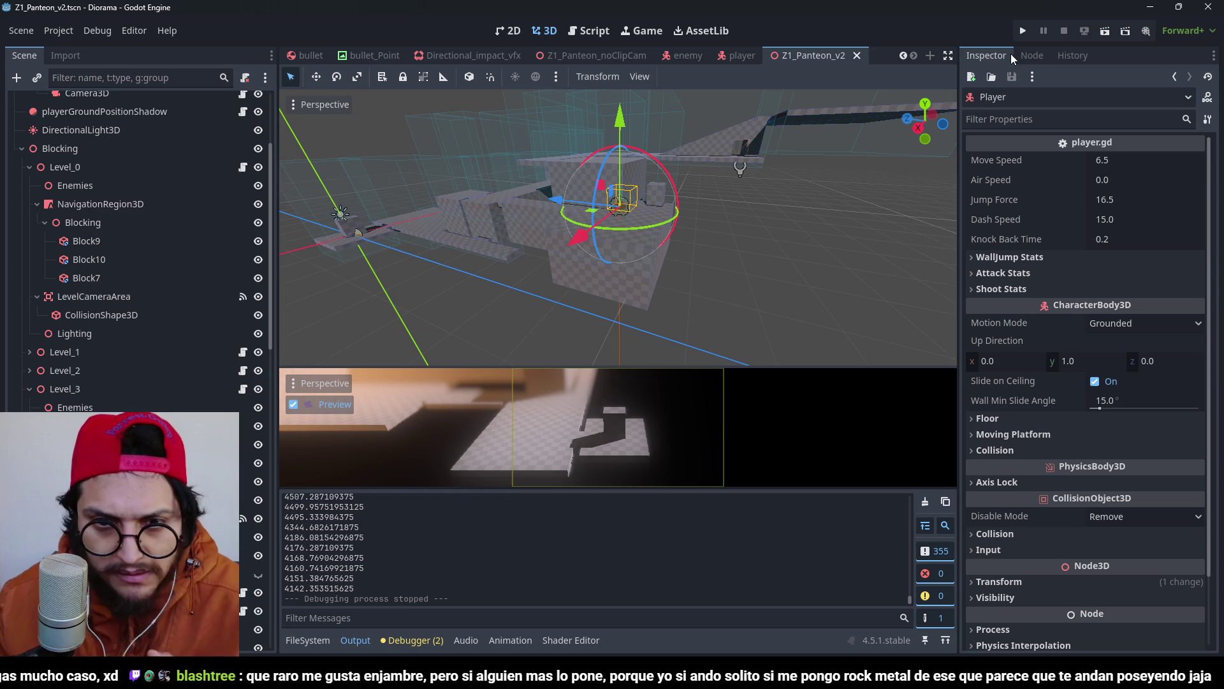
Switch to the Script workspace showing player.gd's ledgeCheck code.
click(611, 38)
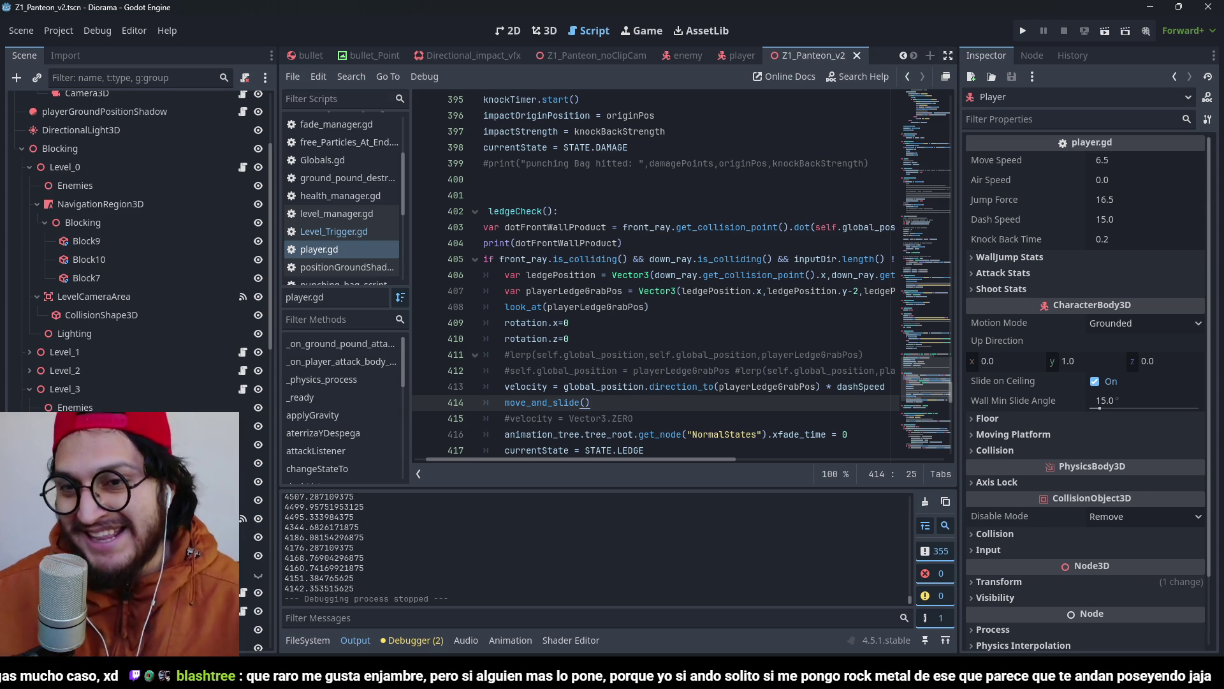
click(1024, 33)
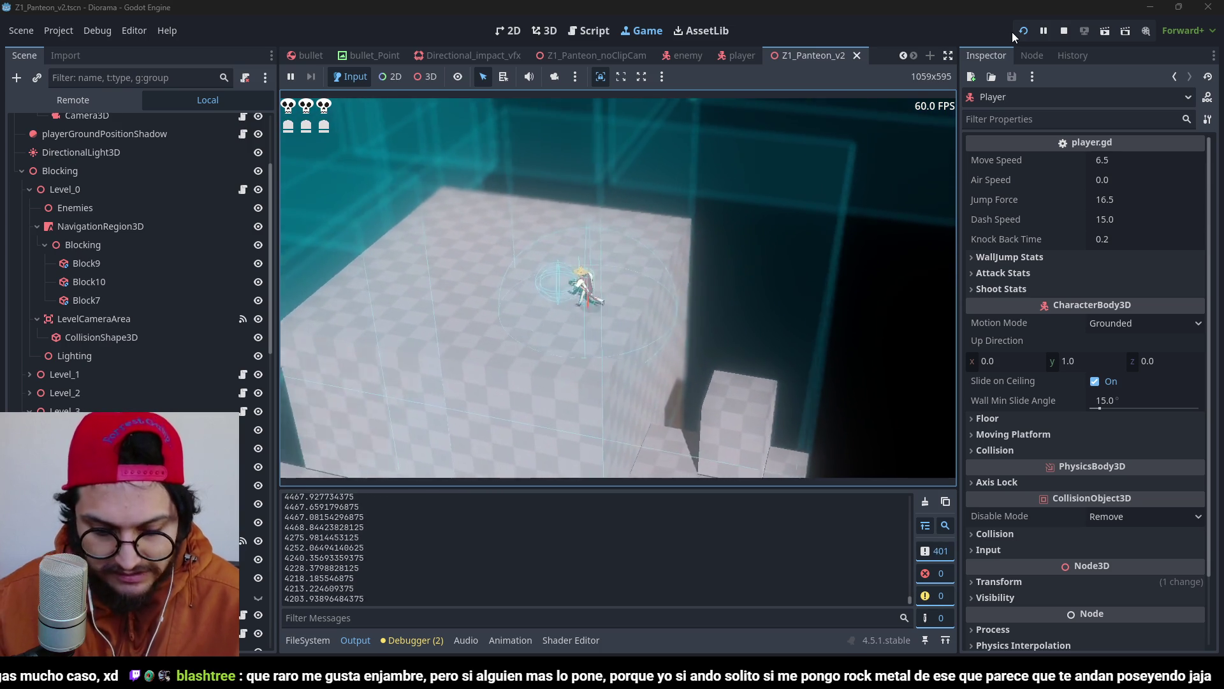
key(F8)
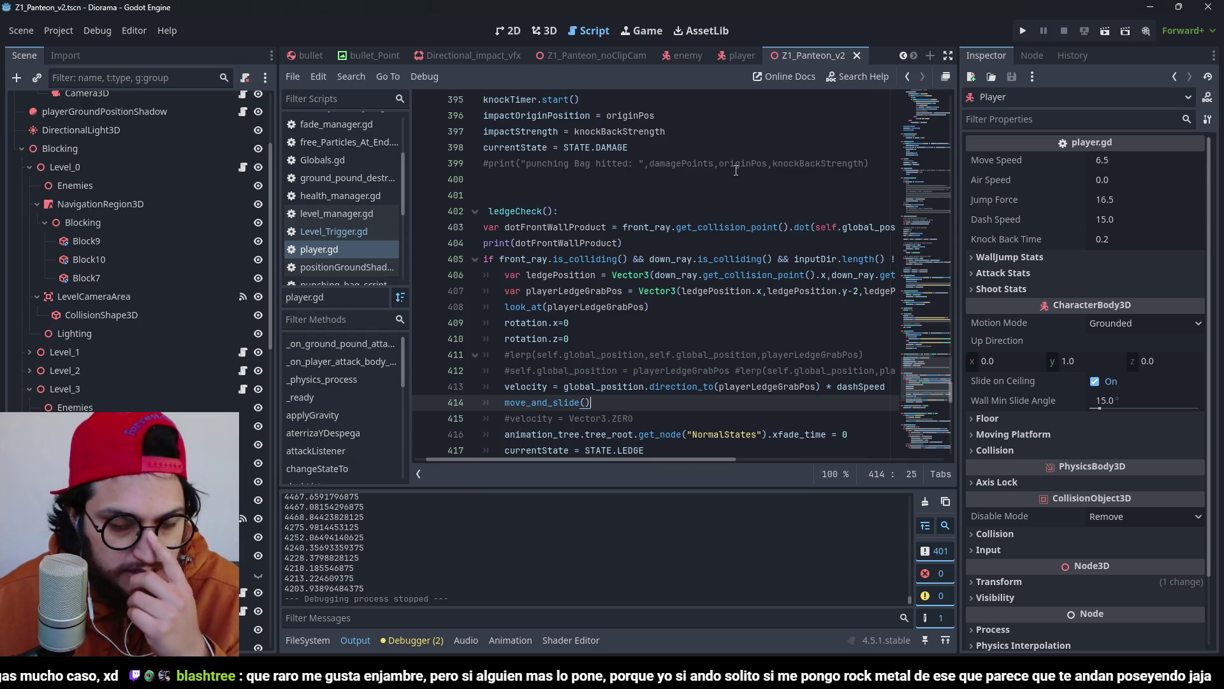
Play-test the ledge grab with move_and_slide on line 414 disabled, jumping at the tall wall.
key(Up)
key(Up)
key(Up)
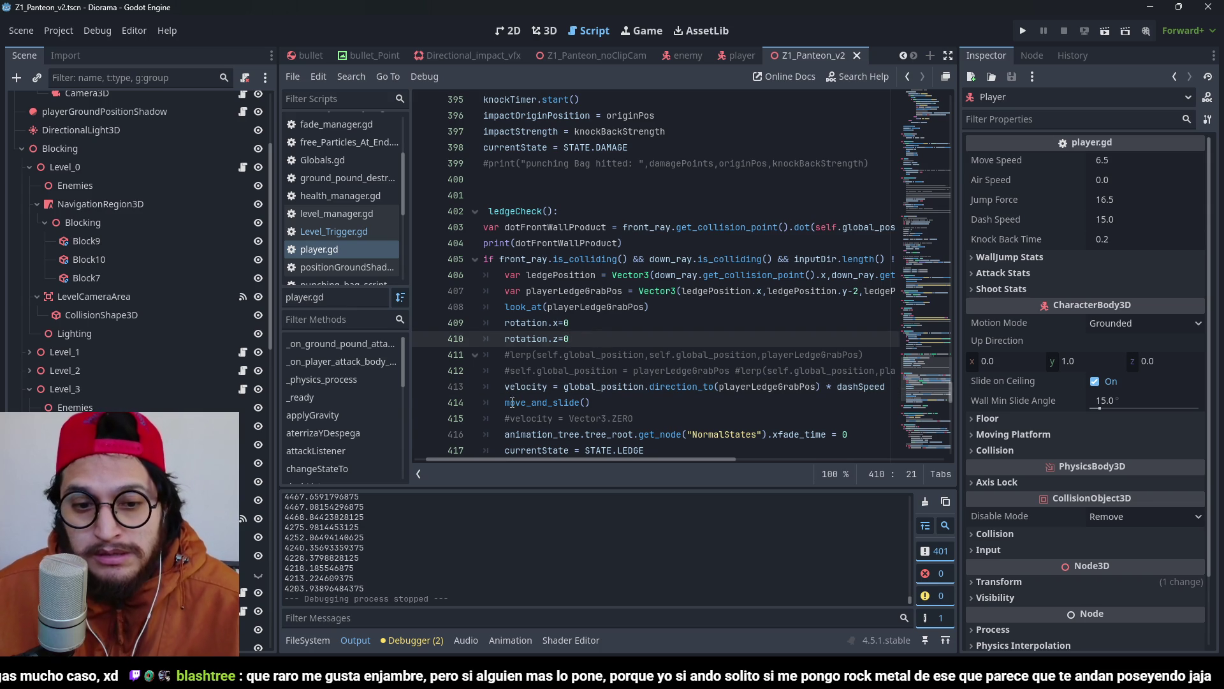
click(505, 402)
text(#)
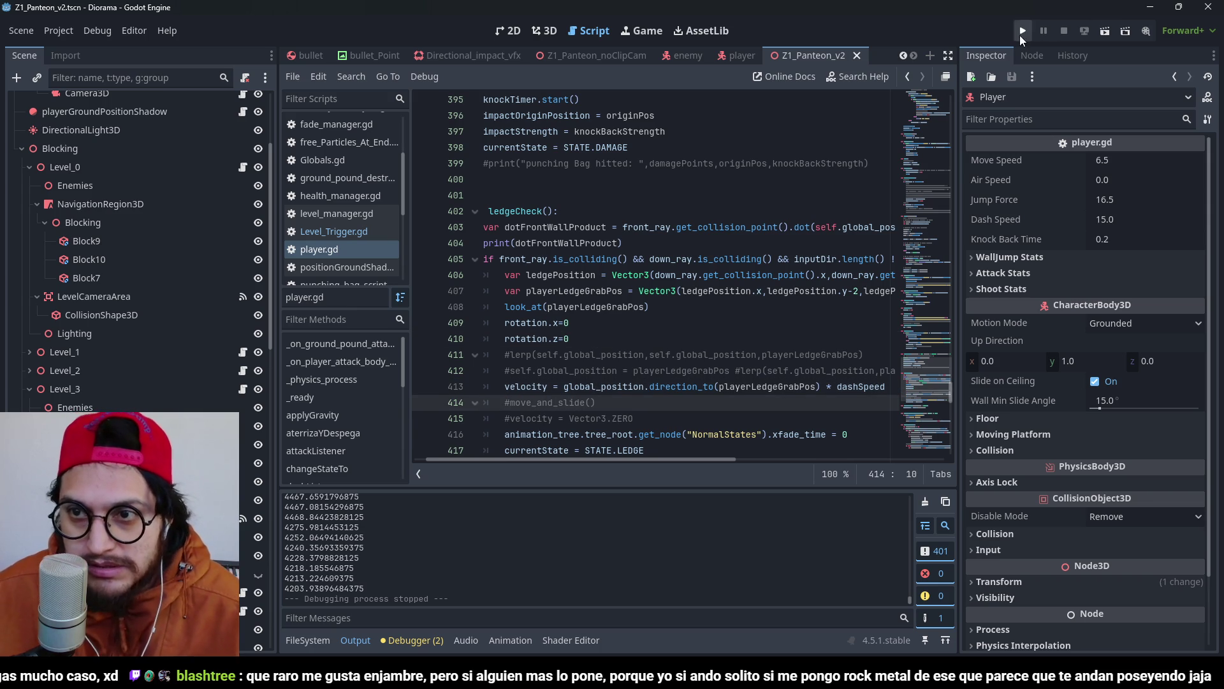
click(1022, 33)
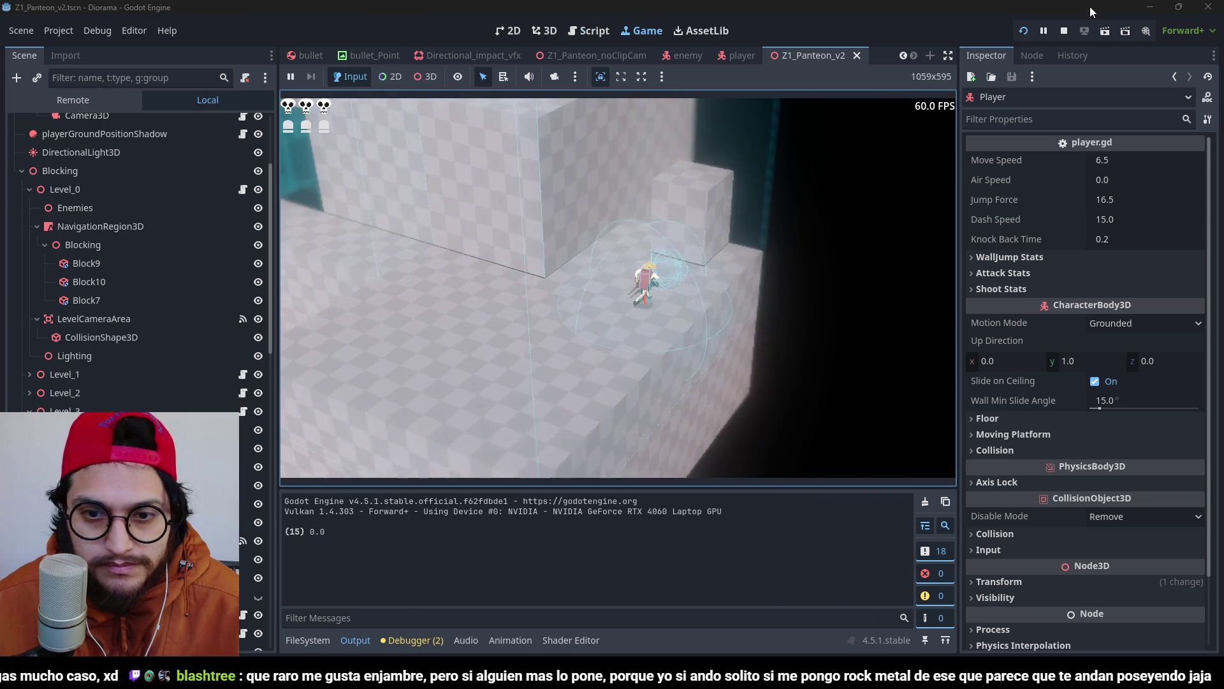
key(space)
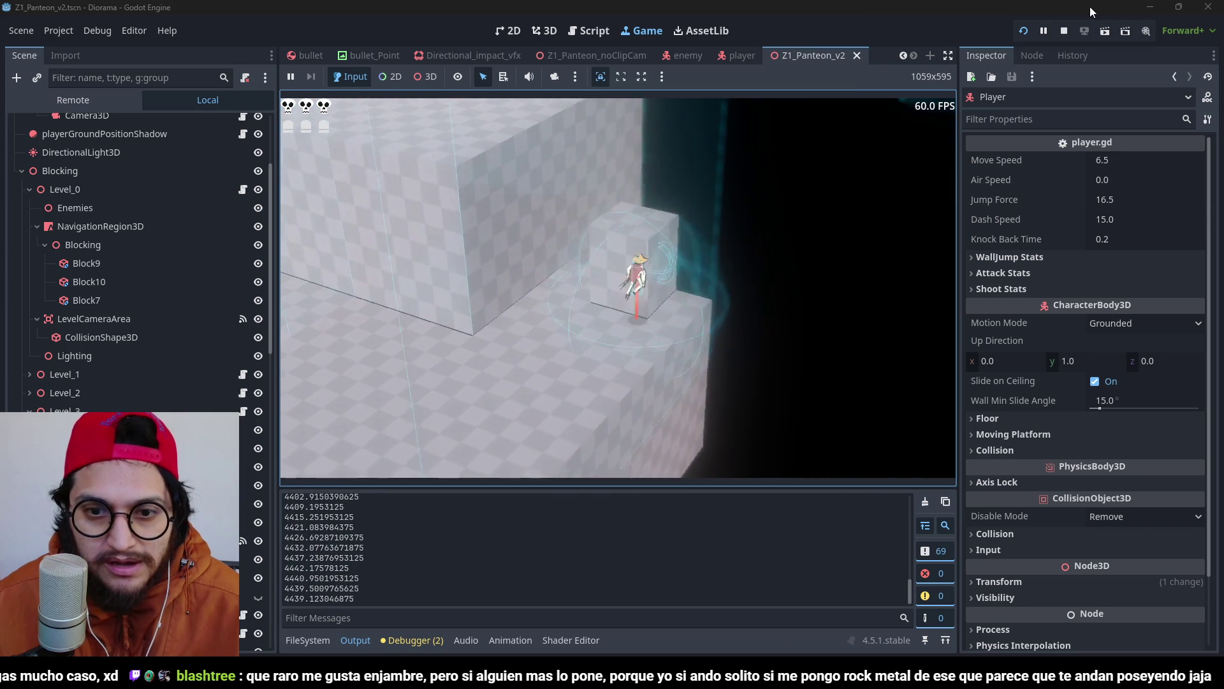
key(space)
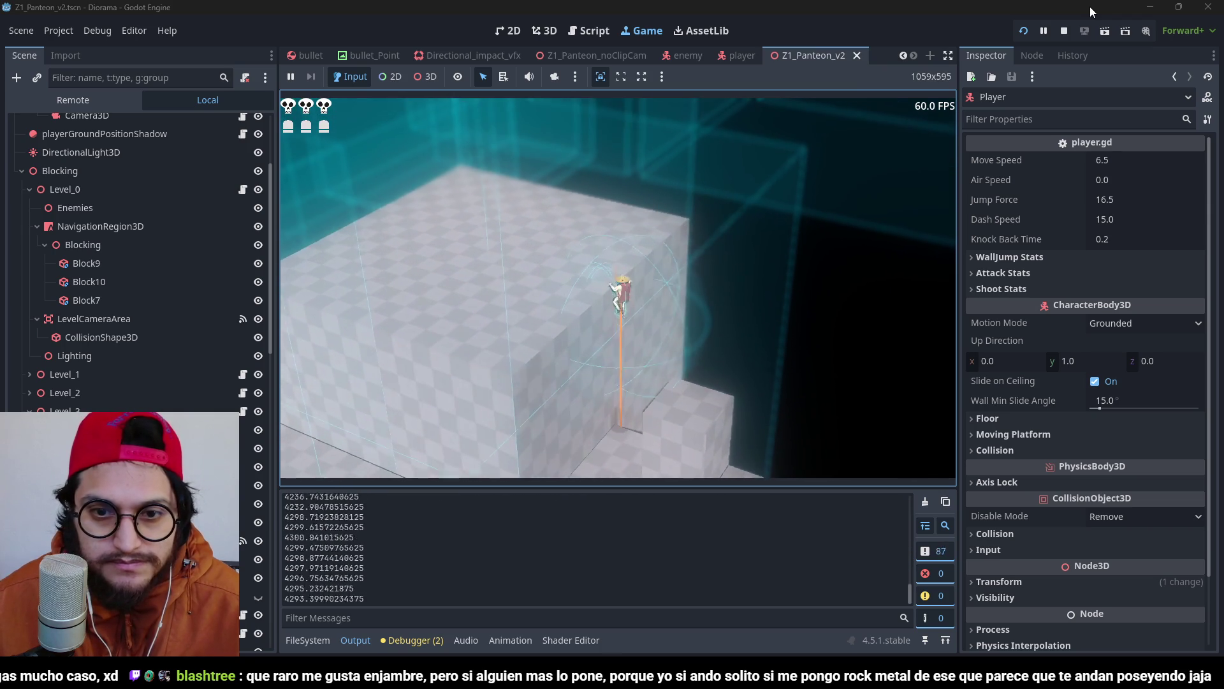
key(F8)
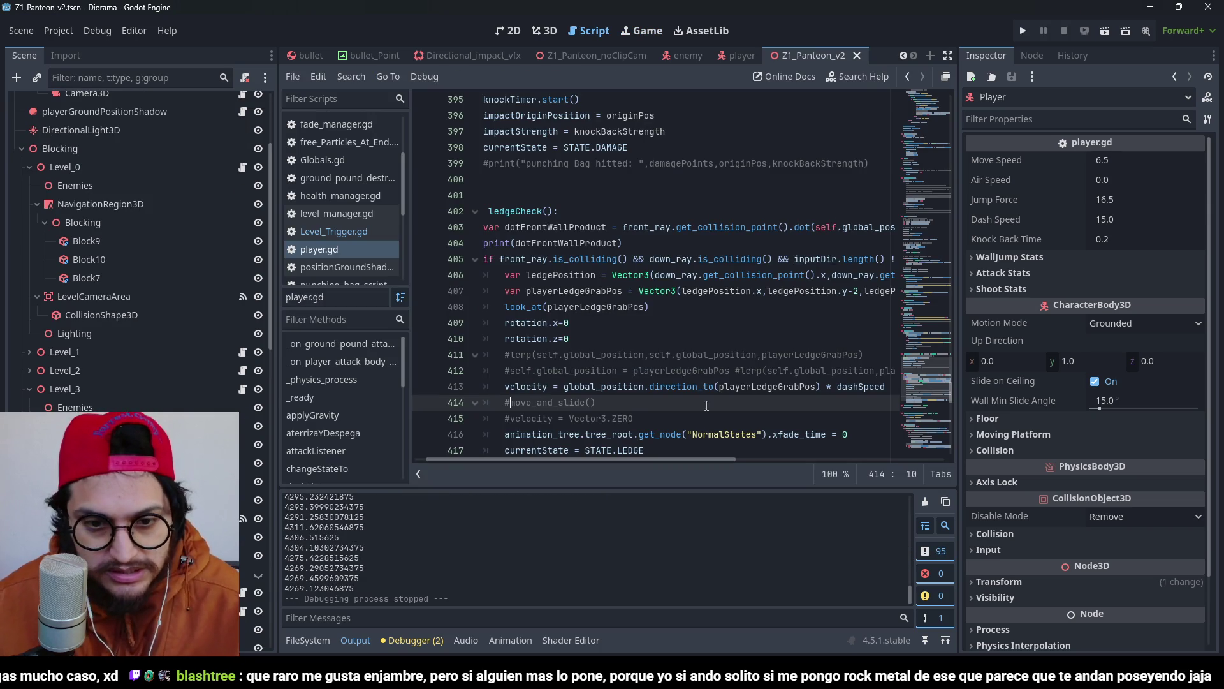
Append *10 after dashSpeed on velocity line 413 and save player.gd.
scroll(769, 331, down, 2)
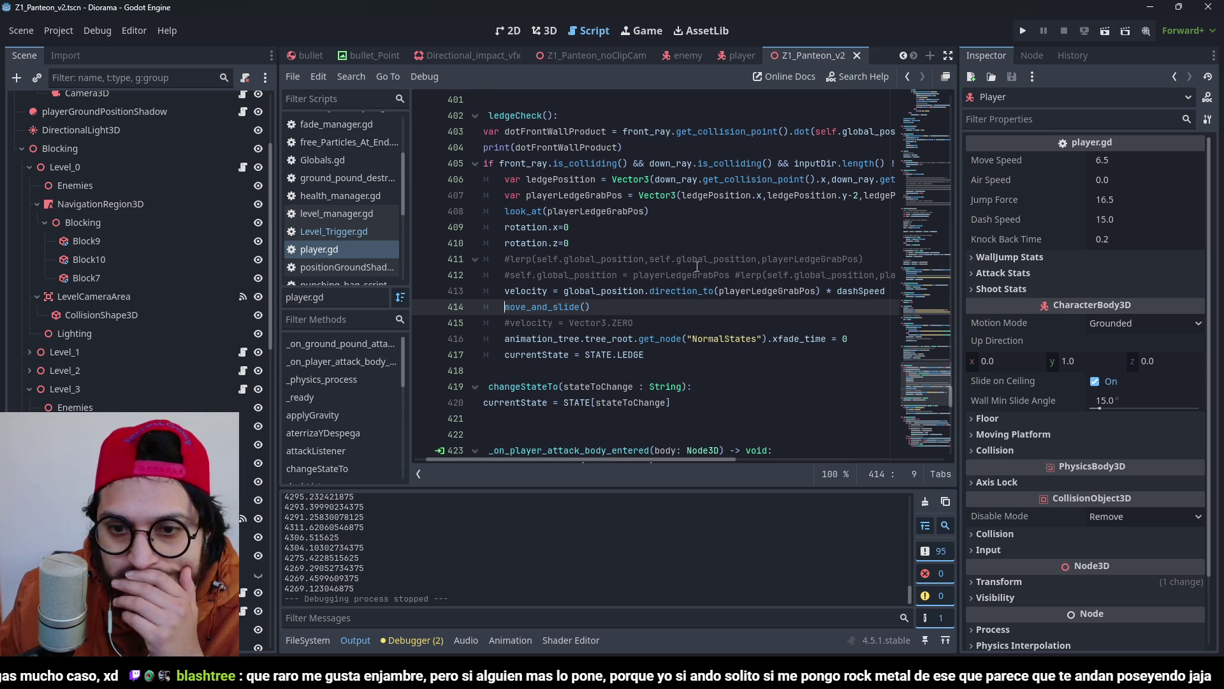
click(772, 274)
click(839, 294)
click(892, 289)
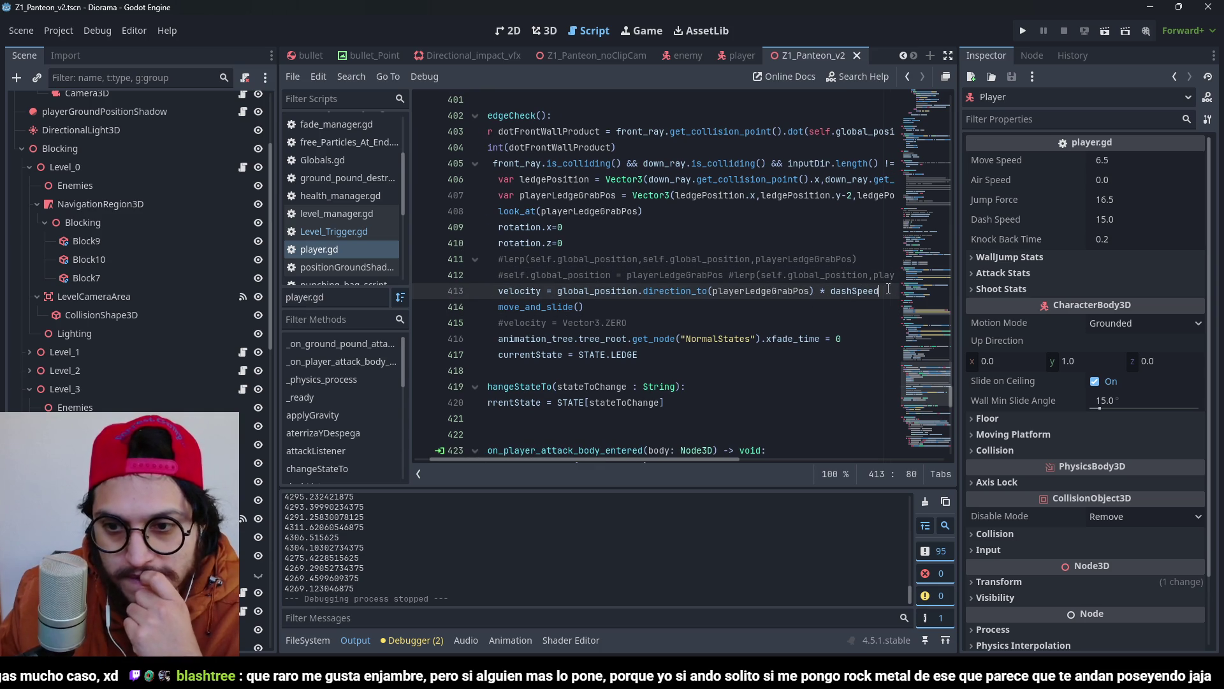
text(*10)
key(ctrl+s)
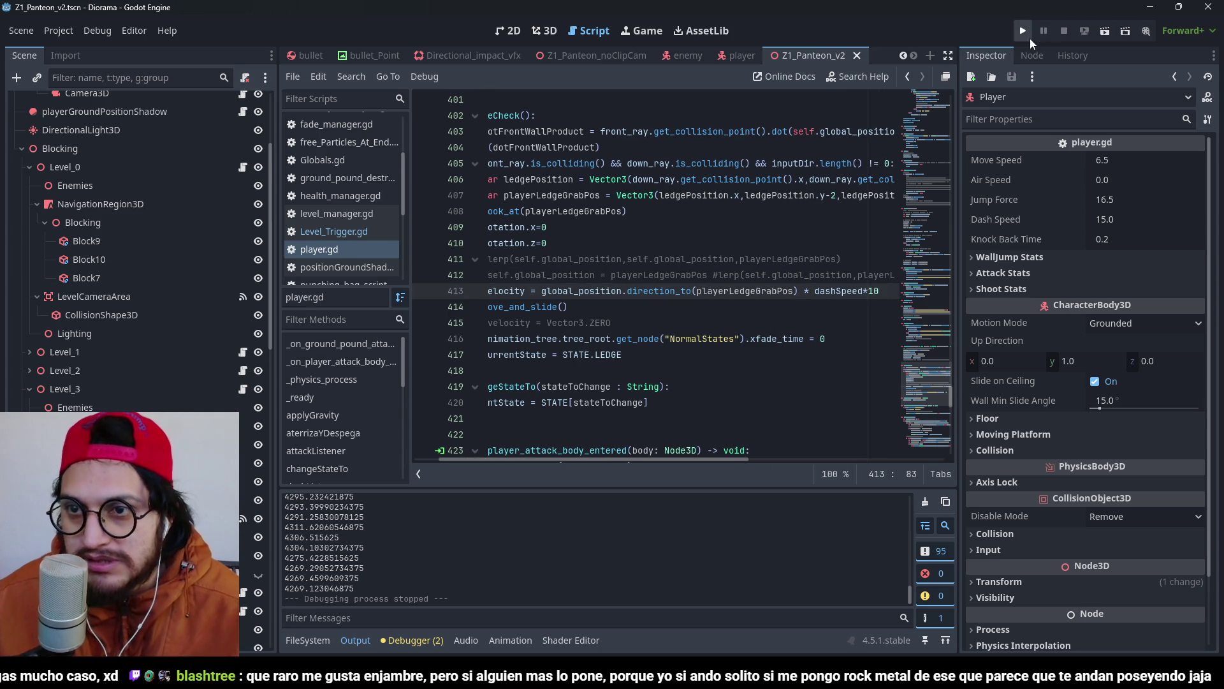
Run the game to climb the raised blocks with the faster pull, then rerun and reload the scene.
click(1028, 38)
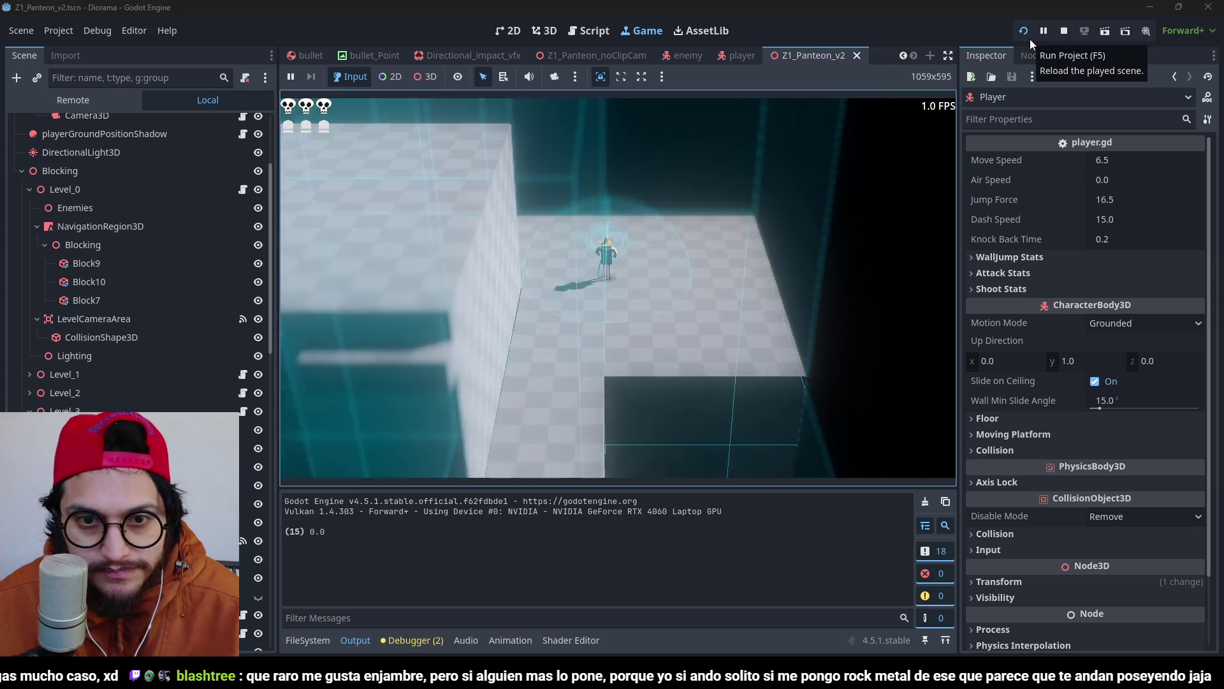
key(shift)
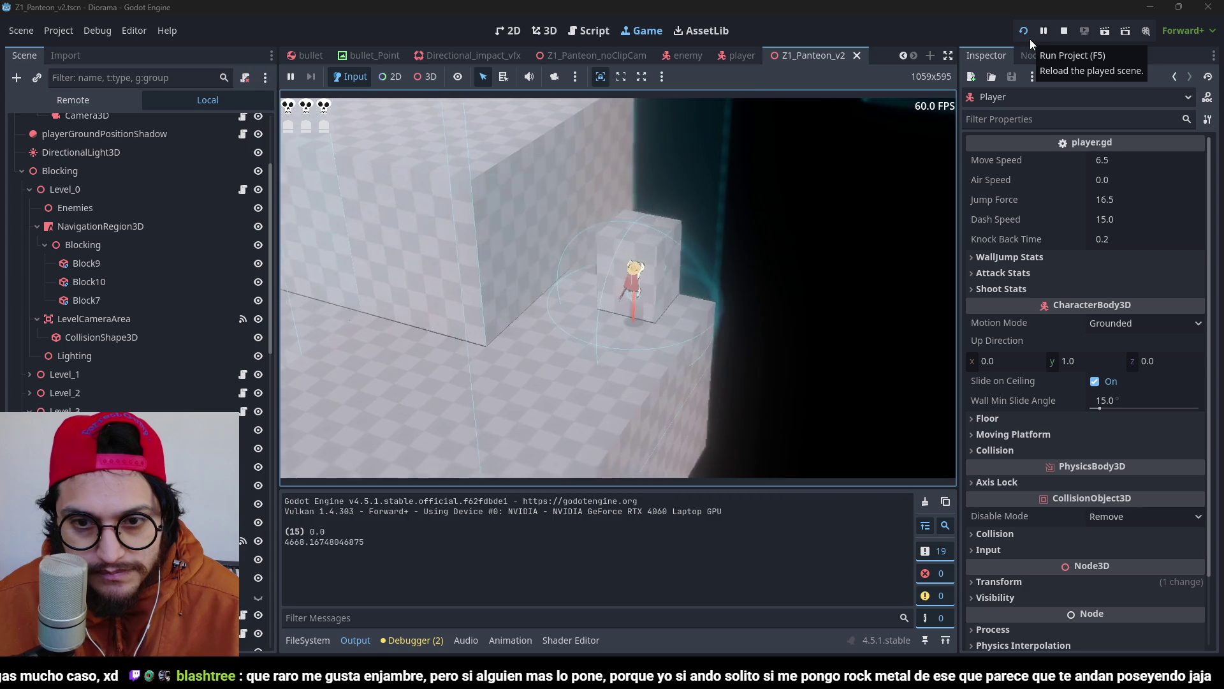
key(d)
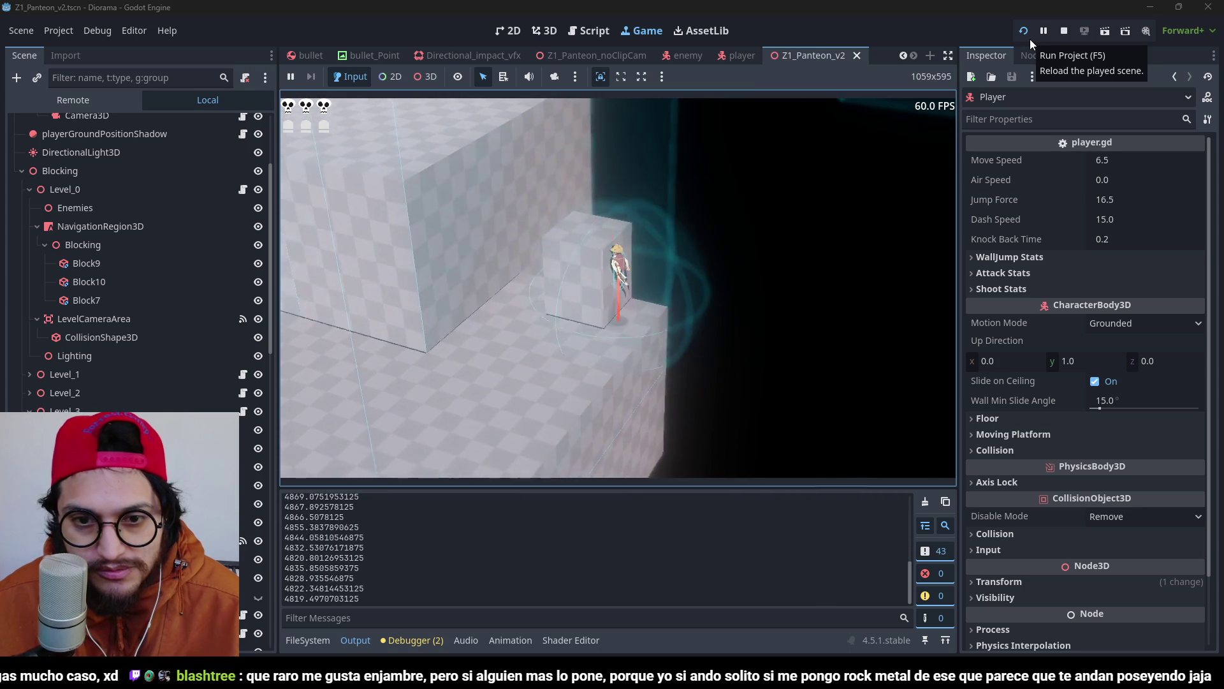
key(F8)
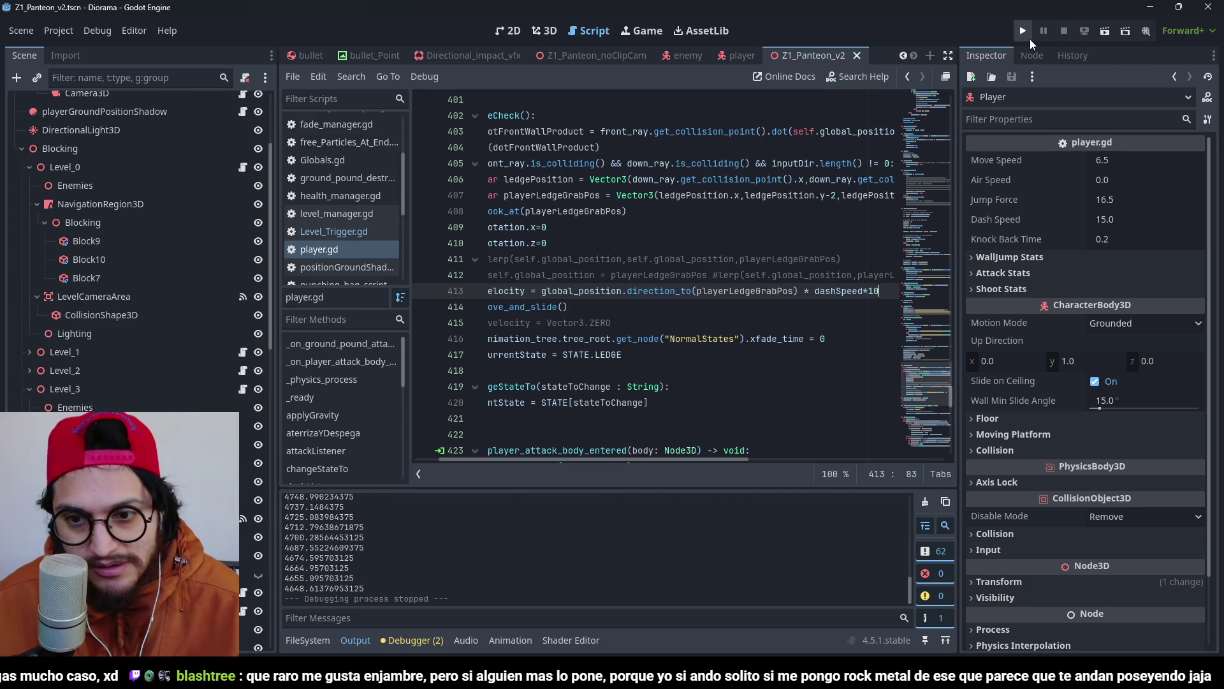
key(BackSpace)
key(BackSpace)
key(BackSpace)
click(1031, 42)
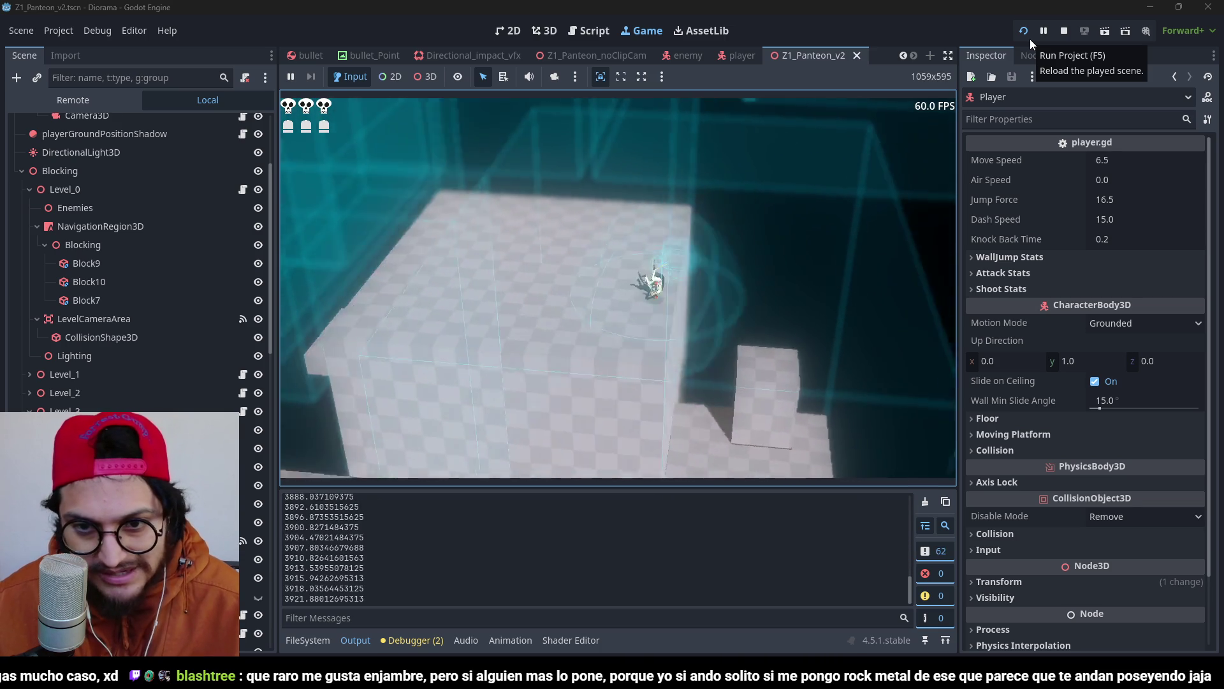
click(1030, 39)
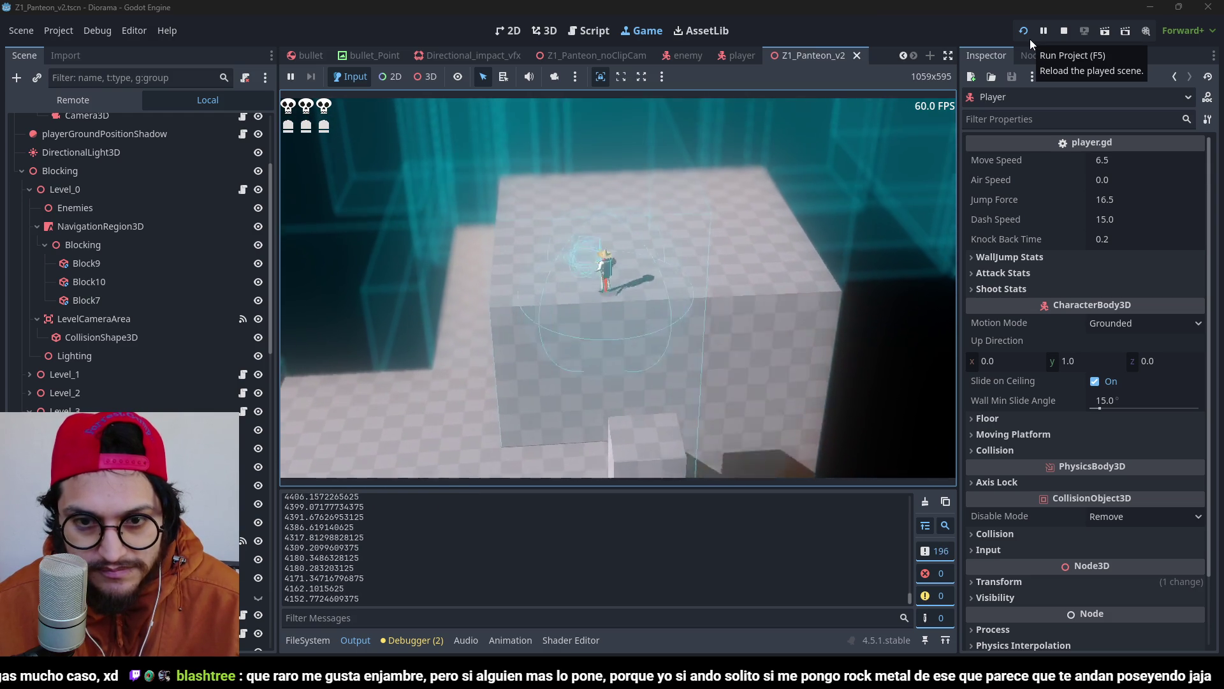
key(F8)
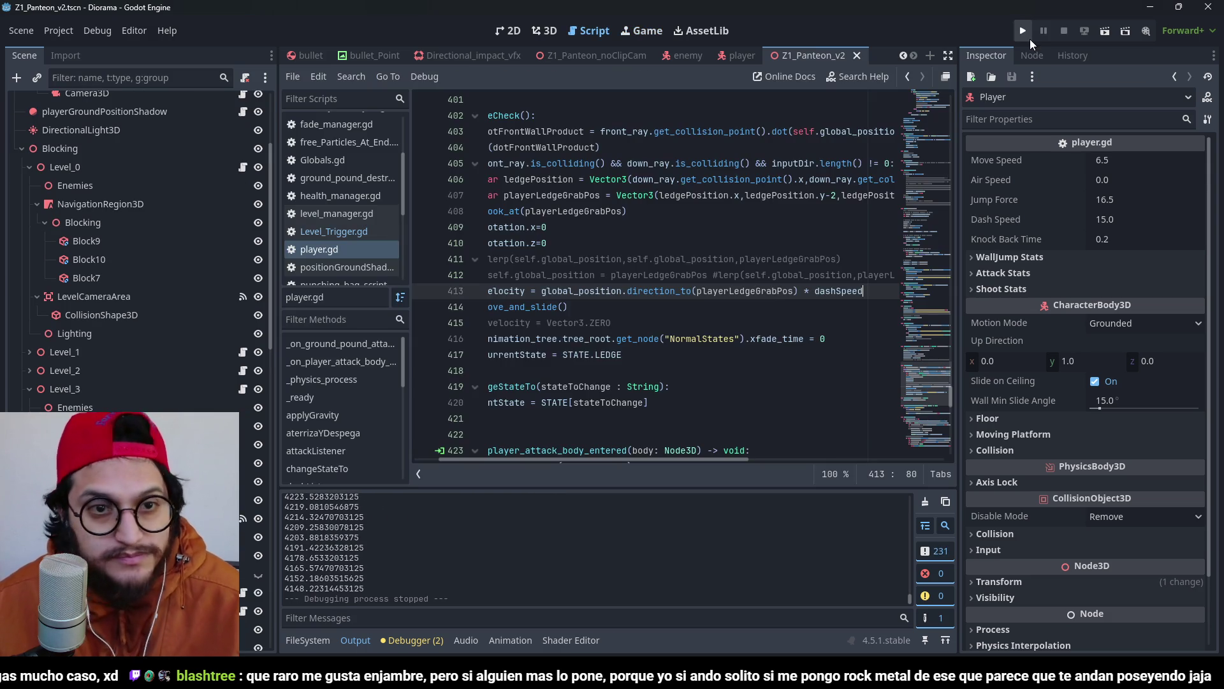
click(97, 31)
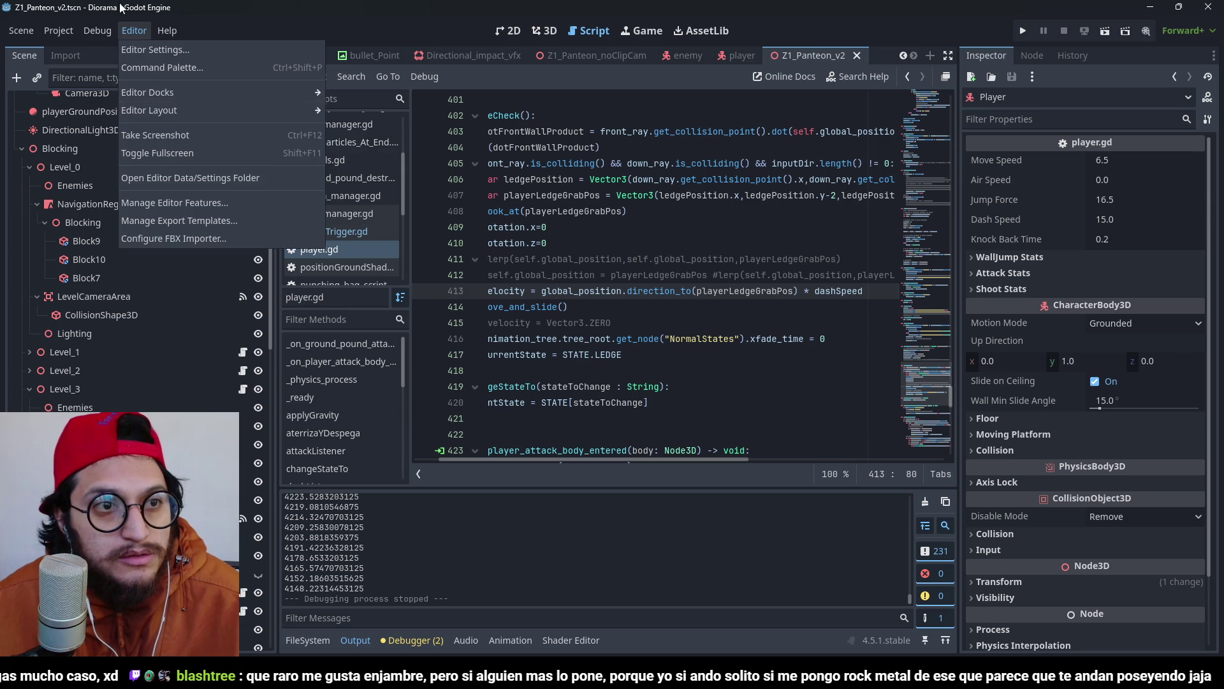
click(722, 238)
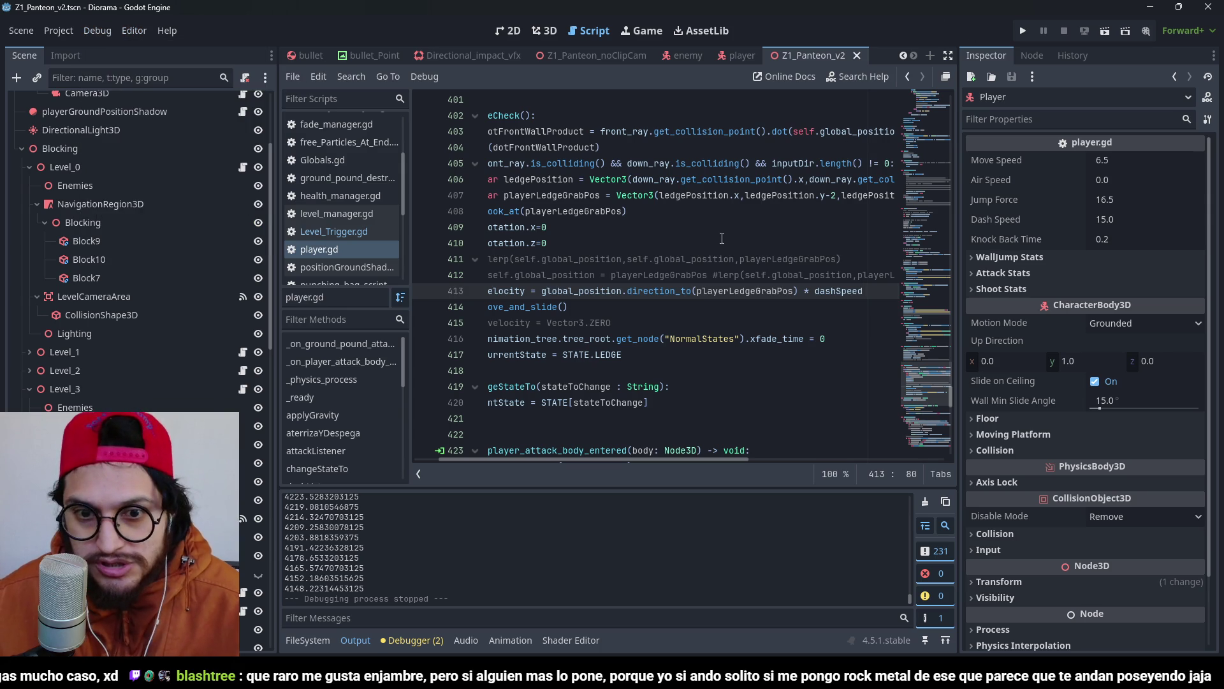
scroll(727, 470, left, 3)
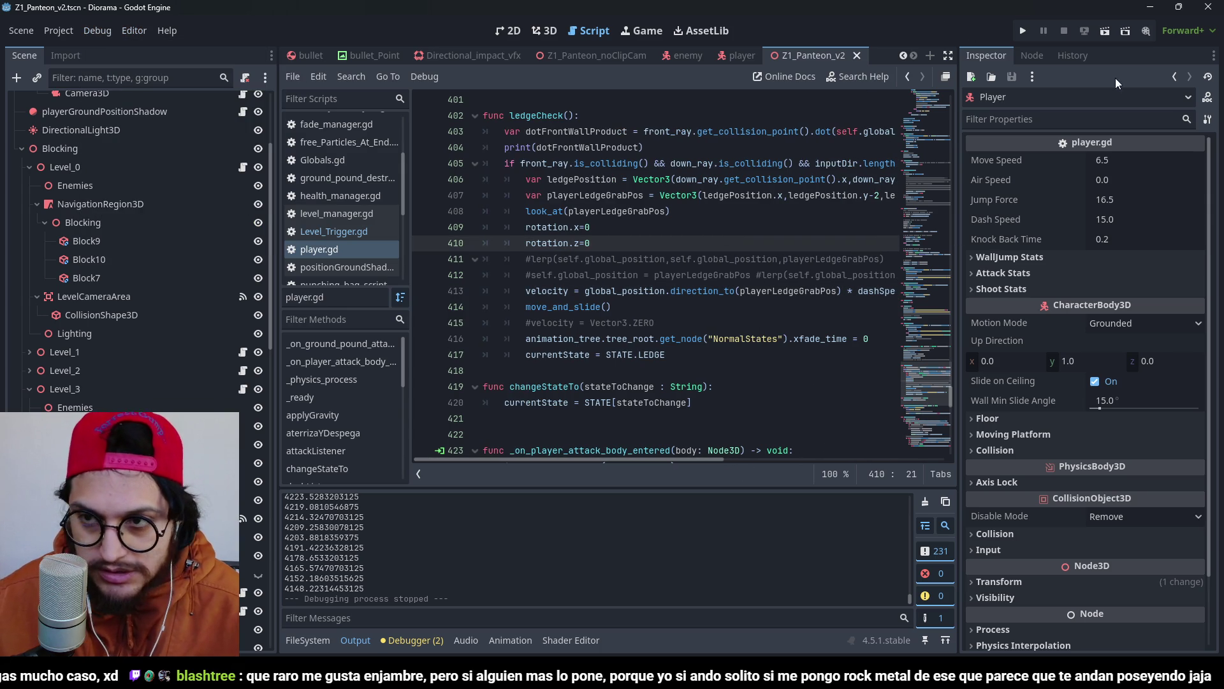
click(1019, 31)
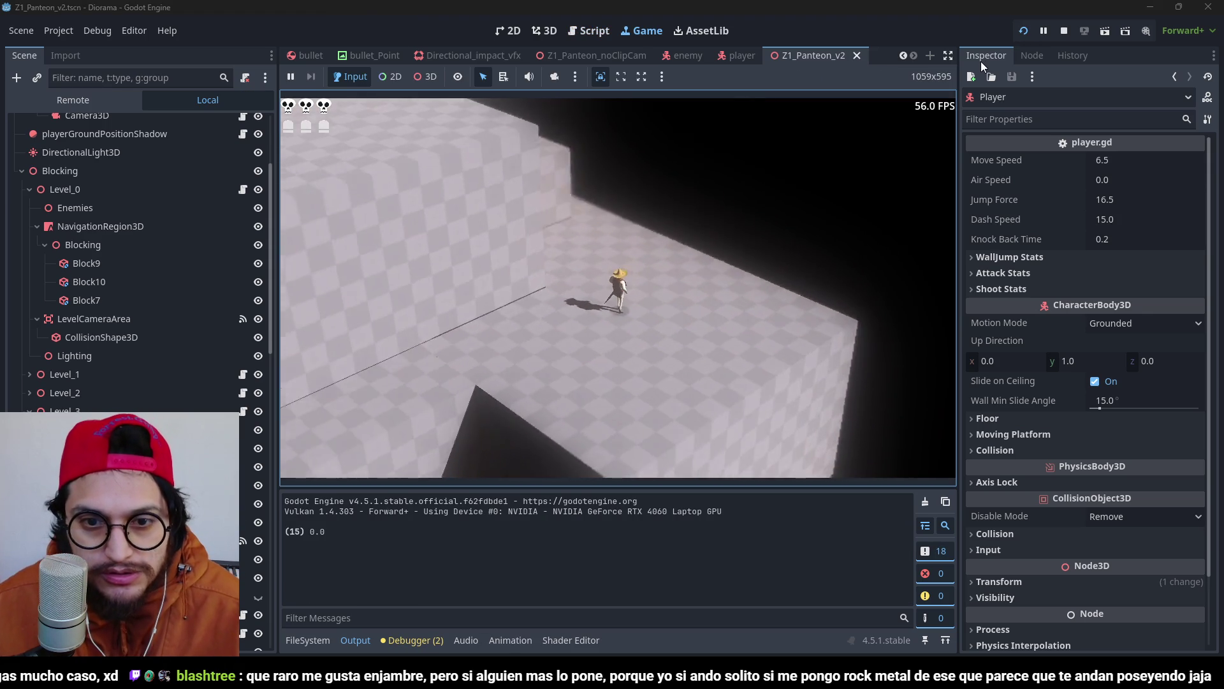
key(a)
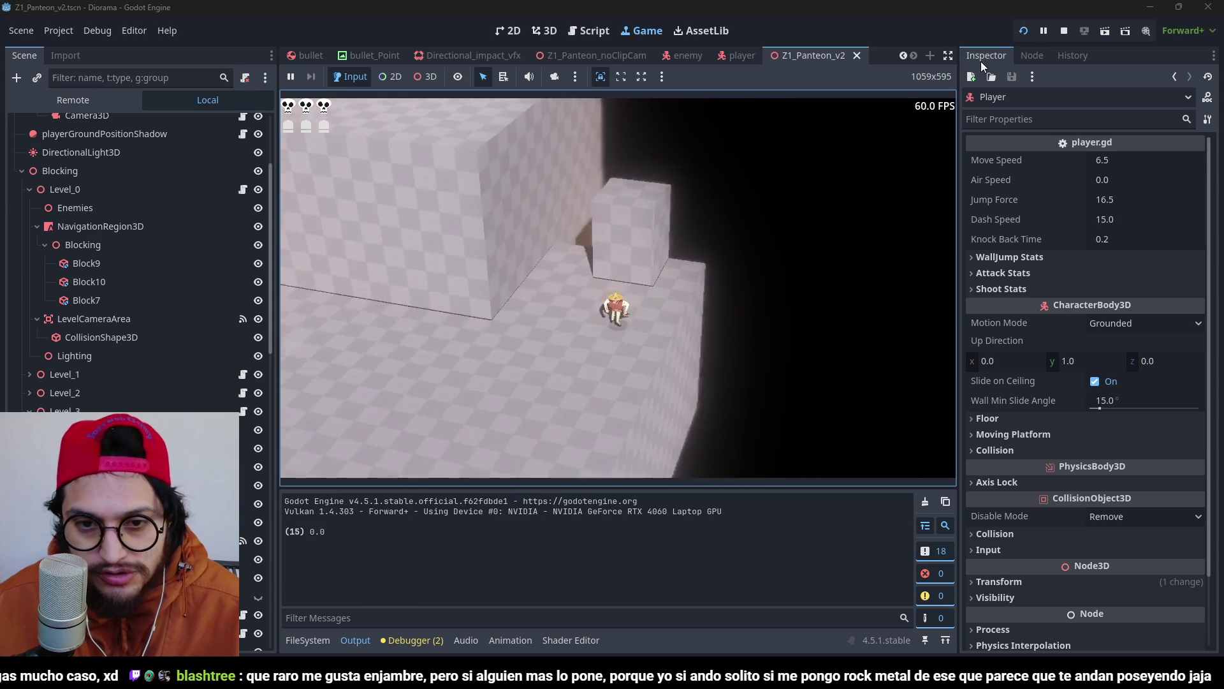
key(w)
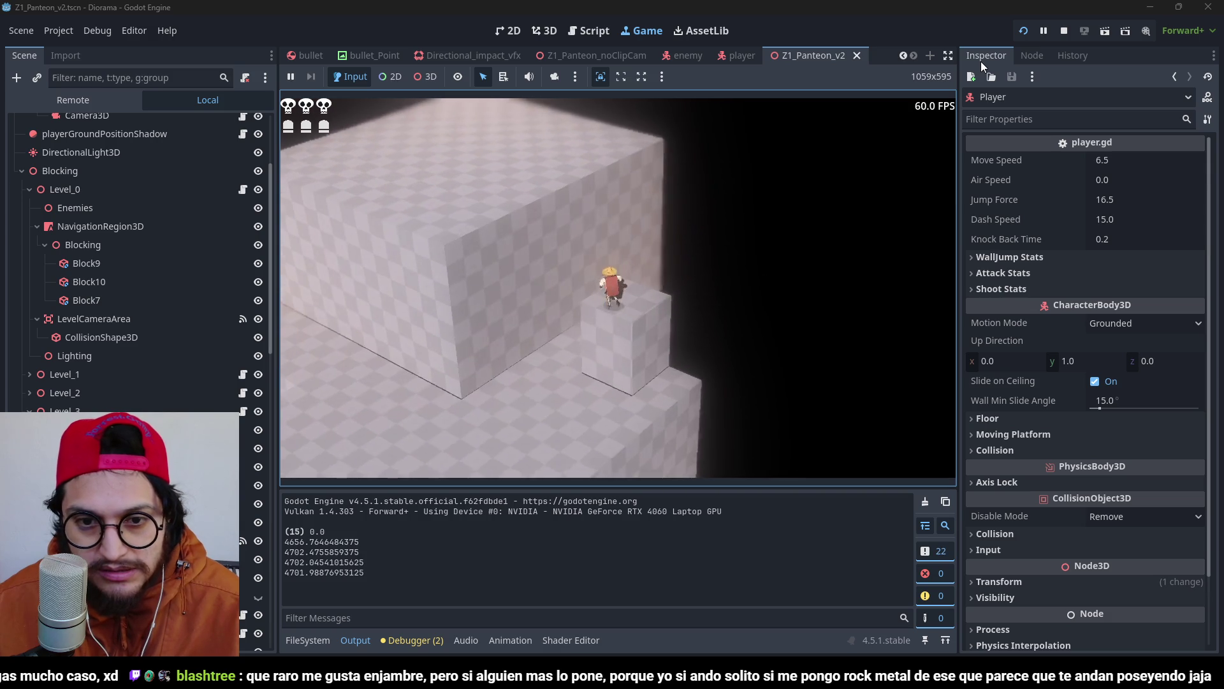
key(space)
key(s)
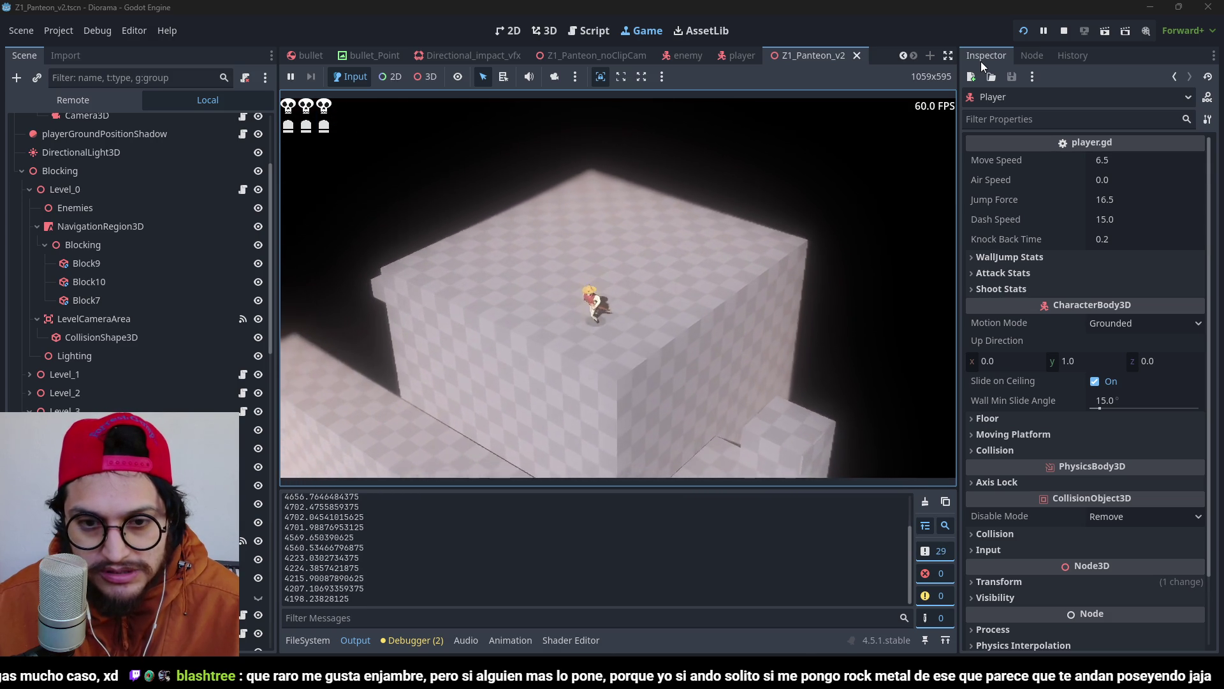
key(w)
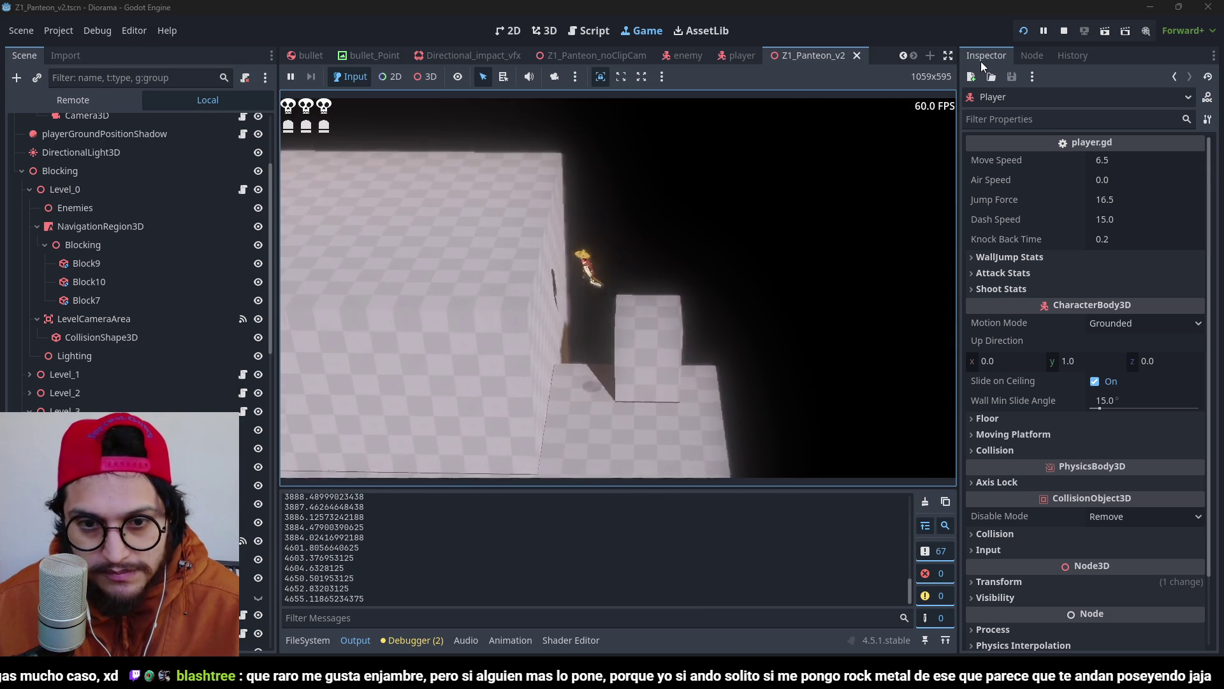
key(d)
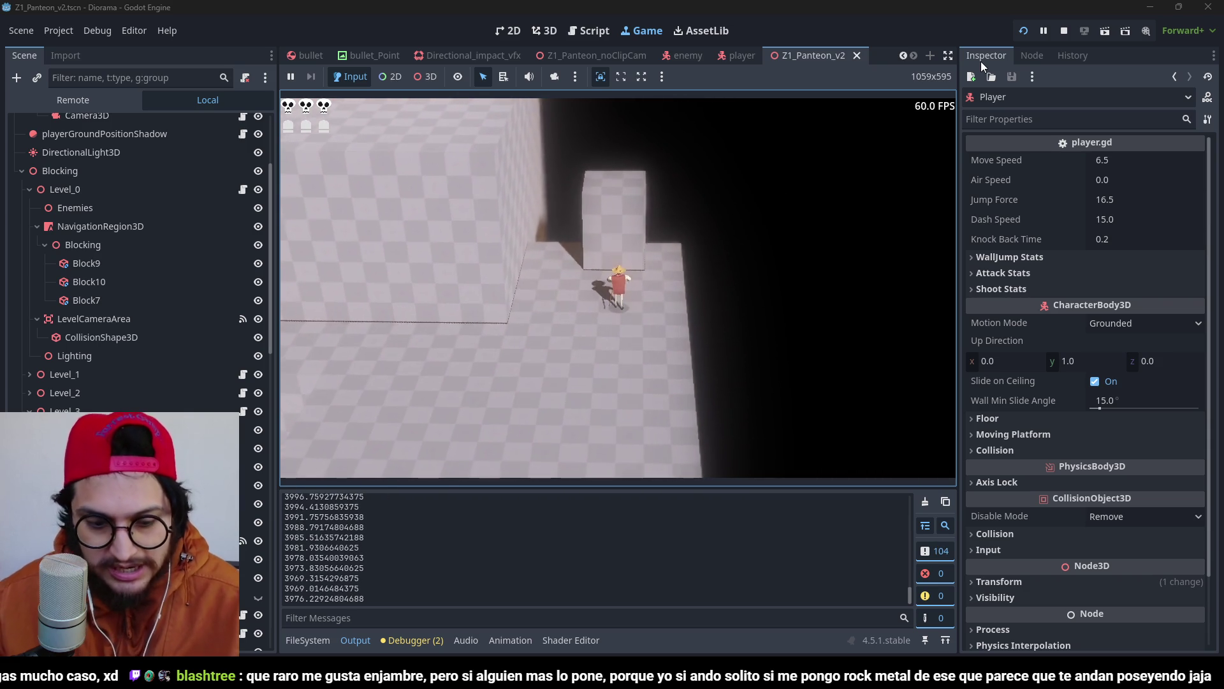
key(F8)
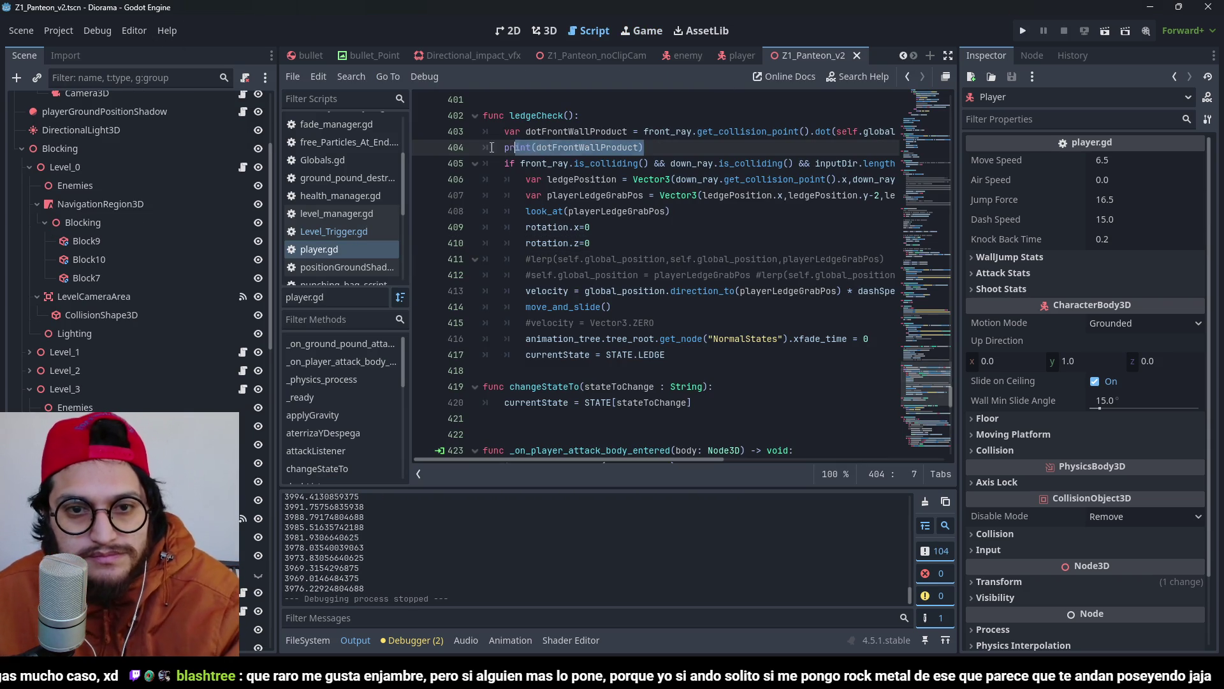
Delete the dotFrontWallProduct line and its print, then run a climbing test and stop it.
key(BackSpace)
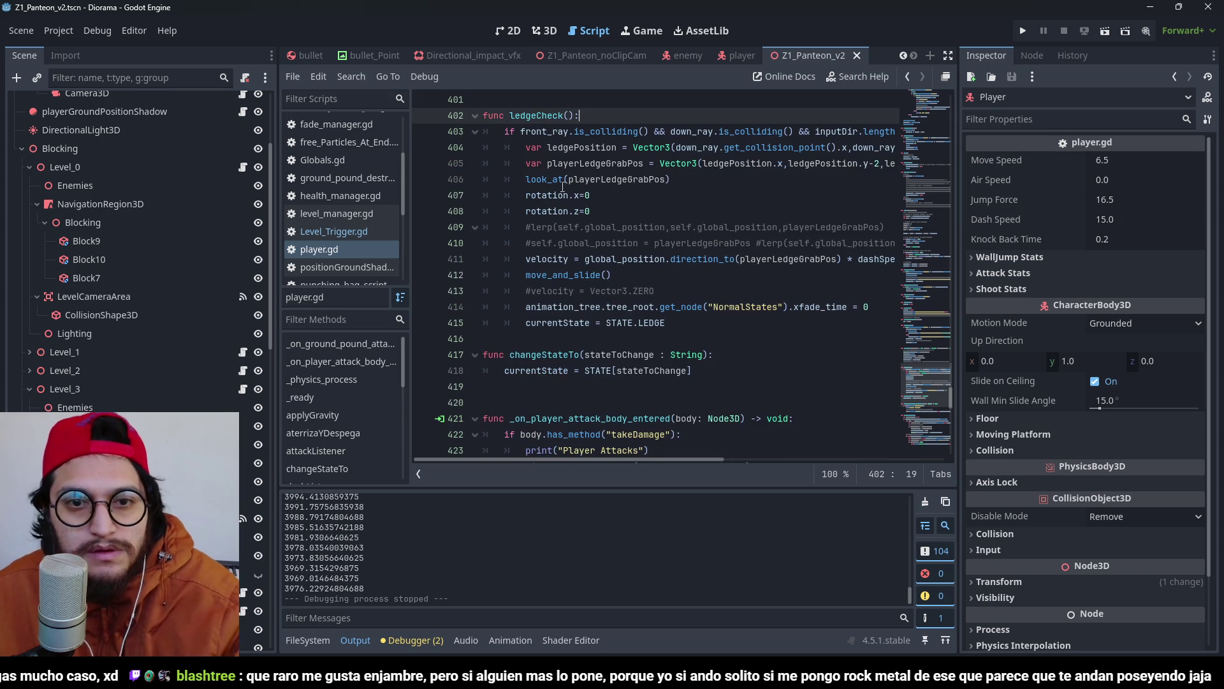
click(1022, 31)
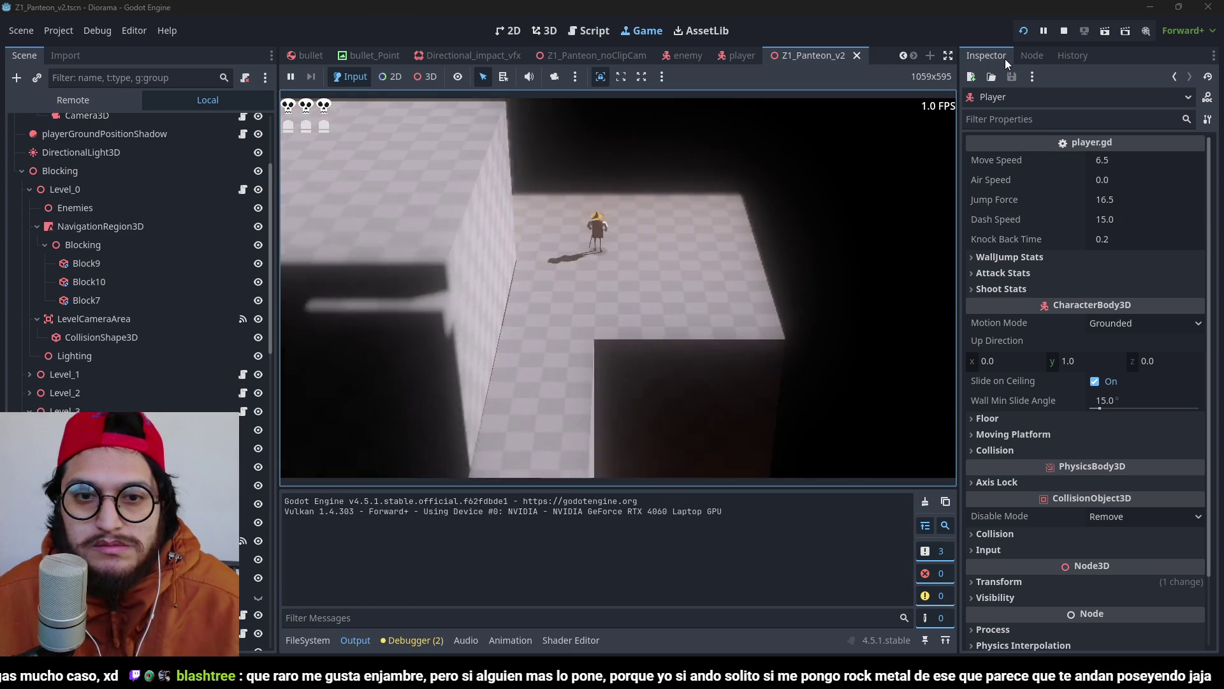
key(w)
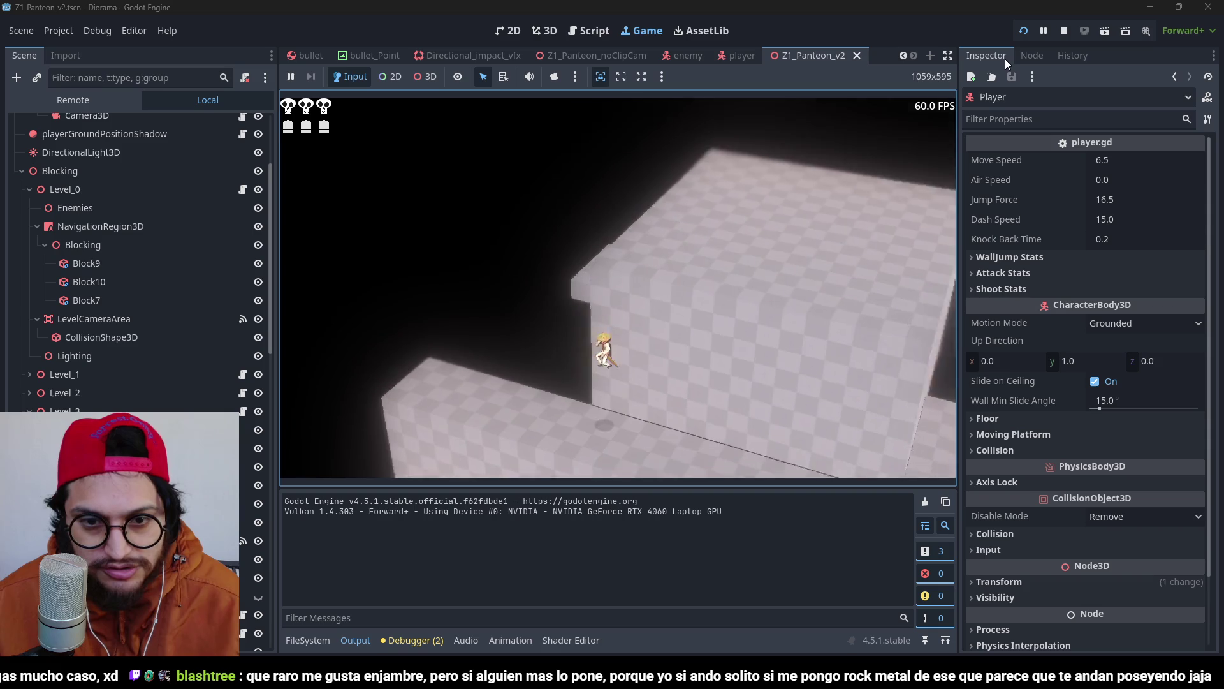
key(F8)
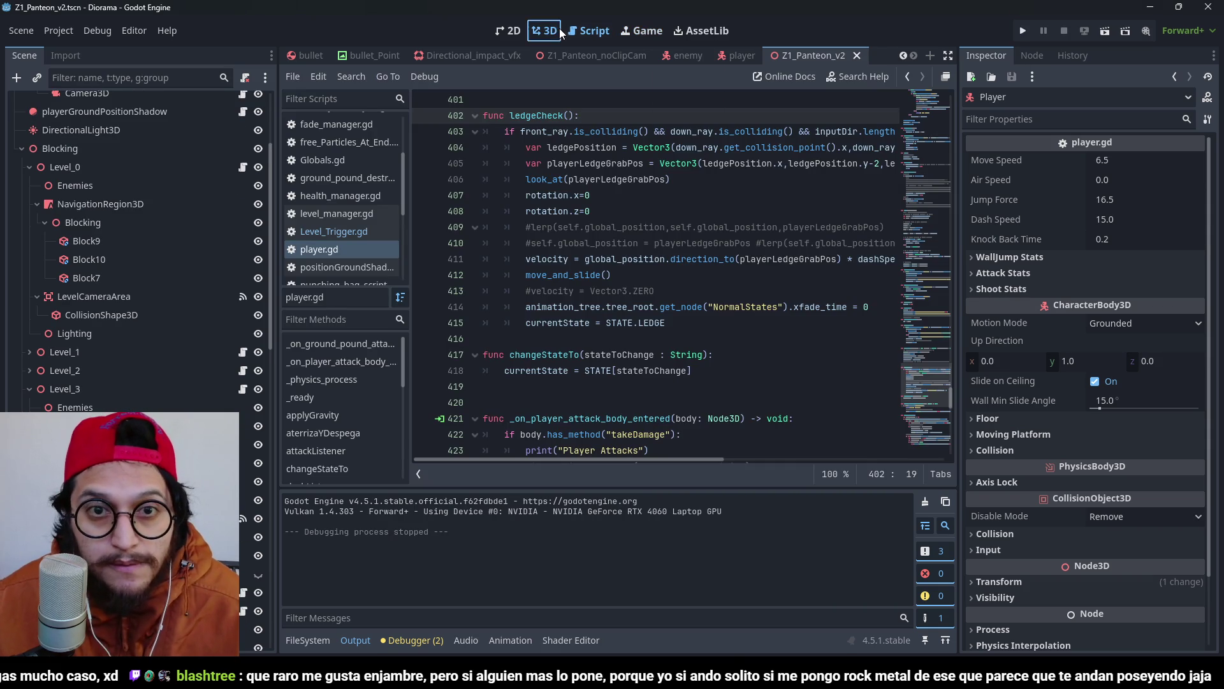
In the 3D view, raise Block13 by 1 m with its Y gizmo.
click(549, 31)
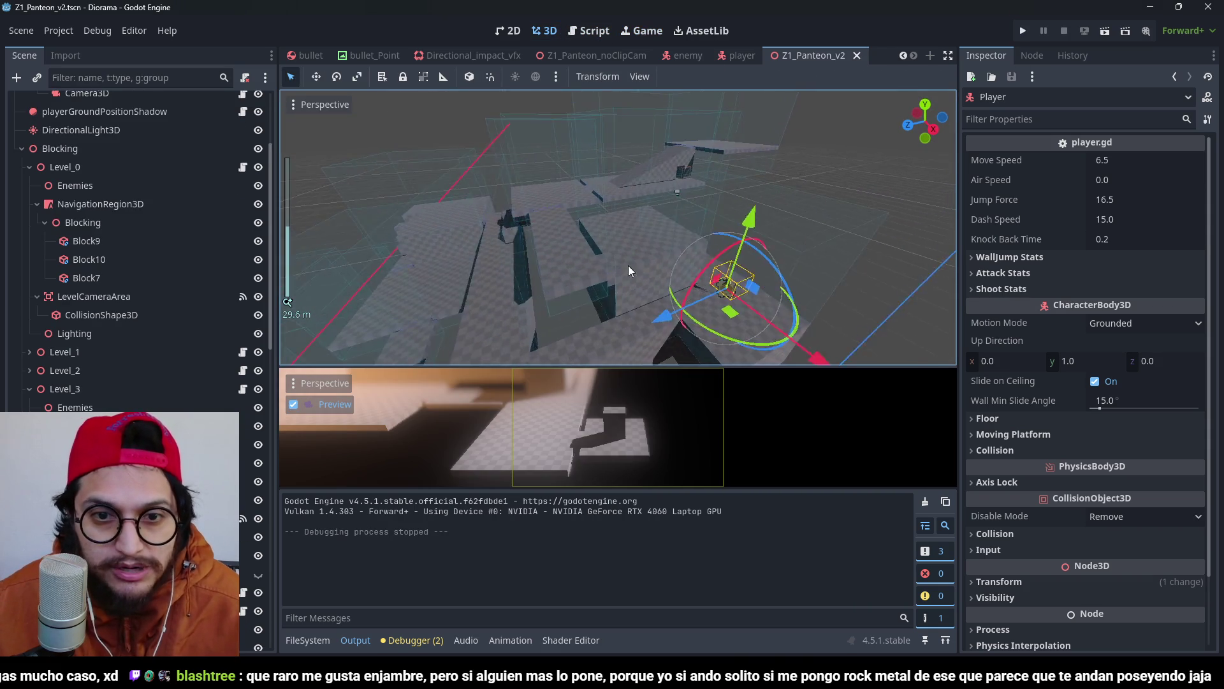
mouse_move(629, 265)
mouse_down()
mouse_move(853, 222)
mouse_move(792, 245)
mouse_move(637, 161)
mouse_move(664, 161)
mouse_move(623, 213)
mouse_move(602, 120)
mouse_move(637, 193)
mouse_move(586, 199)
mouse_up()
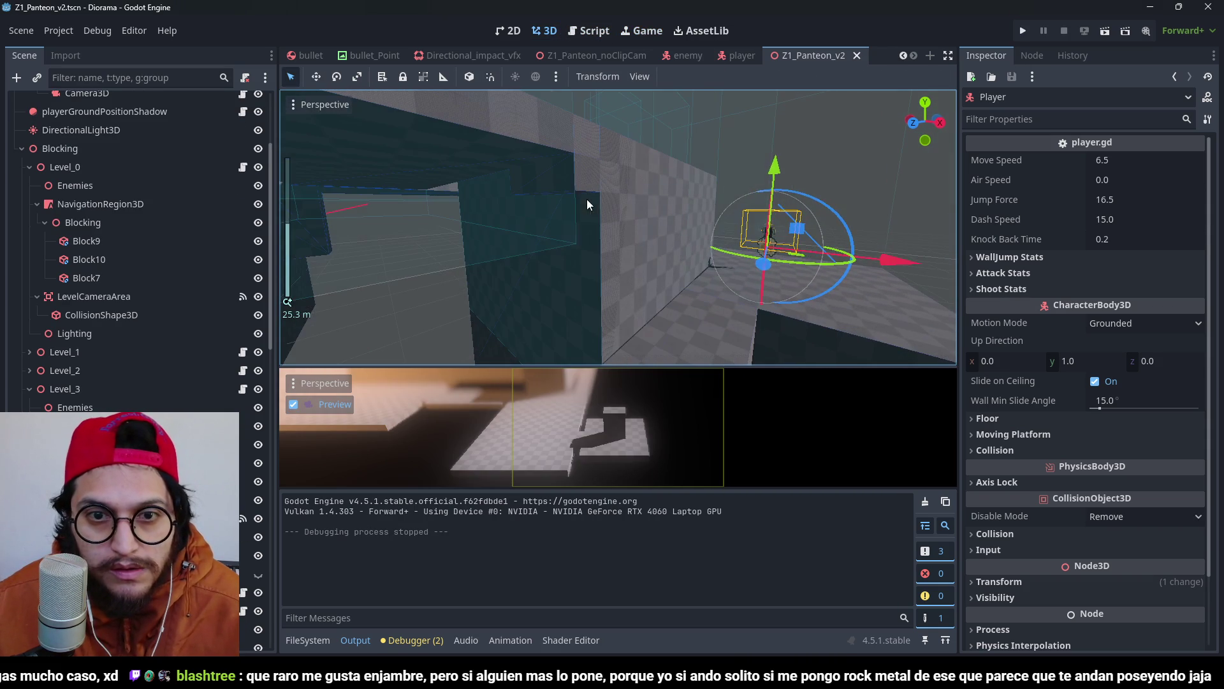
click(576, 189)
click(574, 186)
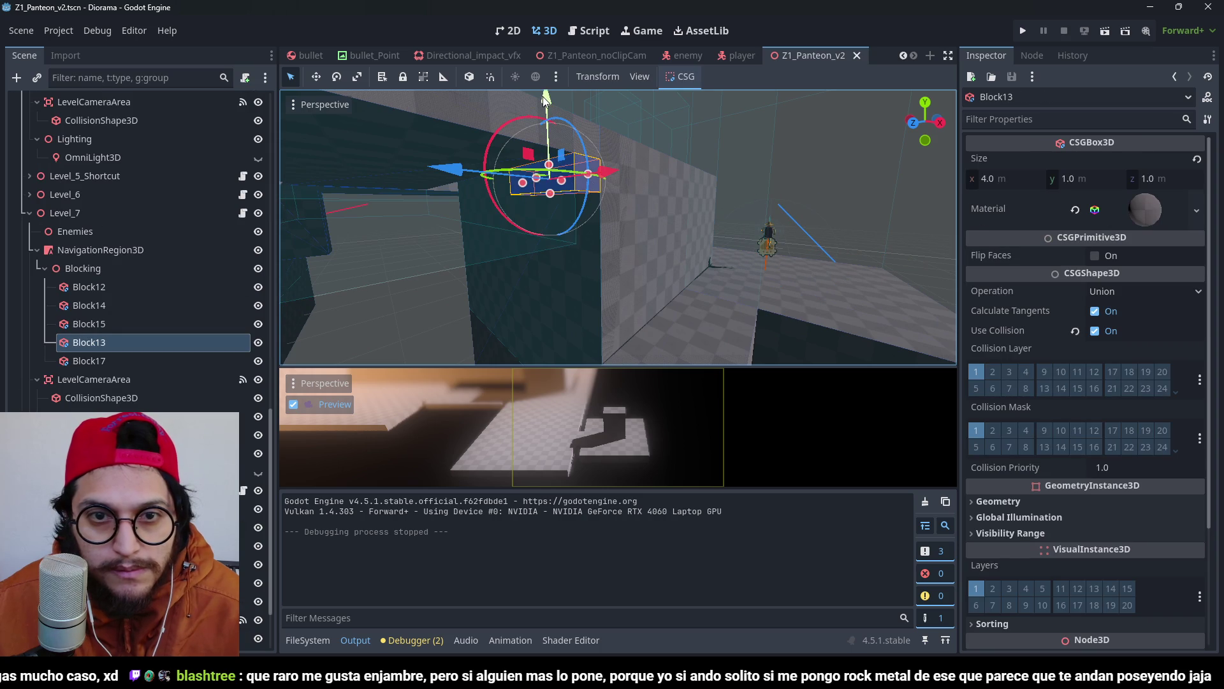
drag(545, 97, 546, 73)
key(f)
scroll(641, 220, down, 8)
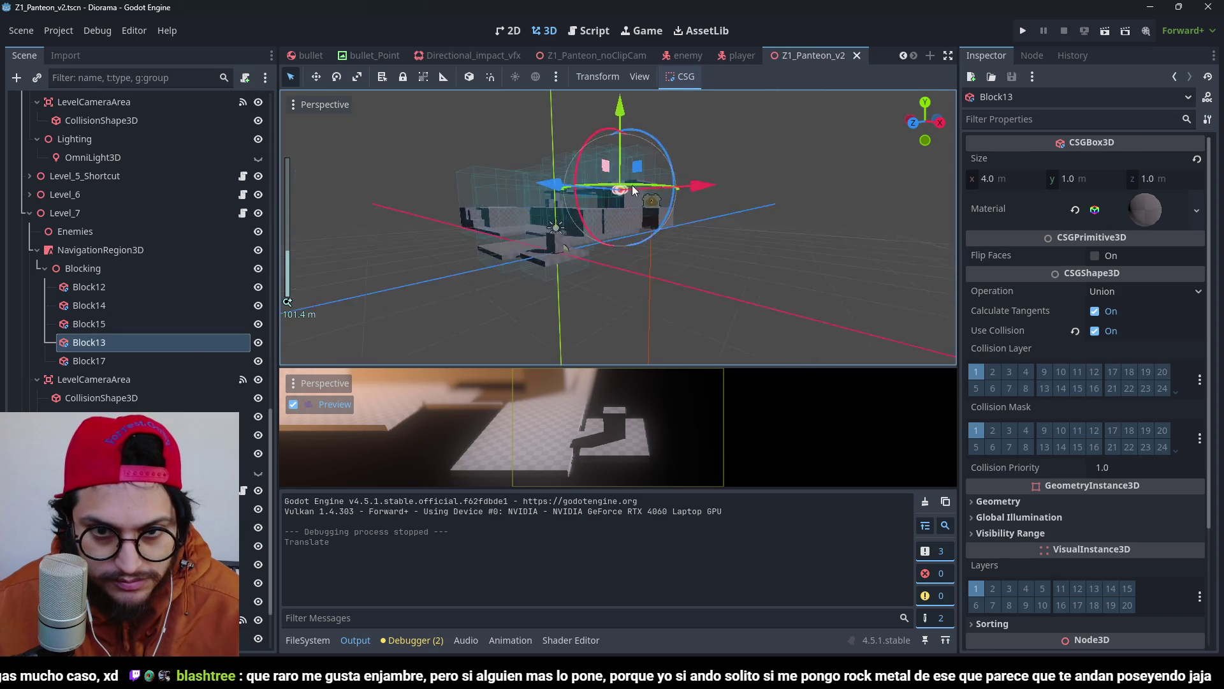
scroll(71, 155, up, 5)
scroll(71, 156, up, 10)
Save the scene and revert the Player's Transform Position to 0, 0, 0.
click(82, 155)
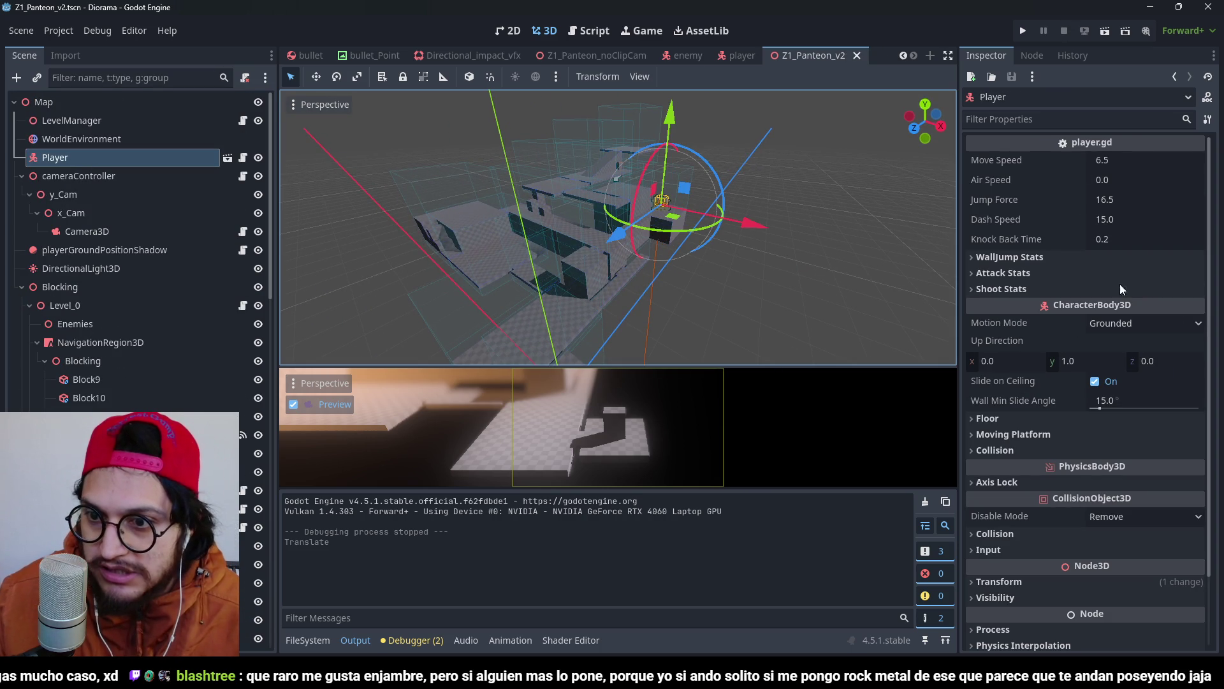
key(ctrl+s)
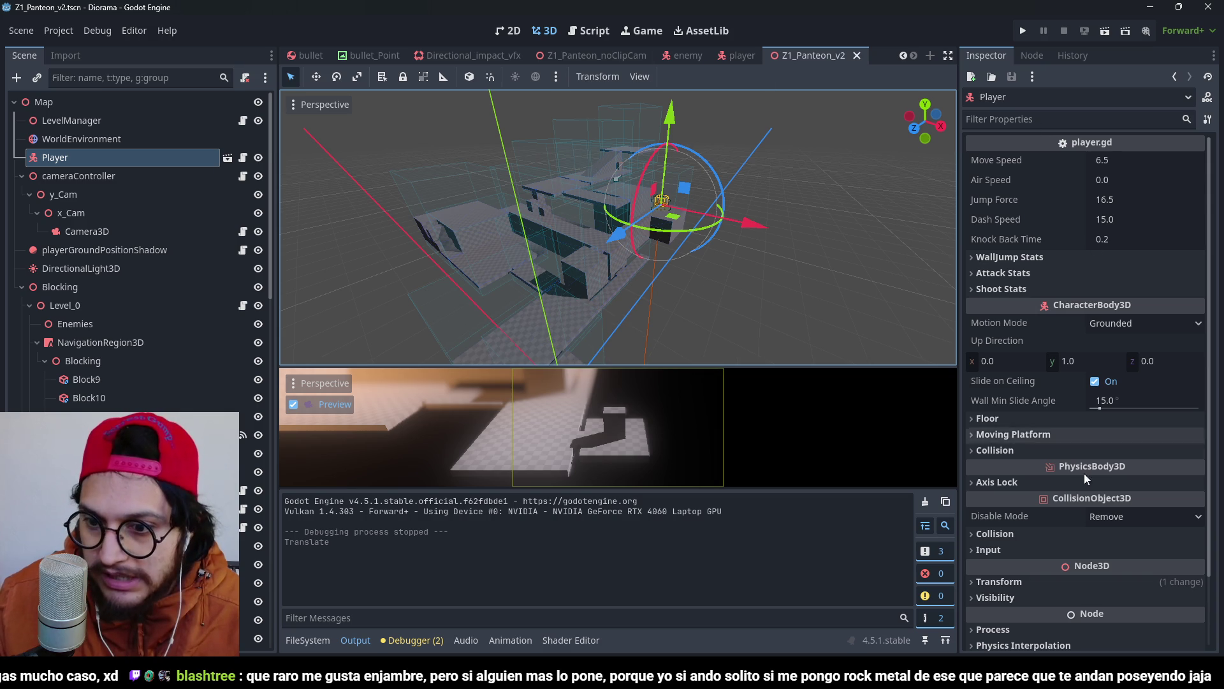
scroll(1084, 474, down, 2)
click(1047, 498)
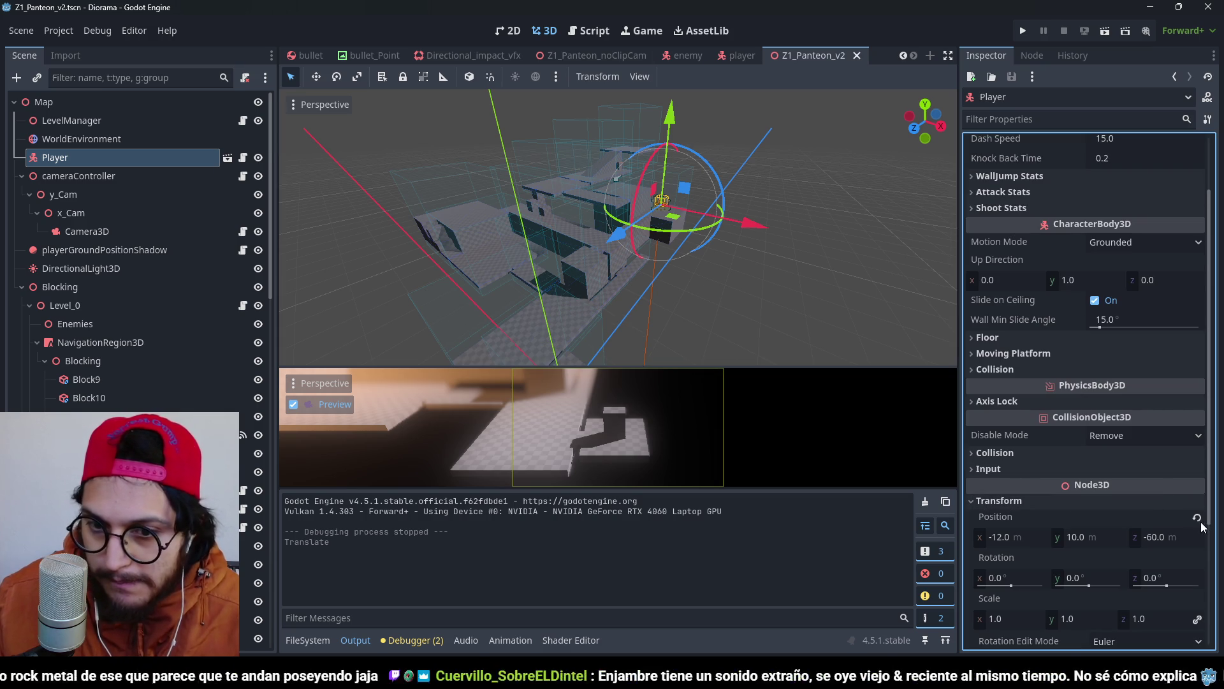
click(1198, 519)
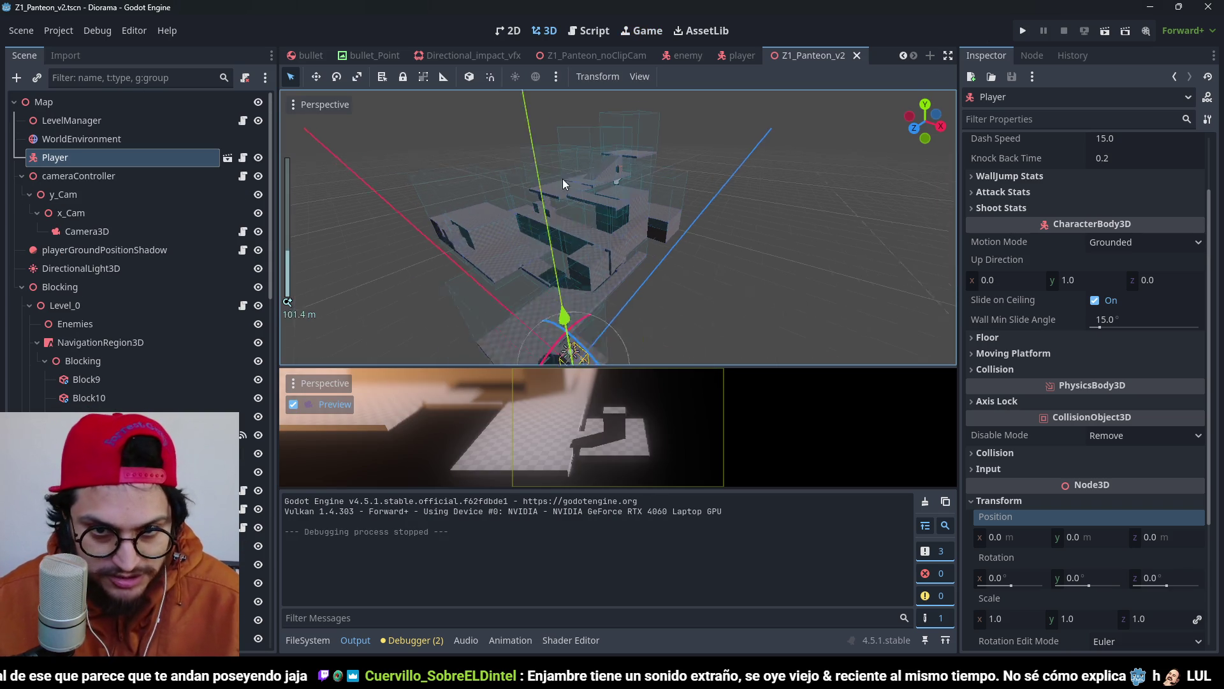
scroll(657, 123, up, 6)
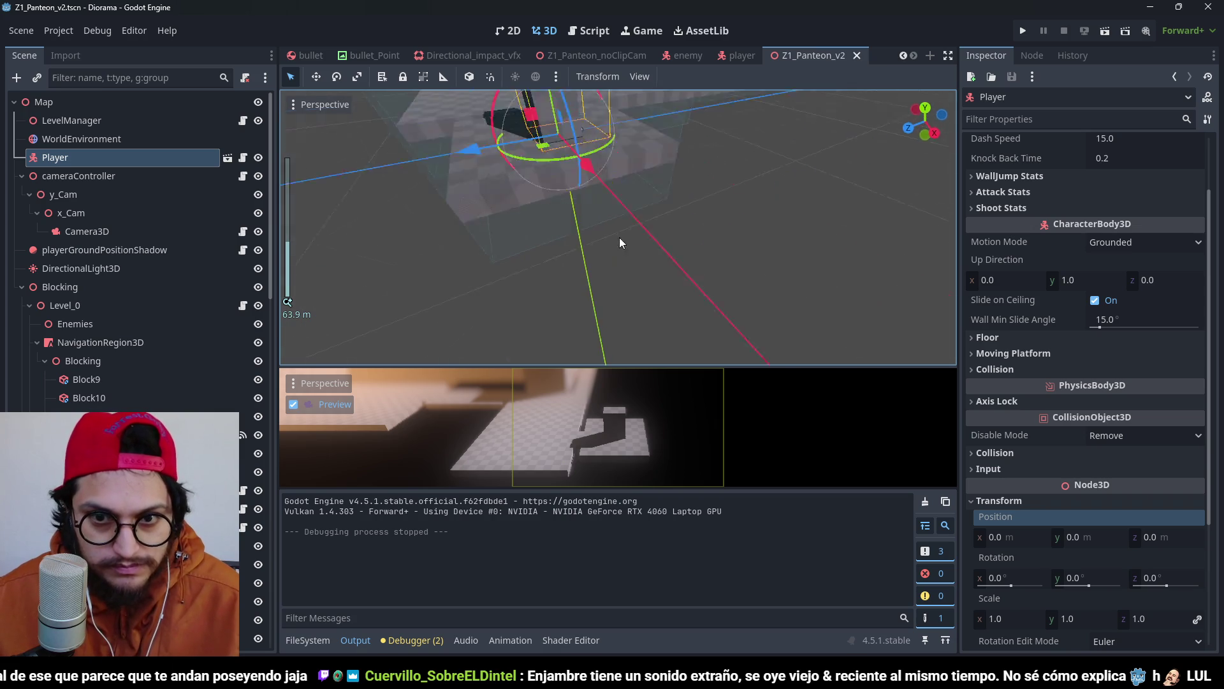
mouse_move(619, 238)
mouse_down()
mouse_move(672, 273)
mouse_move(634, 181)
mouse_up()
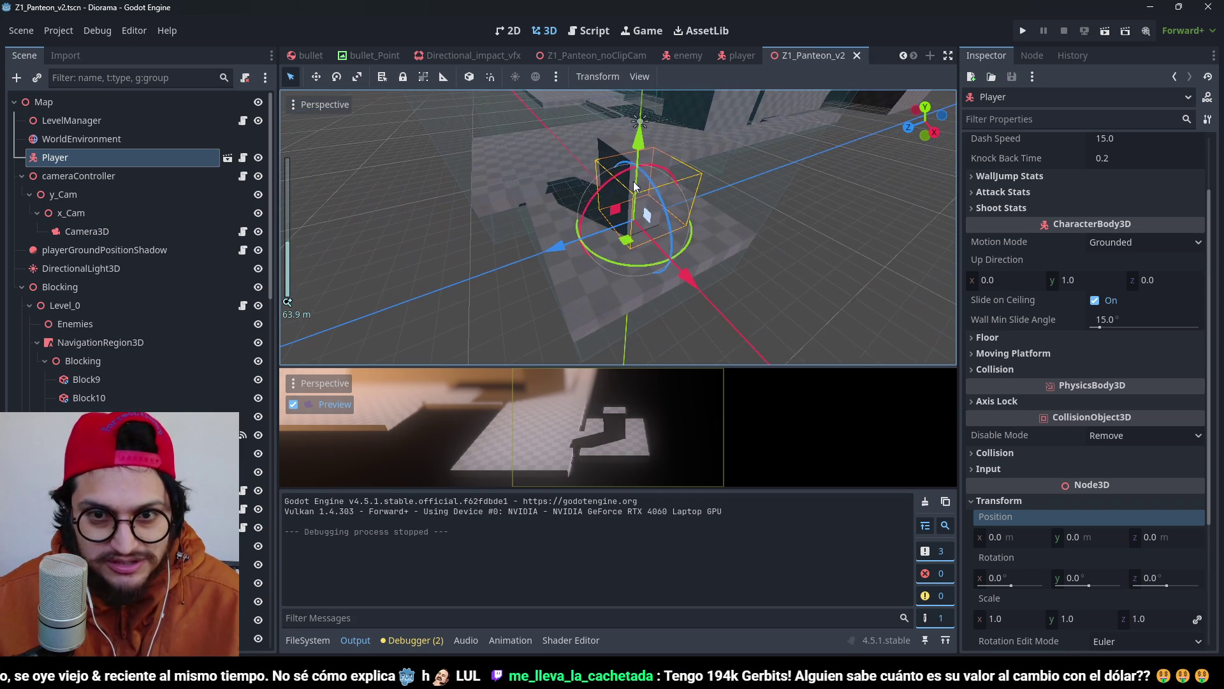
click(608, 137)
Delete Block10 and play-test the level without it.
key(Delete)
key(Return)
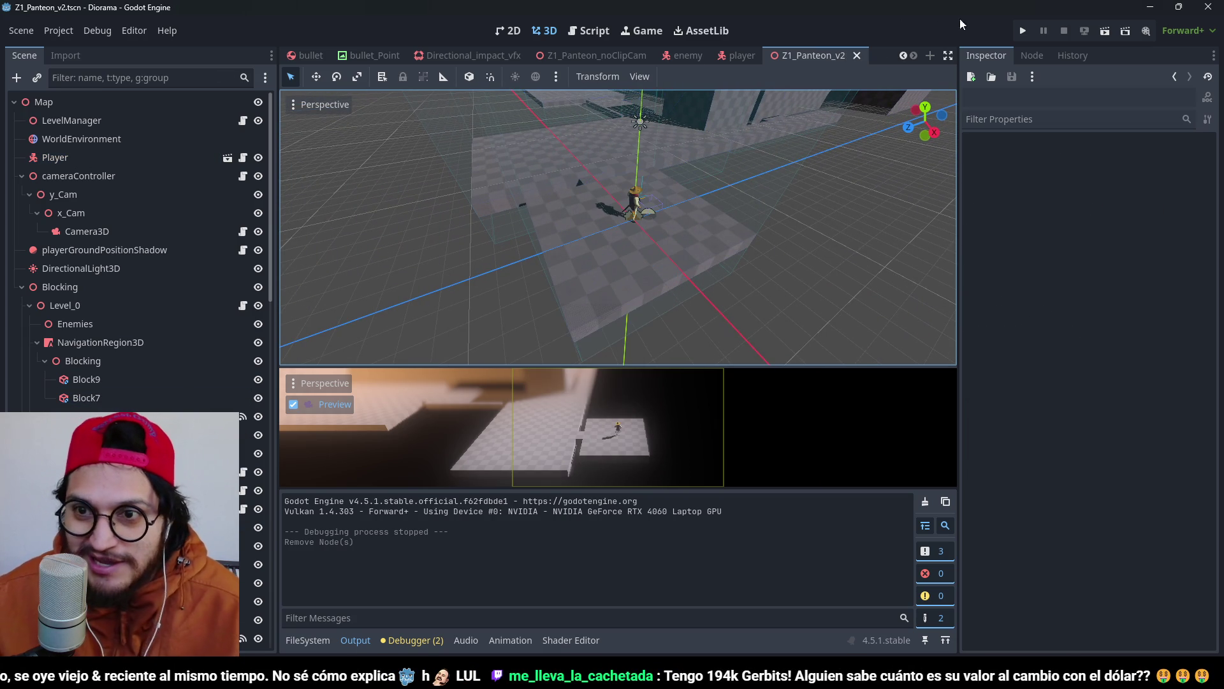
click(1018, 30)
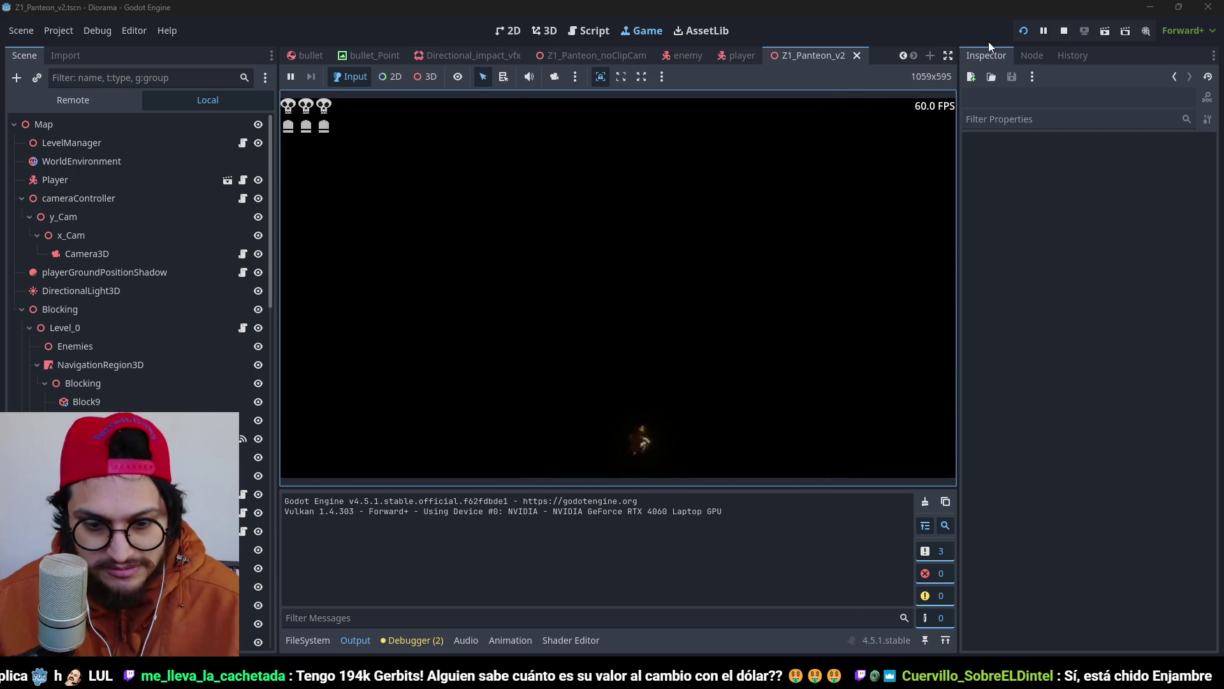
key(F8)
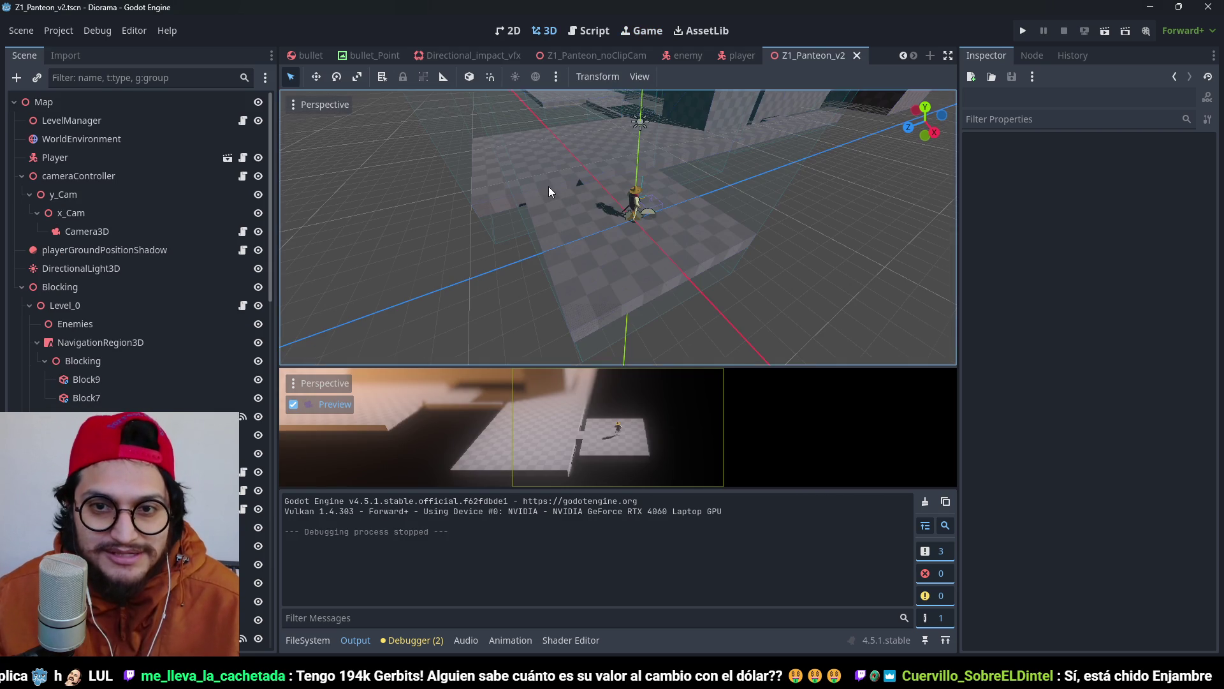
Delete Block14 from the level.
scroll(602, 258, down, 10)
scroll(677, 258, up, 8)
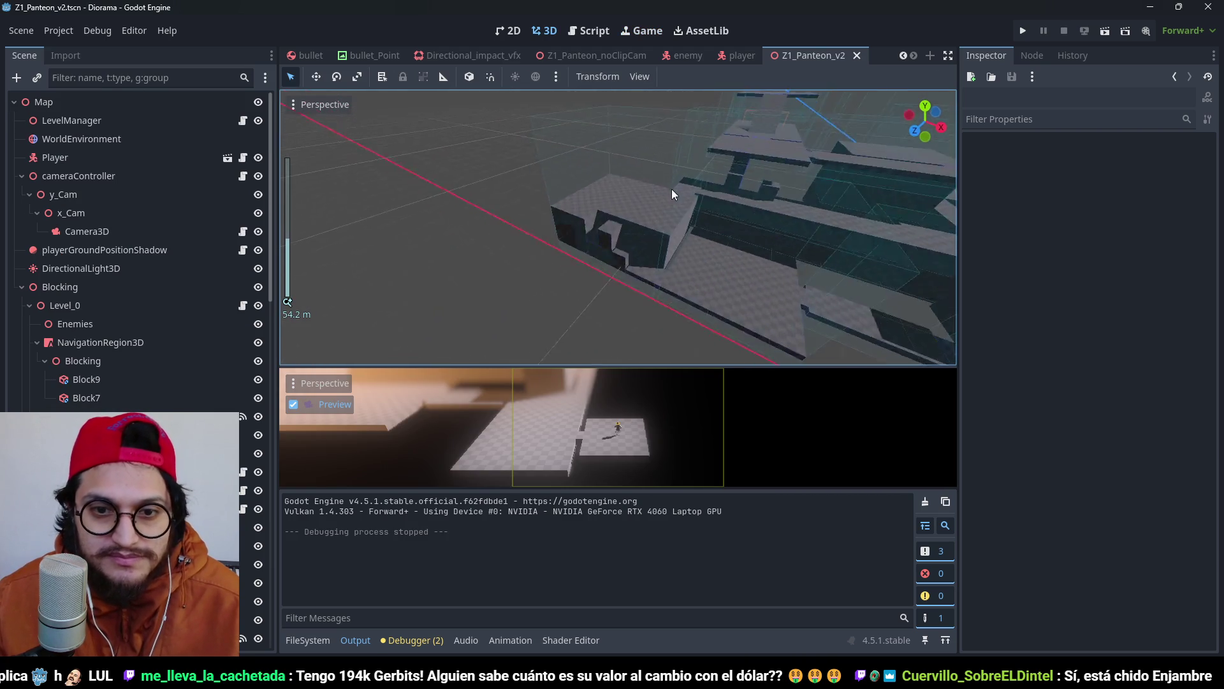
click(681, 262)
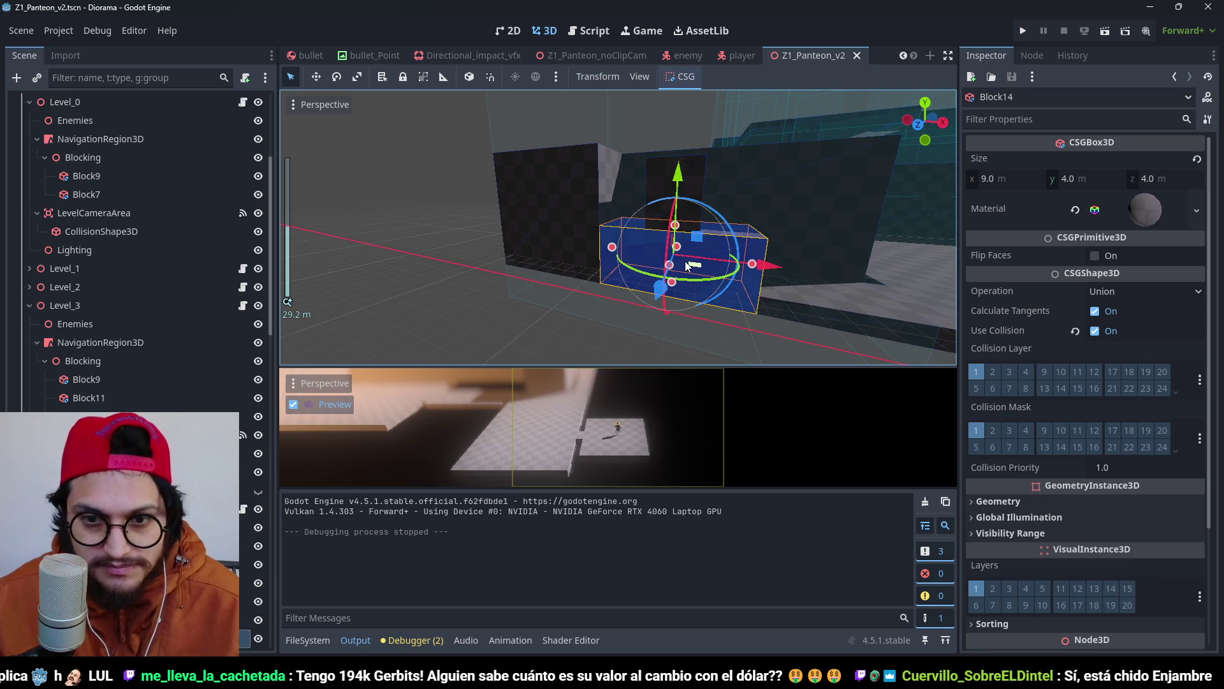
key(Delete)
key(Return)
Lower Block15's height, check it in front view, and launch the game.
click(695, 207)
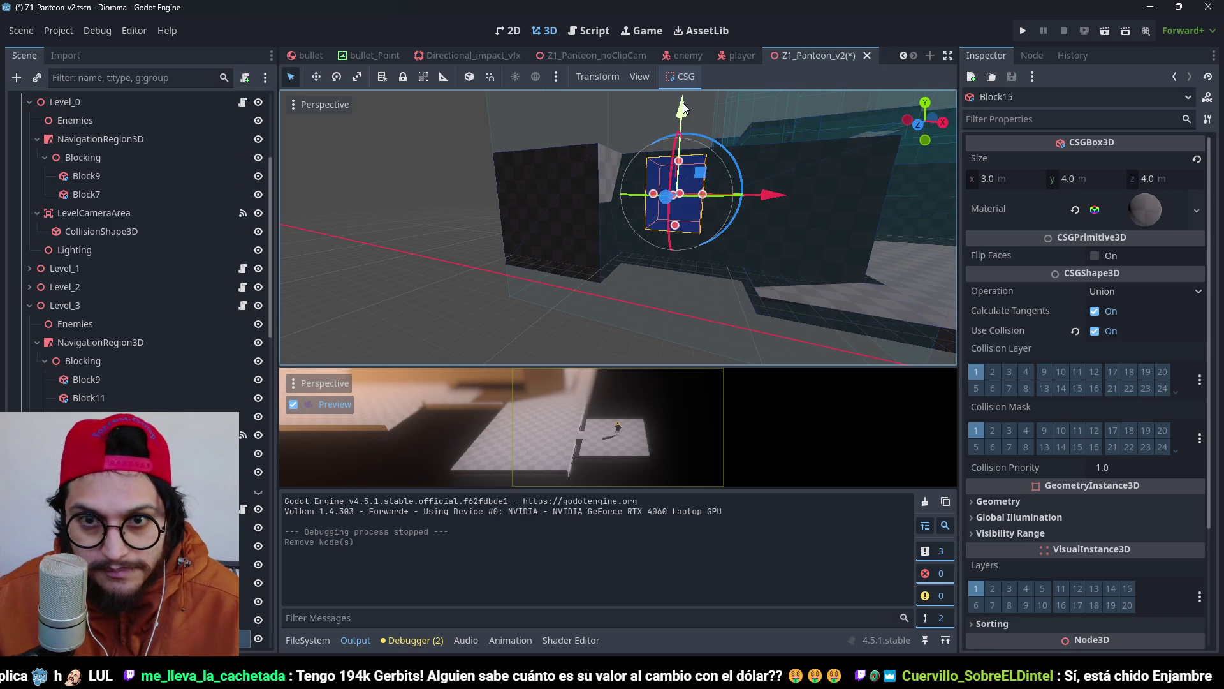
mouse_move(683, 108)
mouse_down()
mouse_move(676, 185)
mouse_move(668, 171)
mouse_up()
key(KP_1)
scroll(668, 171, up, 5)
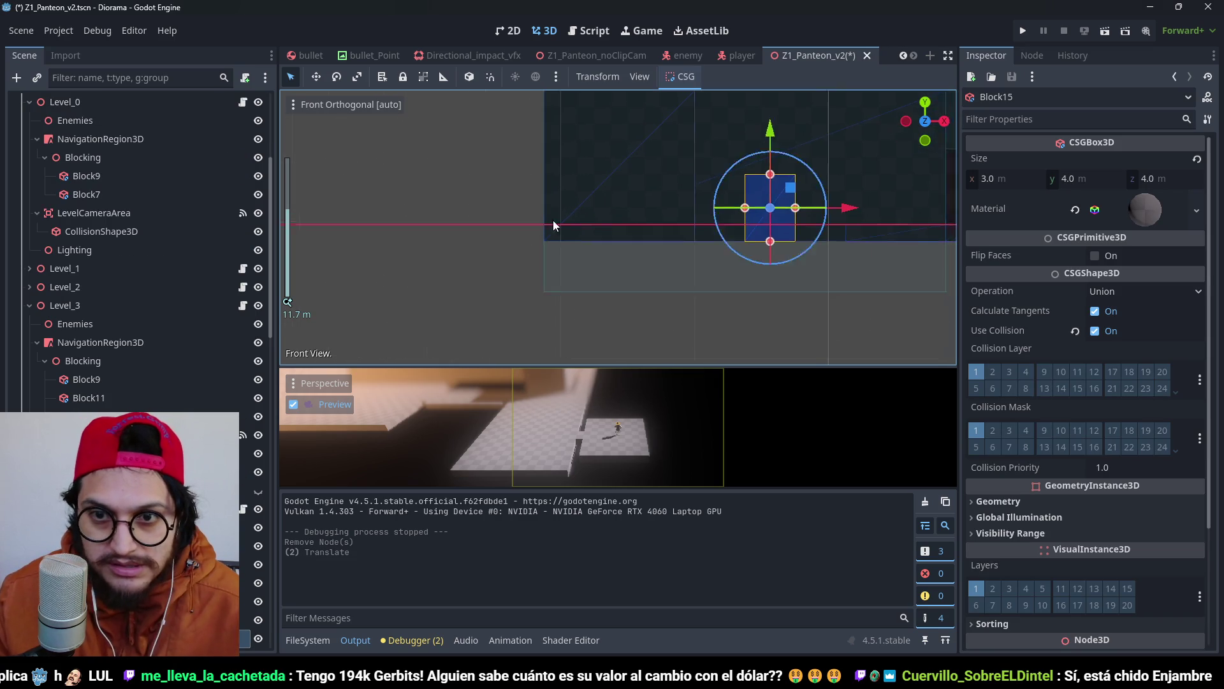
scroll(643, 195, up, 2)
scroll(690, 250, up, 2)
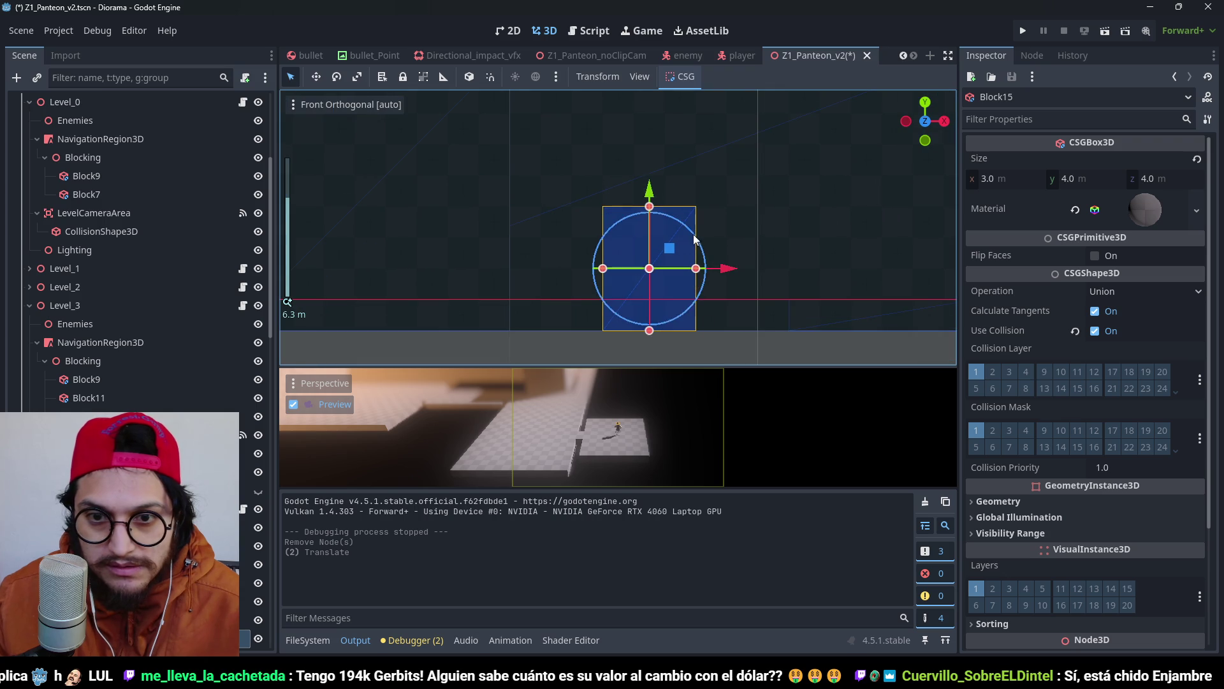
scroll(723, 243, down, 2)
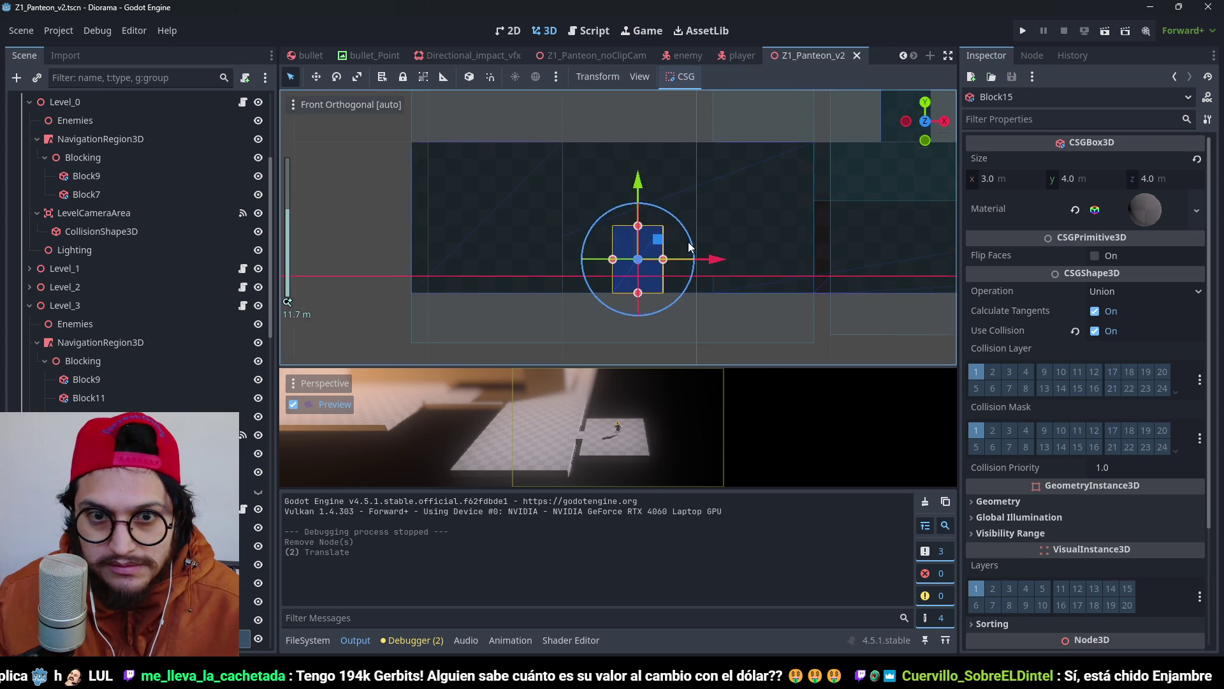
click(1025, 31)
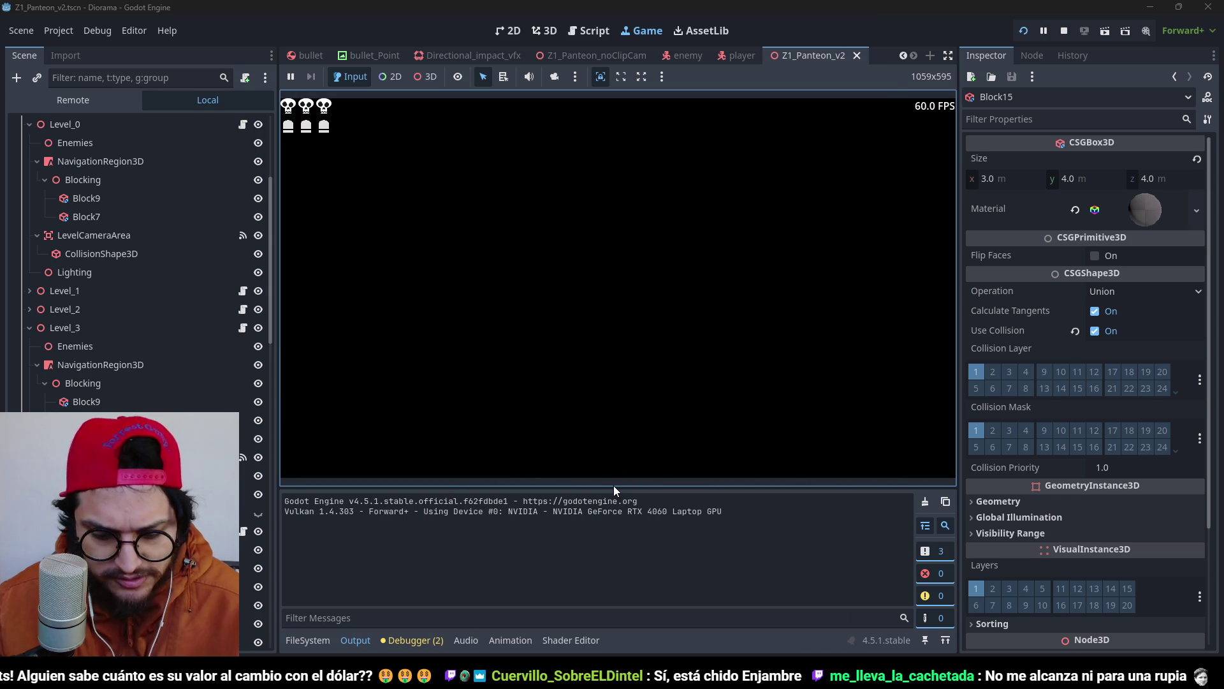
Stop the game, move the Player to x -59, z -4 in Top view, and run again.
key(F5)
key(F8)
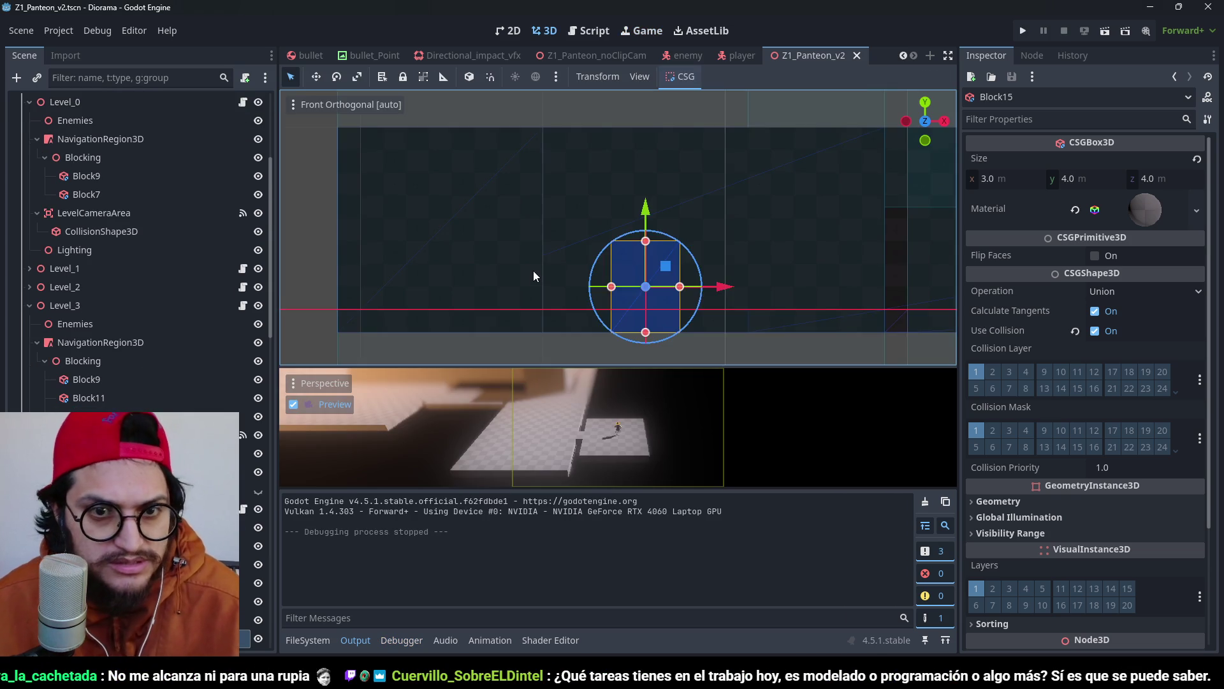
scroll(604, 214, down, 2)
mouse_move(605, 215)
mouse_down()
mouse_move(751, 235)
mouse_move(780, 206)
mouse_move(638, 230)
mouse_up()
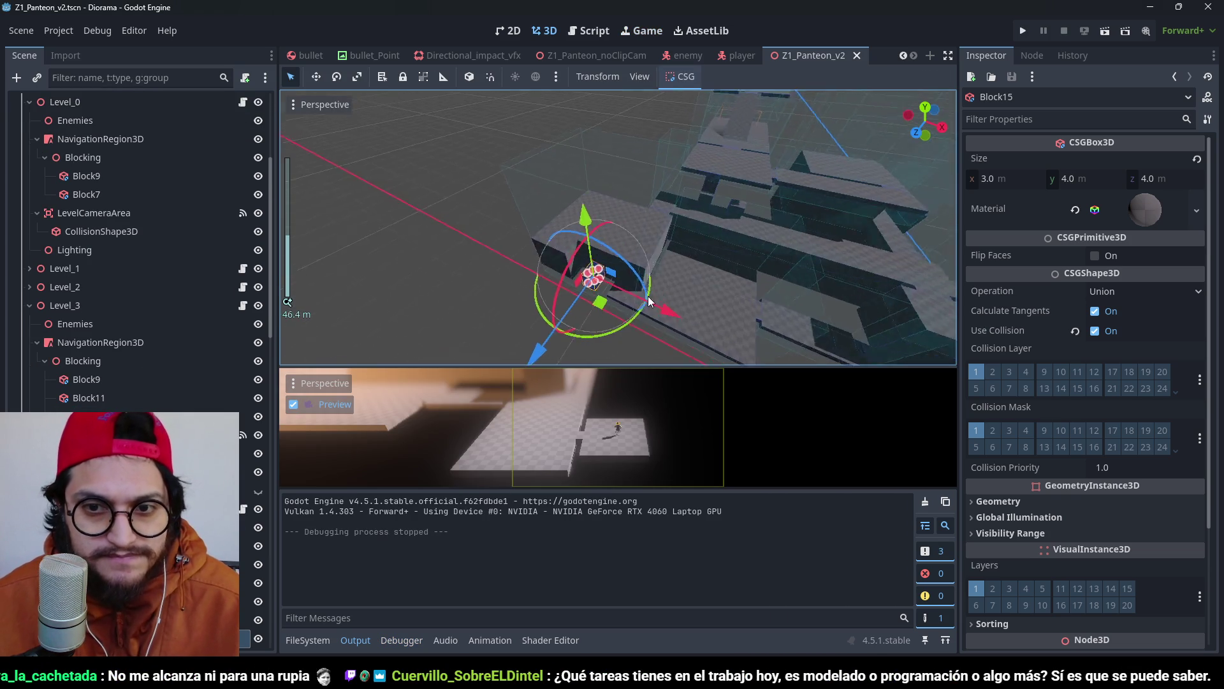
scroll(55, 255, up, 5)
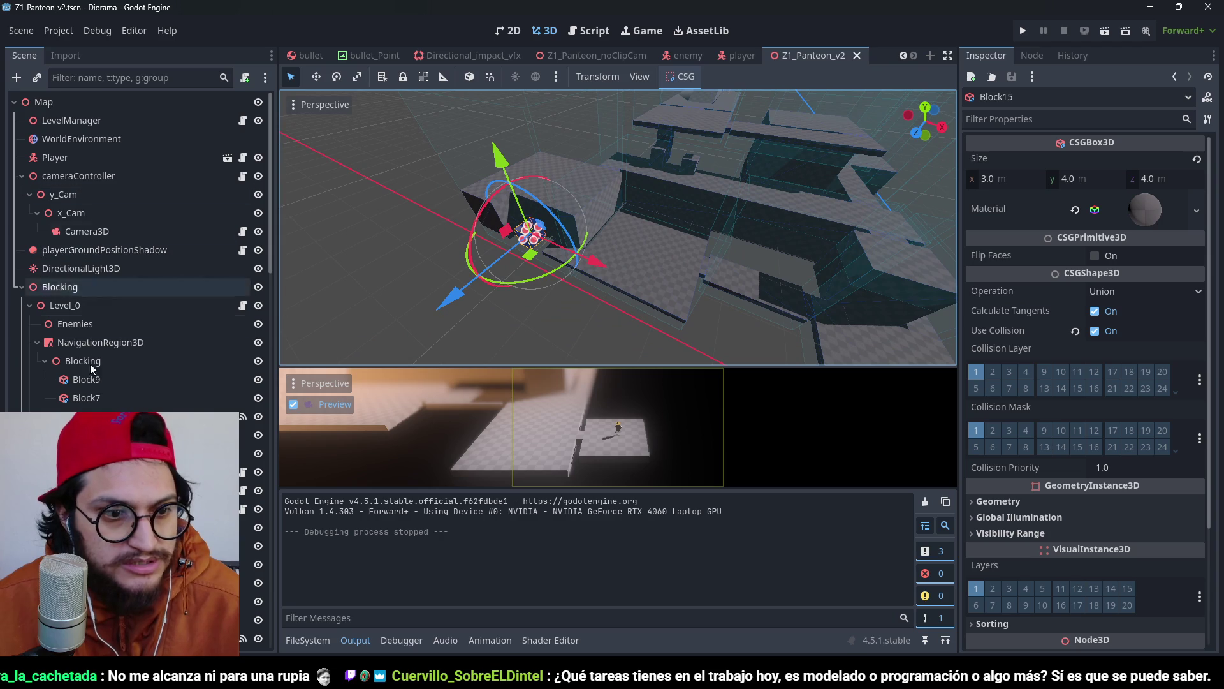
click(120, 160)
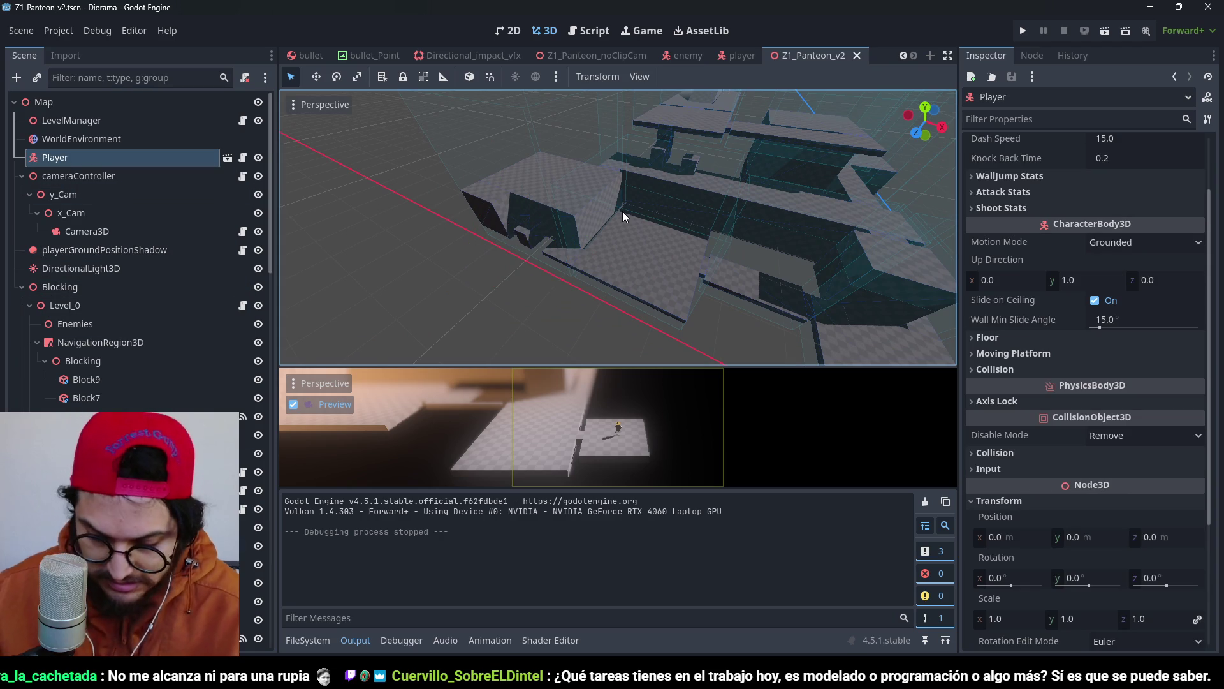
key(KP_7)
mouse_move(876, 326)
mouse_down()
mouse_move(613, 304)
mouse_move(656, 306)
mouse_move(626, 305)
mouse_up()
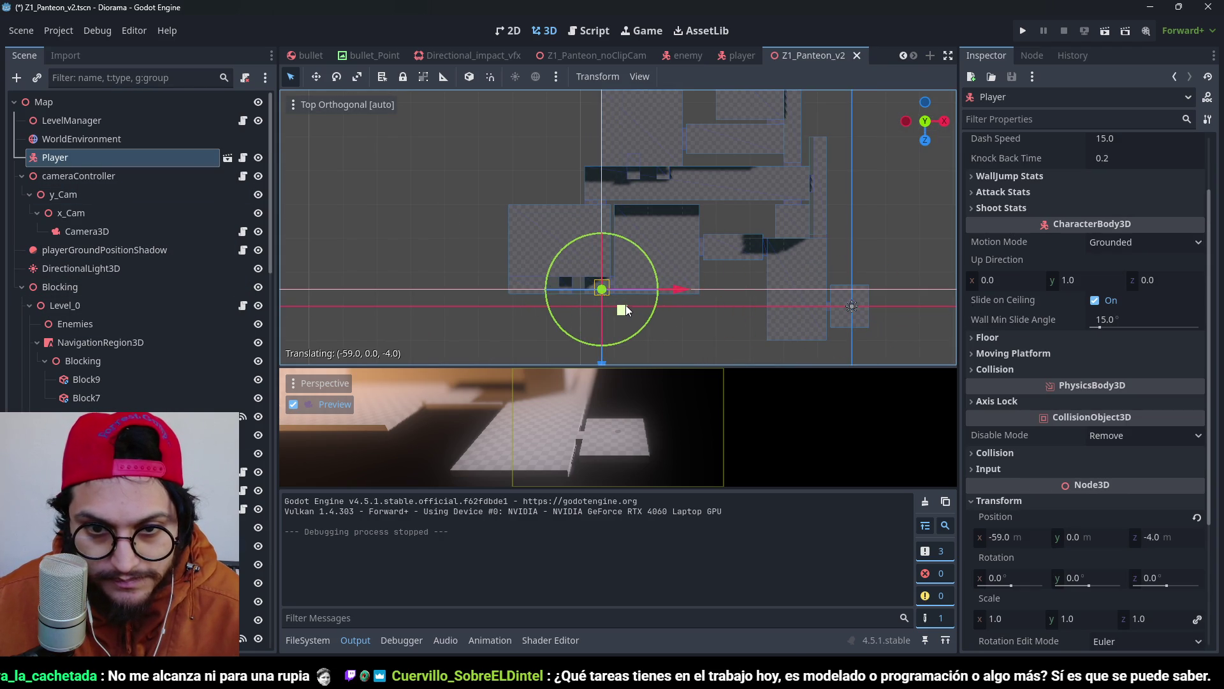
scroll(626, 255, up, 5)
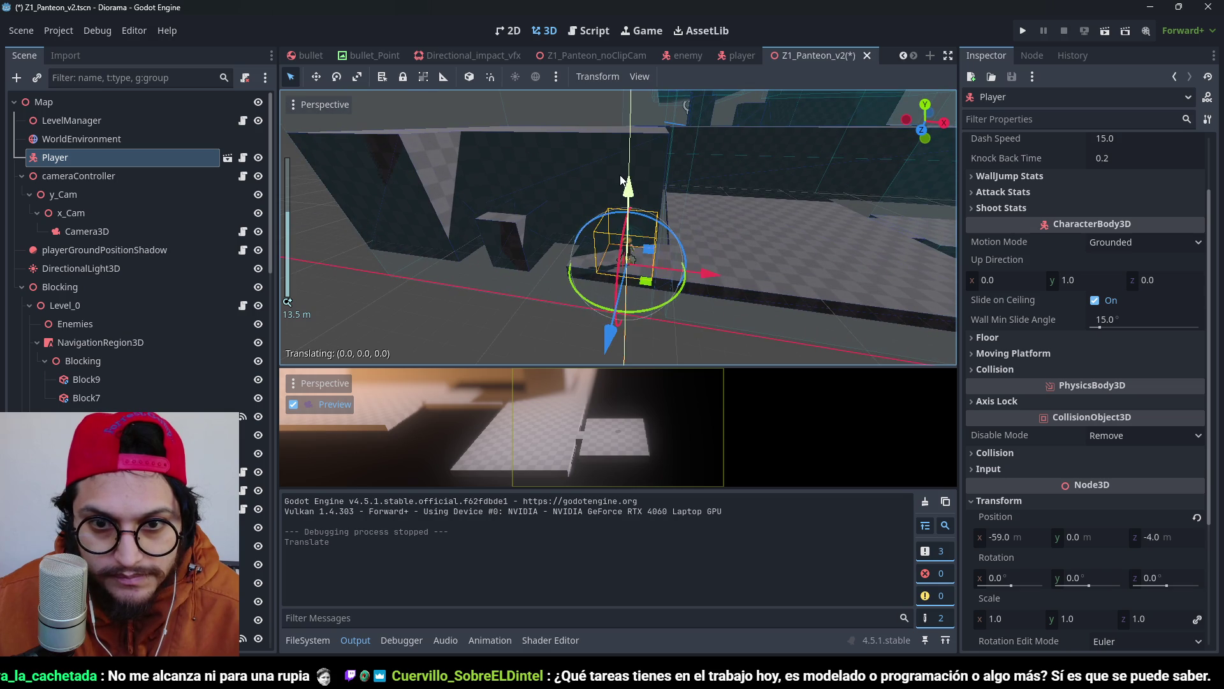
click(1025, 30)
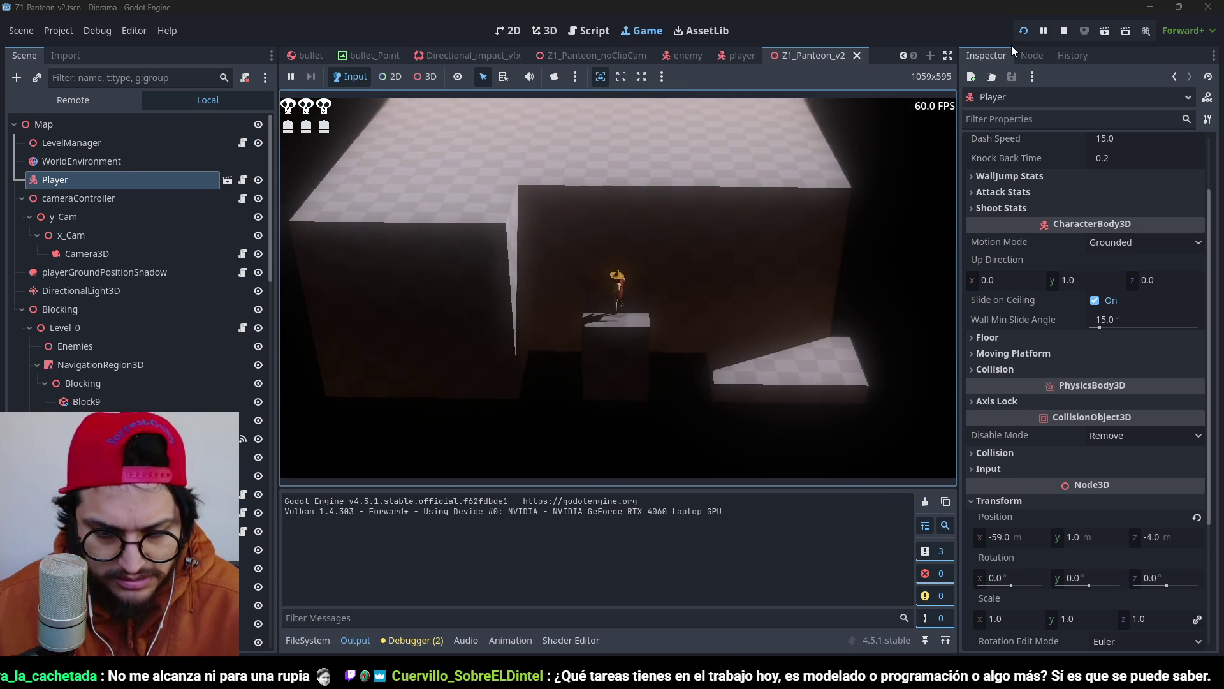
Stop the game, select Block12, and run the level again.
key(F8)
click(510, 242)
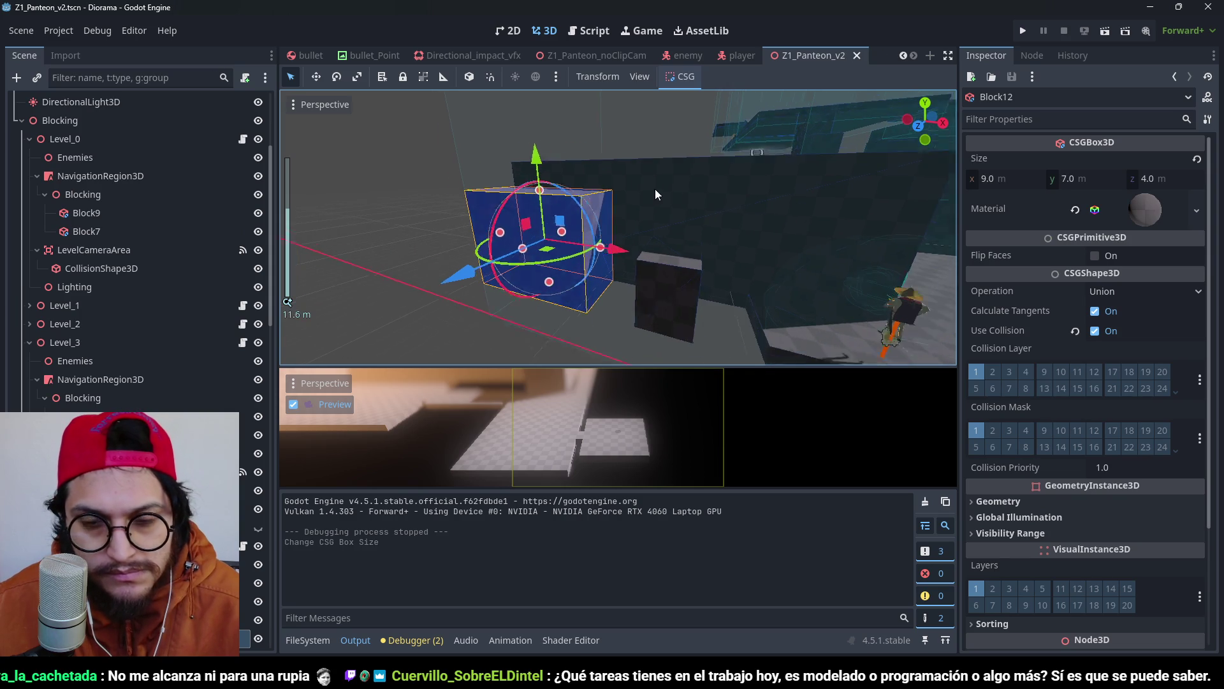
scroll(655, 194, down, 2)
click(1024, 33)
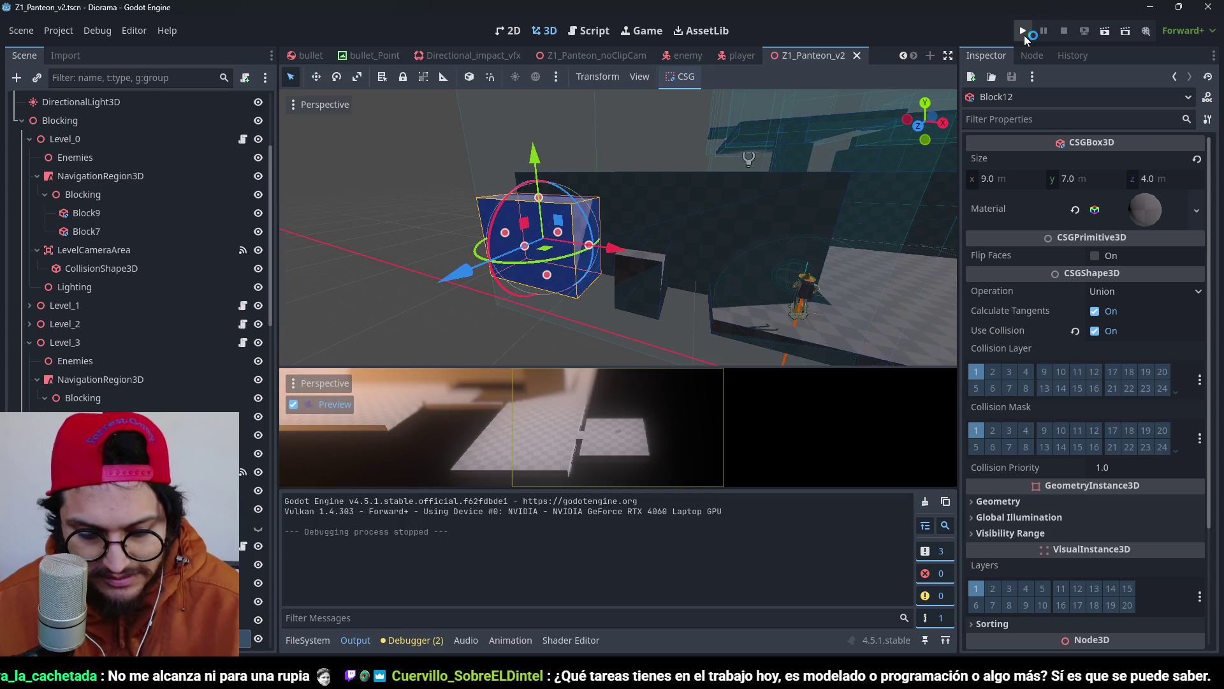
Restart the game, play through the level, then stop it.
click(1024, 40)
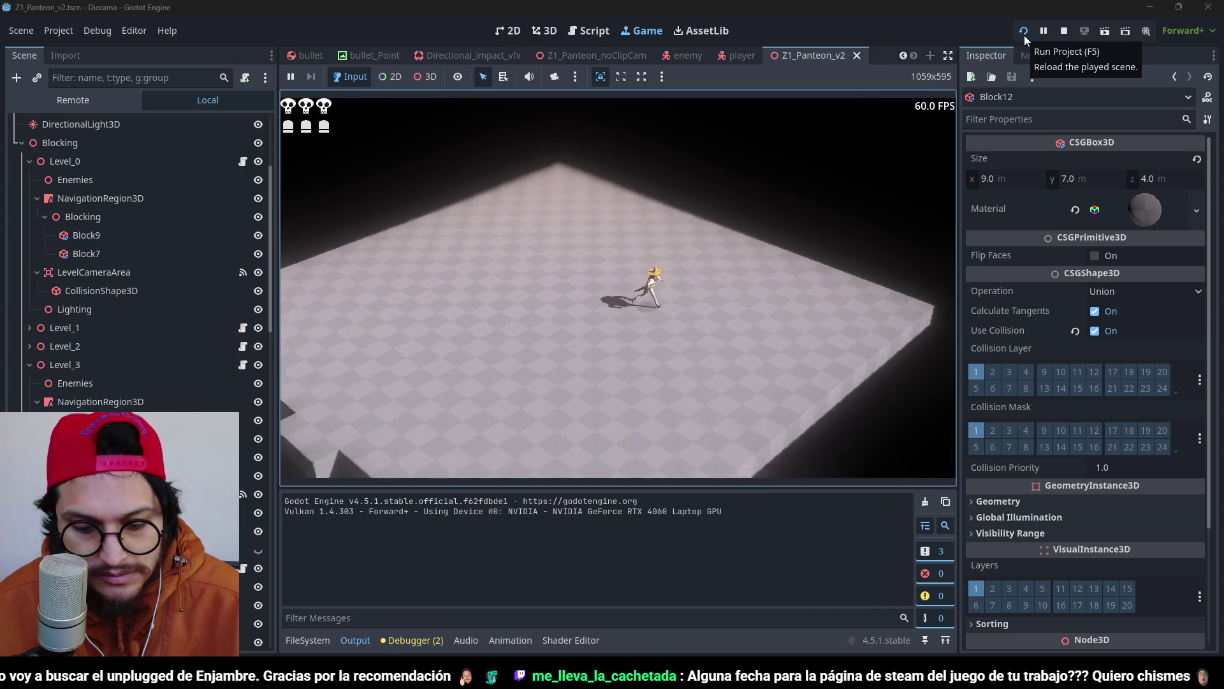
click(1024, 32)
Move Level_9 and the other level trigger node -1 m along Z in Top view.
scroll(657, 259, down, 5)
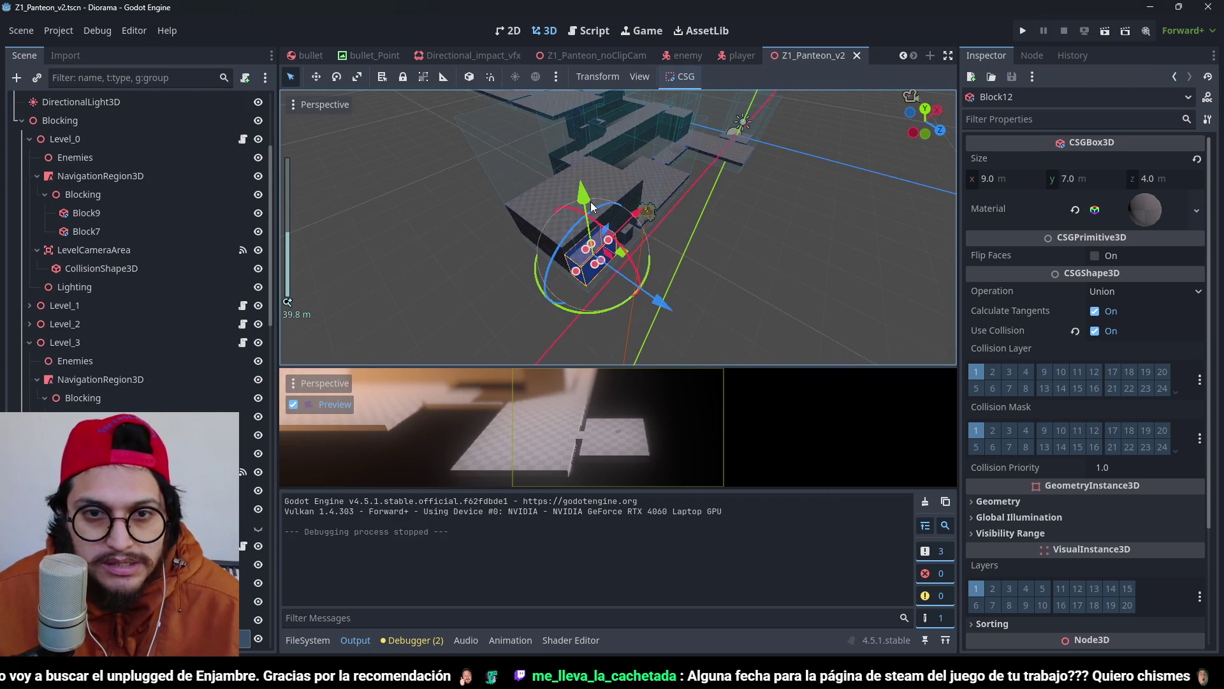
drag(591, 206, 642, 6)
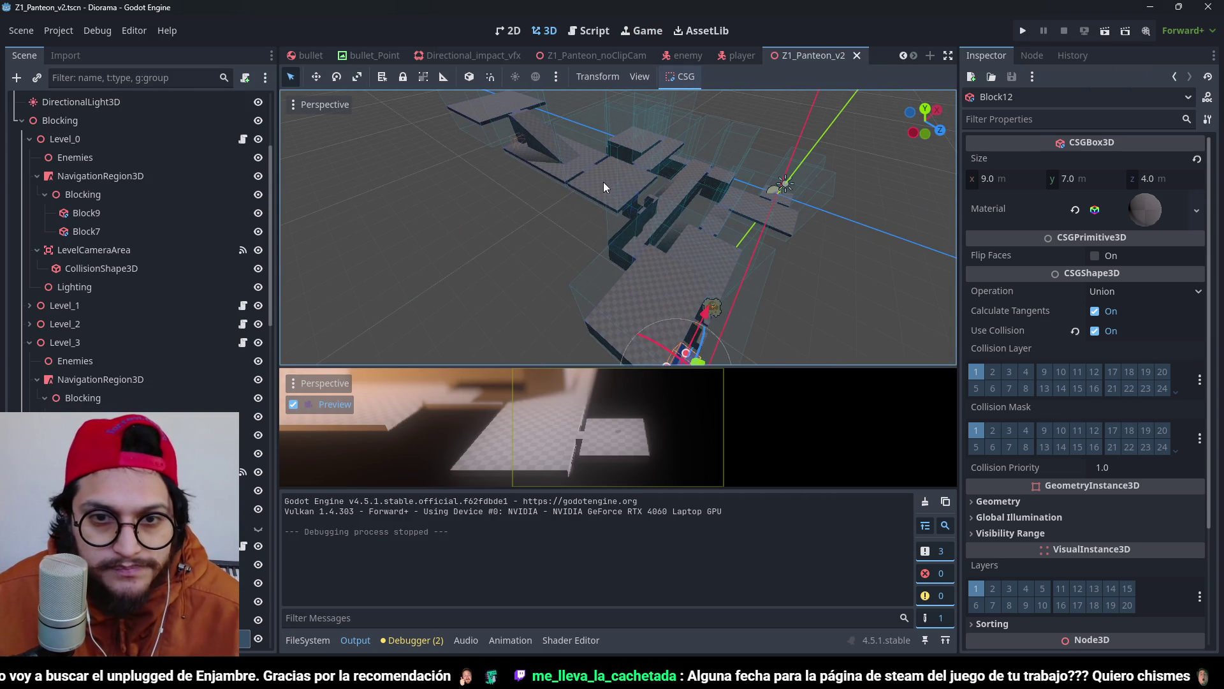
scroll(159, 491, down, 3)
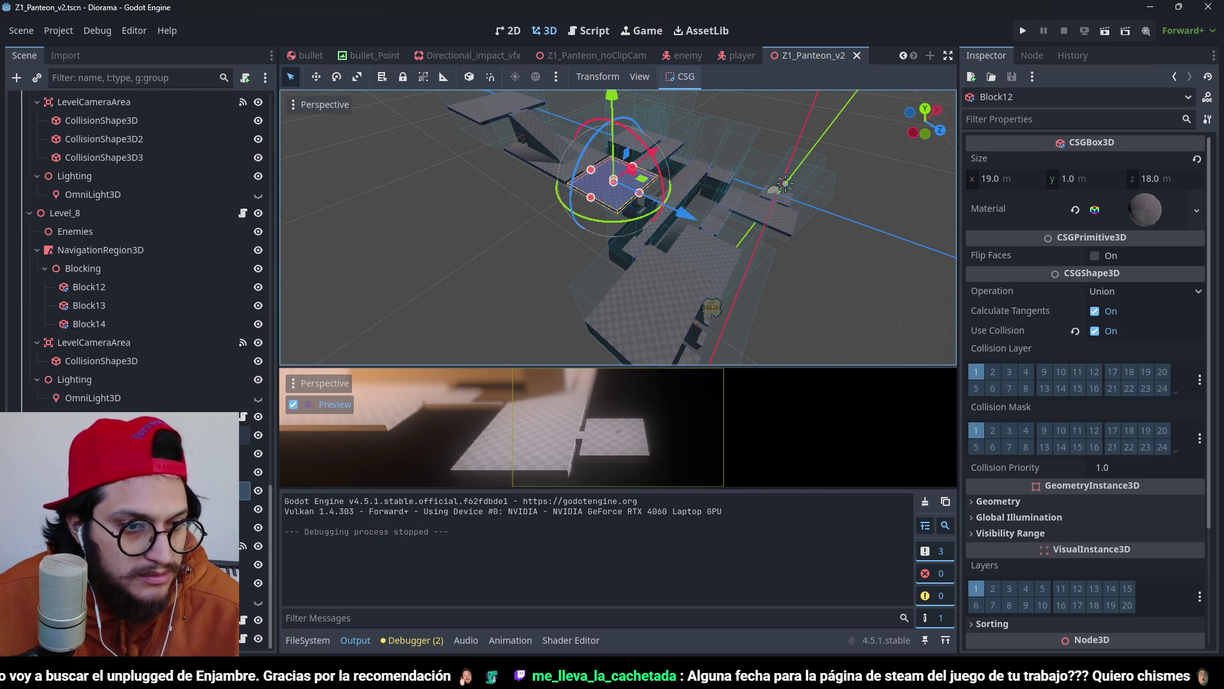
click(70, 416)
ctrl+click(64, 619)
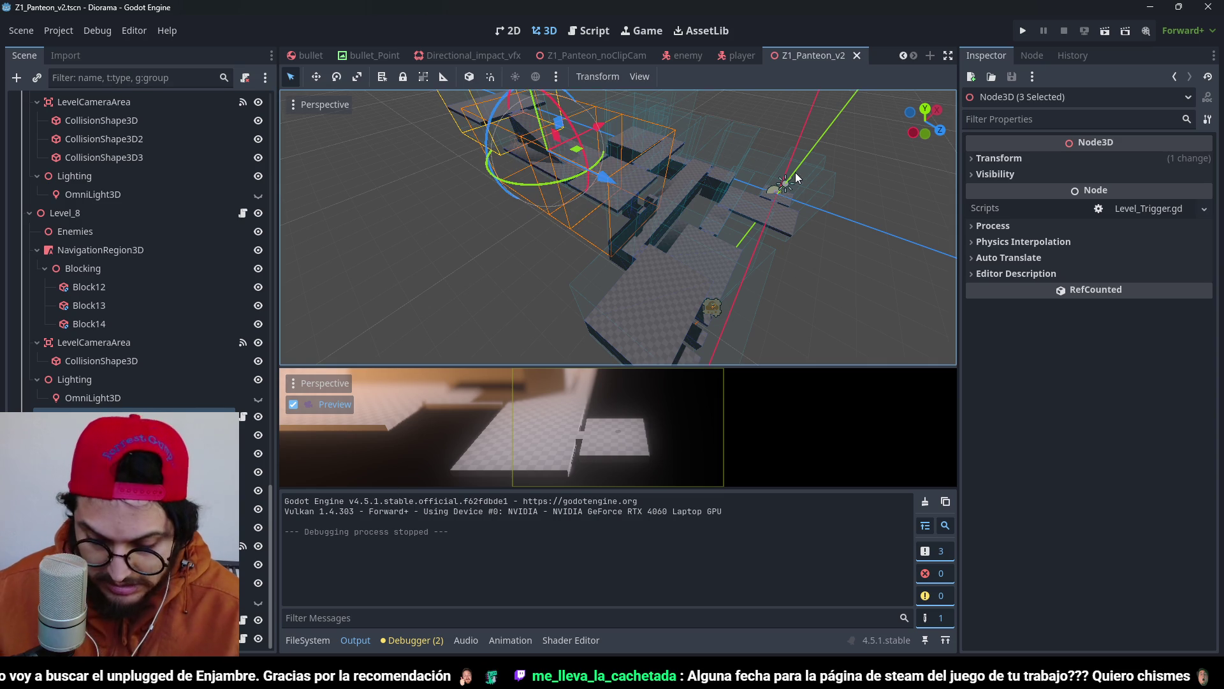
key(KP_7)
scroll(778, 201, down, 3)
scroll(648, 263, up, 5)
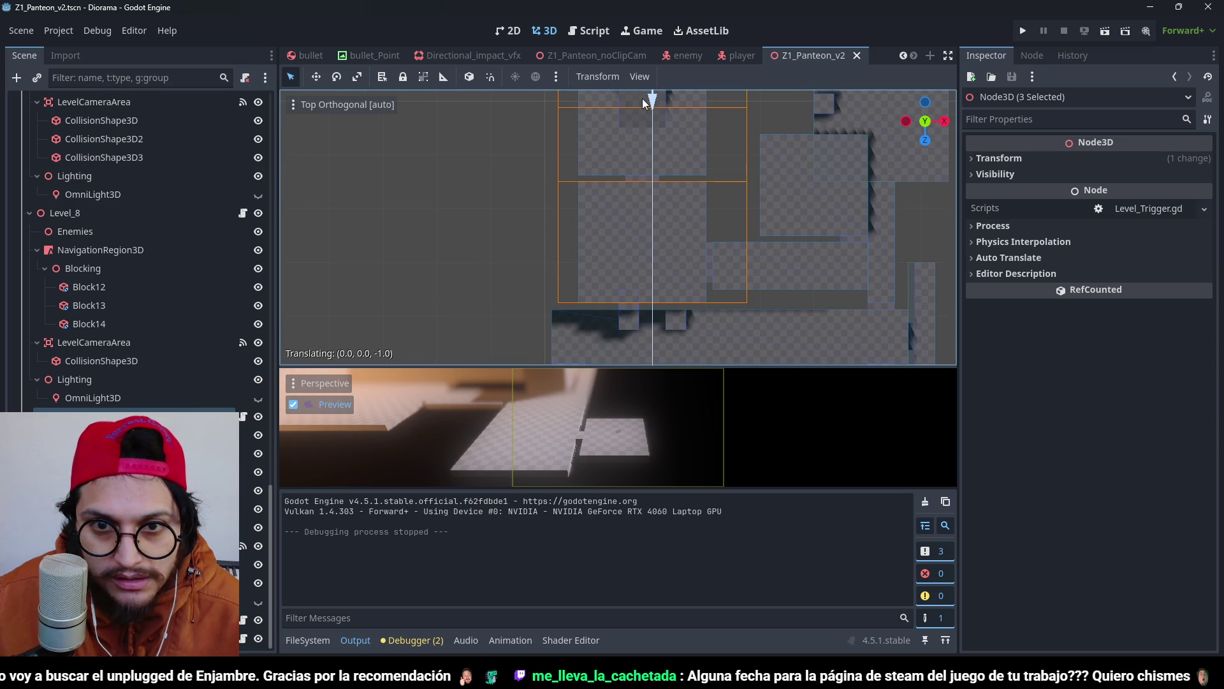
drag(642, 99, 642, 99)
scroll(656, 268, up, 7)
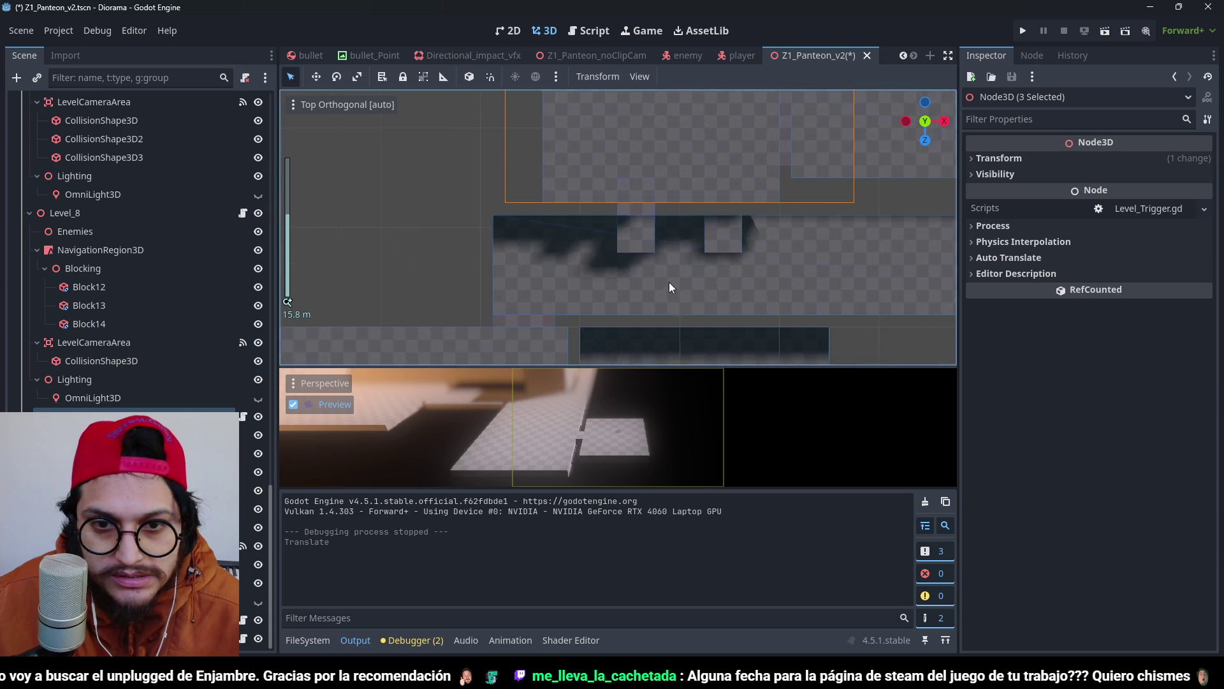
Inspect Block15 and Block17, then delete the small cube Block16.
click(667, 205)
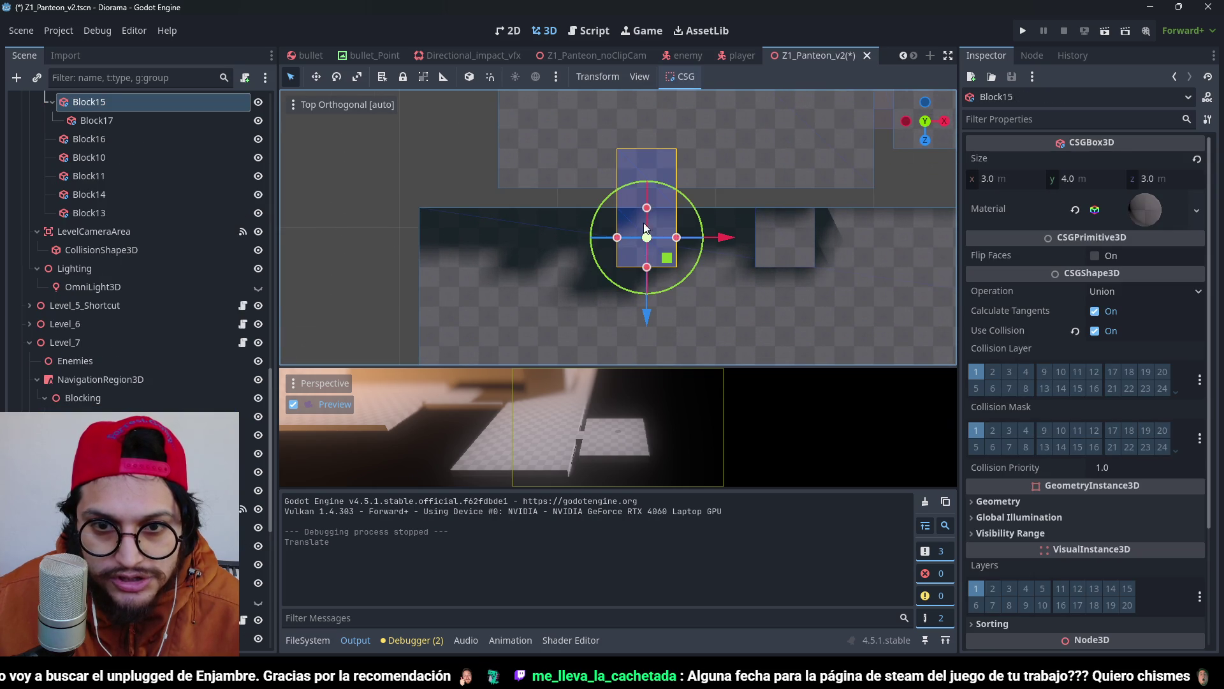
scroll(646, 229, down, 4)
mouse_move(649, 233)
mouse_down()
mouse_move(707, 136)
mouse_move(695, 129)
mouse_move(659, 250)
mouse_up()
click(506, 269)
click(621, 215)
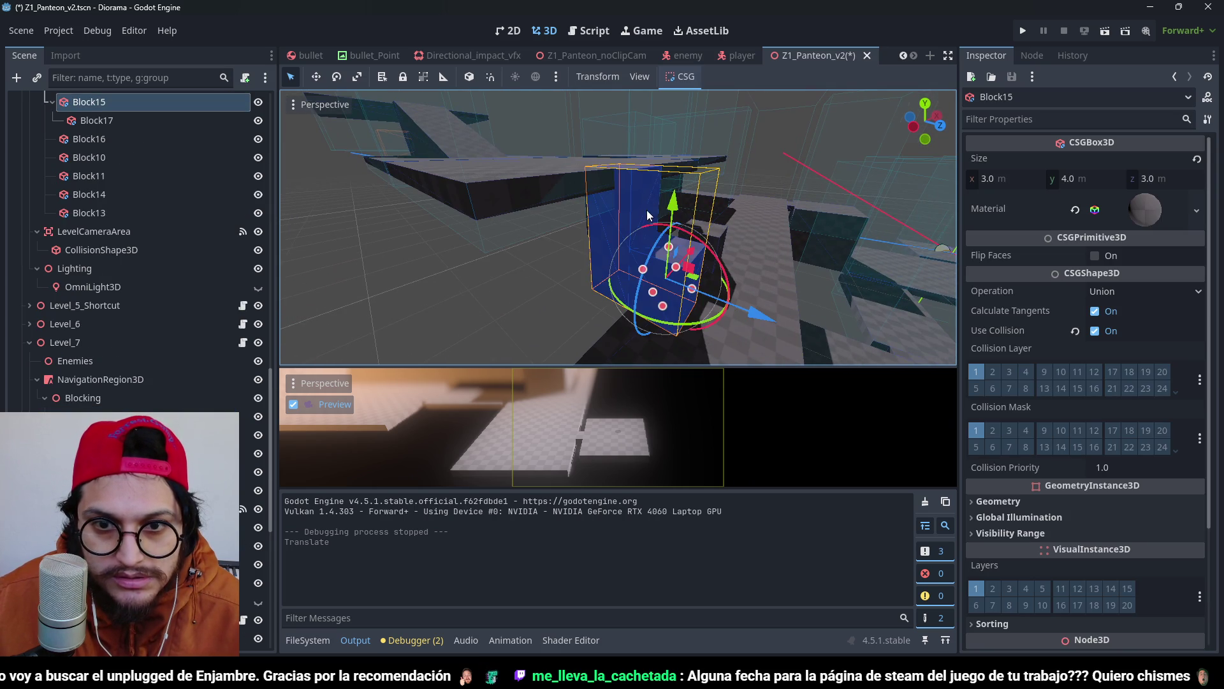
scroll(713, 300, up, 2)
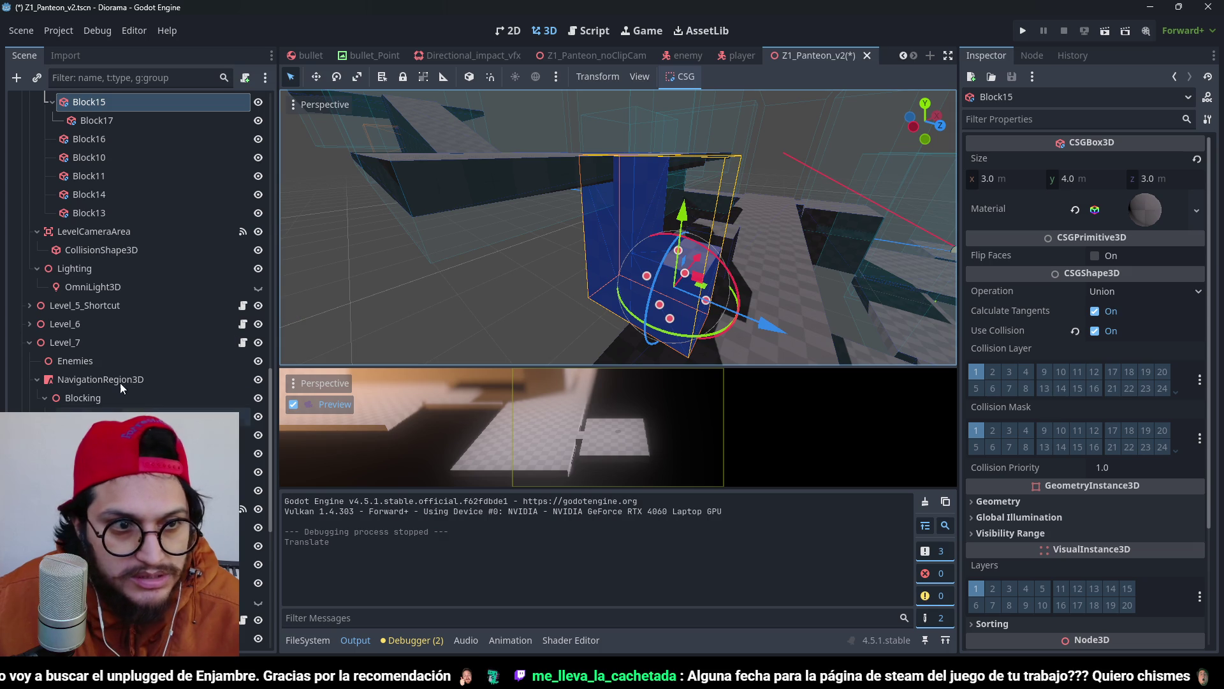
click(100, 124)
scroll(607, 243, up, 2)
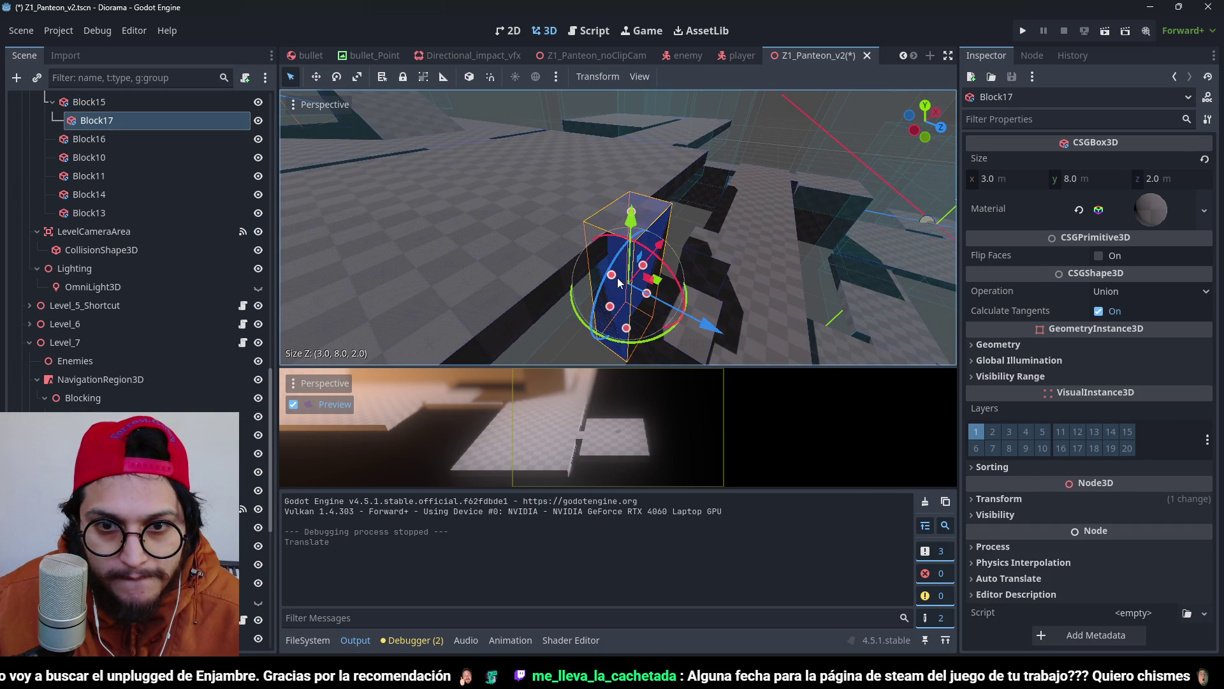
mouse_move(599, 276)
mouse_down()
mouse_move(583, 235)
mouse_move(588, 203)
mouse_move(415, 198)
mouse_move(611, 212)
mouse_move(651, 358)
mouse_move(792, 210)
mouse_up()
scroll(709, 227, down, 4)
click(714, 229)
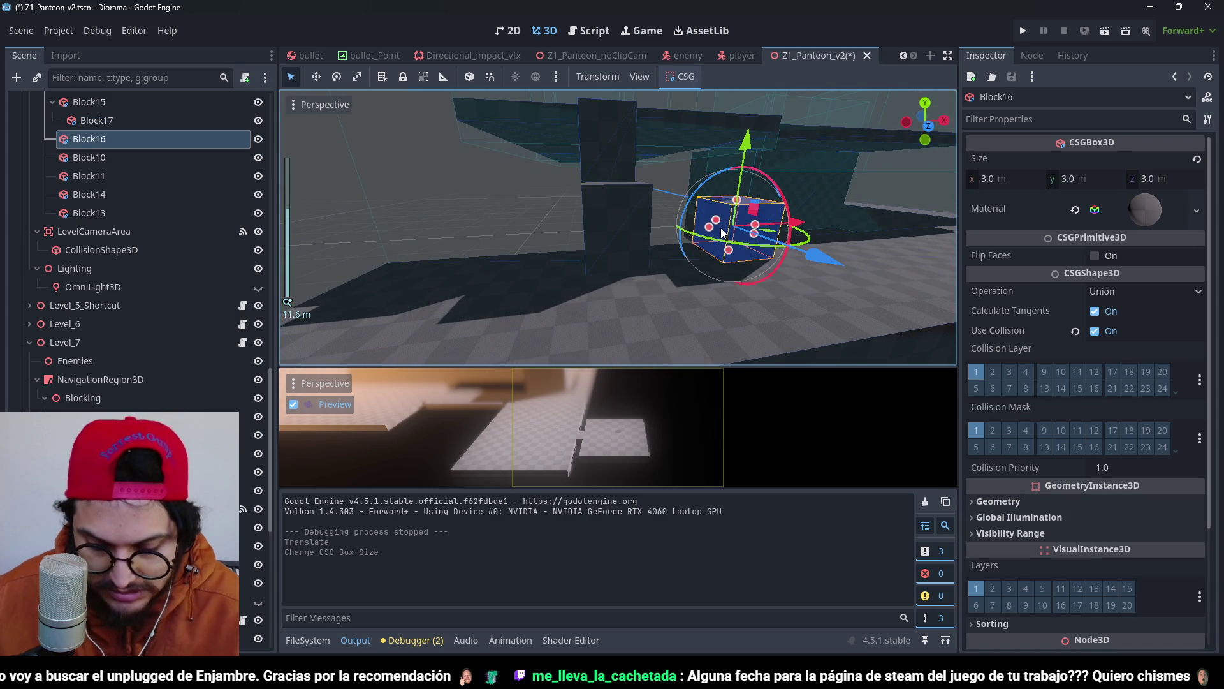
key(Delete)
scroll(717, 216, down, 4)
Select and frame Block14, undoing an accidental move of it.
mouse_move(718, 216)
mouse_down()
mouse_move(649, 280)
mouse_move(637, 262)
mouse_move(702, 170)
mouse_move(673, 458)
mouse_up()
scroll(640, 263, up, 5)
click(510, 224)
scroll(607, 277, up, 3)
scroll(714, 168, down, 1)
mouse_move(736, 290)
mouse_down()
mouse_move(600, 232)
mouse_move(664, 288)
mouse_up()
key(f)
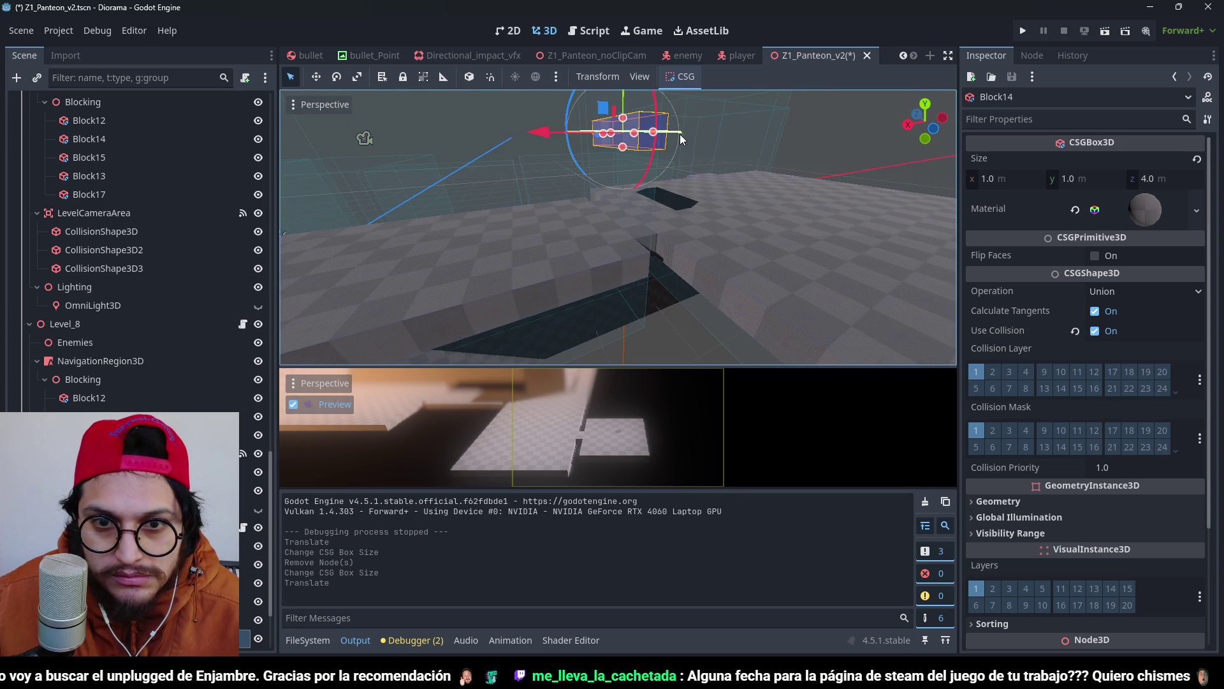
drag(679, 137, 728, 267)
key(ctrl+z)
Shorten Block14's Z depth from 4 m to 3 m and save the scene.
scroll(640, 292, up, 5)
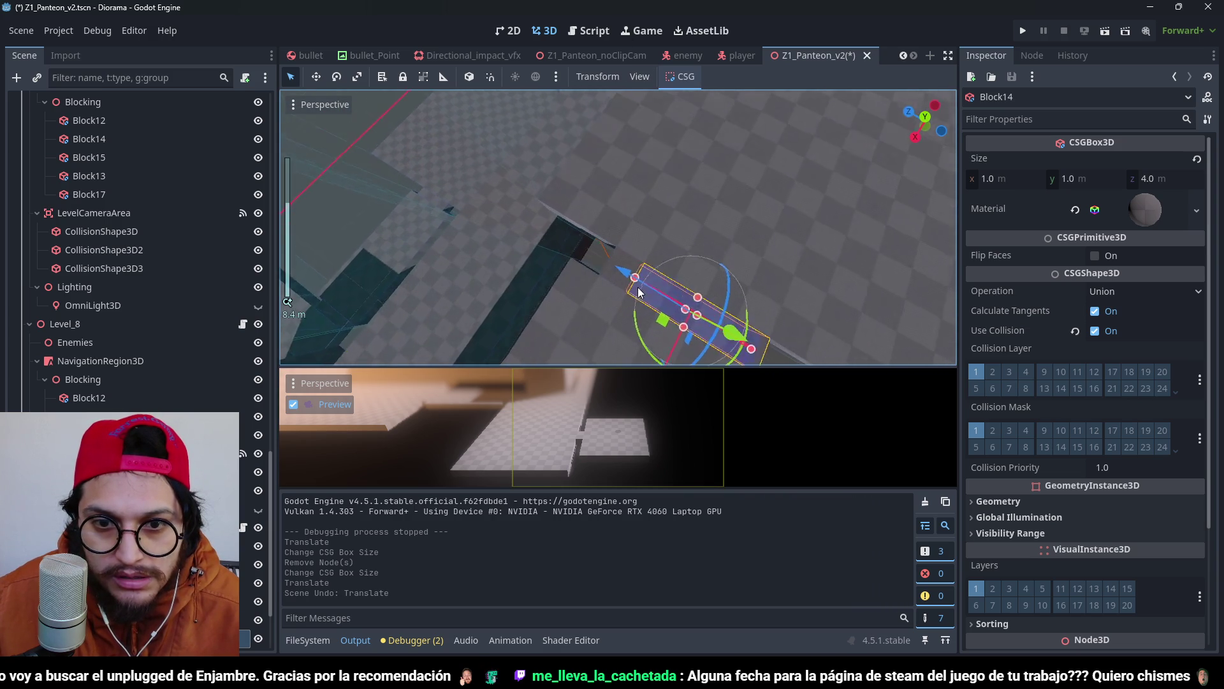
mouse_move(640, 292)
mouse_down()
mouse_move(593, 146)
mouse_move(683, 178)
mouse_up()
scroll(646, 159, down, 2)
scroll(533, 207, up, 3)
click(525, 205)
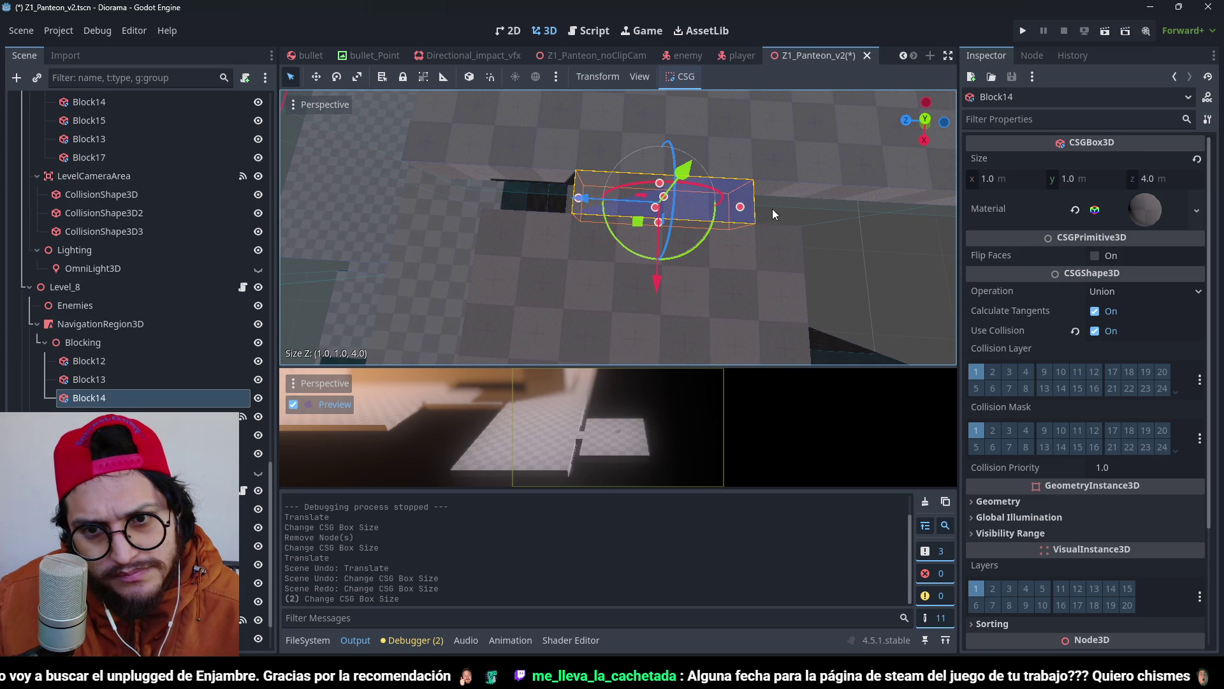
drag(743, 212, 721, 207)
key(ctrl+s)
scroll(759, 244, up, 5)
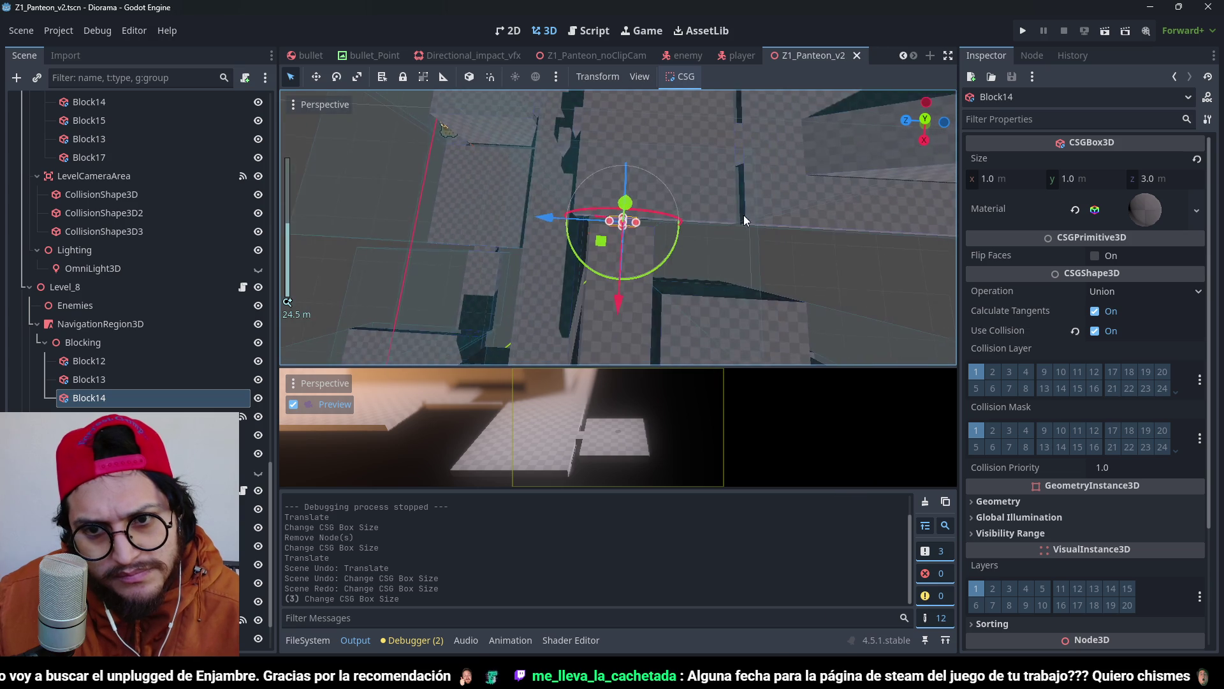
scroll(445, 223, down, 5)
drag(445, 224, 649, 128)
key(ctrl+s)
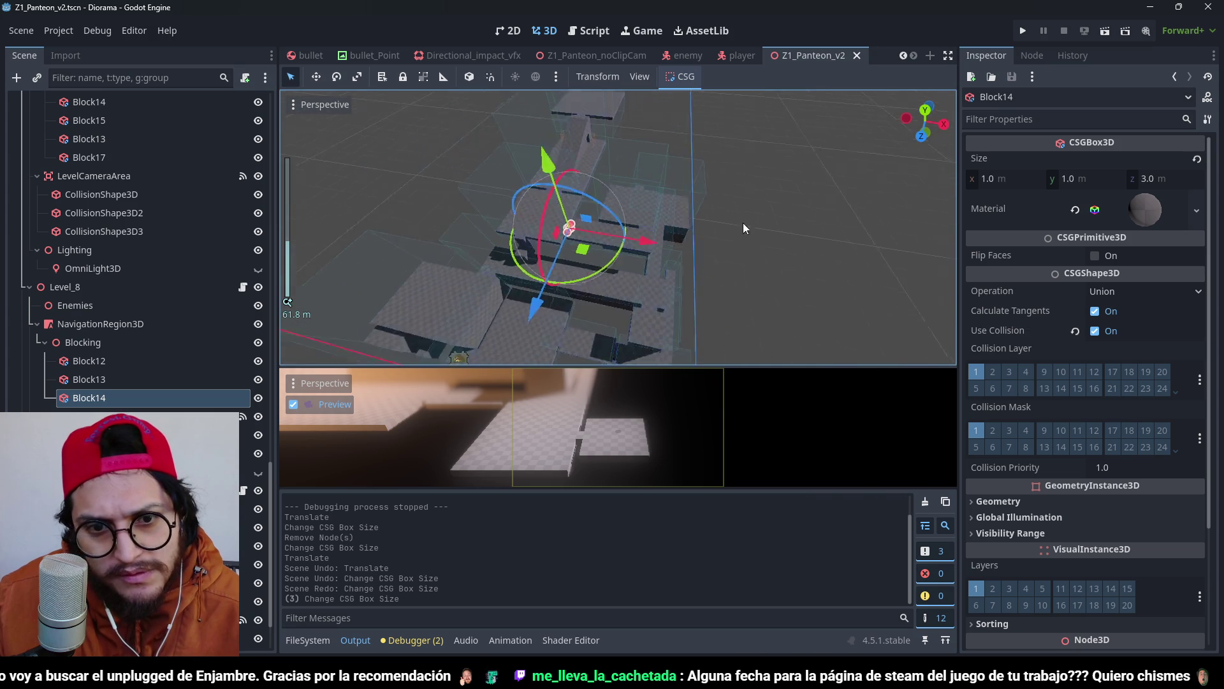
drag(743, 228, 753, 222)
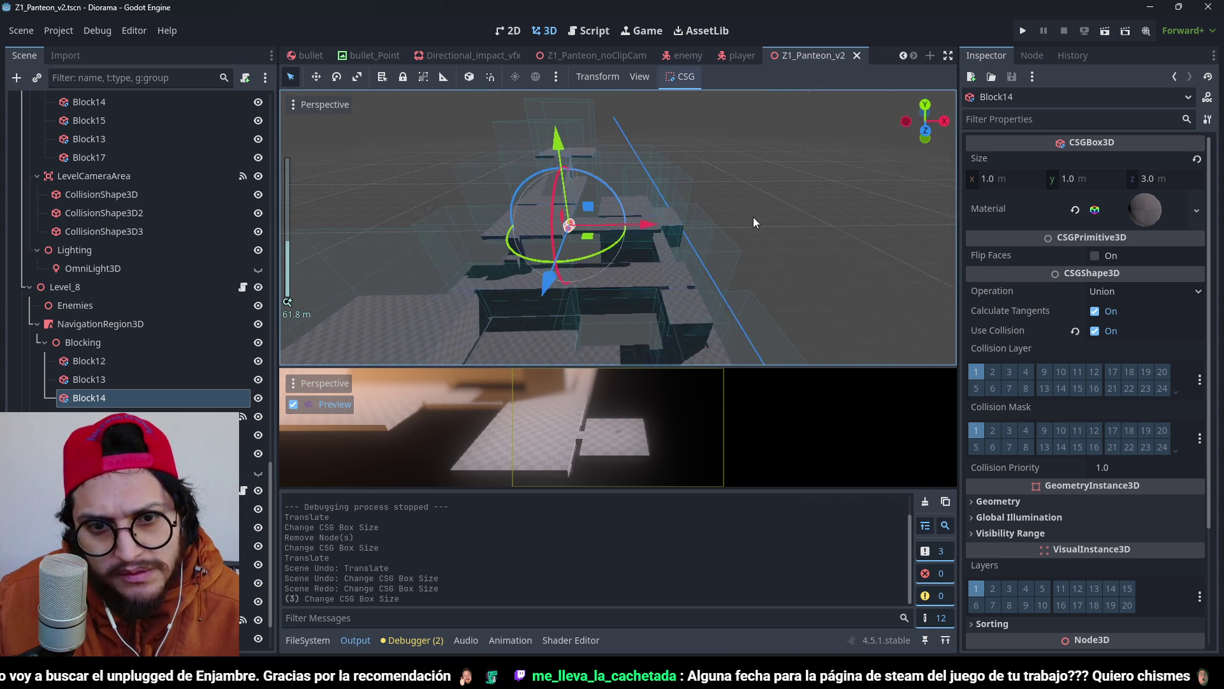
click(1024, 30)
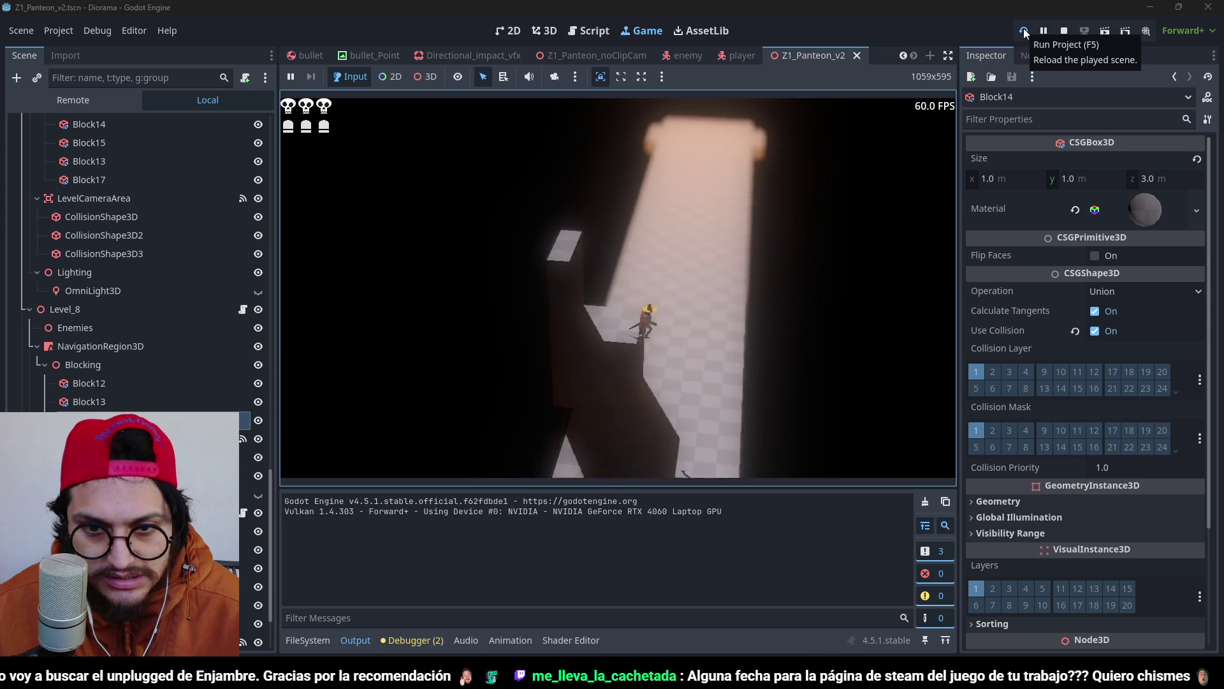
click(1023, 30)
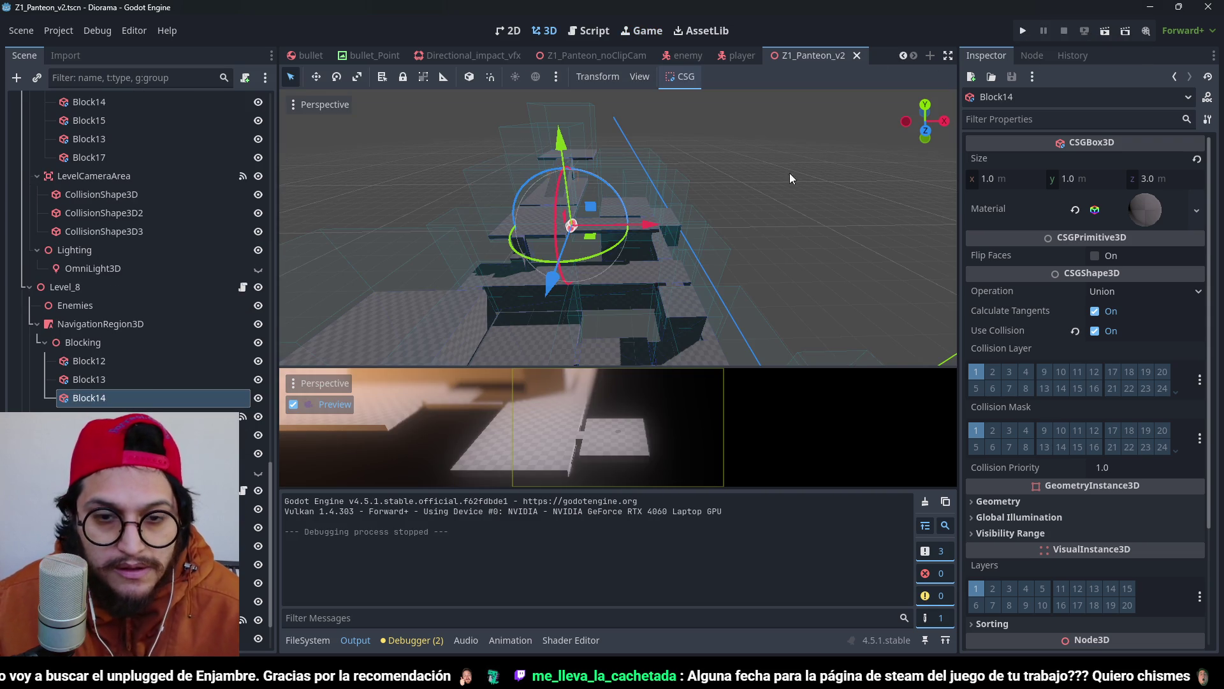
Paste the copied Block17 into the Blocking group.
scroll(690, 242, up, 3)
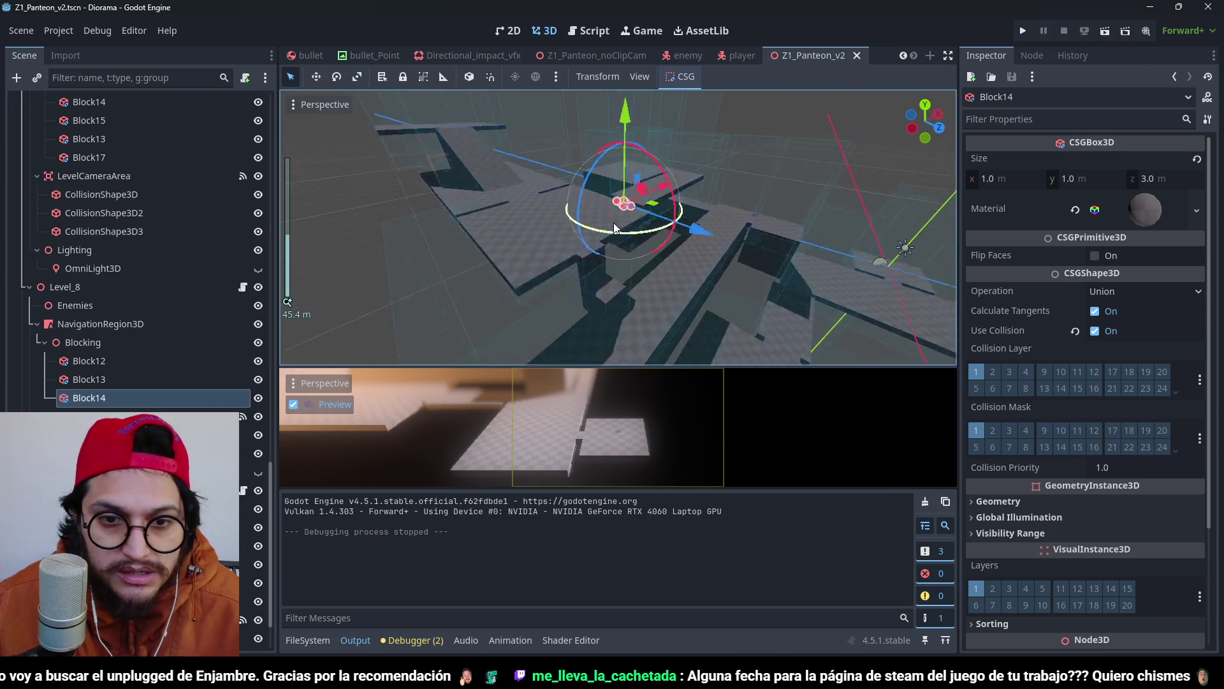
scroll(618, 229, up, 2)
click(637, 256)
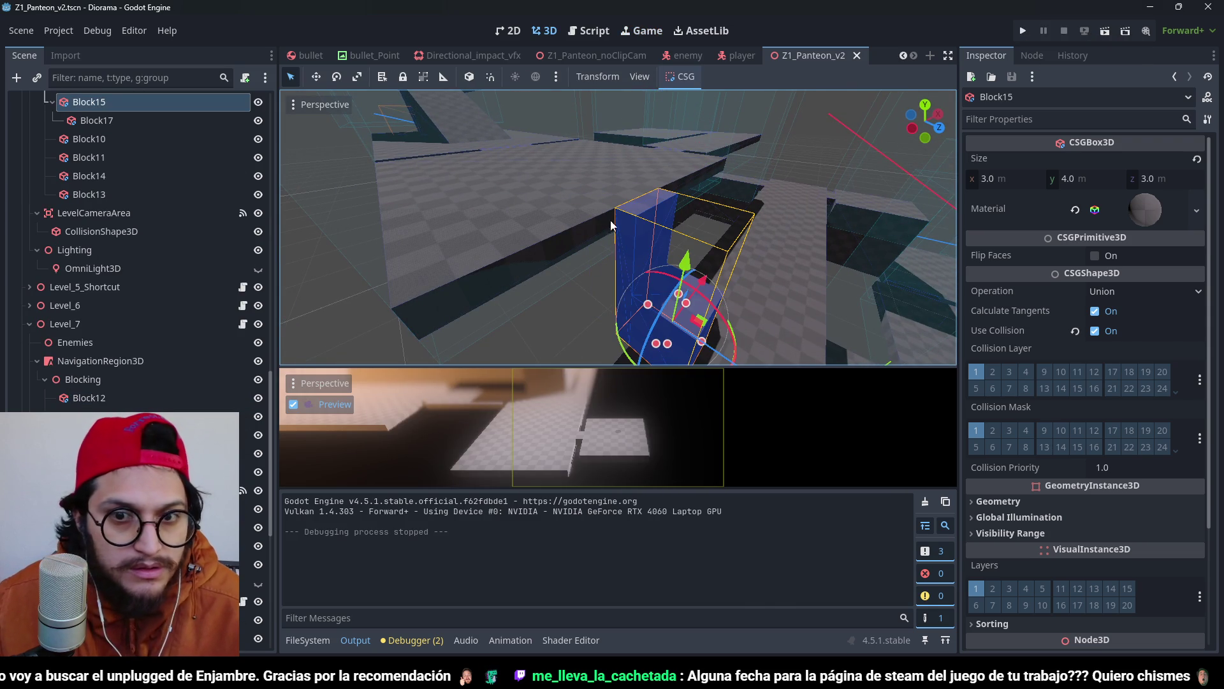
click(134, 120)
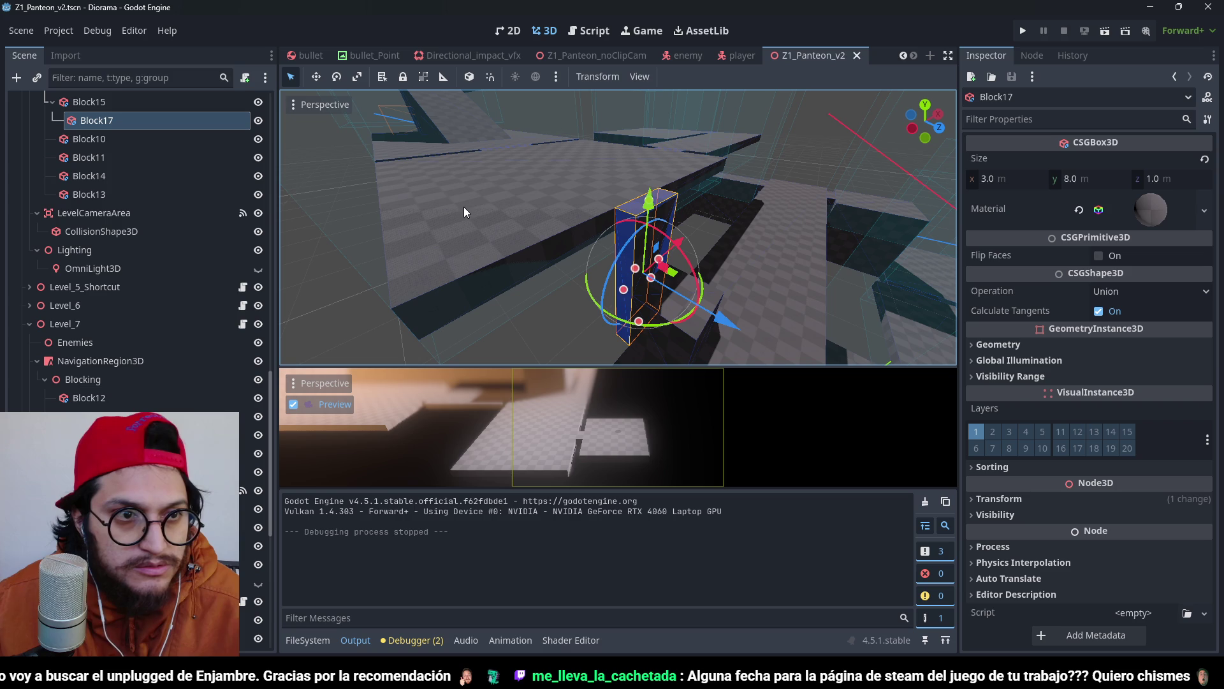
click(606, 204)
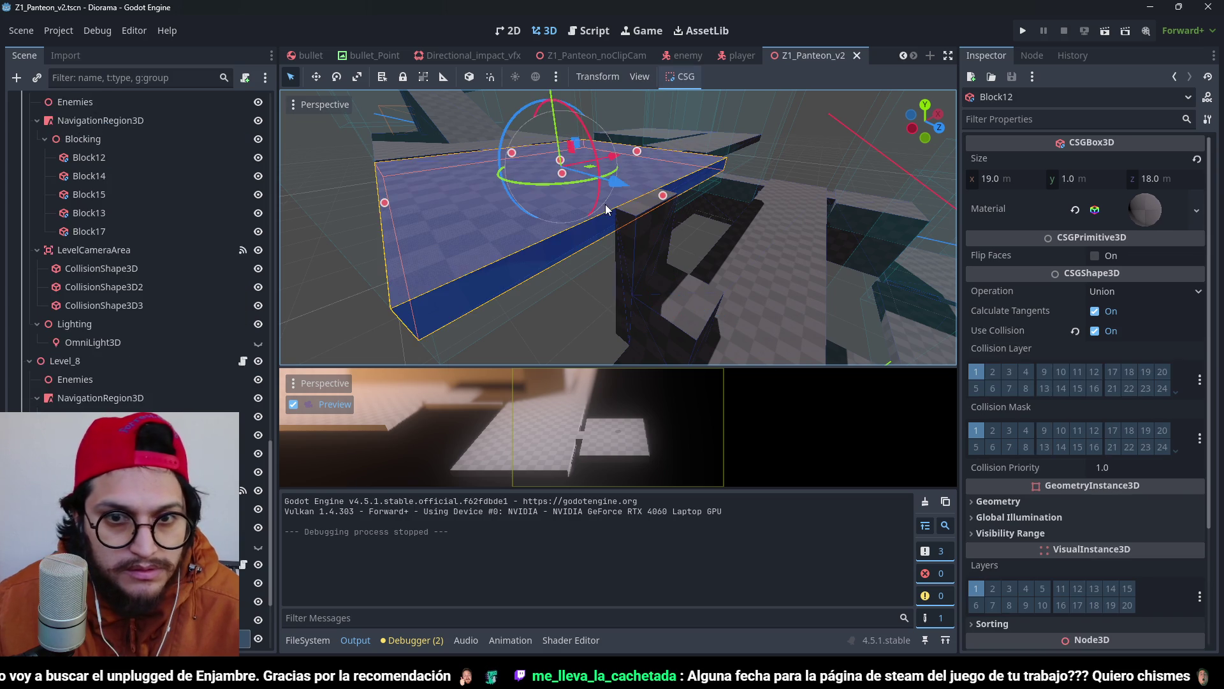
key(ctrl+v)
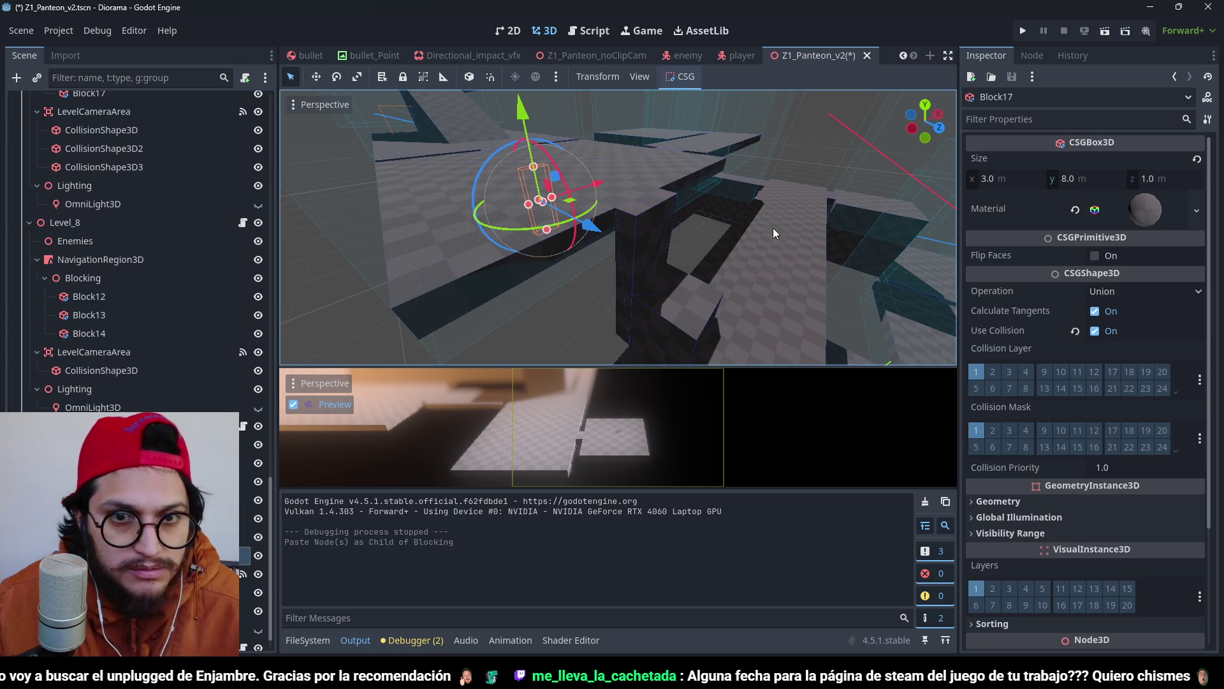
Reposition Block17 along X and Z from the top orthogonal view, then save.
scroll(592, 227, down, 2)
key(KP_7)
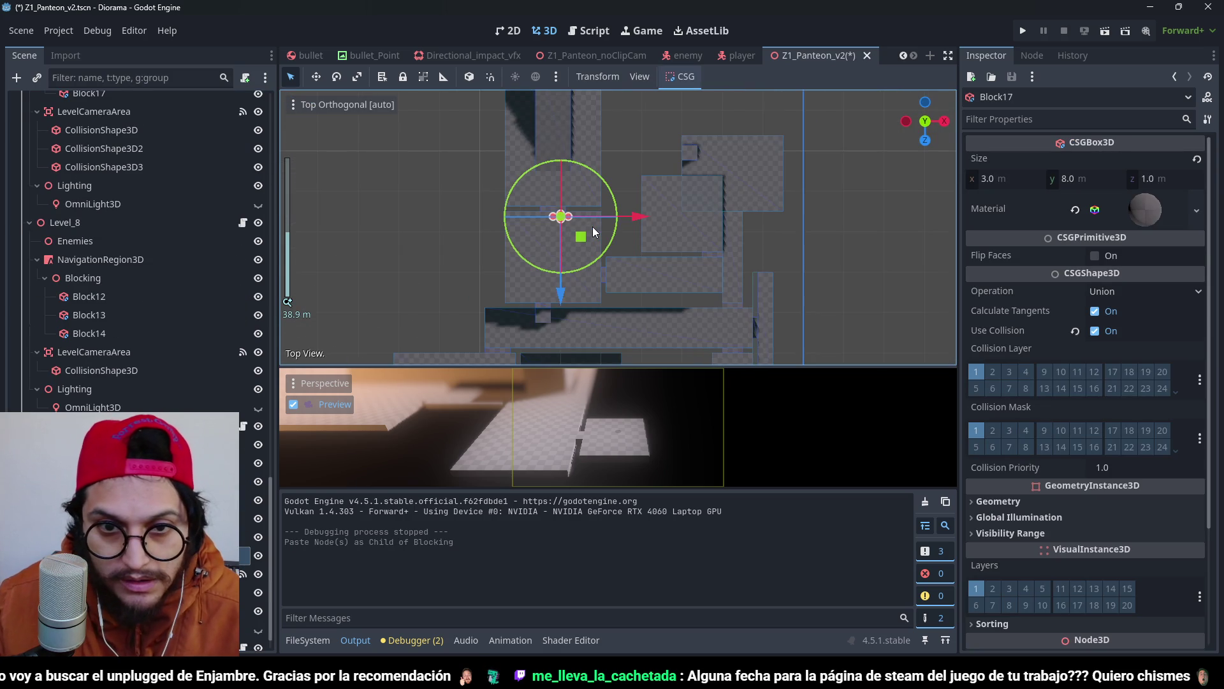
scroll(592, 227, down, 2)
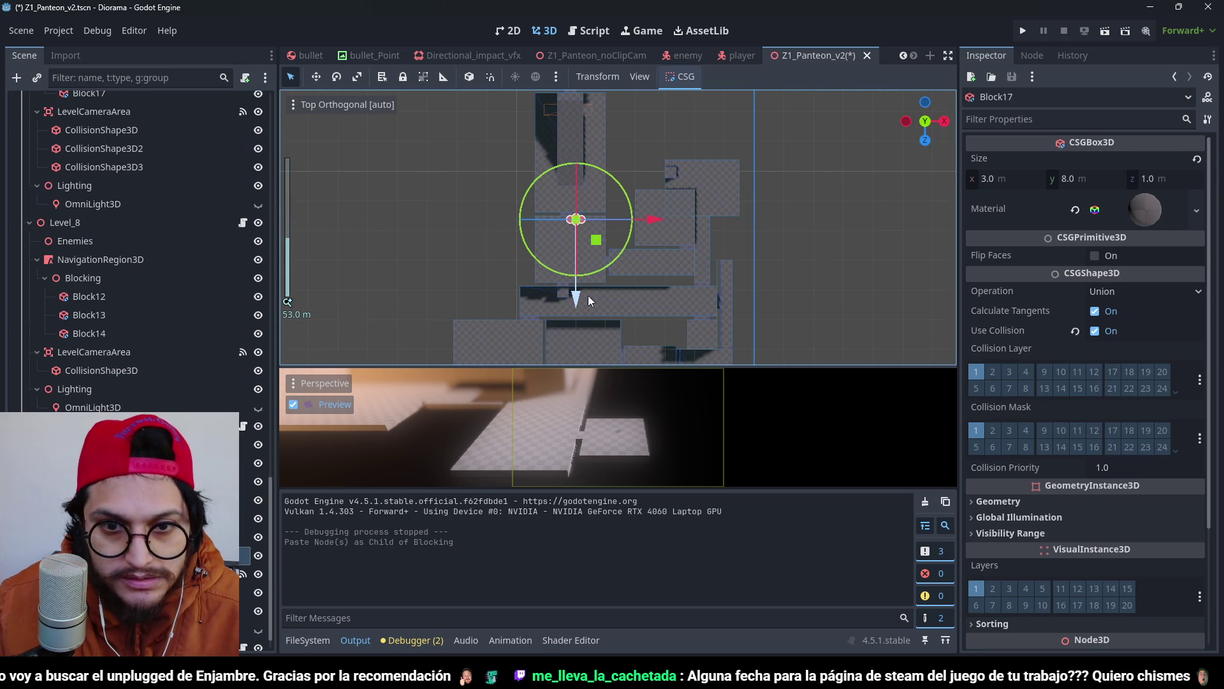
drag(588, 296, 592, 358)
scroll(690, 164, up, 10)
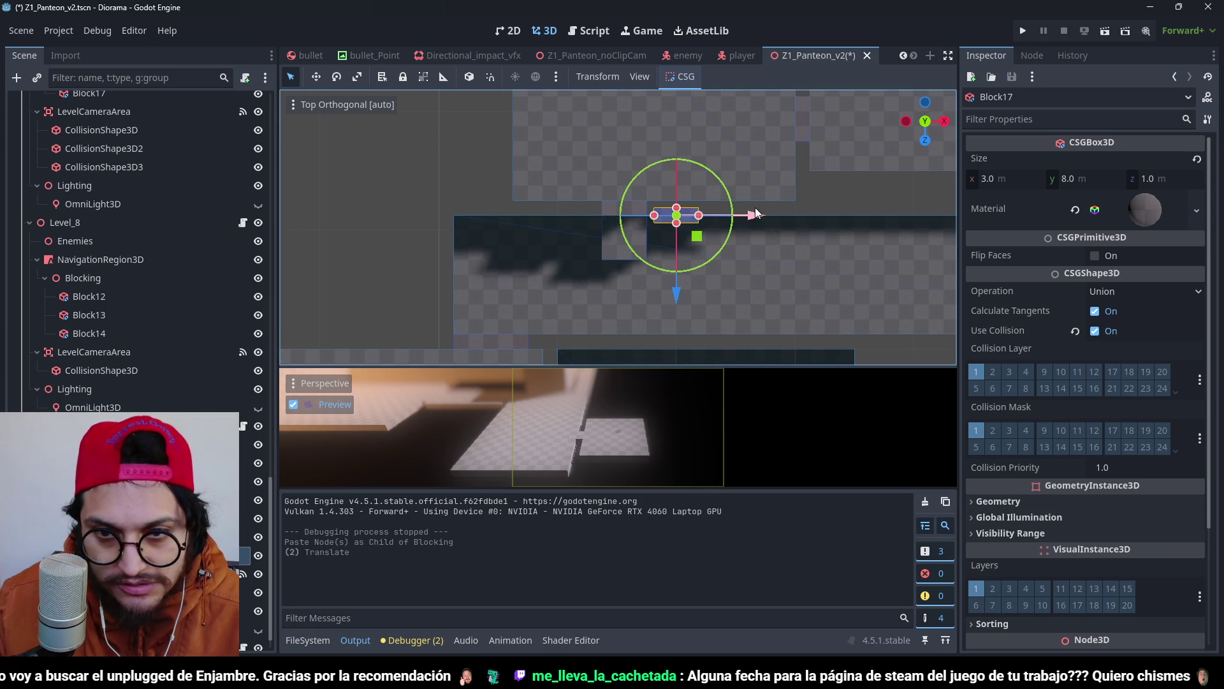
drag(706, 221, 703, 224)
scroll(622, 276, up, 3)
mouse_move(637, 266)
mouse_down()
mouse_move(680, 283)
mouse_move(642, 115)
mouse_move(625, 227)
mouse_move(609, 167)
mouse_up()
key(ctrl+s)
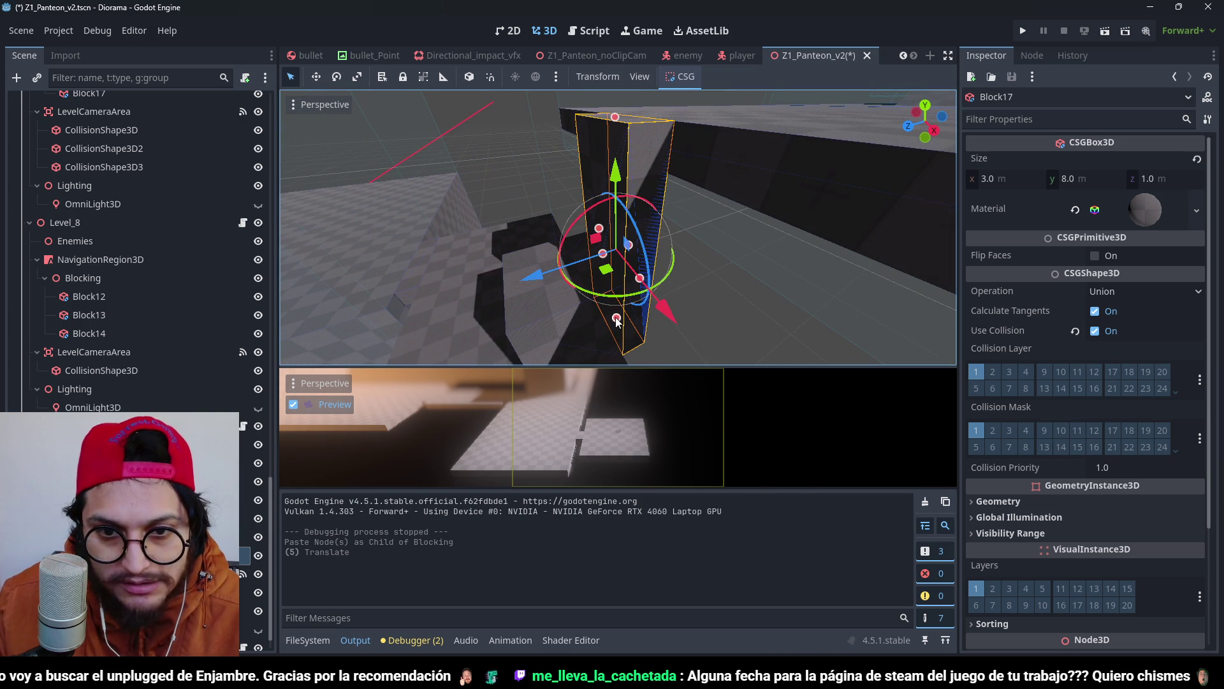
Resize the duplicated platform Block14 into a 3 × 4 × 3 m box.
scroll(612, 179, down, 5)
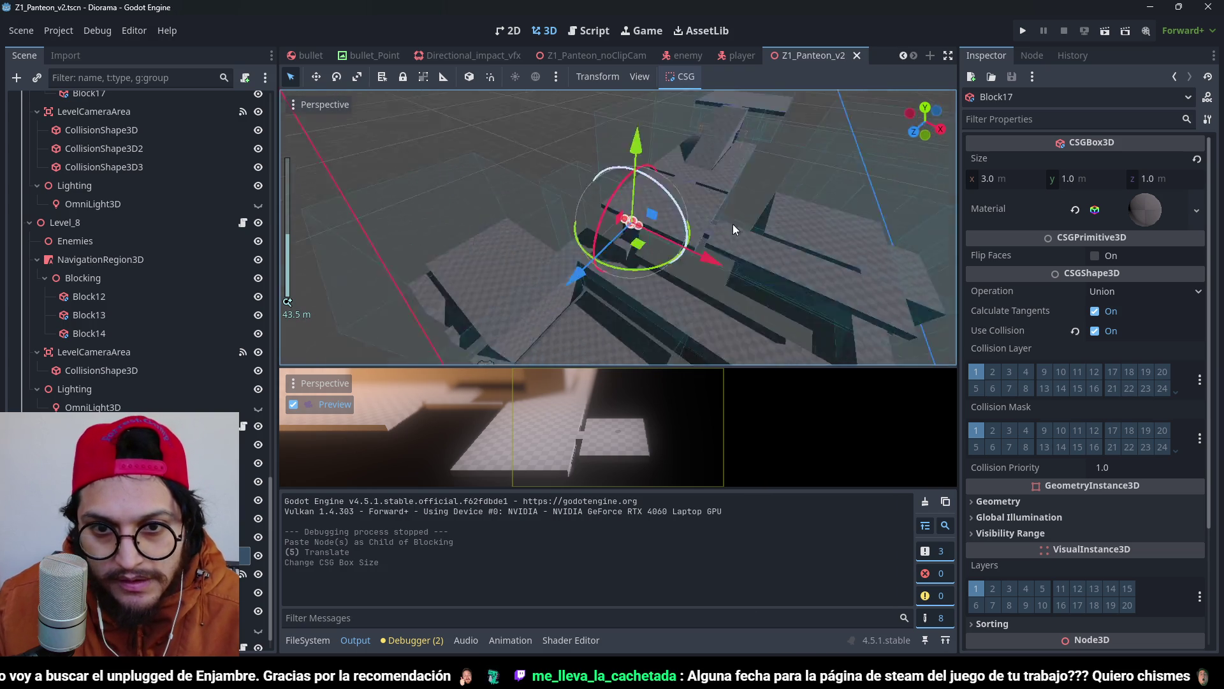
mouse_move(732, 224)
mouse_down()
mouse_move(747, 231)
mouse_move(504, 251)
mouse_move(525, 169)
mouse_move(362, 168)
mouse_move(308, 268)
mouse_move(668, 151)
mouse_move(675, 228)
mouse_move(575, 246)
mouse_move(580, 231)
mouse_move(682, 238)
mouse_up()
scroll(674, 228, up, 2)
scroll(681, 239, up, 2)
click(687, 258)
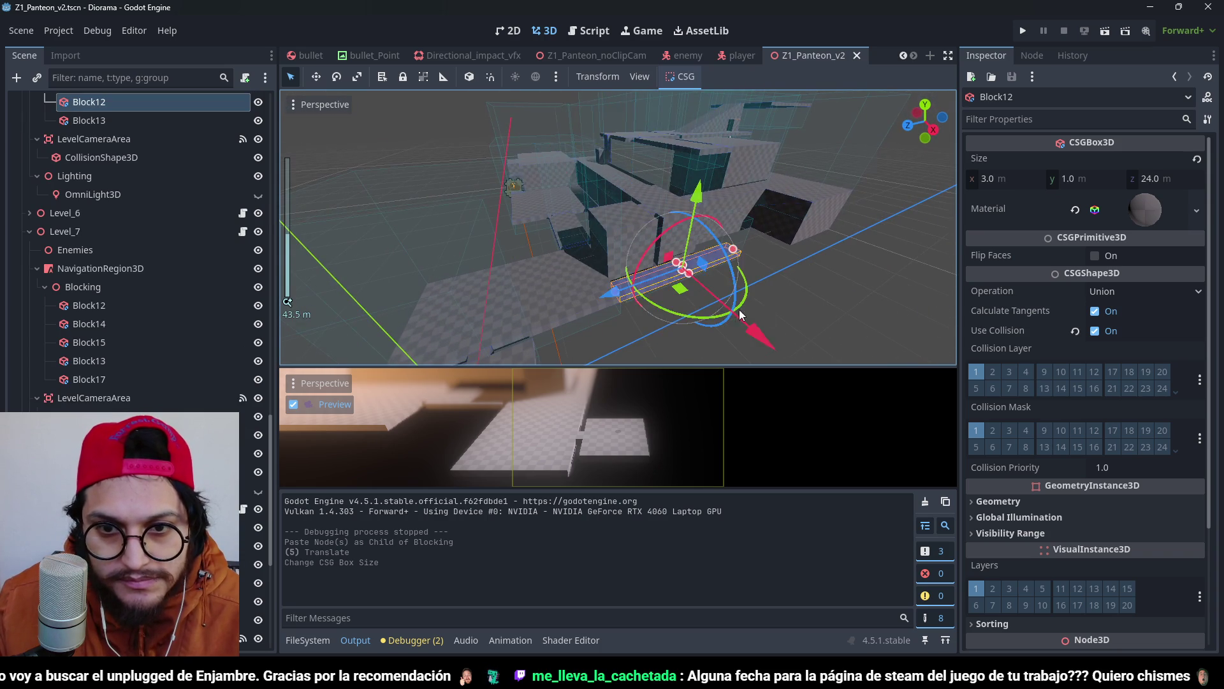
scroll(664, 266, up, 3)
scroll(679, 254, down, 2)
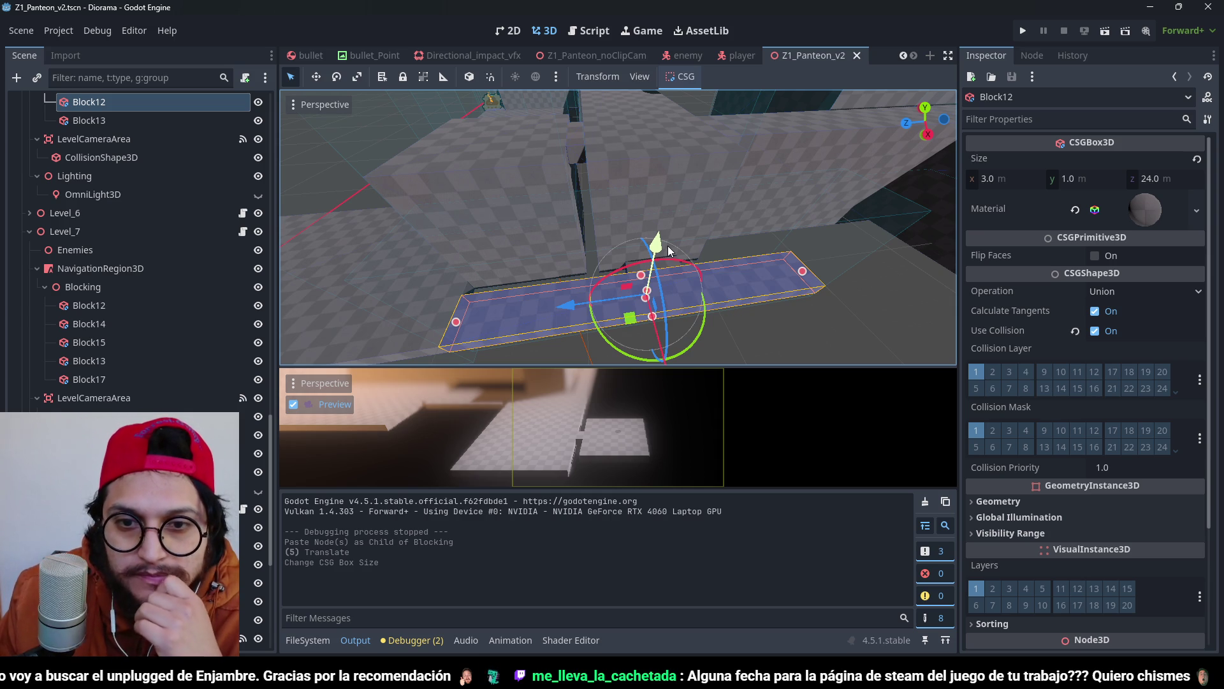
drag(723, 296, 670, 288)
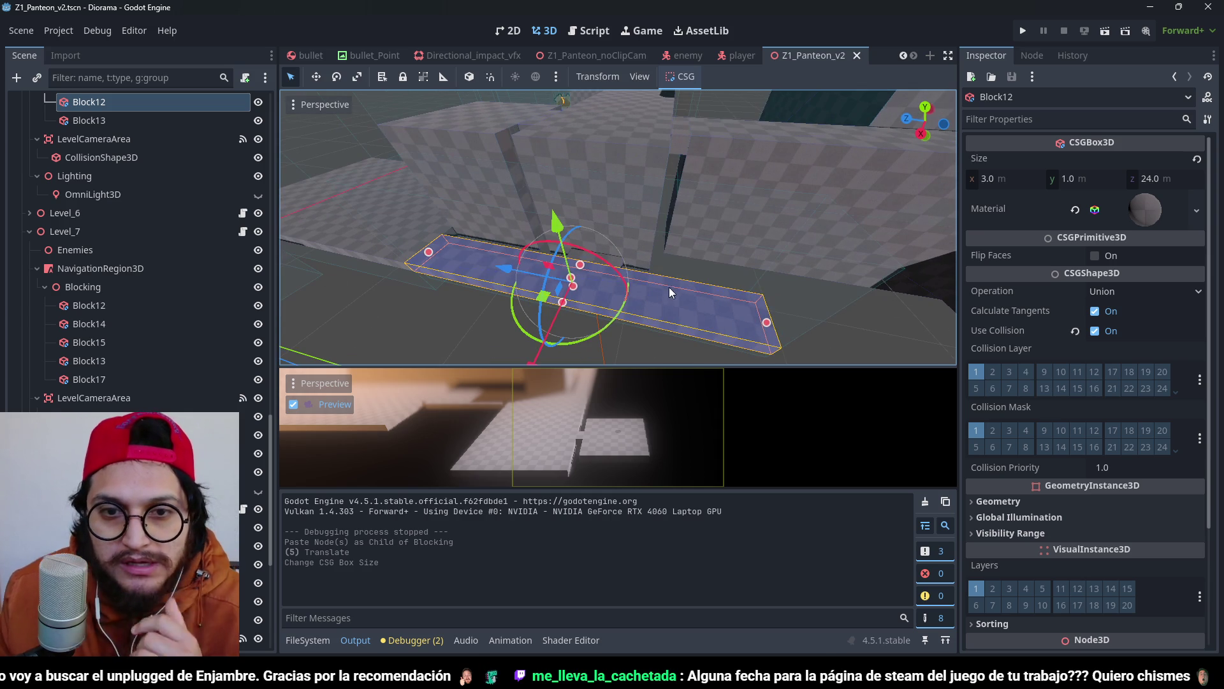
mouse_move(679, 190)
mouse_down()
mouse_move(599, 181)
mouse_move(706, 209)
mouse_move(637, 211)
mouse_move(625, 184)
mouse_move(603, 195)
mouse_move(595, 176)
mouse_move(696, 191)
mouse_move(630, 189)
mouse_up()
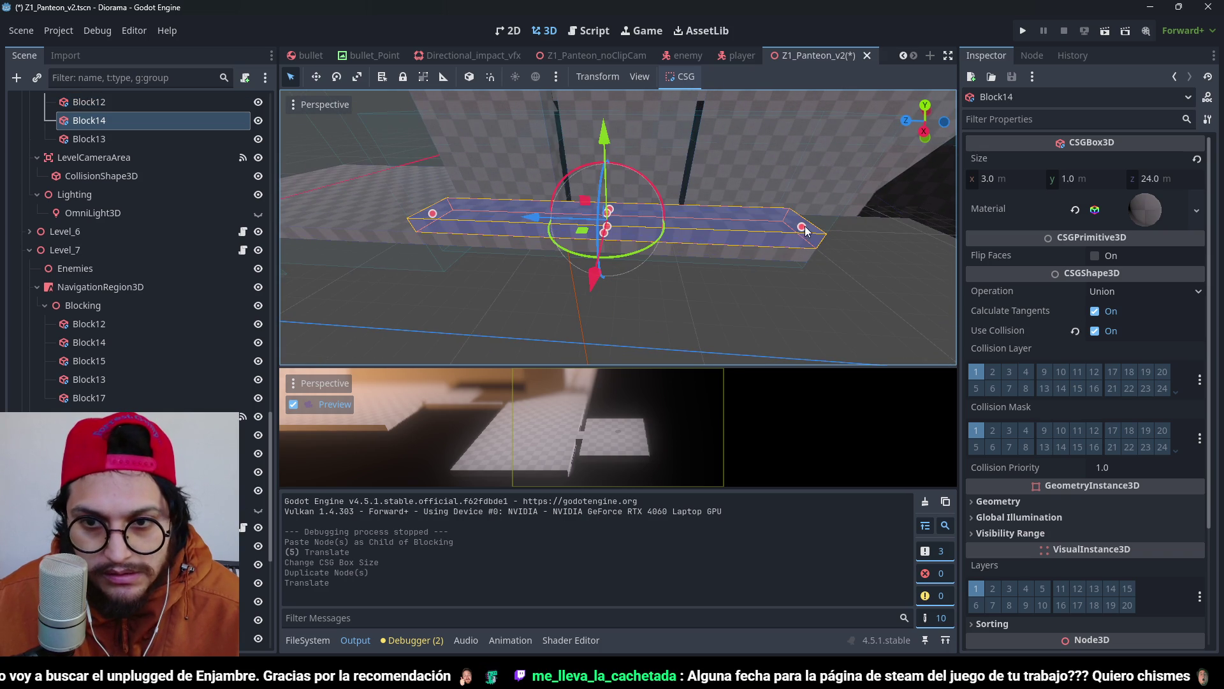
drag(675, 222, 617, 224)
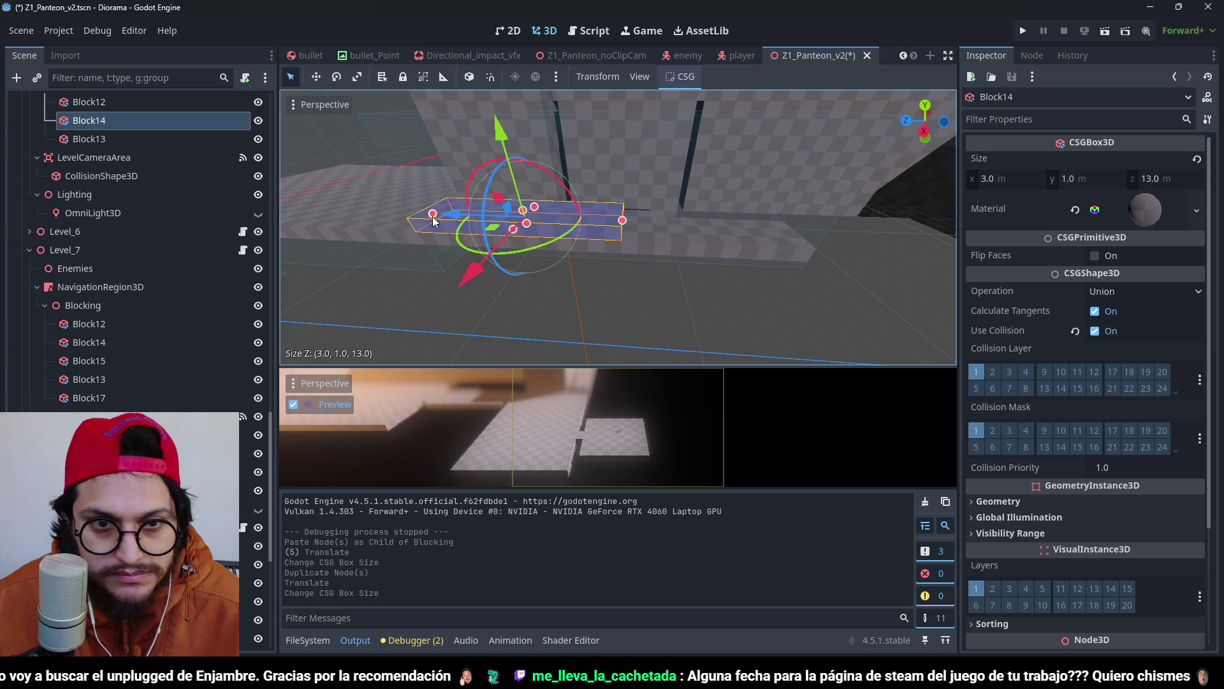
mouse_move(574, 241)
mouse_down()
mouse_move(776, 235)
mouse_move(675, 257)
mouse_move(660, 212)
mouse_up()
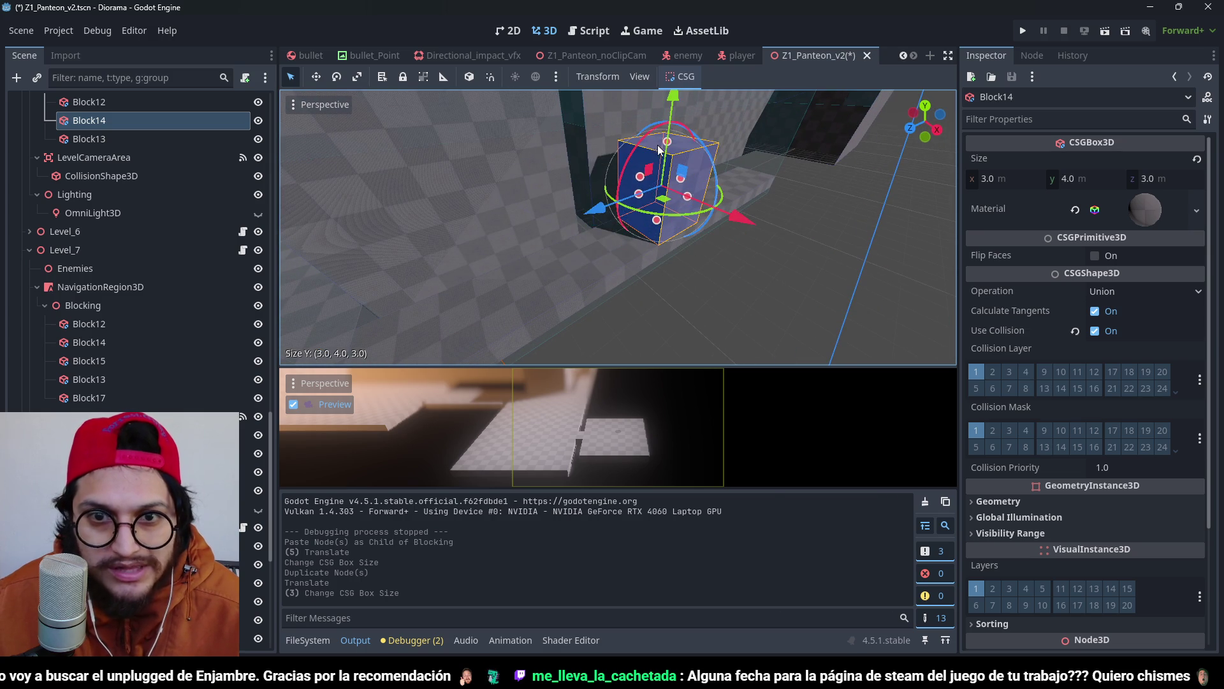
Move Block14 5 m along −Z and save the scene.
scroll(658, 148, down, 5)
scroll(622, 187, up, 6)
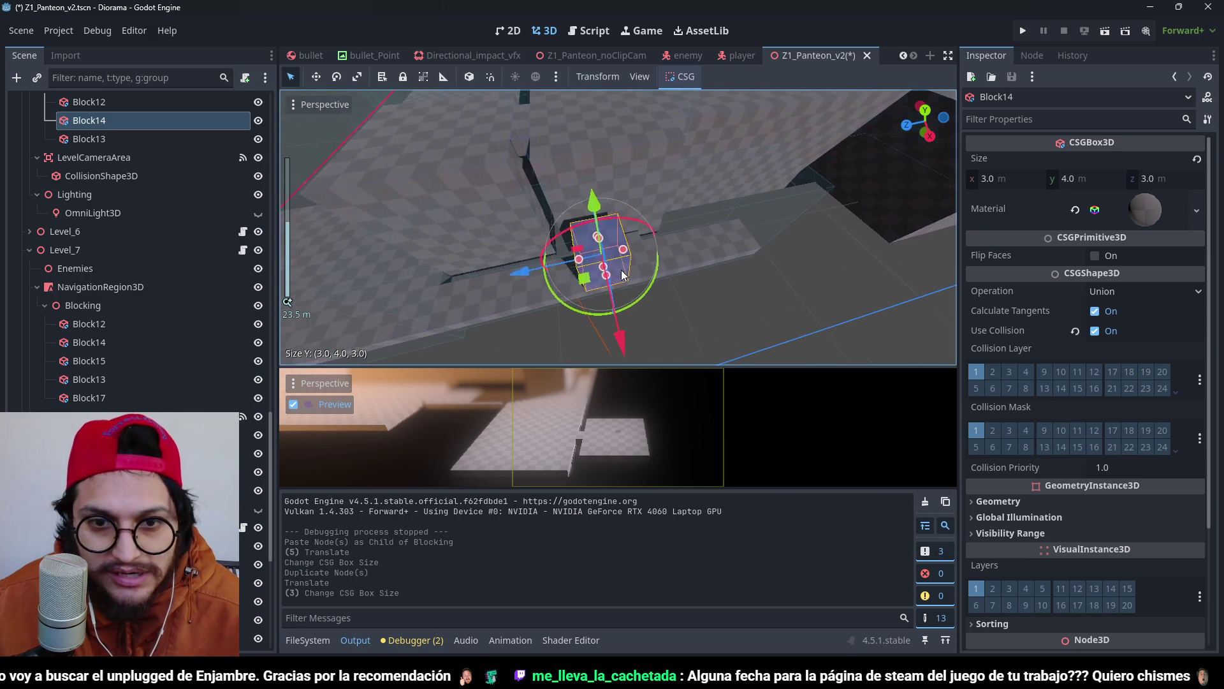
drag(640, 269, 614, 273)
drag(707, 304, 707, 304)
key(ctrl+s)
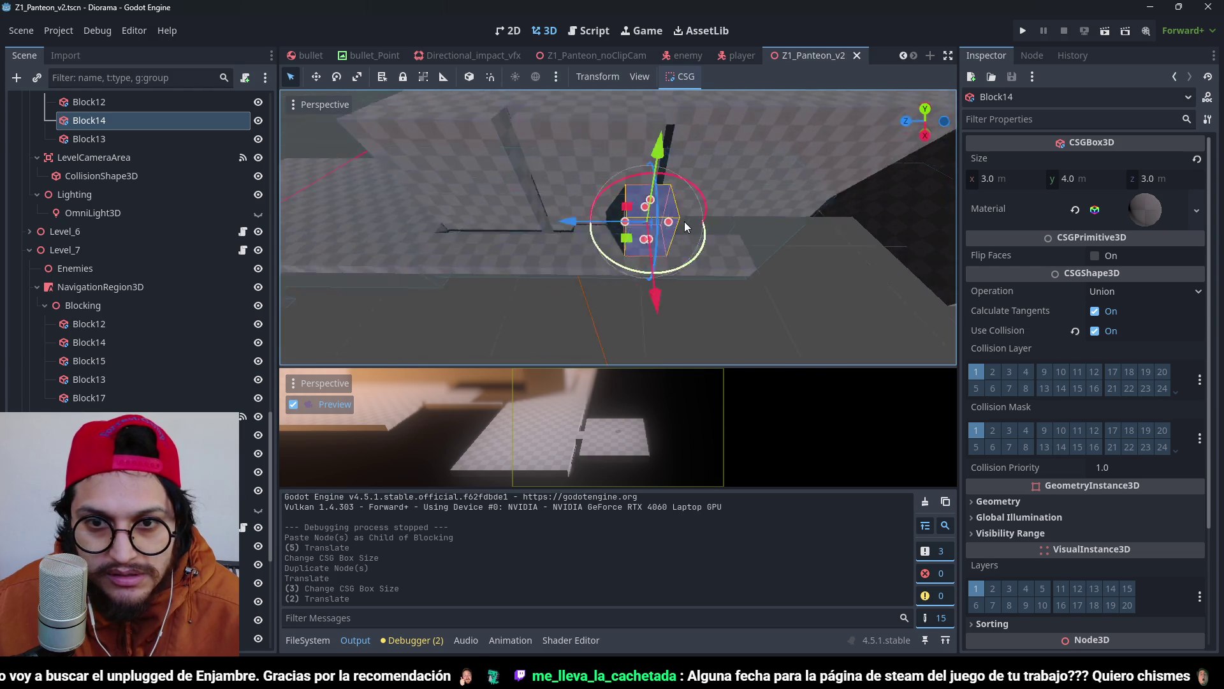
scroll(670, 221, up, 2)
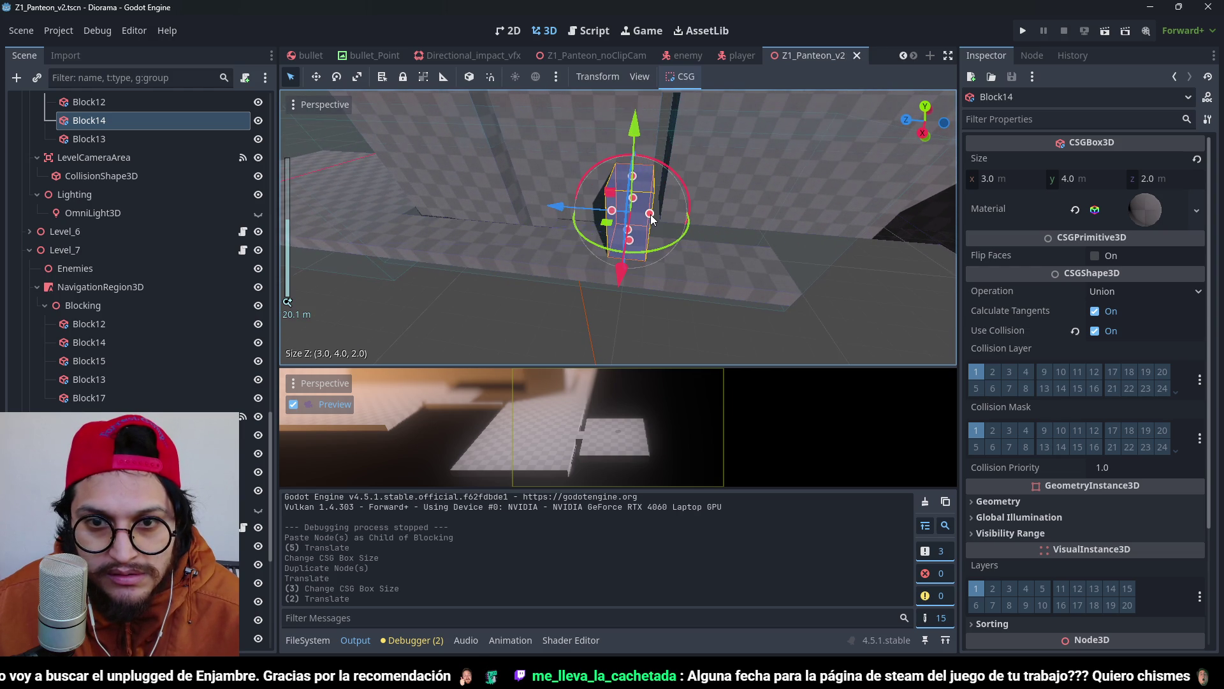
scroll(740, 204, down, 4)
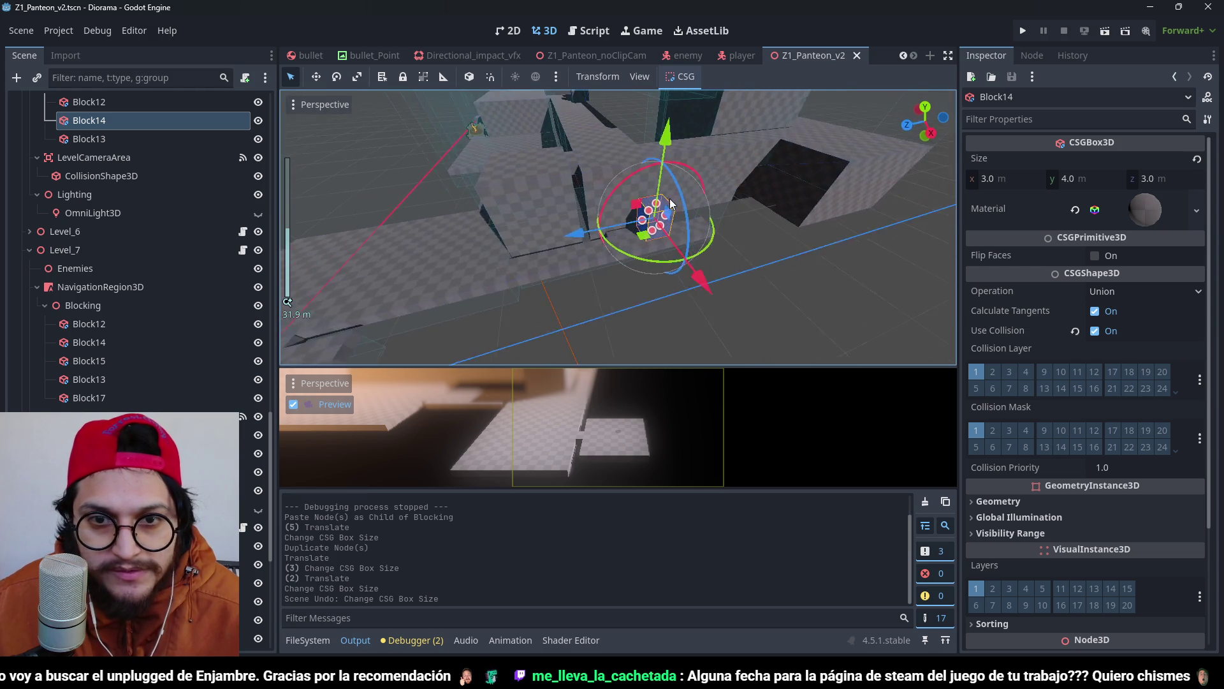
Apply the Red Grid_Material_B material to Block14 and Block15.
click(1197, 210)
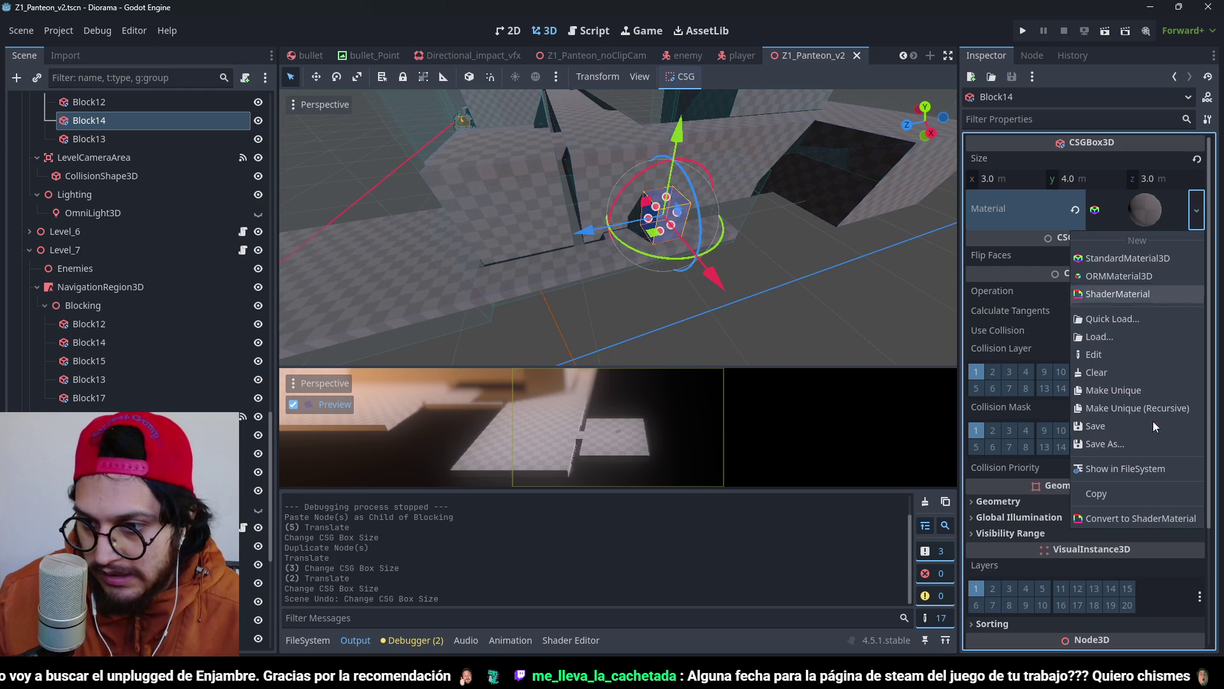
click(1113, 320)
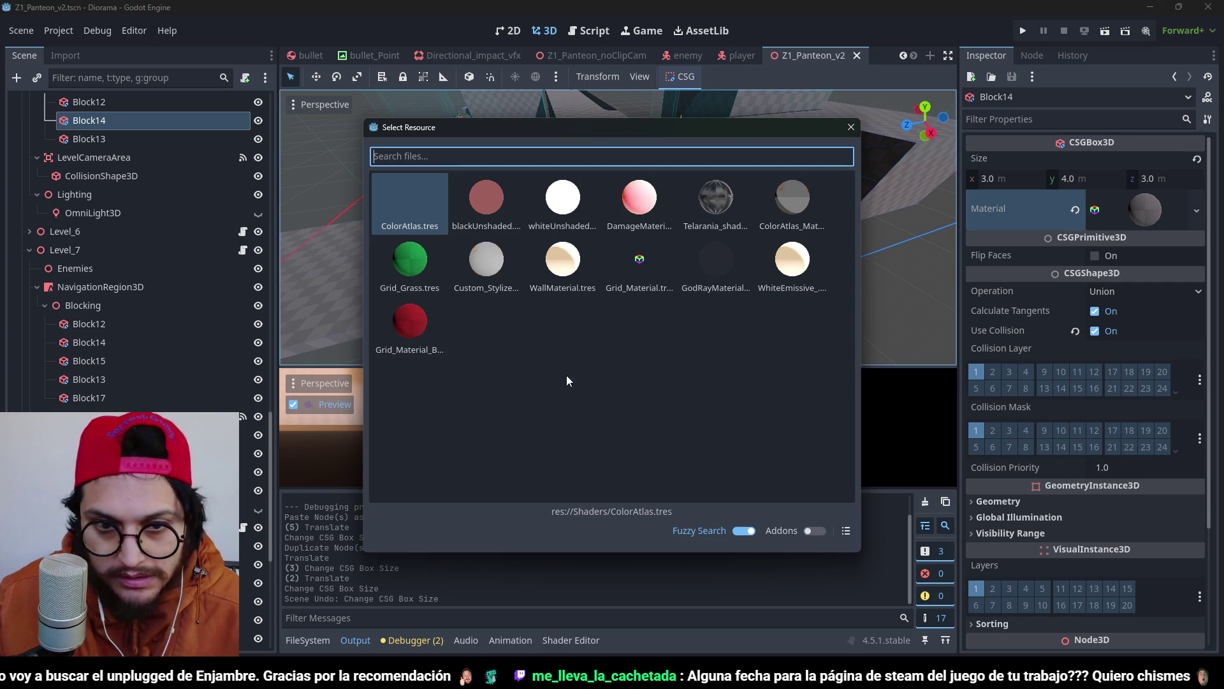
double_click(410, 325)
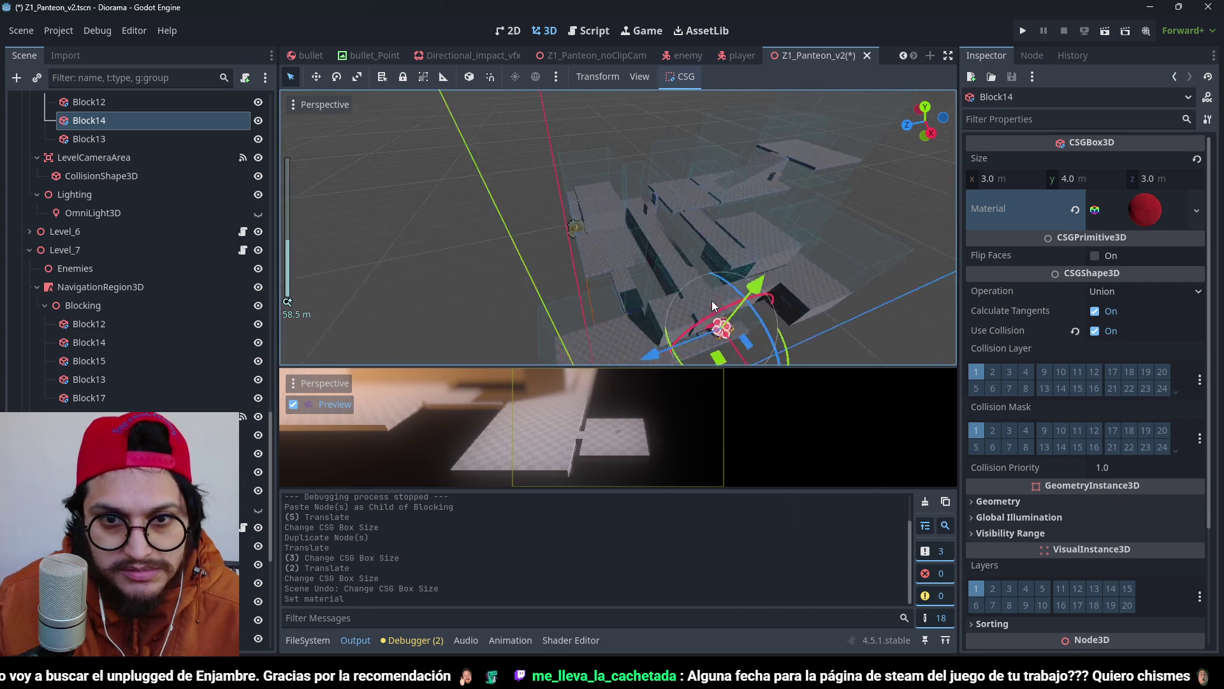
click(689, 183)
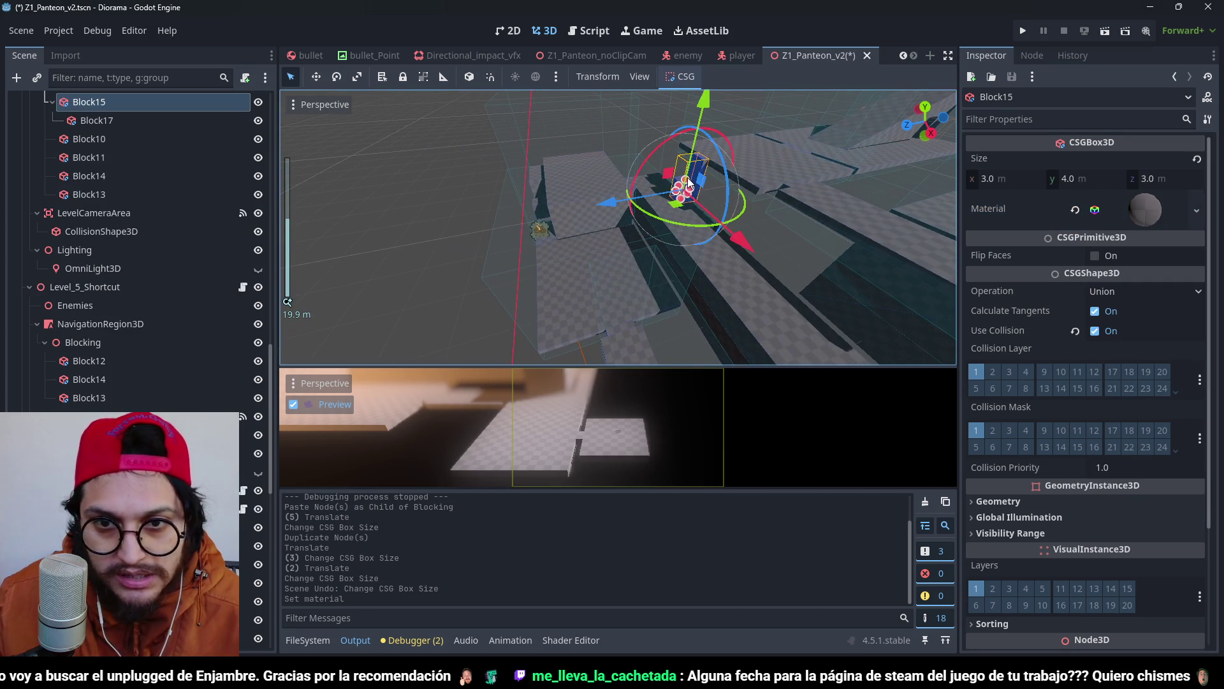
click(1197, 214)
click(1120, 335)
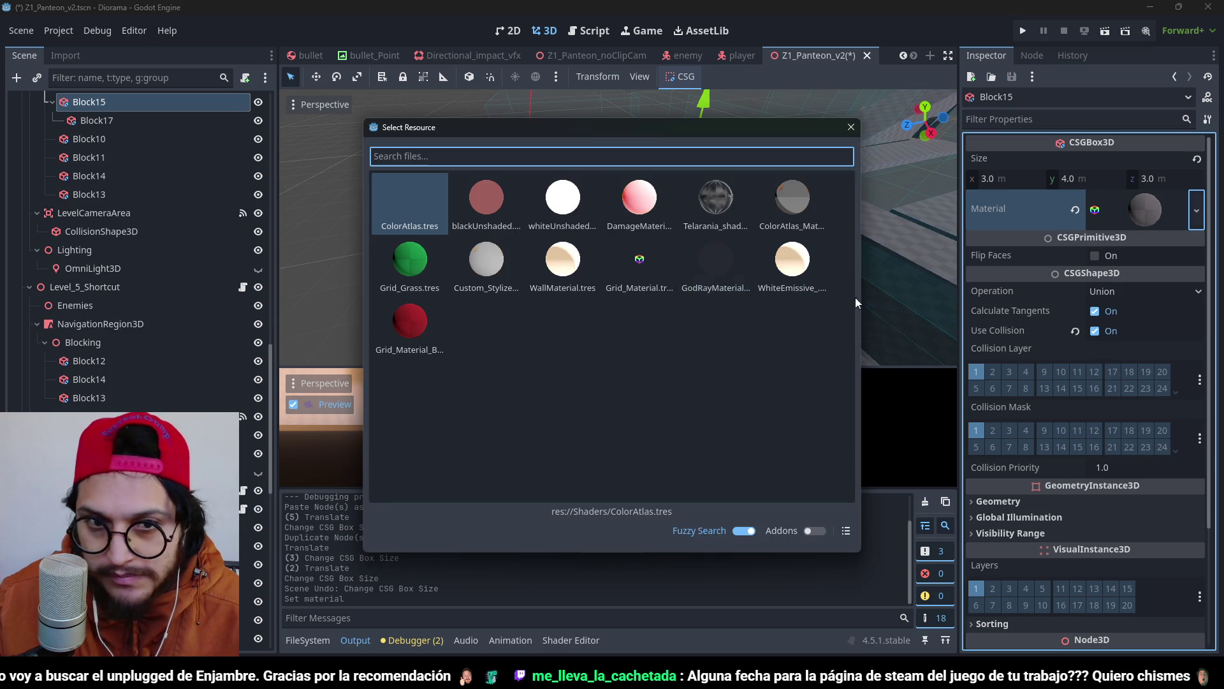
double_click(426, 317)
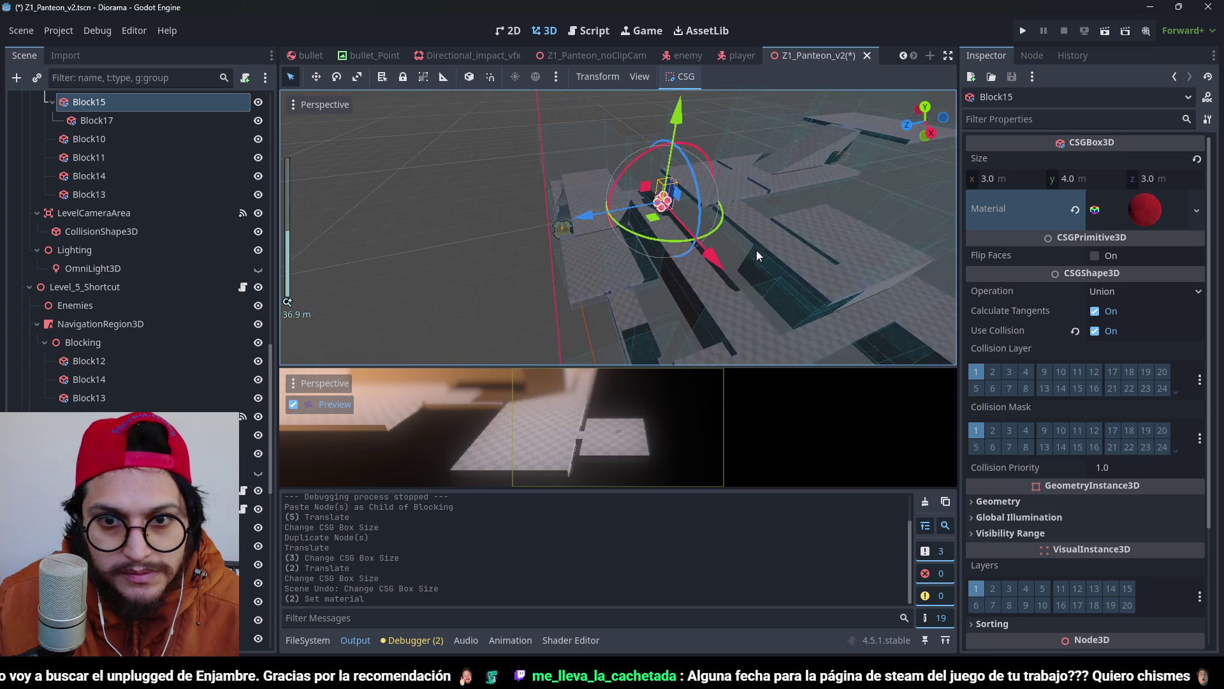
Apply the red grid material to Block17 together with a second selected block.
click(728, 200)
scroll(729, 251, down, 5)
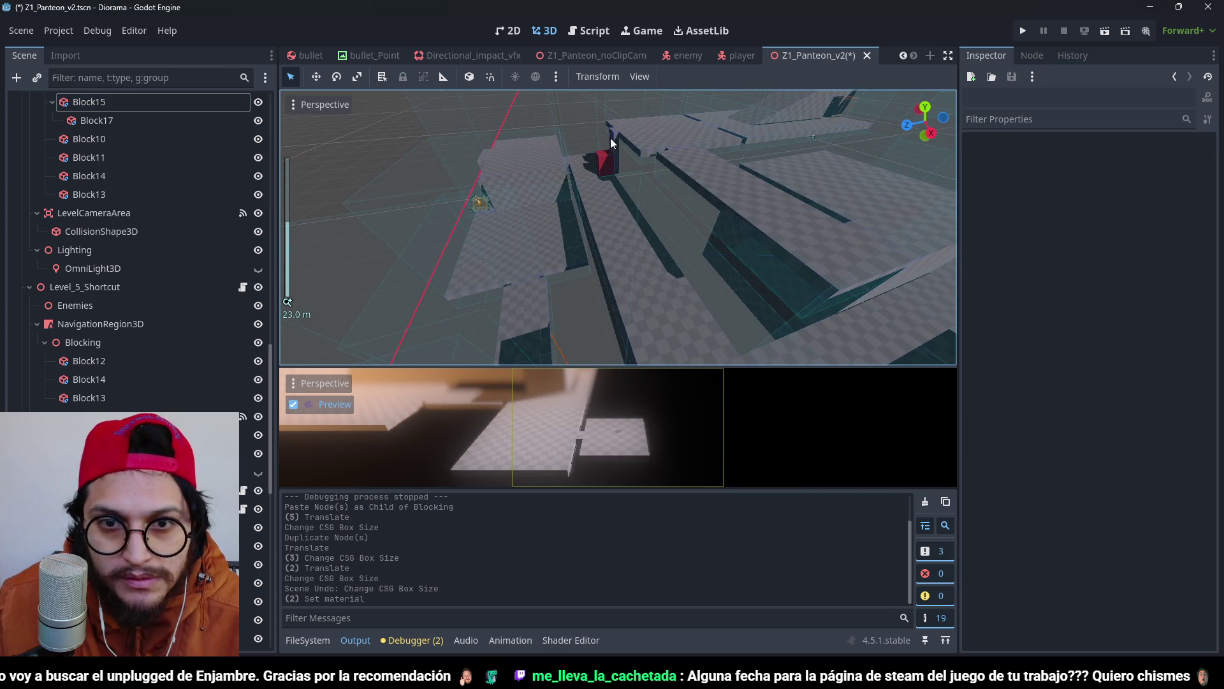
click(612, 141)
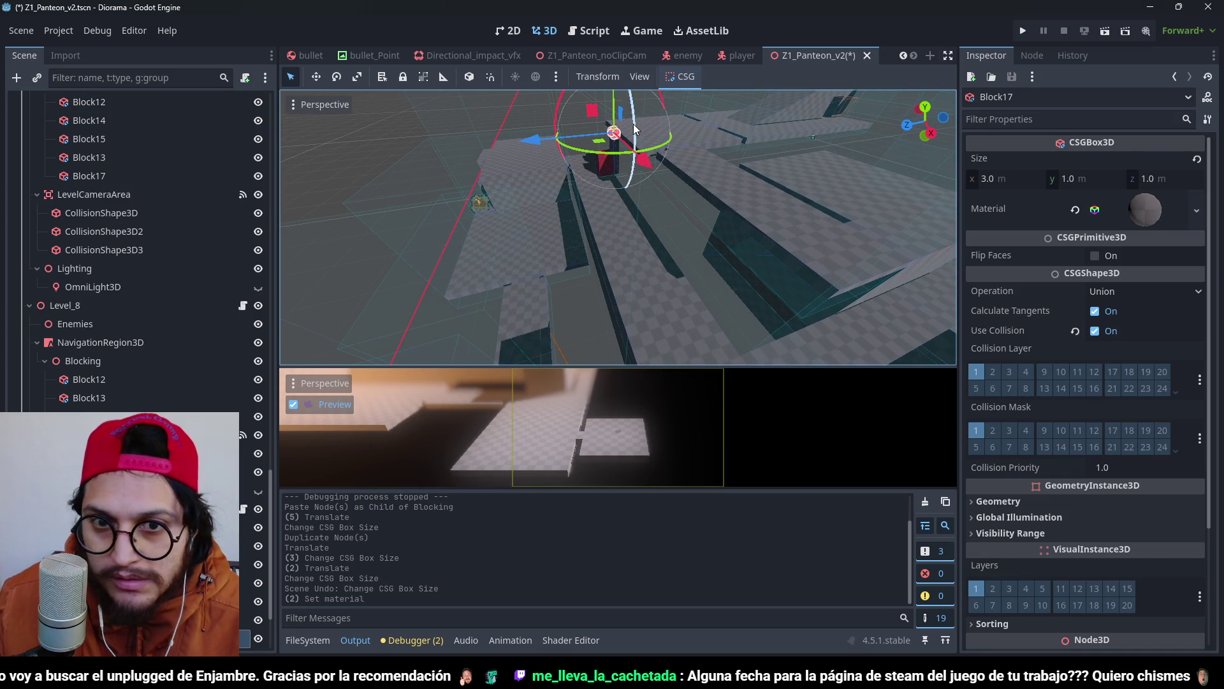
key(f)
shift+click(627, 314)
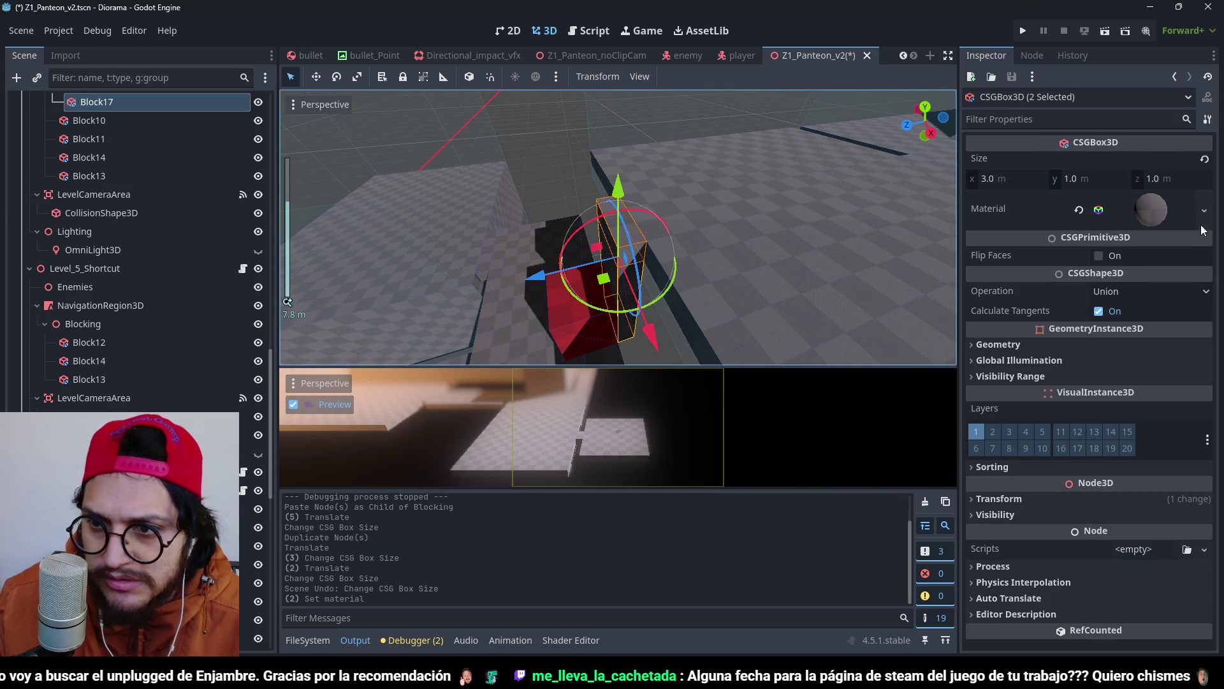
click(1204, 211)
click(1119, 317)
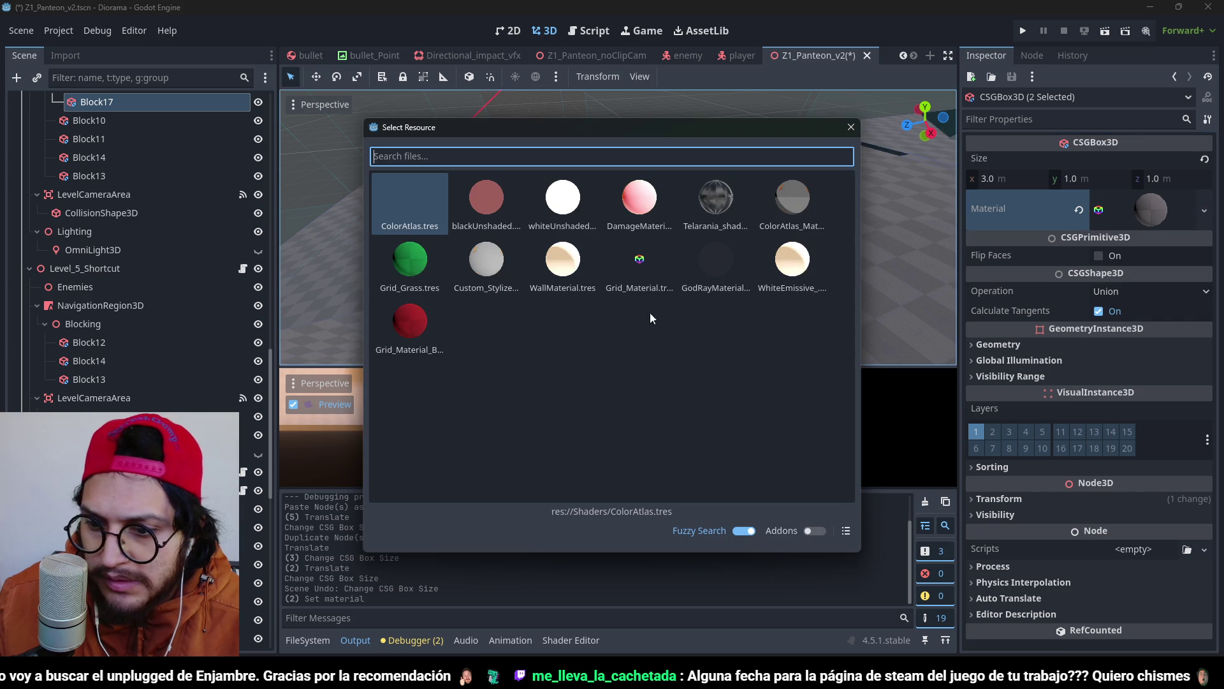
double_click(410, 320)
Reapply the red grid material to Block17 alone and save the scene.
scroll(619, 117, down, 10)
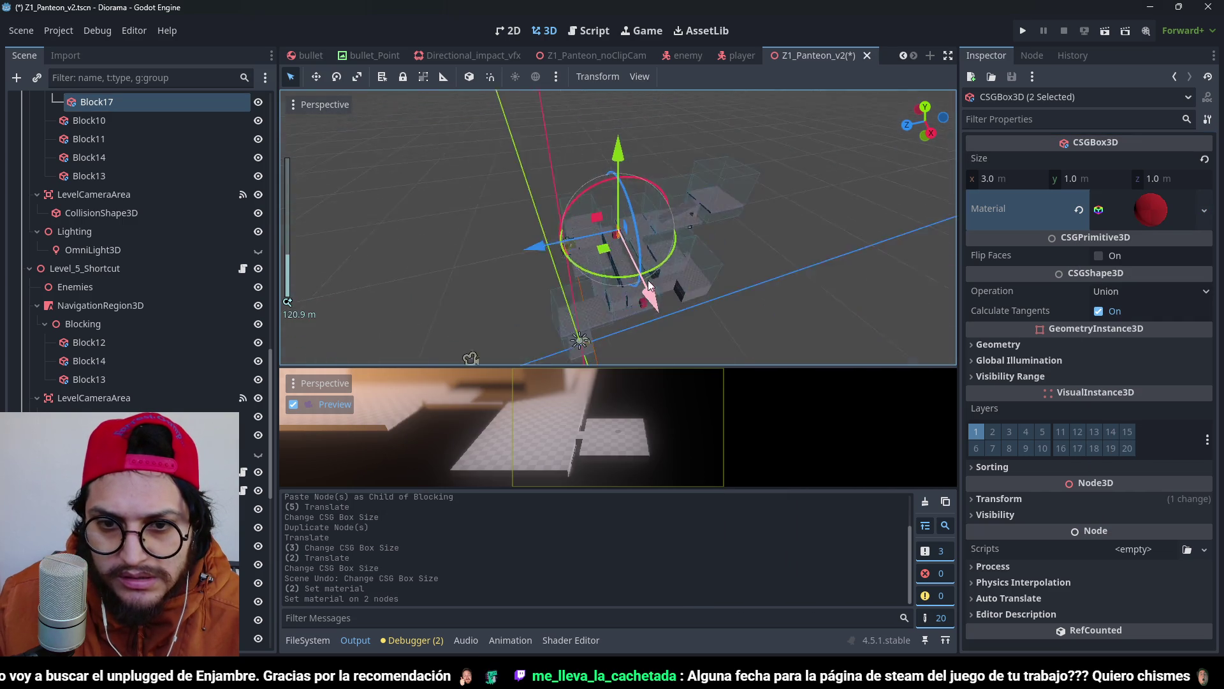
scroll(619, 123, up, 10)
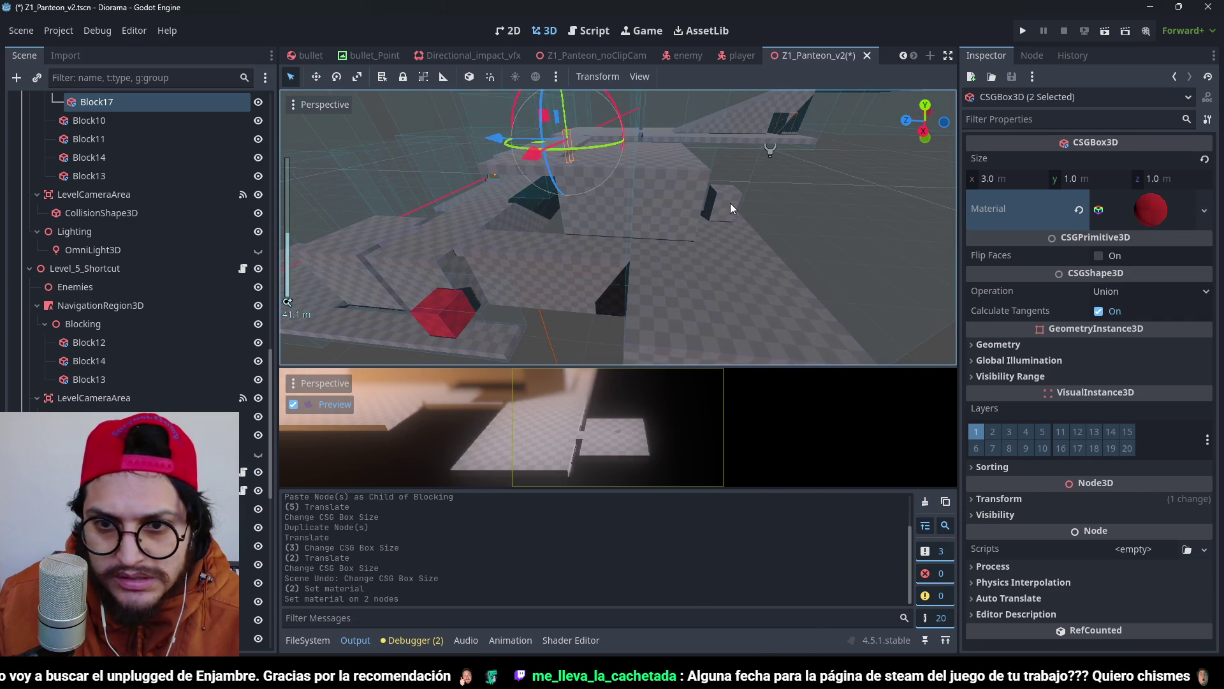
click(730, 203)
click(1197, 210)
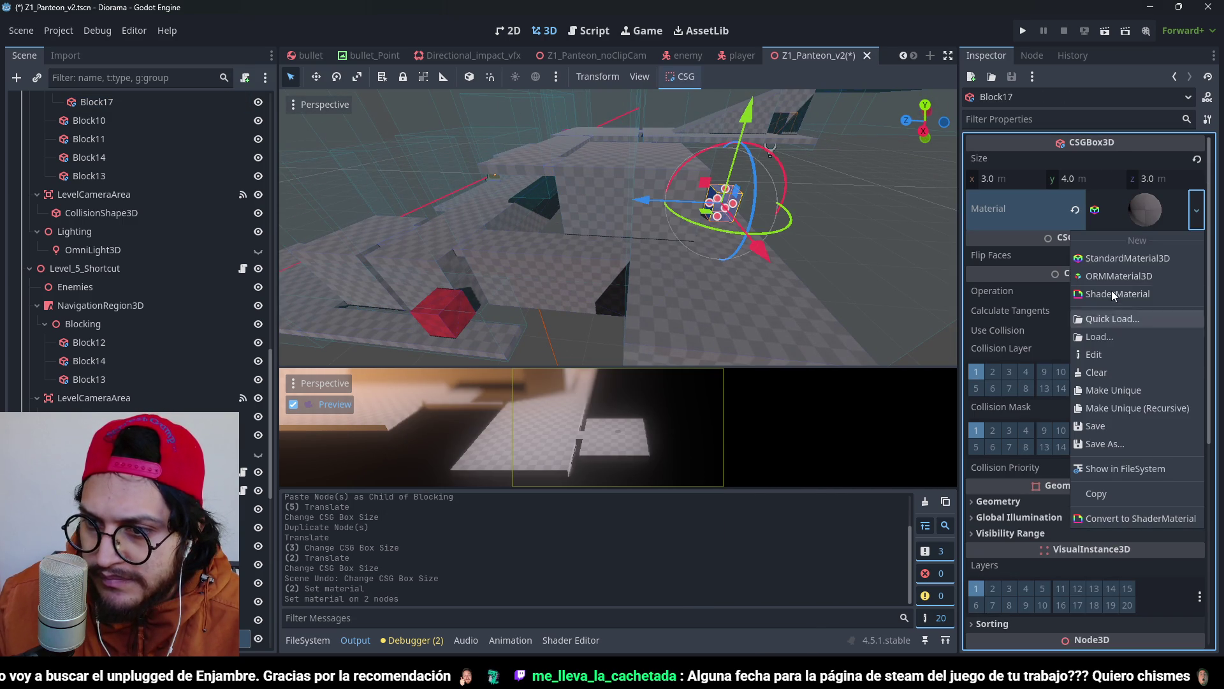
click(1111, 322)
click(410, 321)
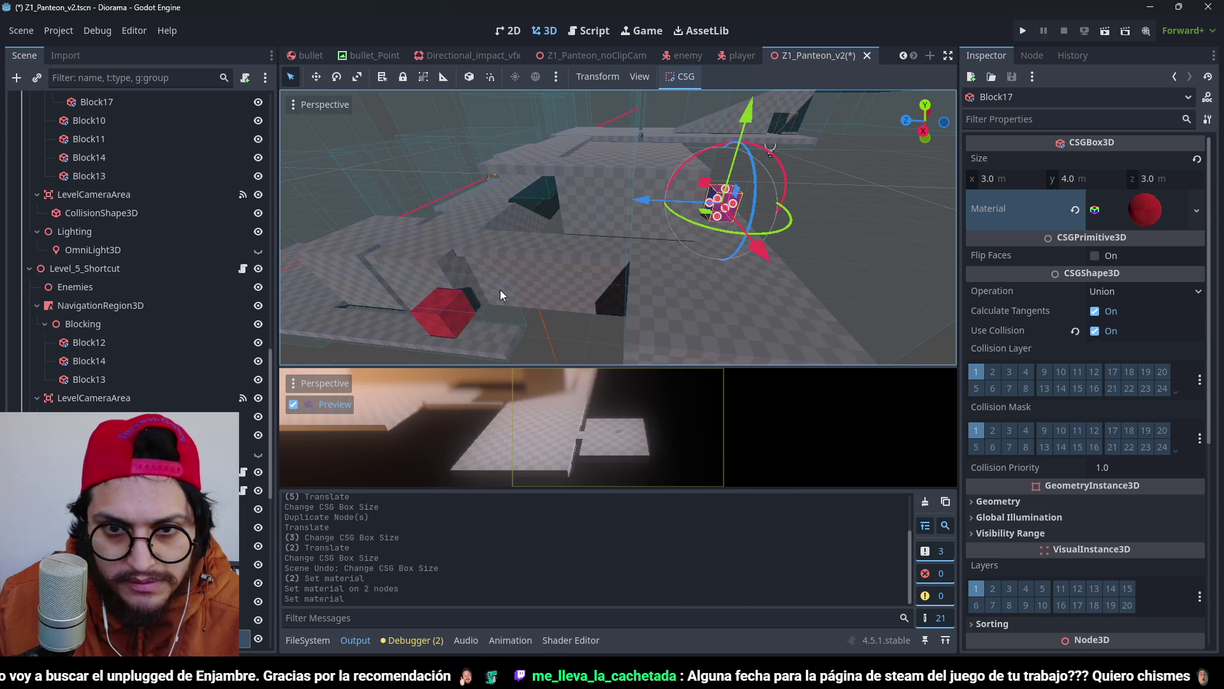
scroll(670, 236, down, 2)
key(ctrl+s)
scroll(710, 287, down, 4)
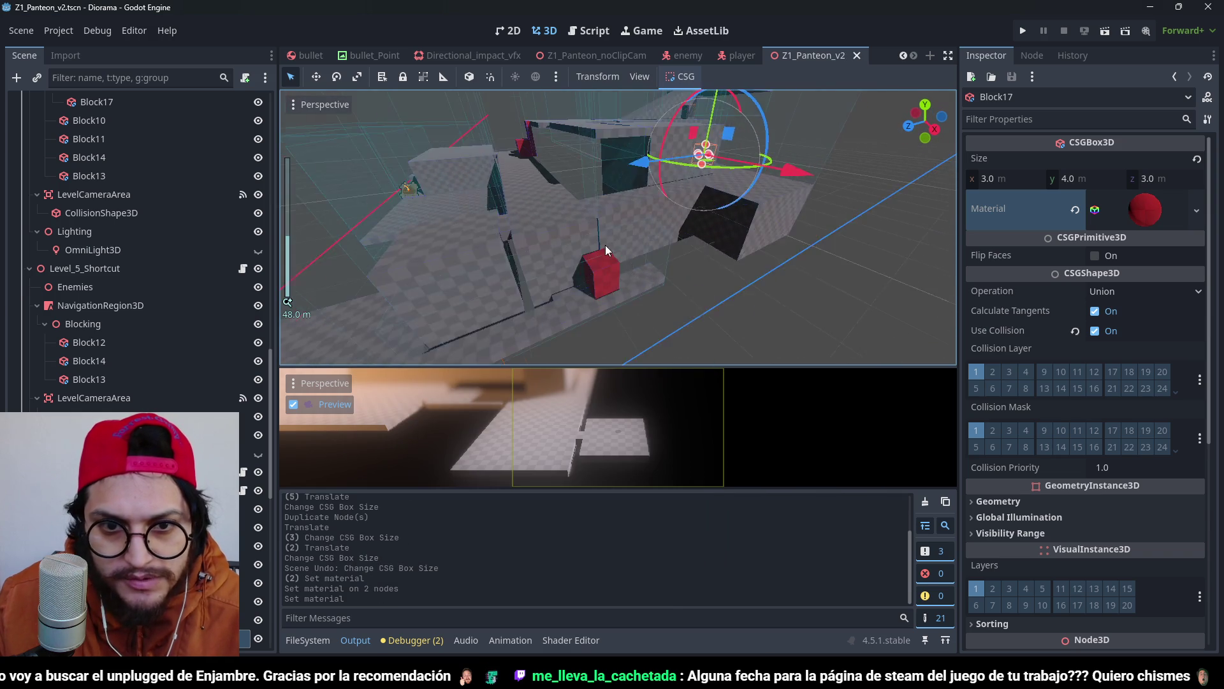
scroll(646, 234, up, 3)
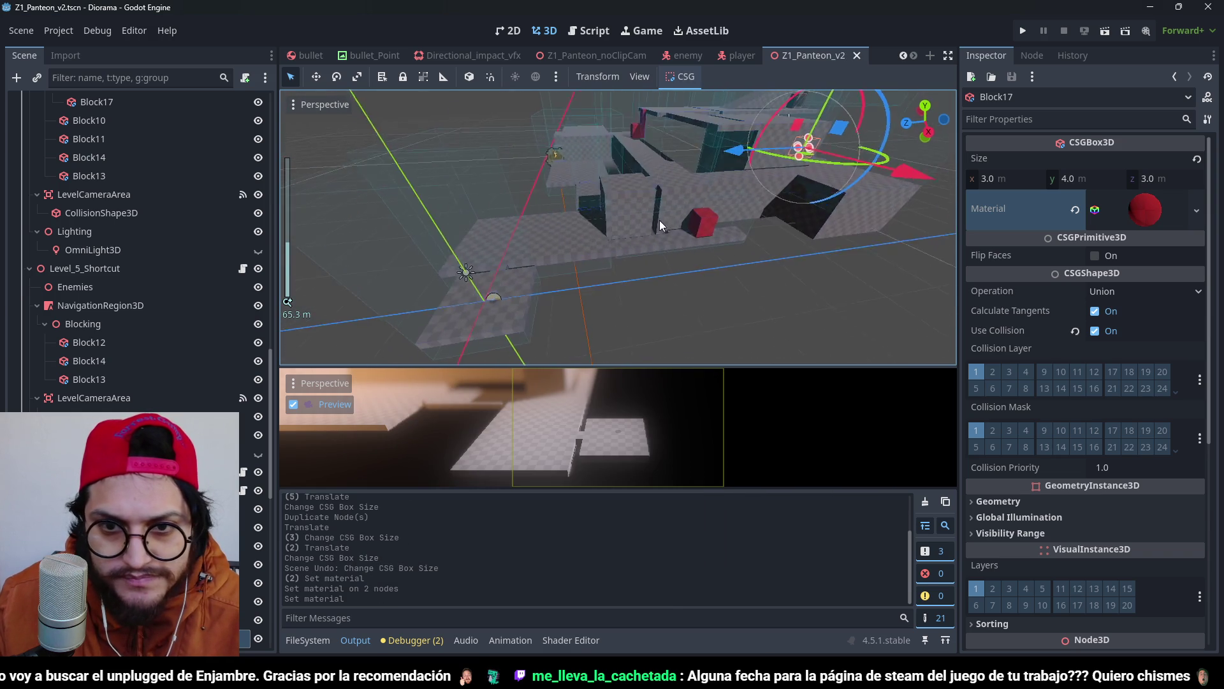
key(ctrl+s)
scroll(645, 240, down, 2)
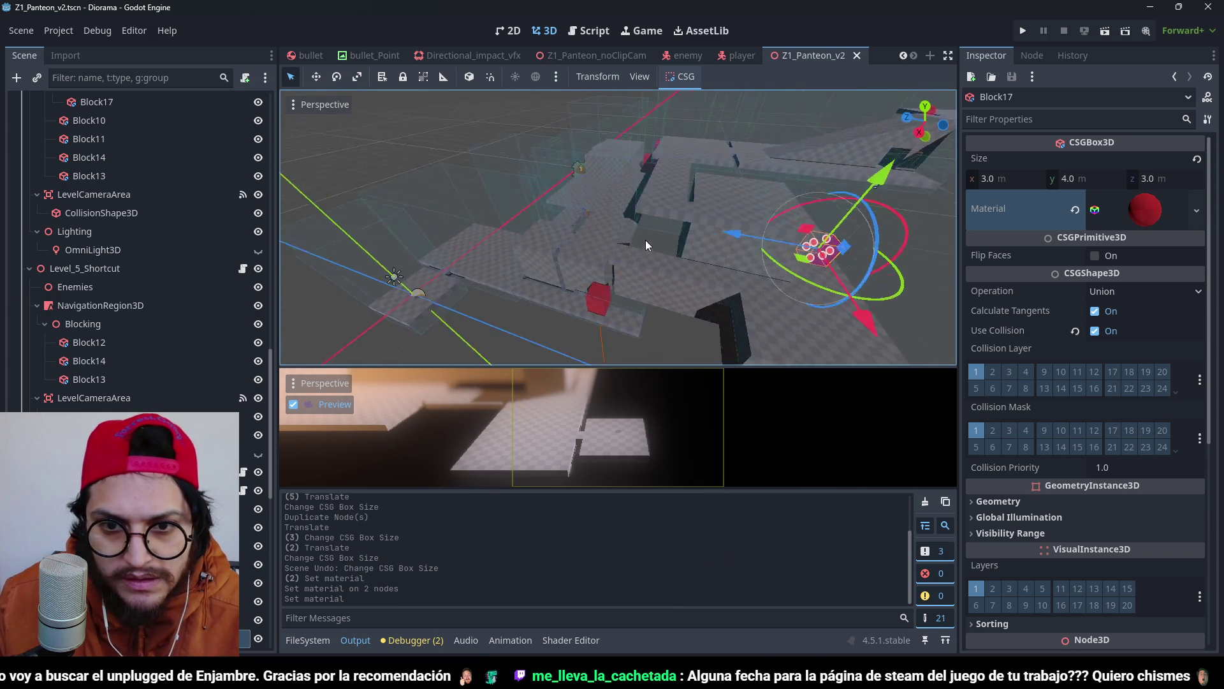
click(1022, 31)
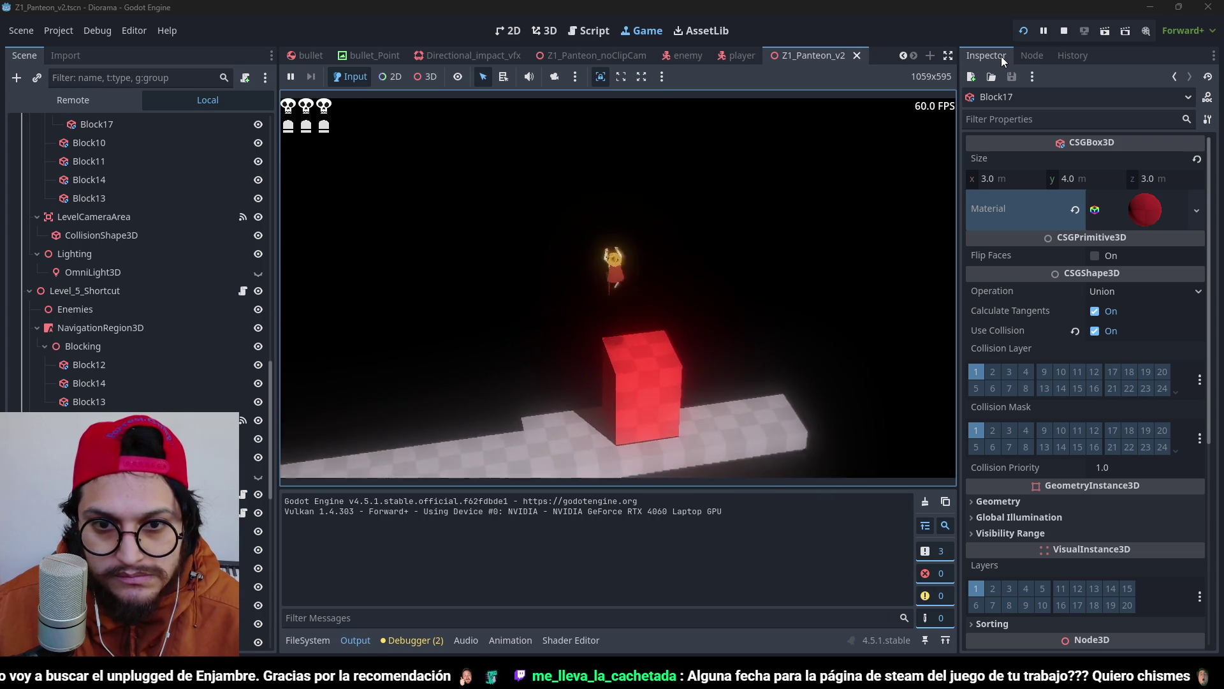
Stop the game, stretch the red Block15 to 8 m tall, and save.
key(F8)
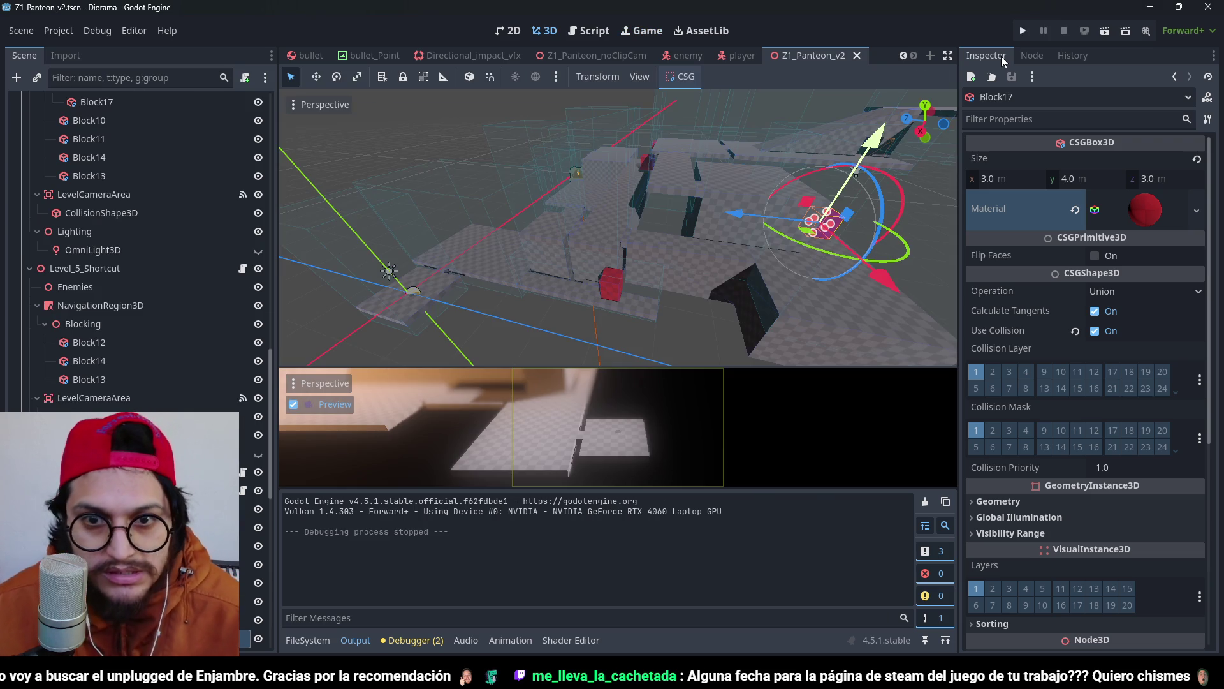
scroll(659, 257, up, 3)
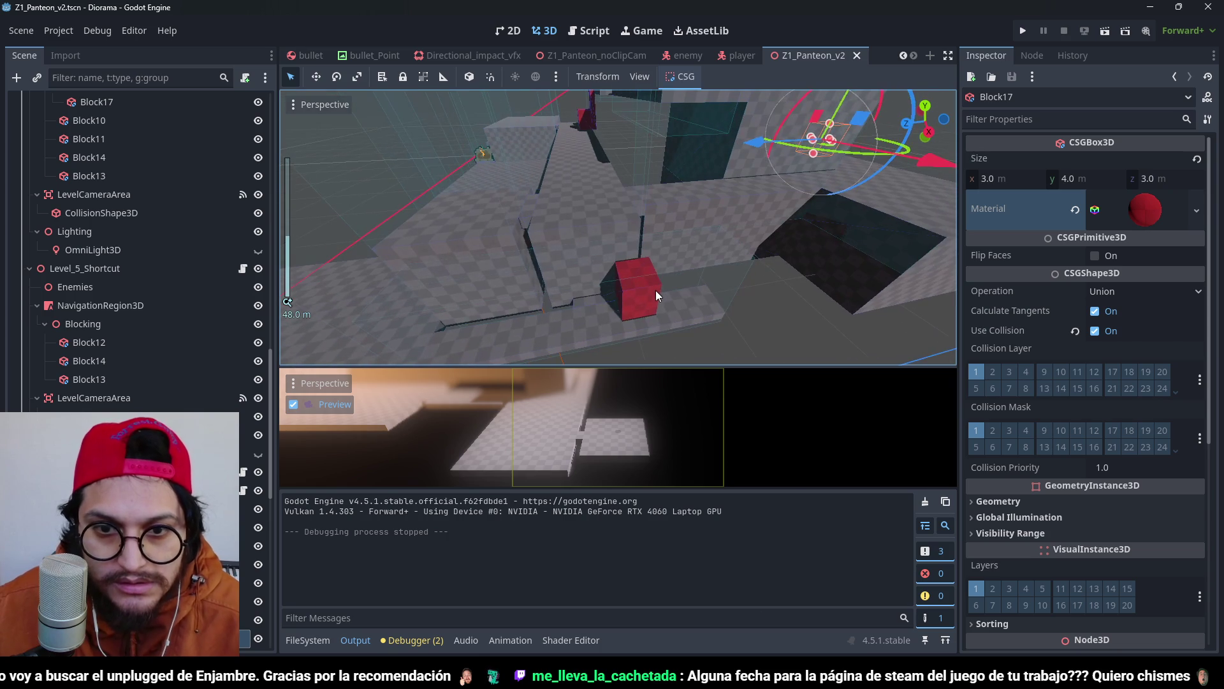
click(657, 294)
mouse_move(657, 294)
mouse_down()
mouse_move(728, 278)
mouse_move(729, 198)
mouse_move(786, 280)
mouse_move(753, 261)
mouse_up()
scroll(766, 255, up, 4)
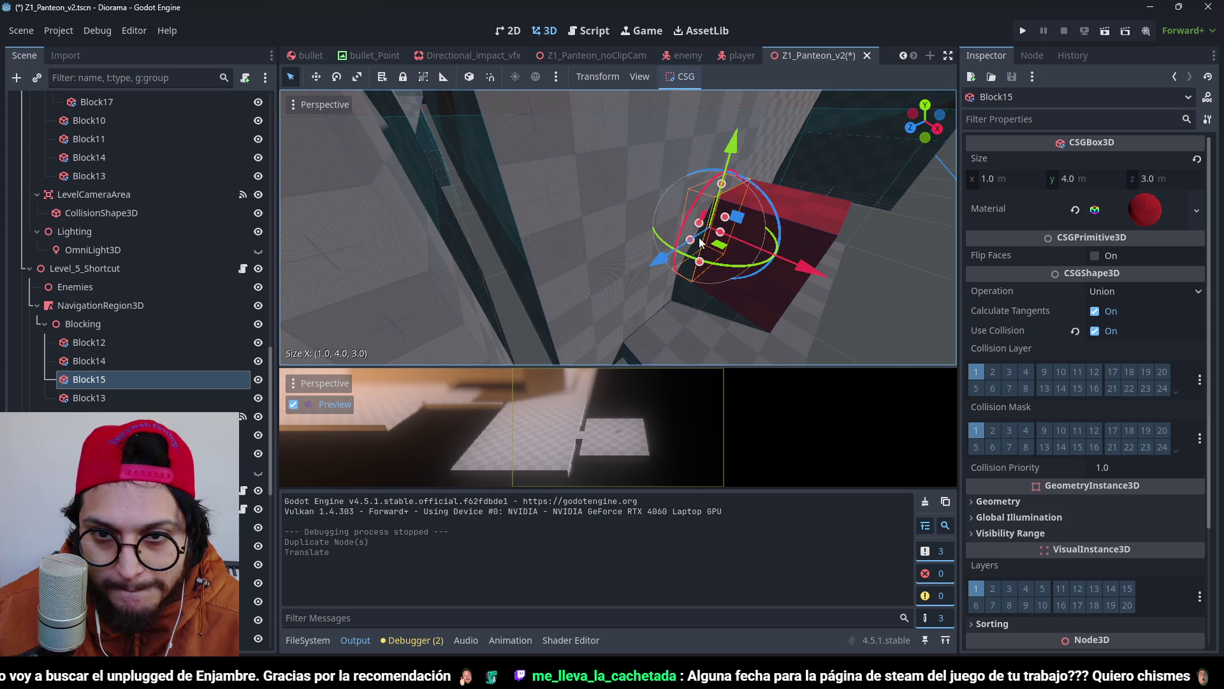
mouse_move(721, 185)
mouse_down()
mouse_move(775, 124)
mouse_move(749, 213)
mouse_move(682, 262)
mouse_move(466, 232)
mouse_up()
drag(519, 275, 609, 213)
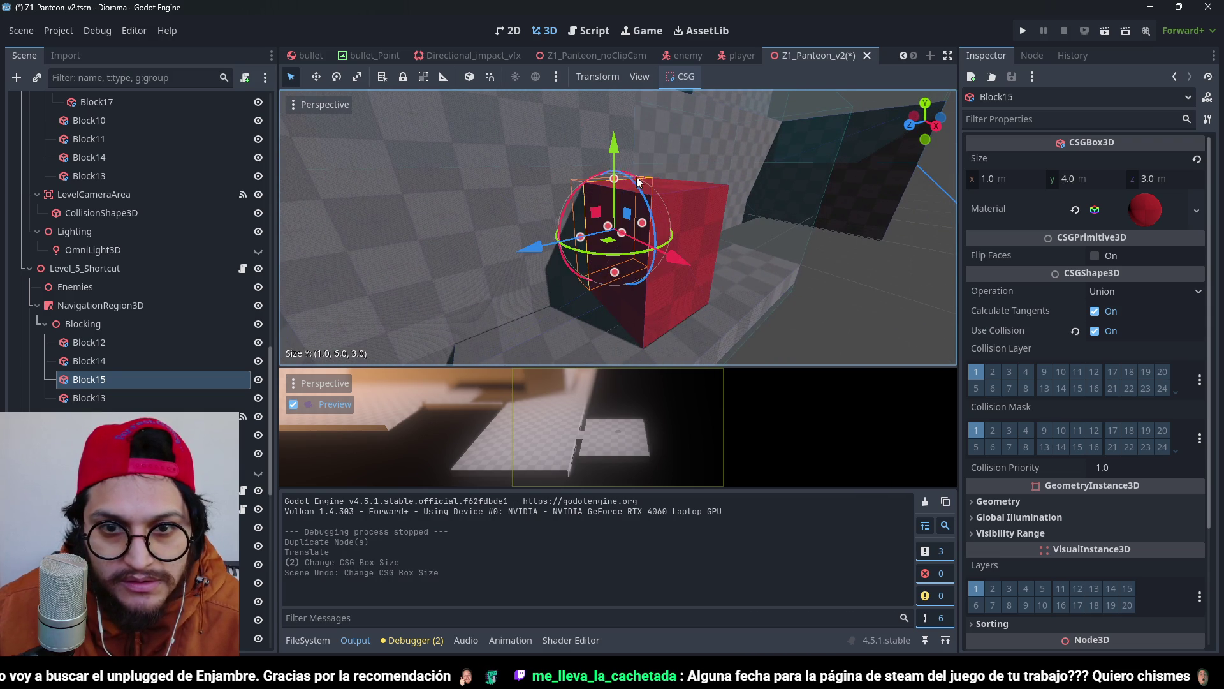
mouse_move(640, 146)
mouse_down()
mouse_move(594, 216)
mouse_move(575, 201)
mouse_move(575, 178)
mouse_move(601, 191)
mouse_move(608, 175)
mouse_up()
key(ctrl+s)
Select Block12 and bring its X size down to 51 m.
scroll(687, 178, down, 3)
mouse_move(688, 178)
mouse_down()
mouse_move(732, 230)
mouse_move(591, 147)
mouse_move(626, 183)
mouse_move(654, 259)
mouse_move(623, 255)
mouse_up()
click(591, 148)
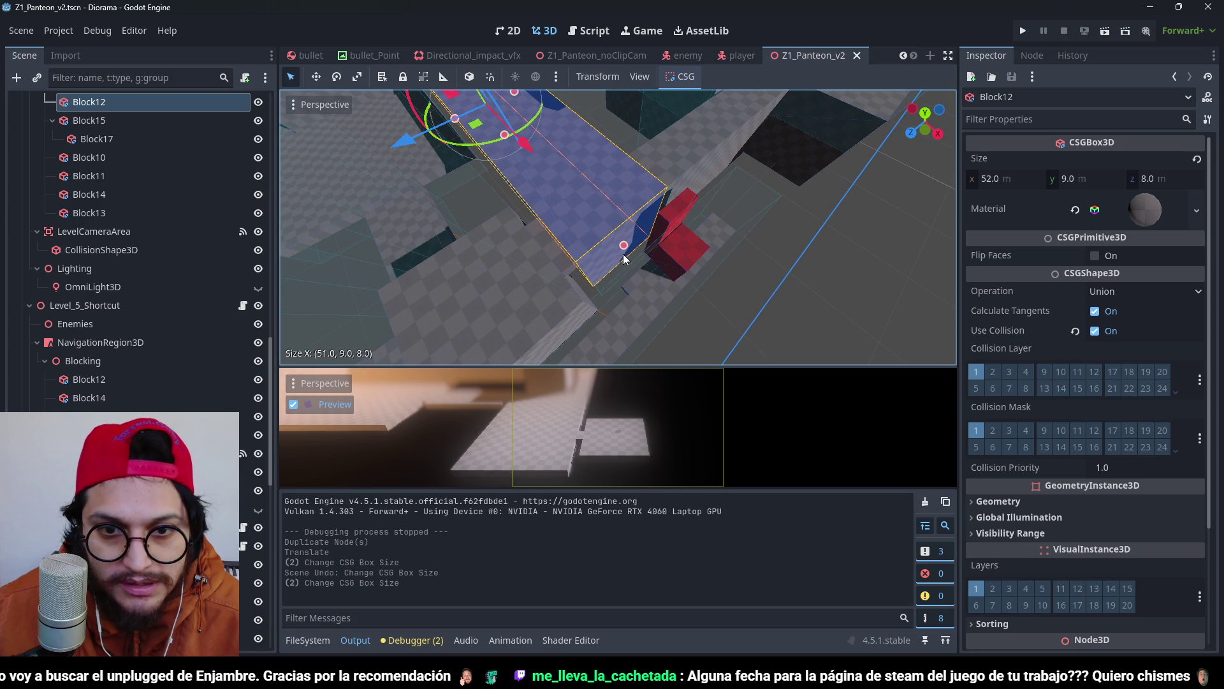
scroll(609, 246, down, 3)
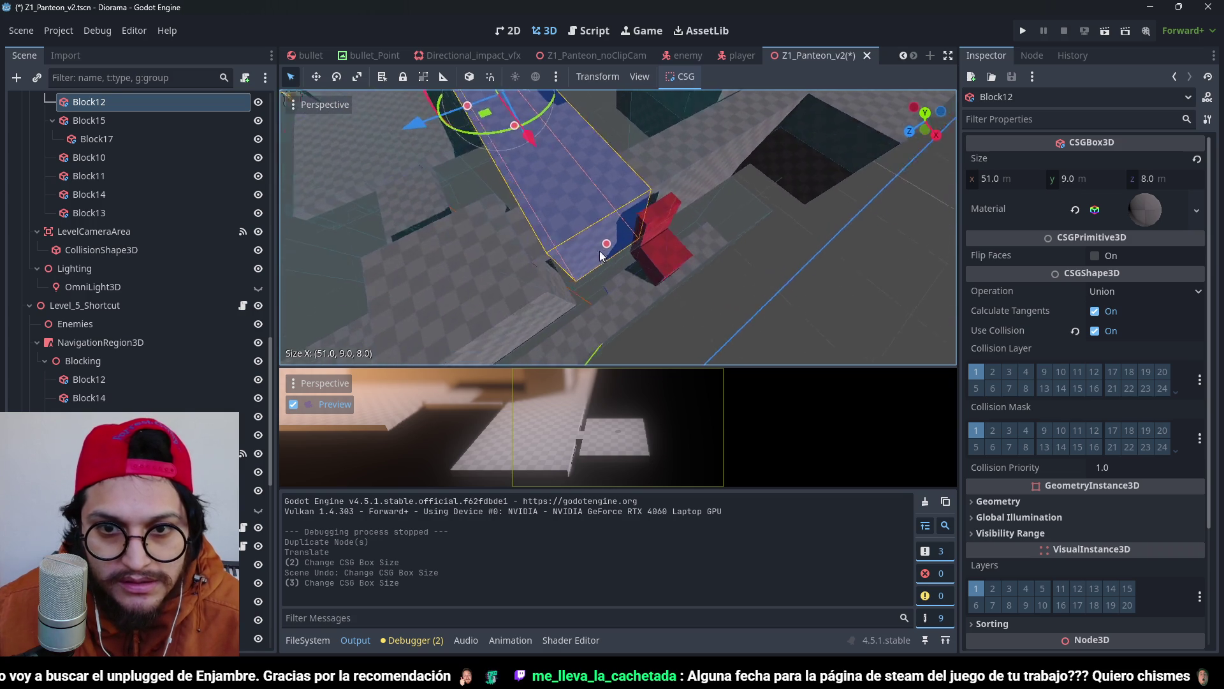
mouse_move(607, 232)
mouse_down()
mouse_move(643, 188)
mouse_move(647, 217)
mouse_up()
scroll(650, 226, up, 2)
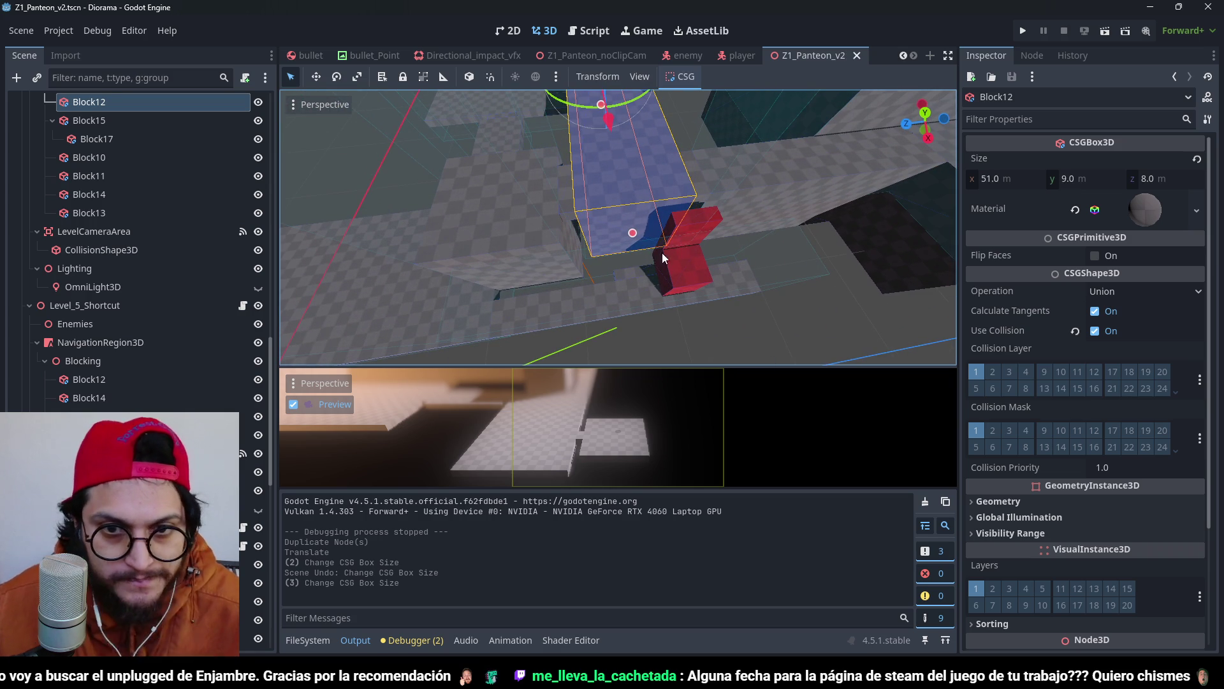
scroll(662, 253, up, 2)
scroll(653, 251, down, 2)
scroll(139, 185, up, 2)
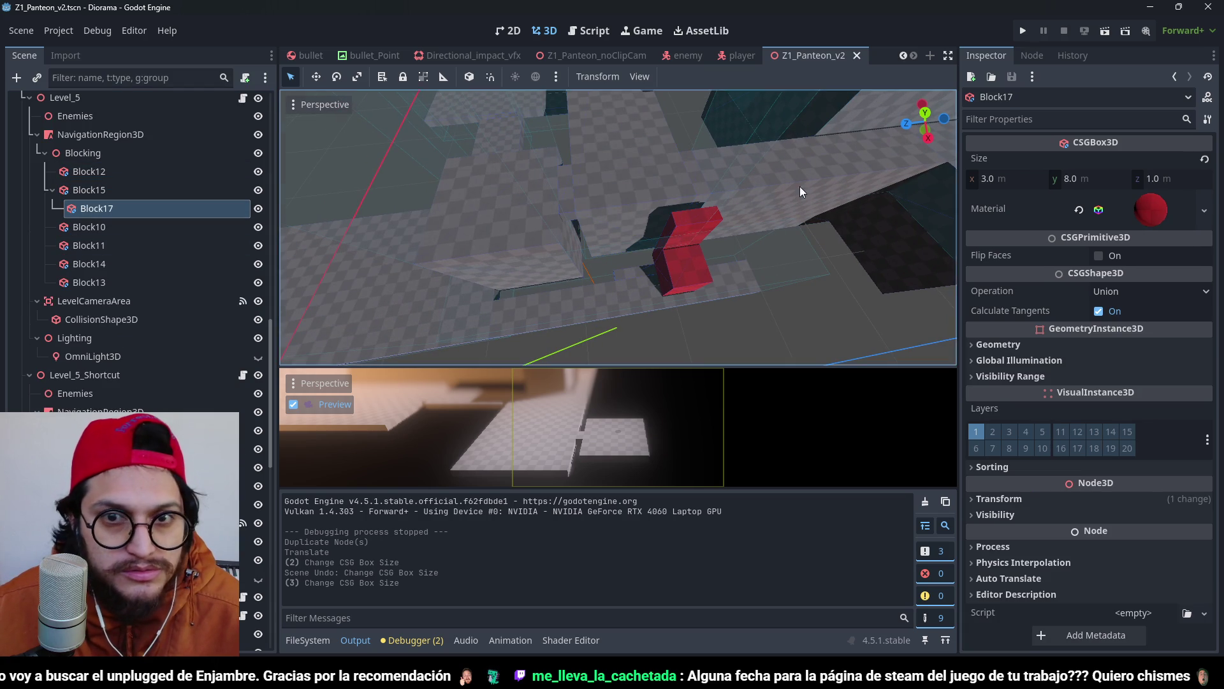
Move Block14 2 m along X.
scroll(662, 289, down, 5)
click(92, 286)
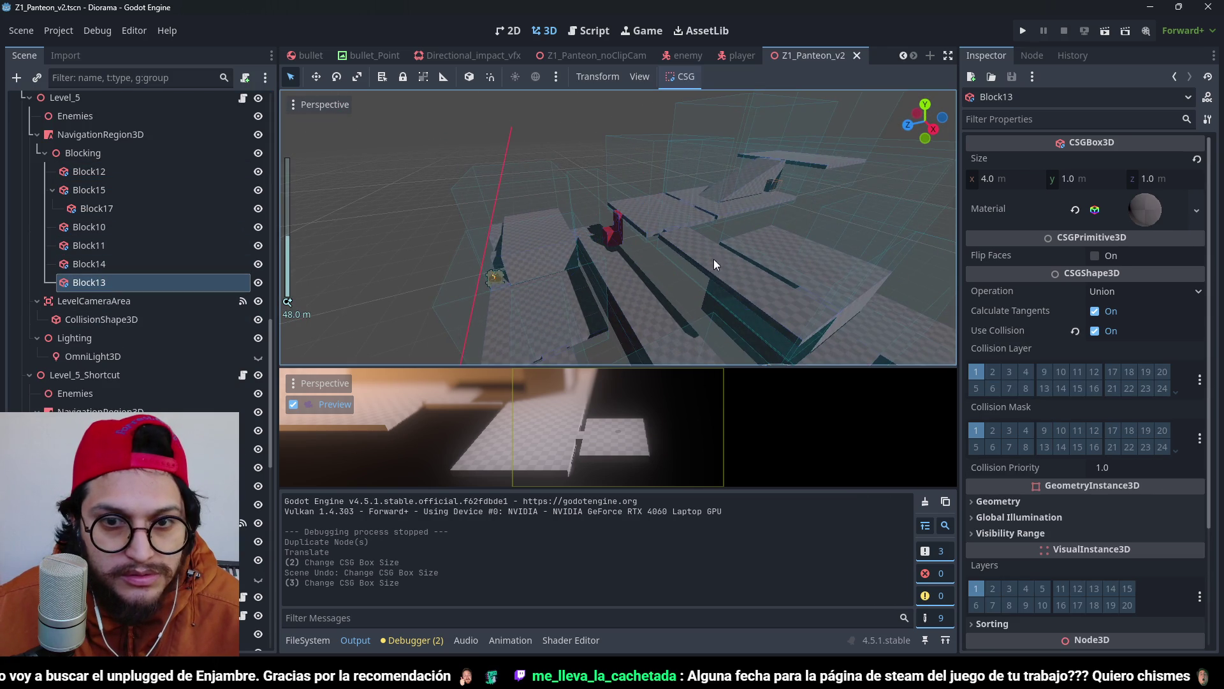
key(f)
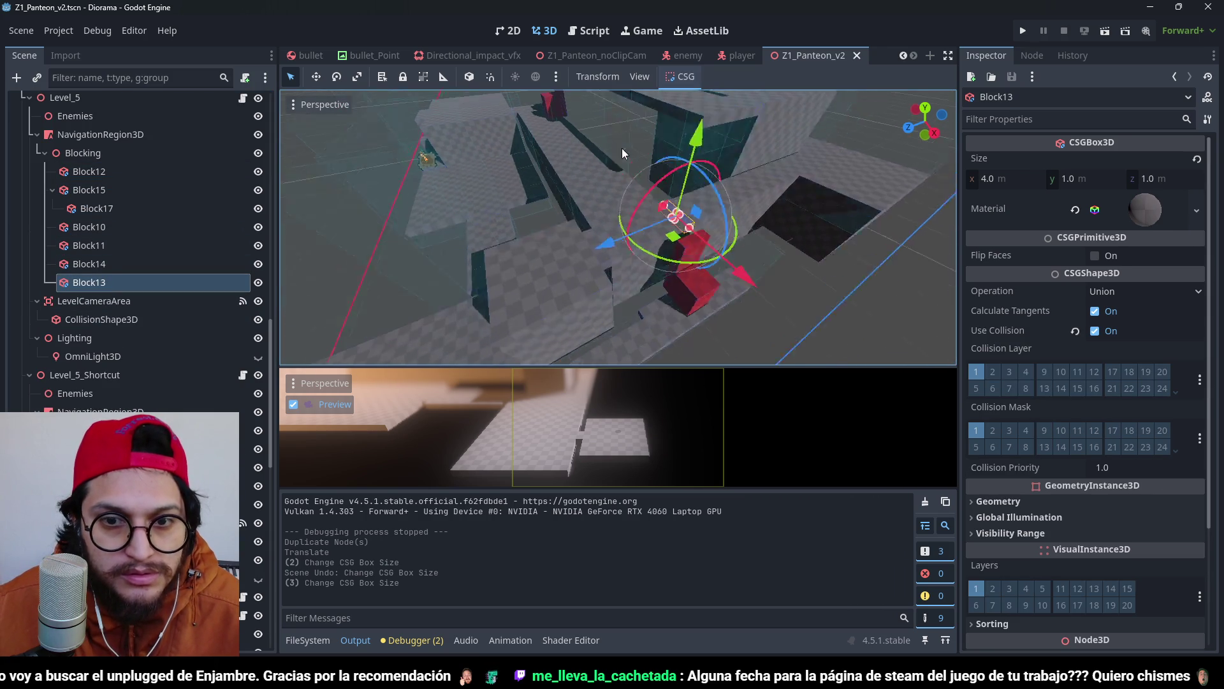
scroll(112, 239, up, 3)
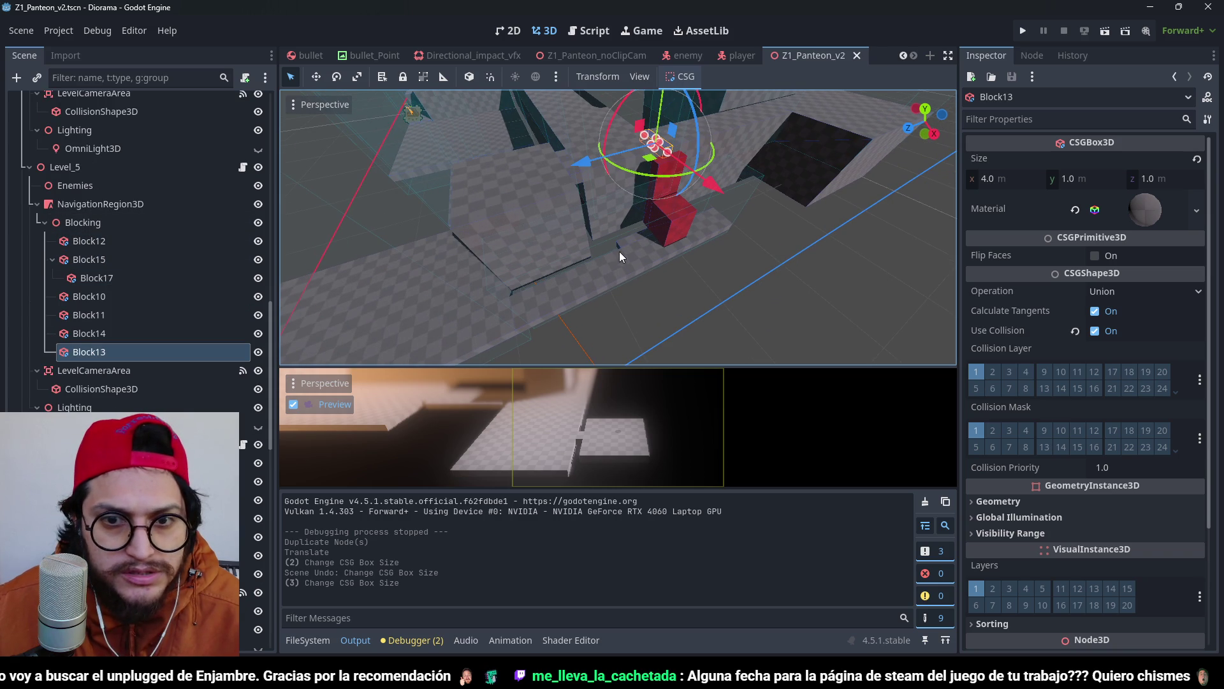
click(630, 239)
key(f)
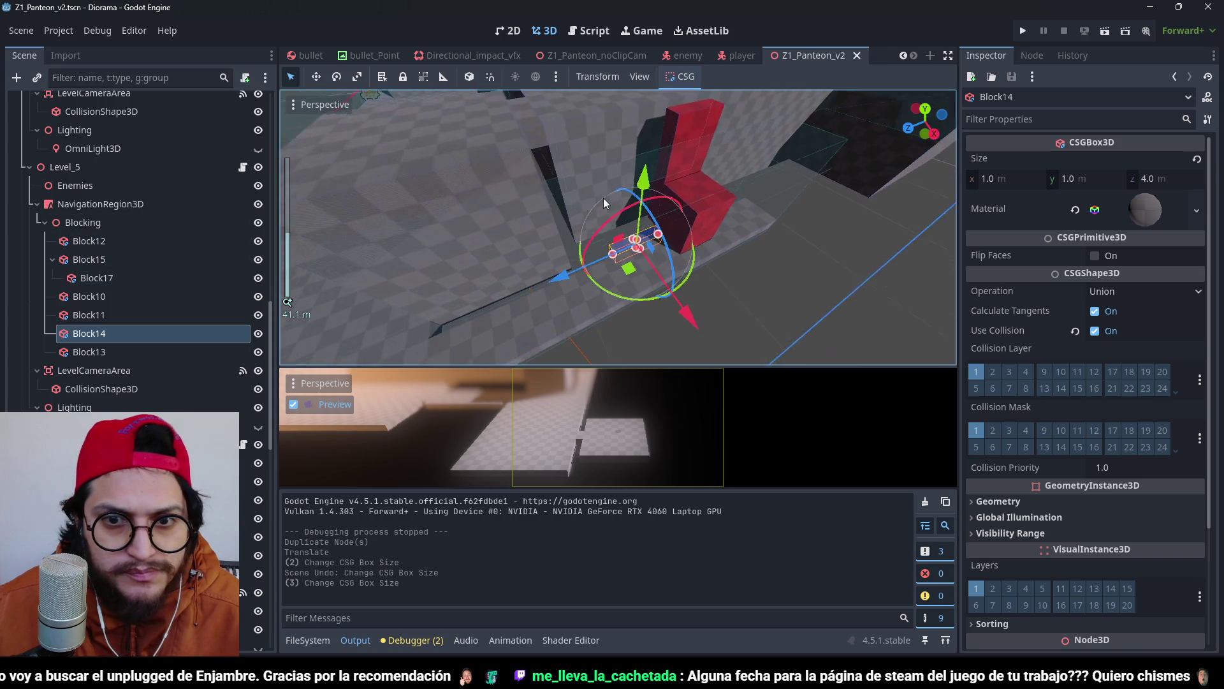
click(668, 281)
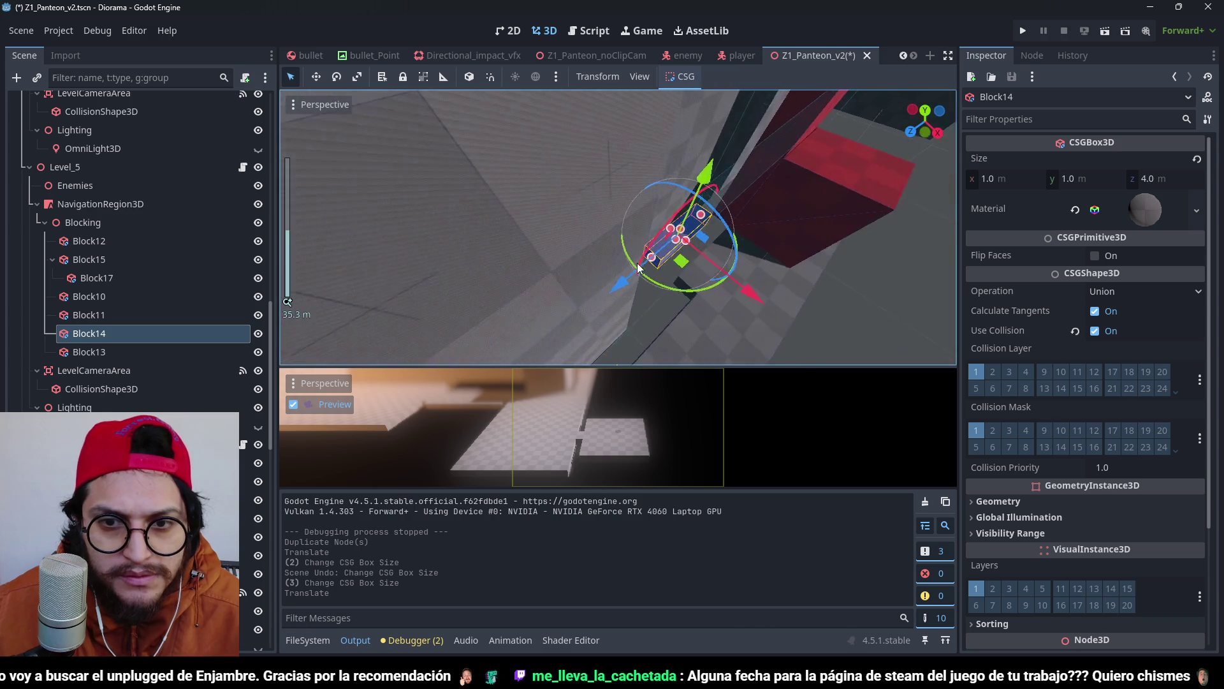
scroll(622, 269, up, 3)
Move both red blocks 2 m along Z and save the scene.
mouse_move(622, 269)
mouse_down()
mouse_move(567, 278)
mouse_move(648, 260)
mouse_move(584, 247)
mouse_up()
mouse_move(634, 203)
mouse_down()
mouse_move(629, 223)
mouse_move(652, 228)
mouse_up()
click(652, 228)
shift+click(642, 148)
drag(643, 148, 673, 338)
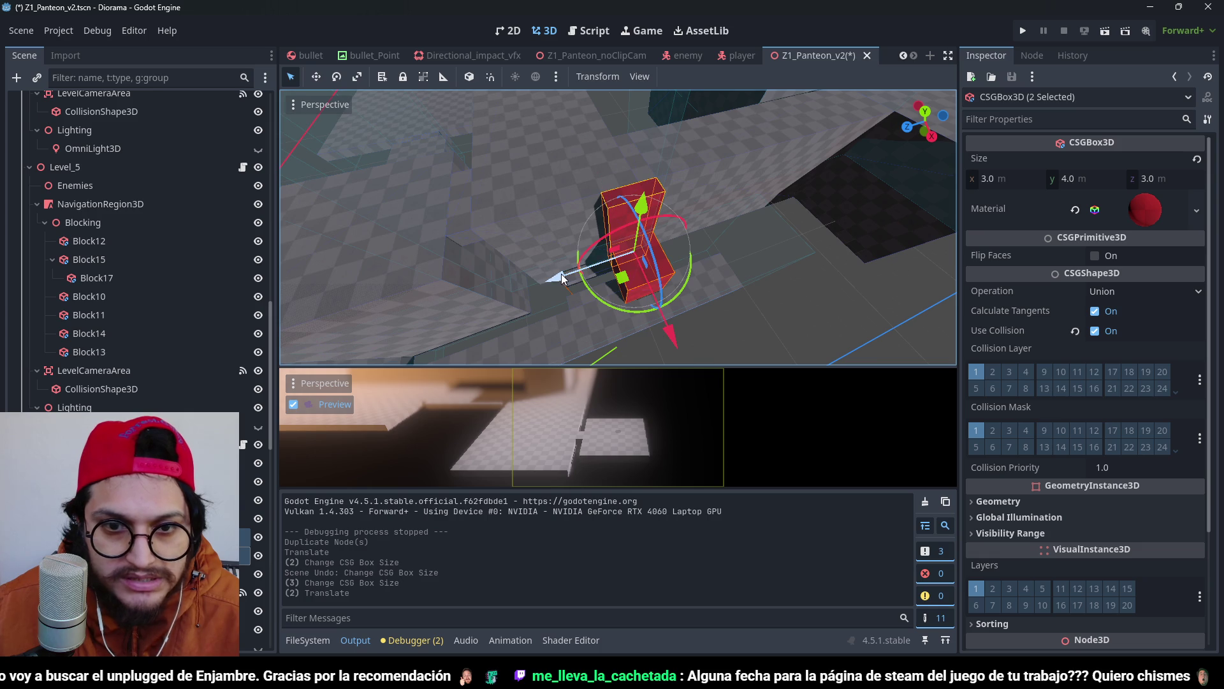
drag(562, 279, 515, 291)
mouse_move(594, 285)
mouse_down()
mouse_move(598, 198)
mouse_move(663, 235)
mouse_move(629, 245)
mouse_up()
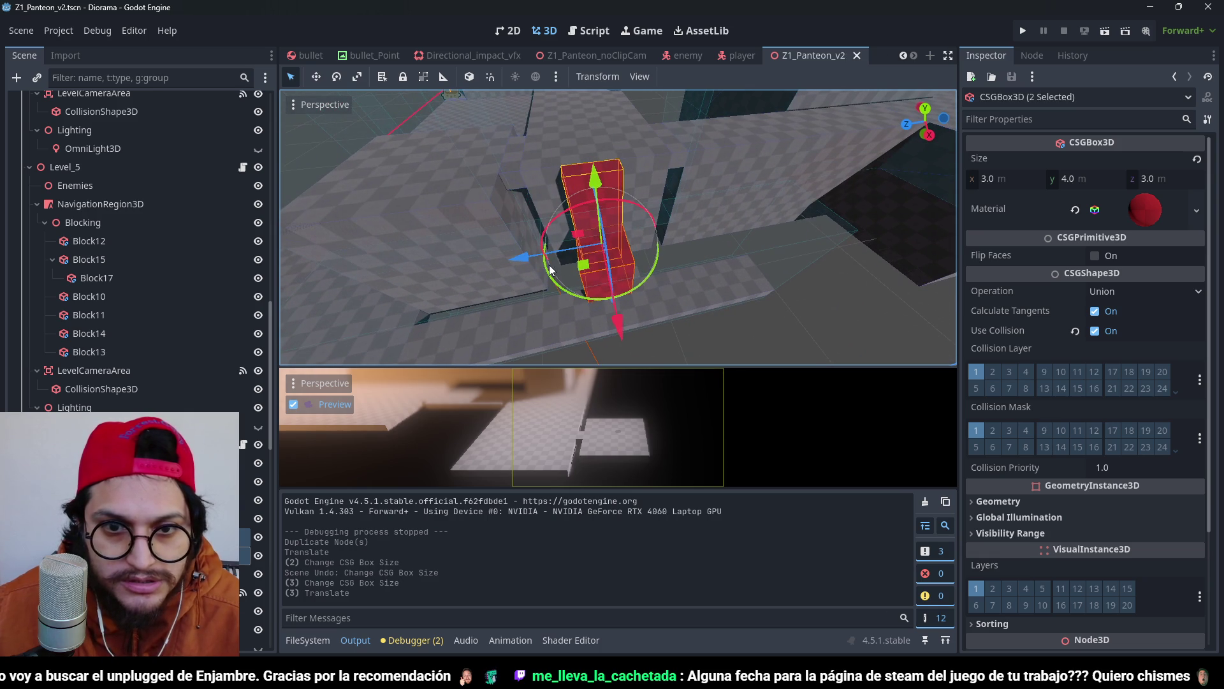
drag(538, 250, 538, 250)
mouse_move(538, 250)
mouse_down()
mouse_move(688, 228)
mouse_move(625, 140)
mouse_move(682, 287)
mouse_move(615, 255)
mouse_up()
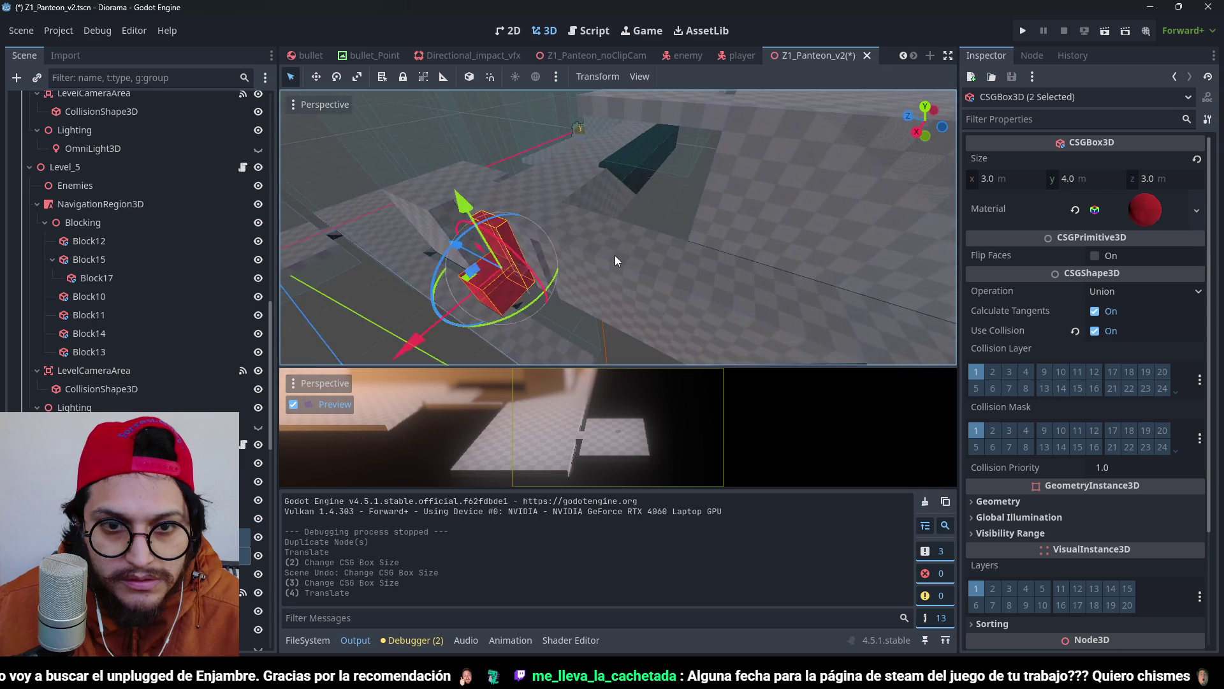
key(ctrl+s)
Lift Block14 8 m onto the red pillar and shorten its depth to 3 m.
scroll(691, 239, down, 3)
mouse_move(692, 241)
mouse_down()
mouse_move(779, 224)
mouse_move(678, 228)
mouse_move(719, 218)
mouse_move(695, 213)
mouse_move(751, 313)
mouse_up()
scroll(752, 312, up, 3)
click(751, 312)
key(f)
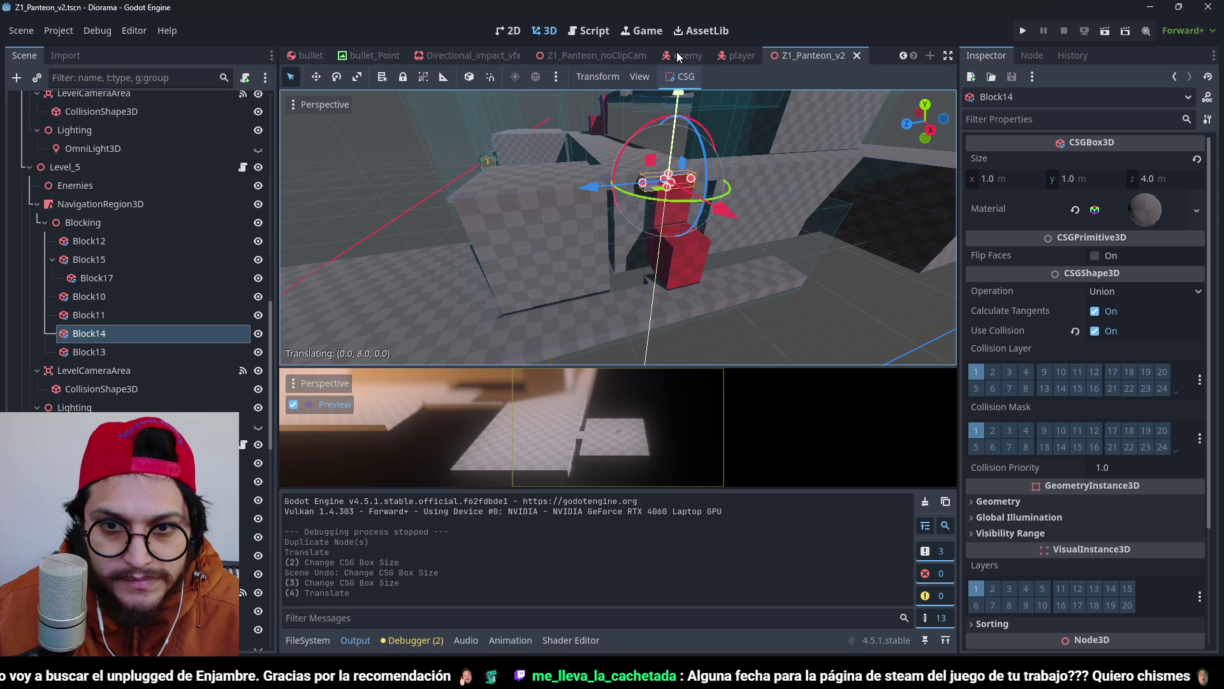
drag(638, 229, 602, 228)
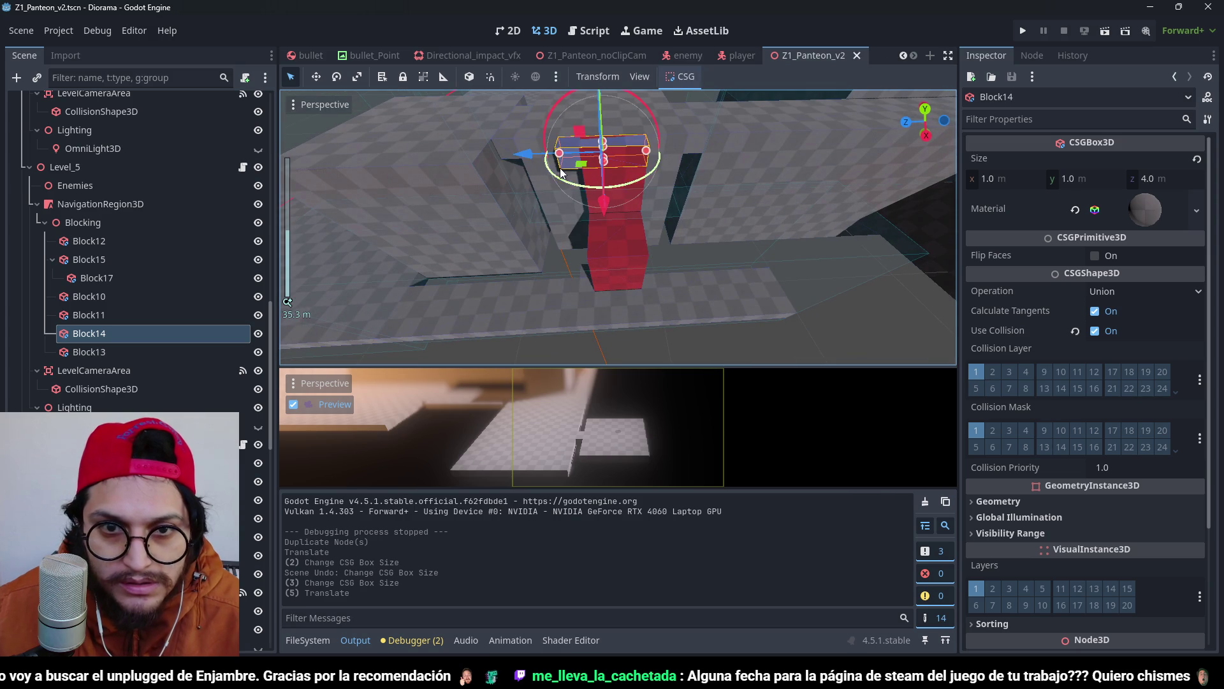
scroll(560, 163, up, 3)
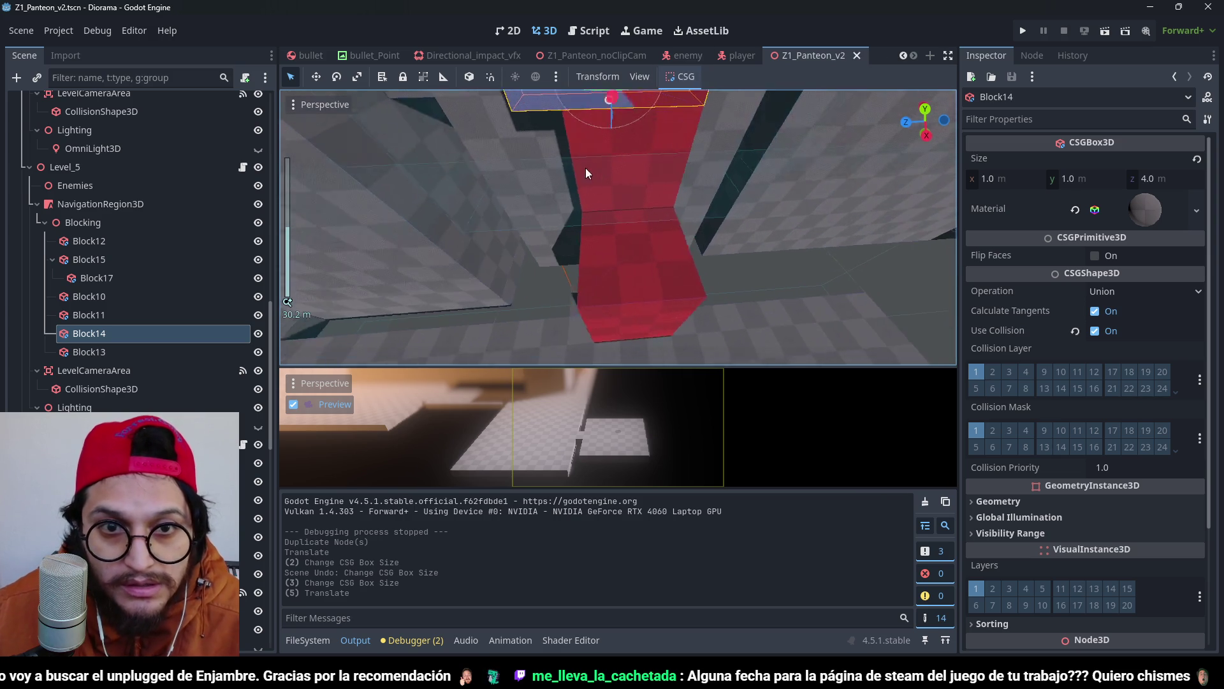
scroll(585, 167, down, 3)
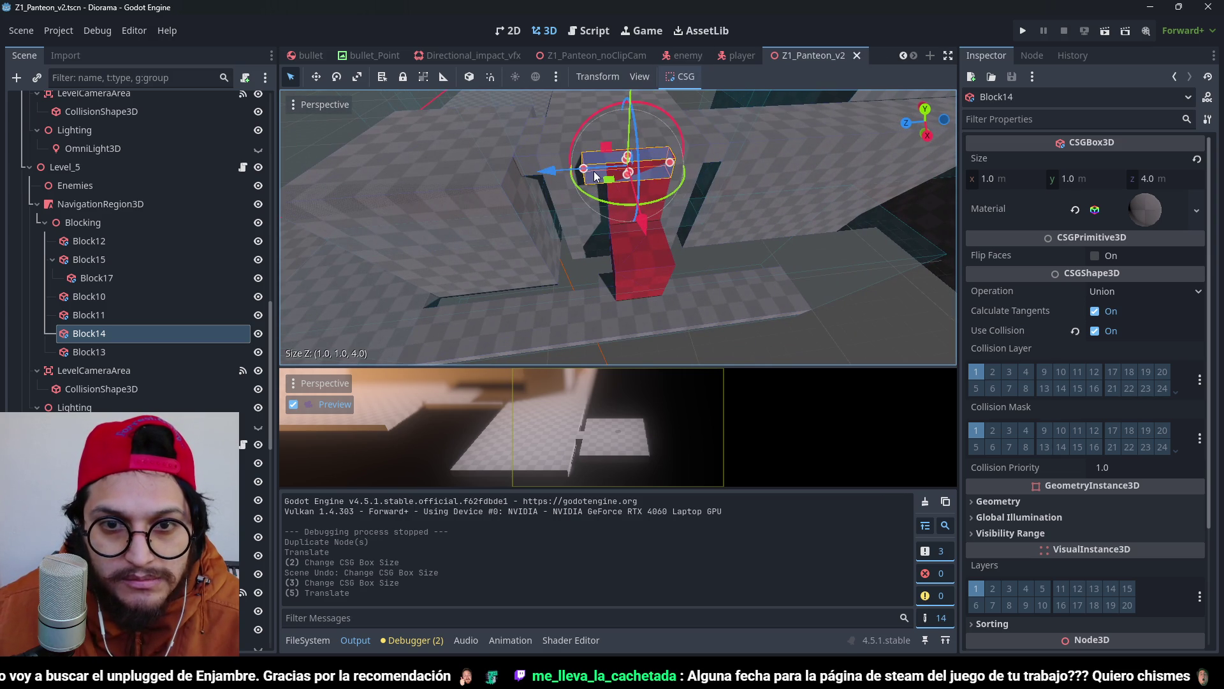
drag(595, 171, 606, 170)
scroll(569, 197, up, 3)
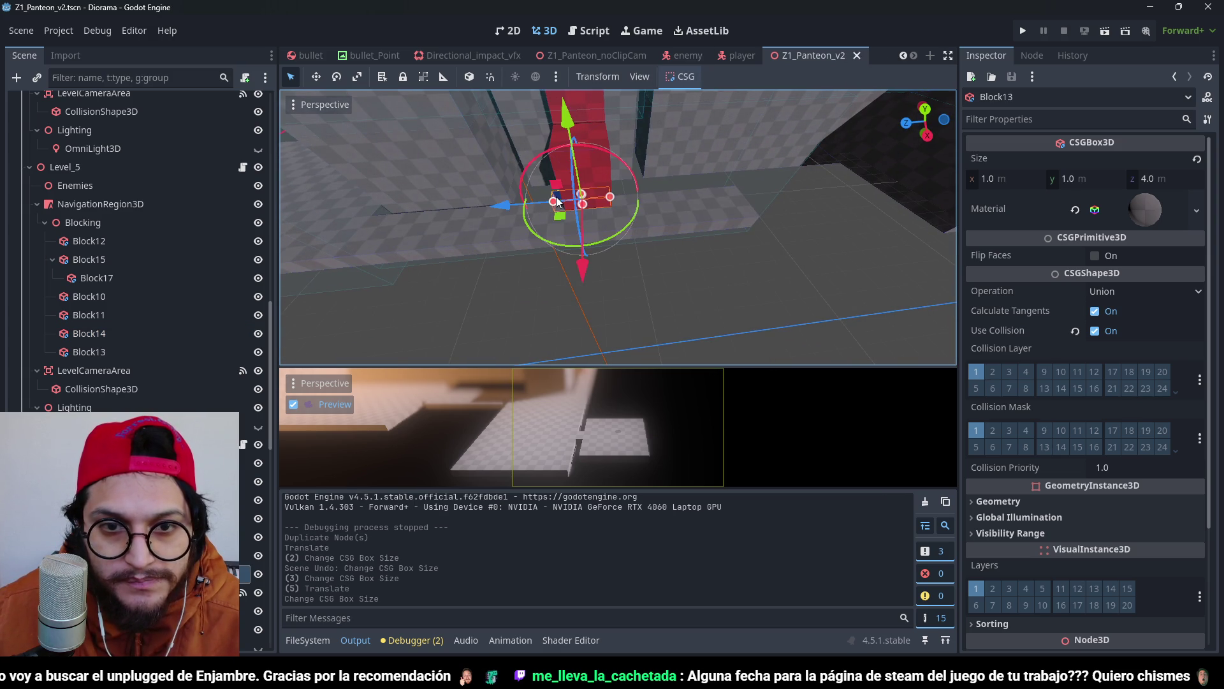
Run the game to test climbing the ledges.
drag(557, 202, 579, 212)
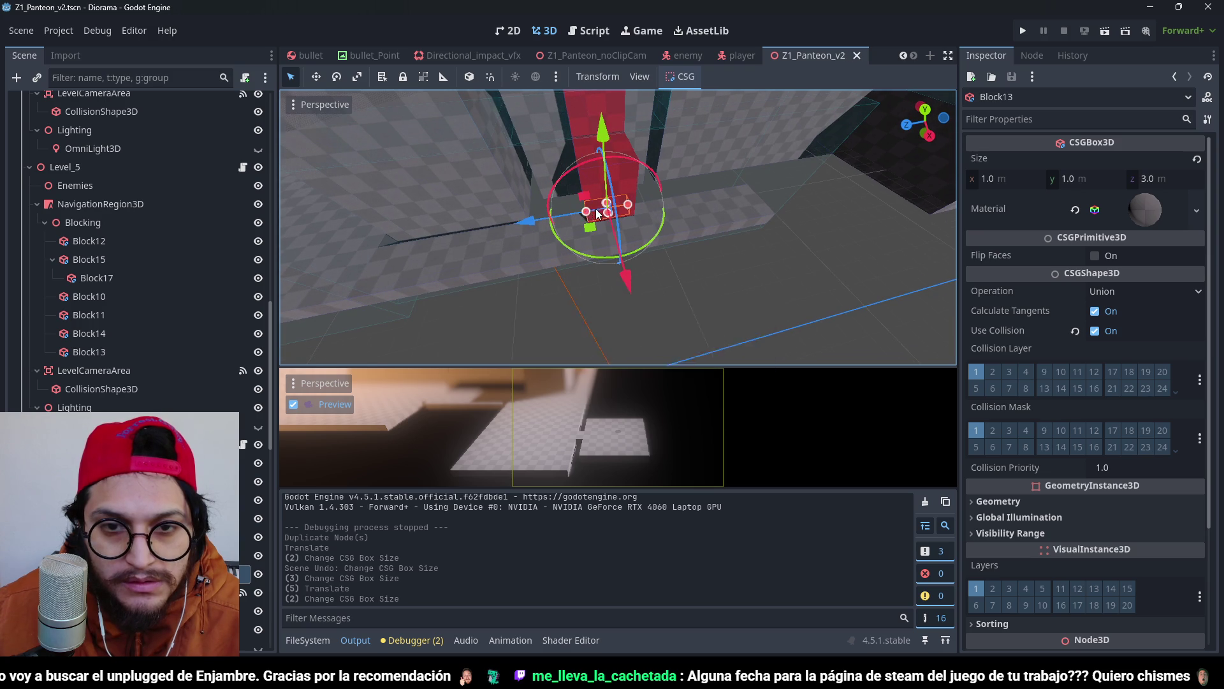
scroll(598, 215, down, 5)
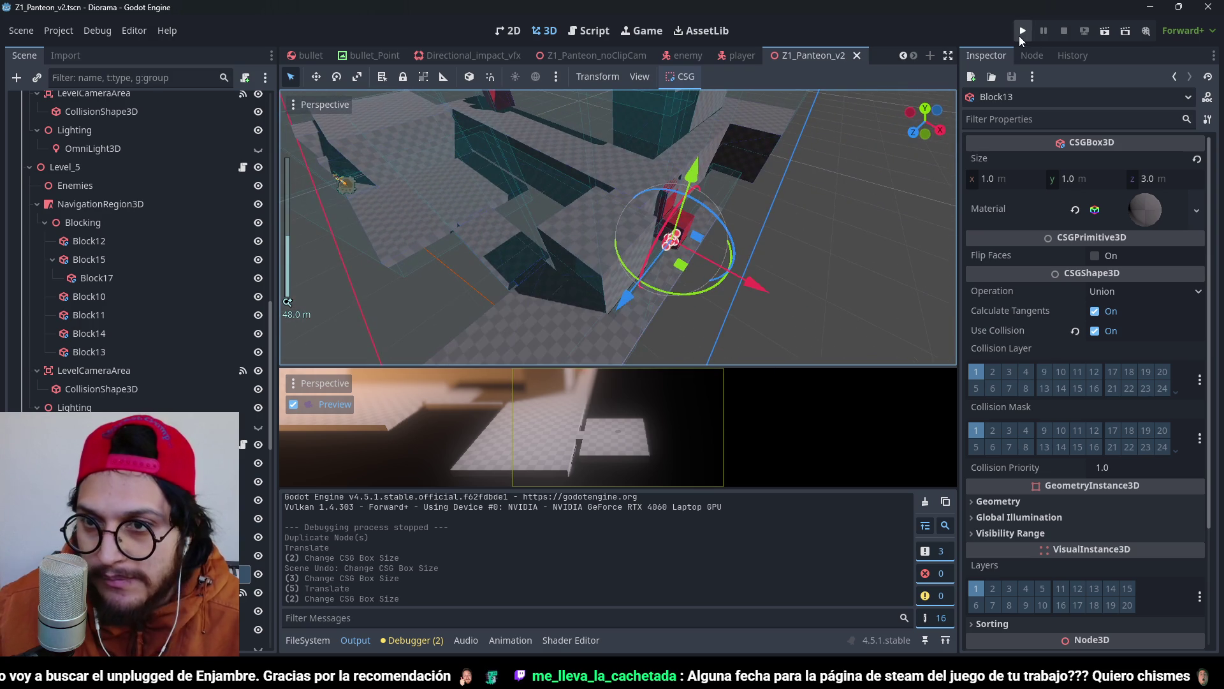
click(1022, 32)
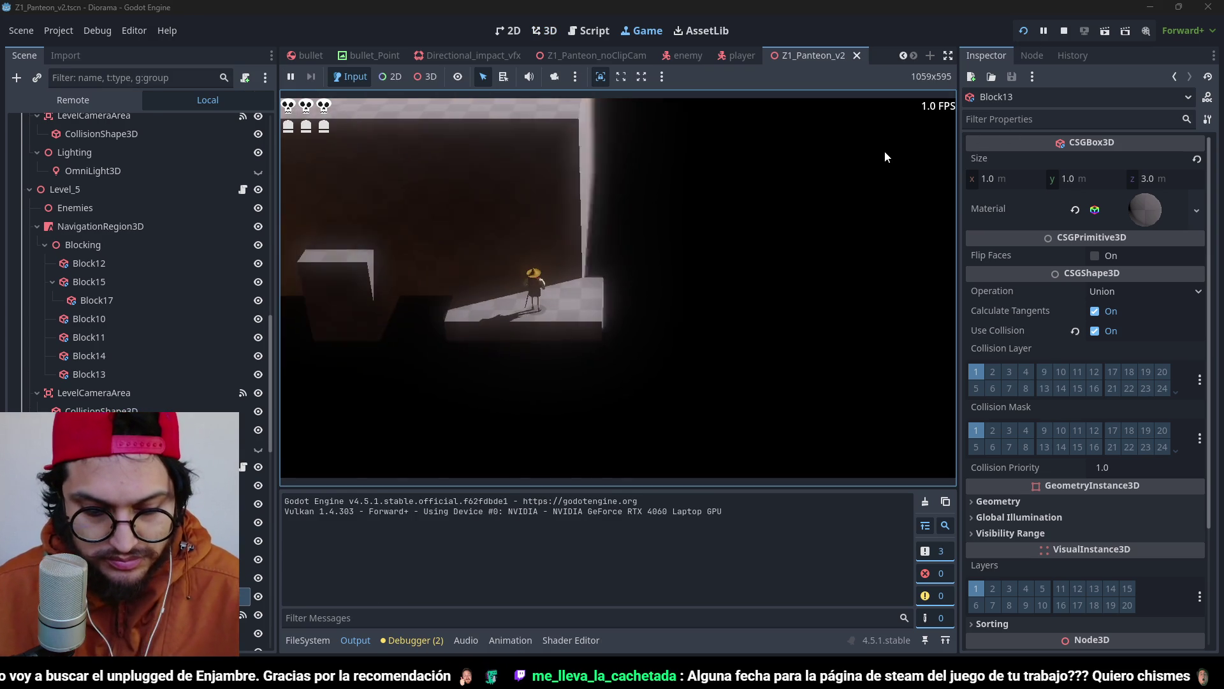
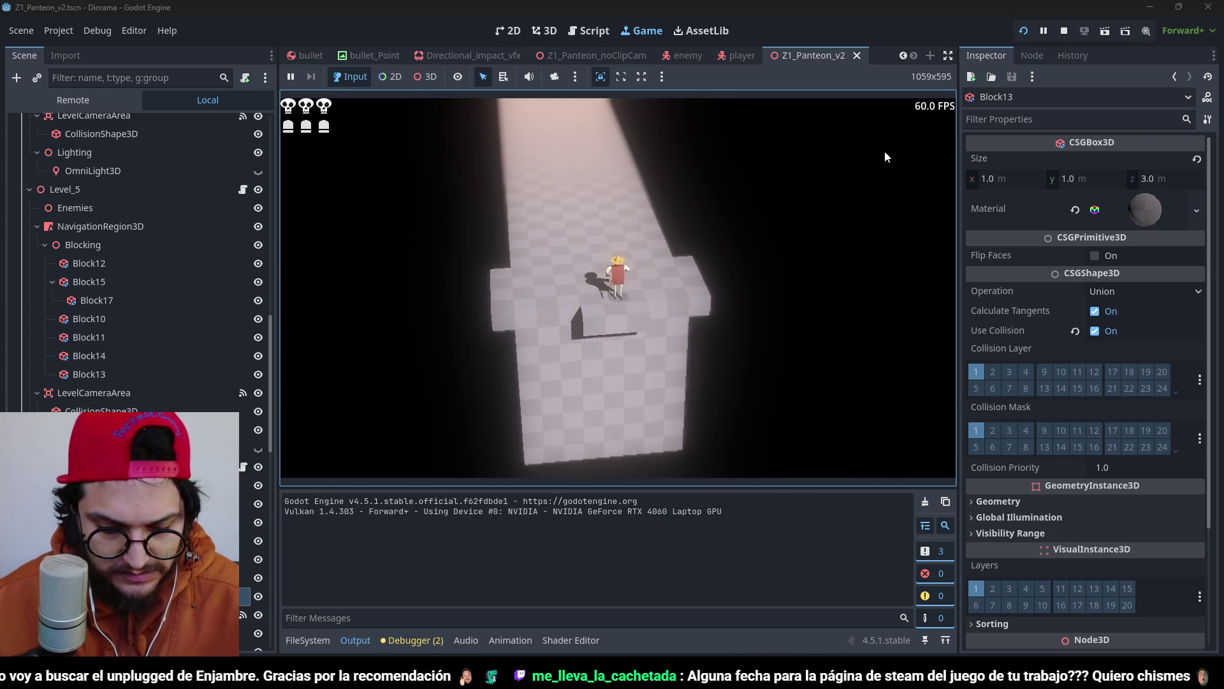
Stop the running Z1_Panteon_v2 play-test and return to the 3D scene editor.
key(F8)
scroll(565, 276, up, 4)
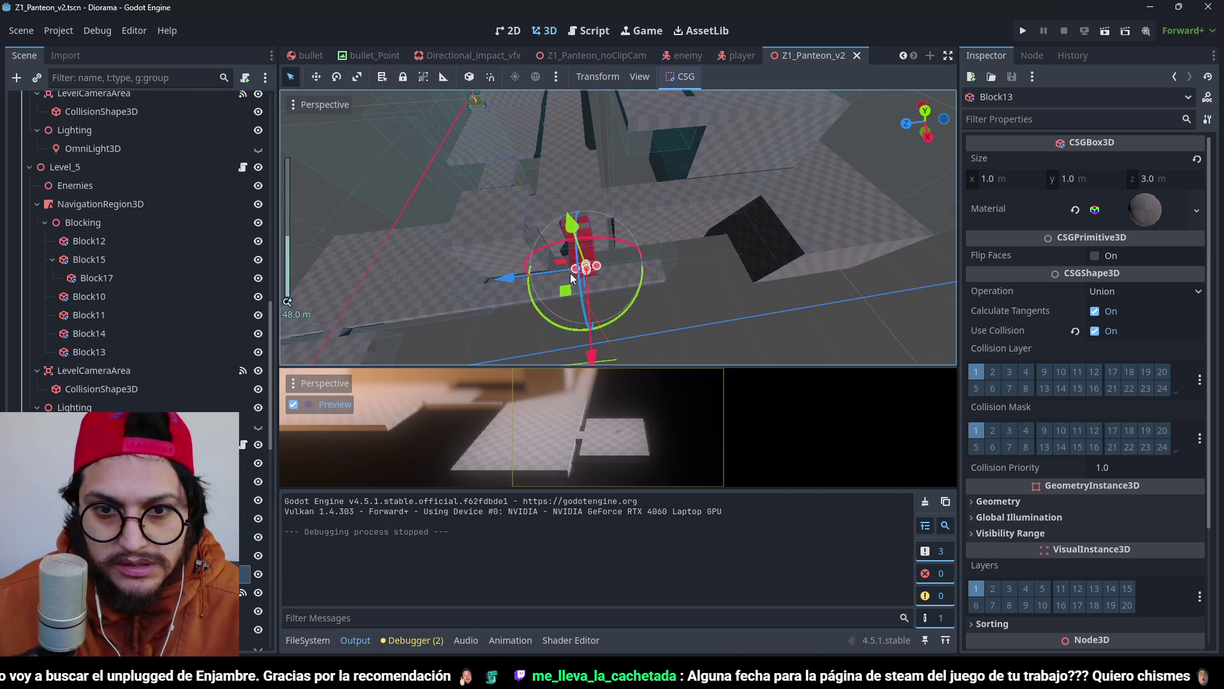
Select the Level 5 collision shape and adjust its box height.
click(681, 254)
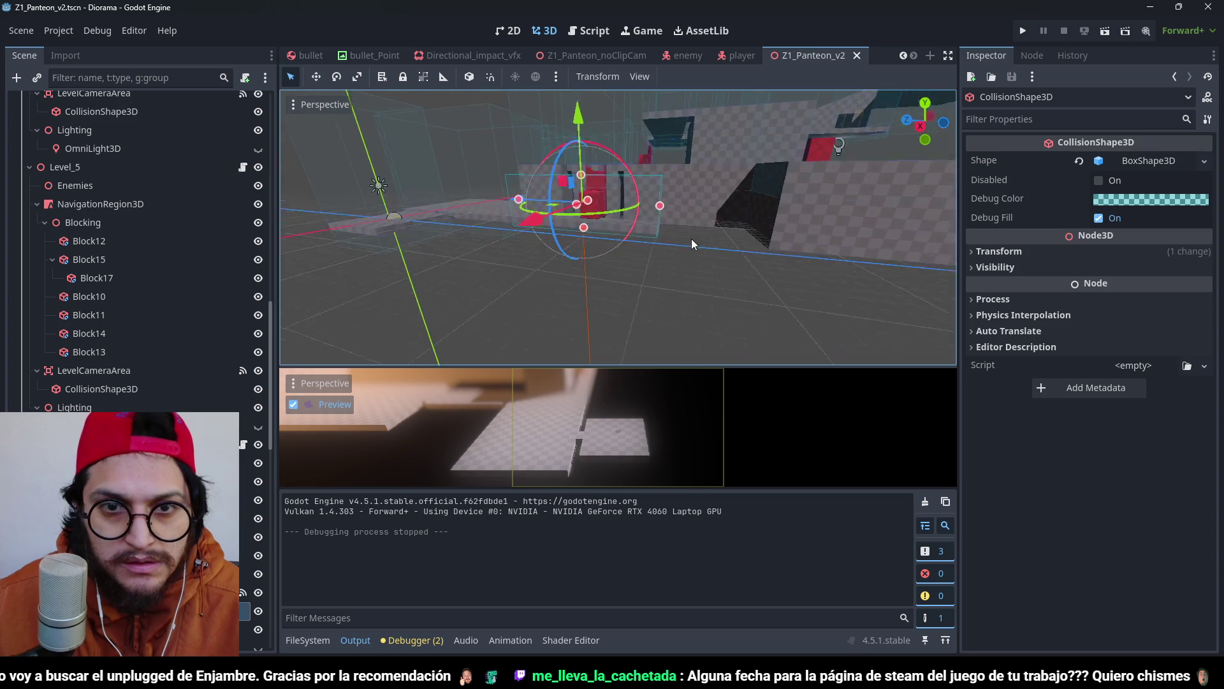
scroll(514, 223, up, 5)
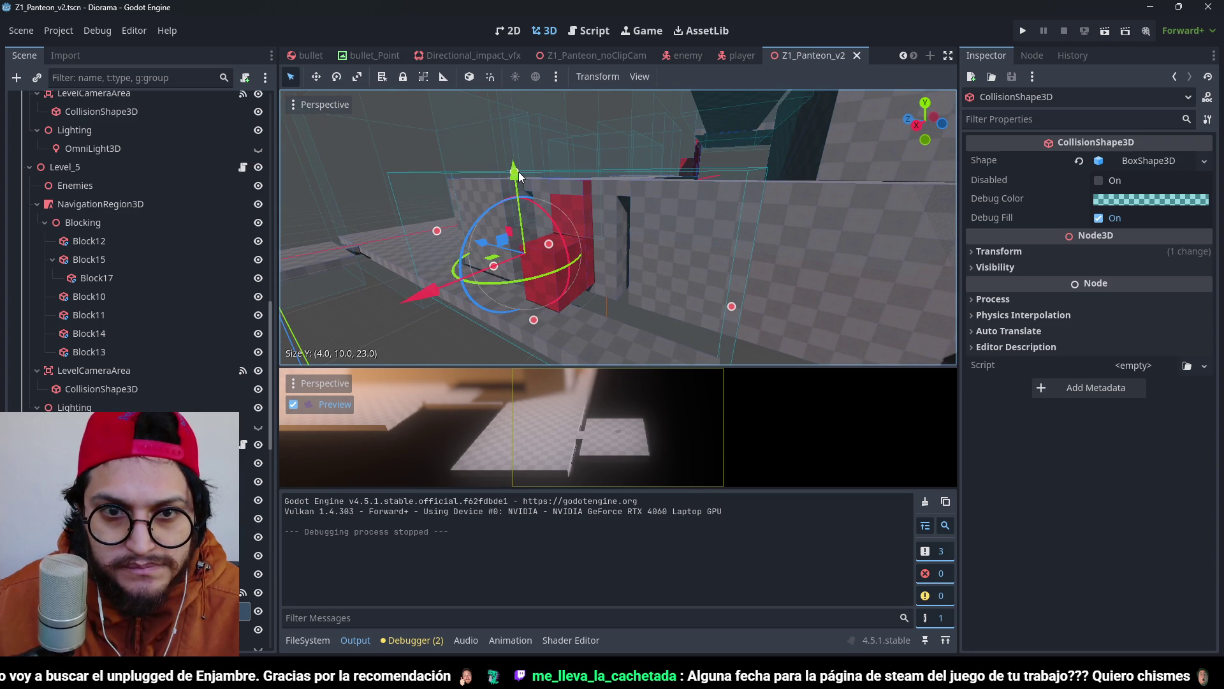
drag(519, 171, 523, 172)
In top view, pull the collision box edge to line up with the red block, undoing one misdrag.
key(KP_7)
scroll(639, 191, up, 4)
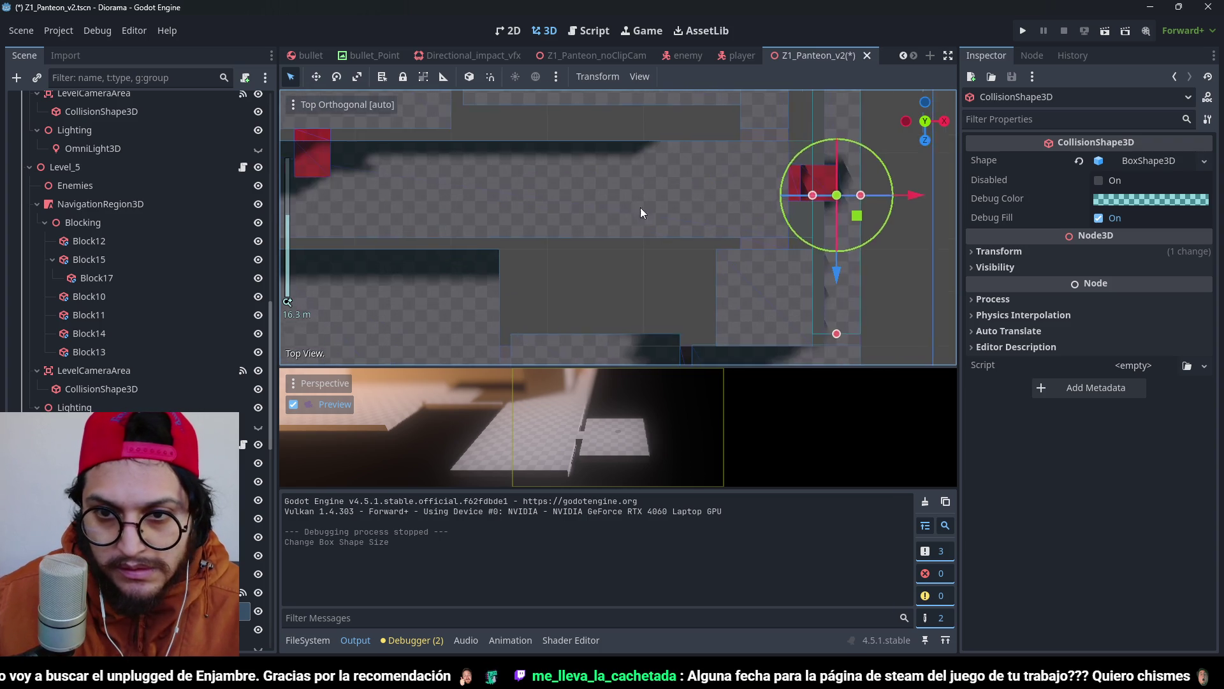
scroll(641, 208, right, 5)
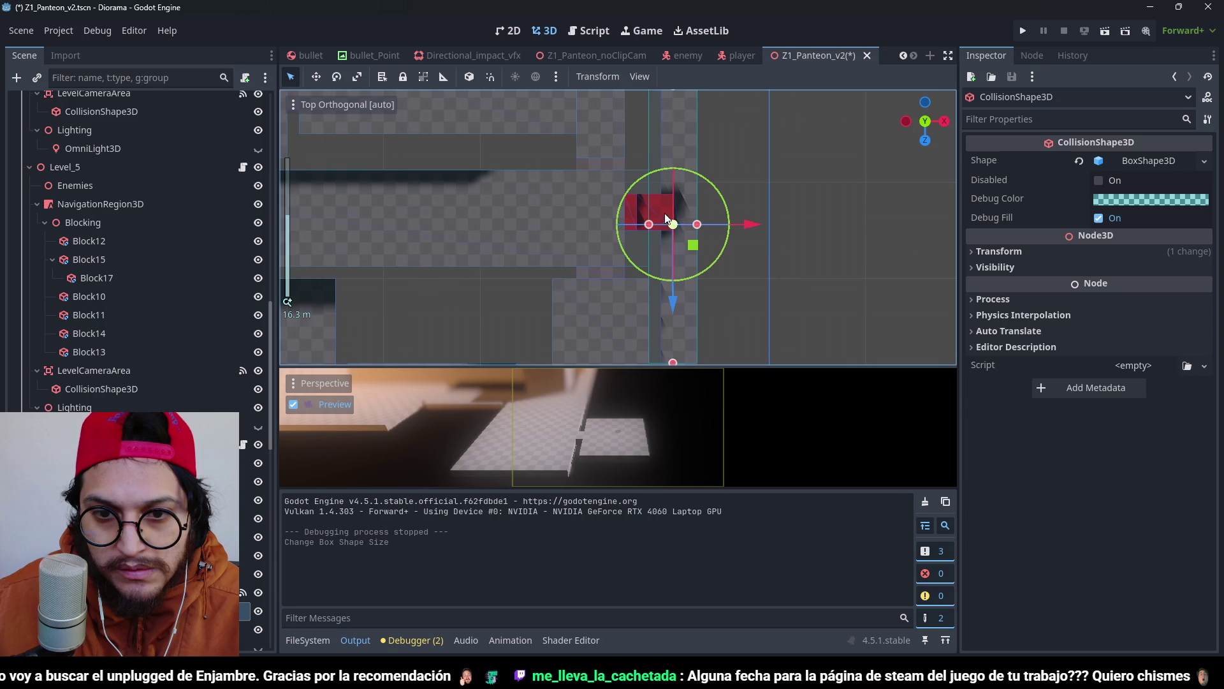
scroll(666, 217, up, 4)
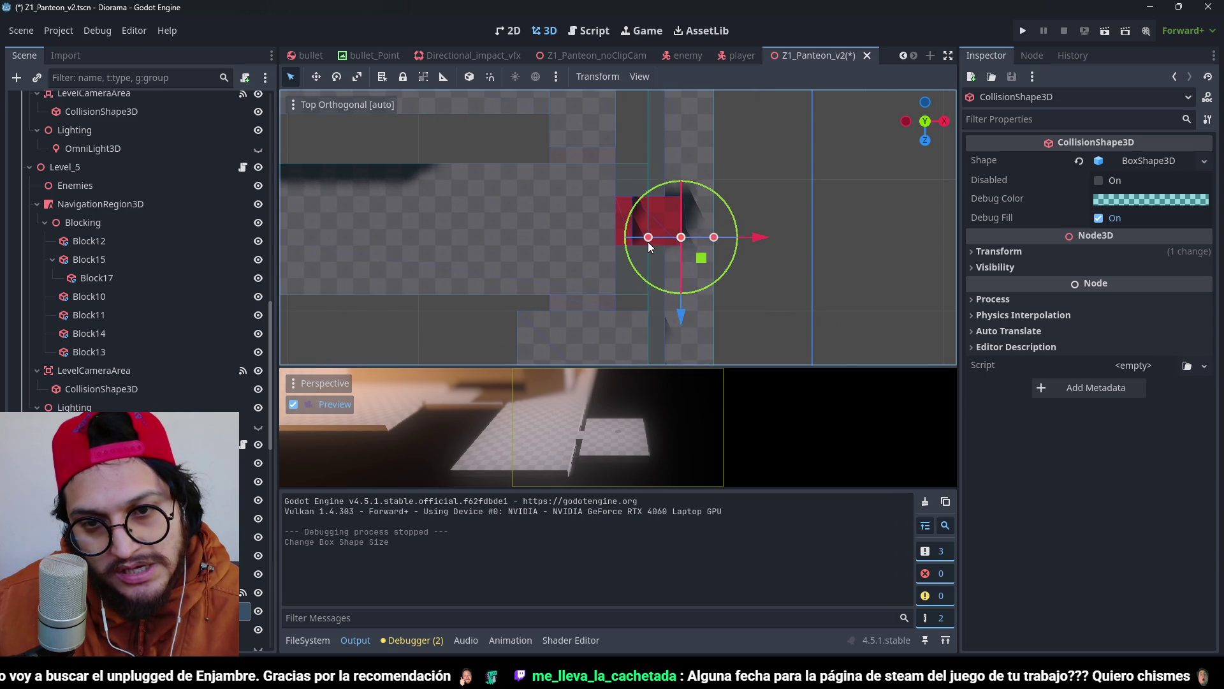
drag(648, 238, 644, 243)
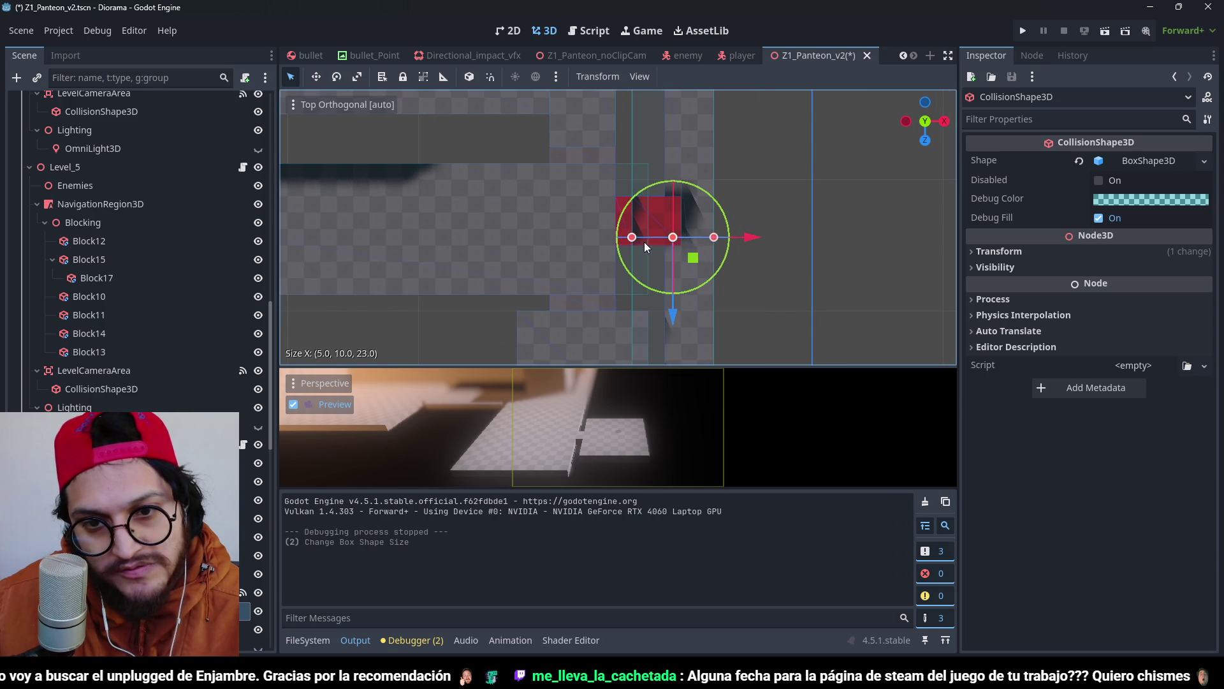
scroll(648, 262, down, 6)
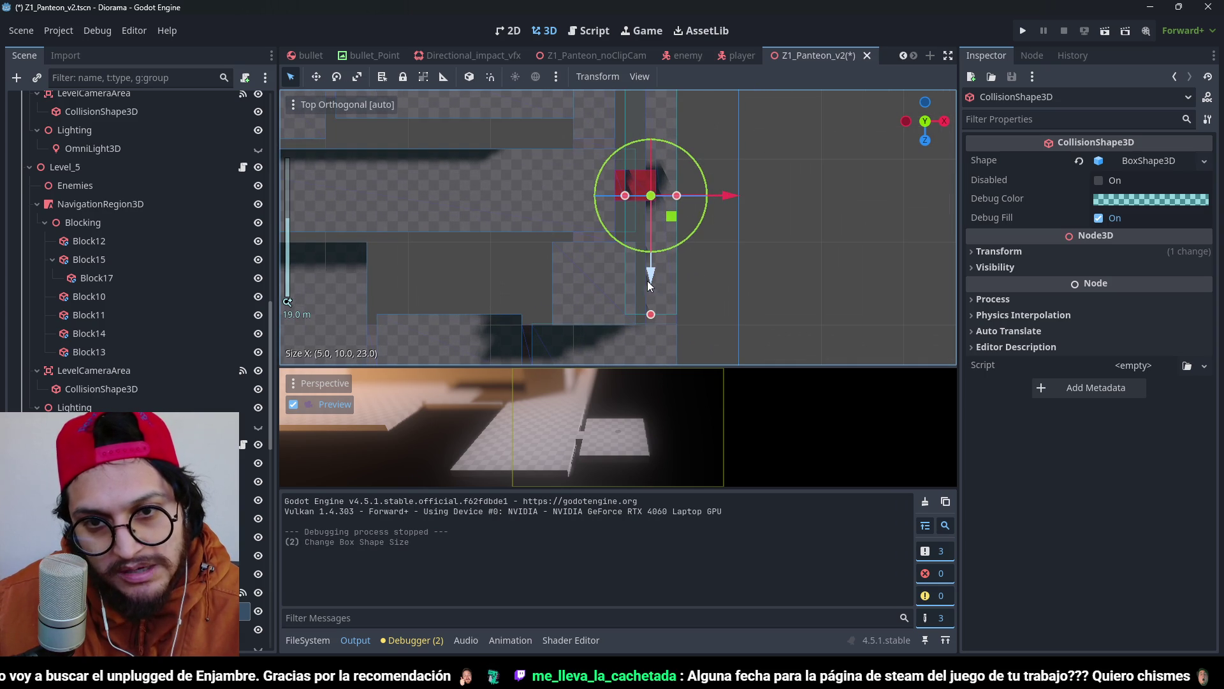
scroll(643, 235, up, 2)
key(ctrl+z)
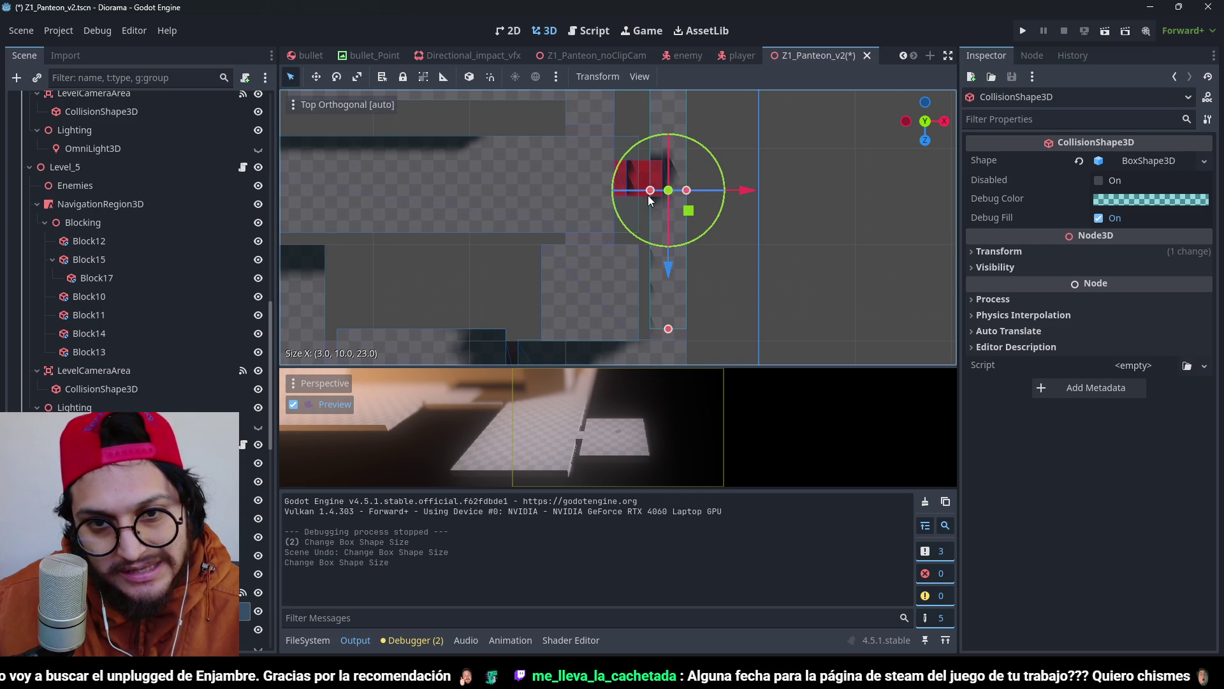
scroll(637, 199, up, 2)
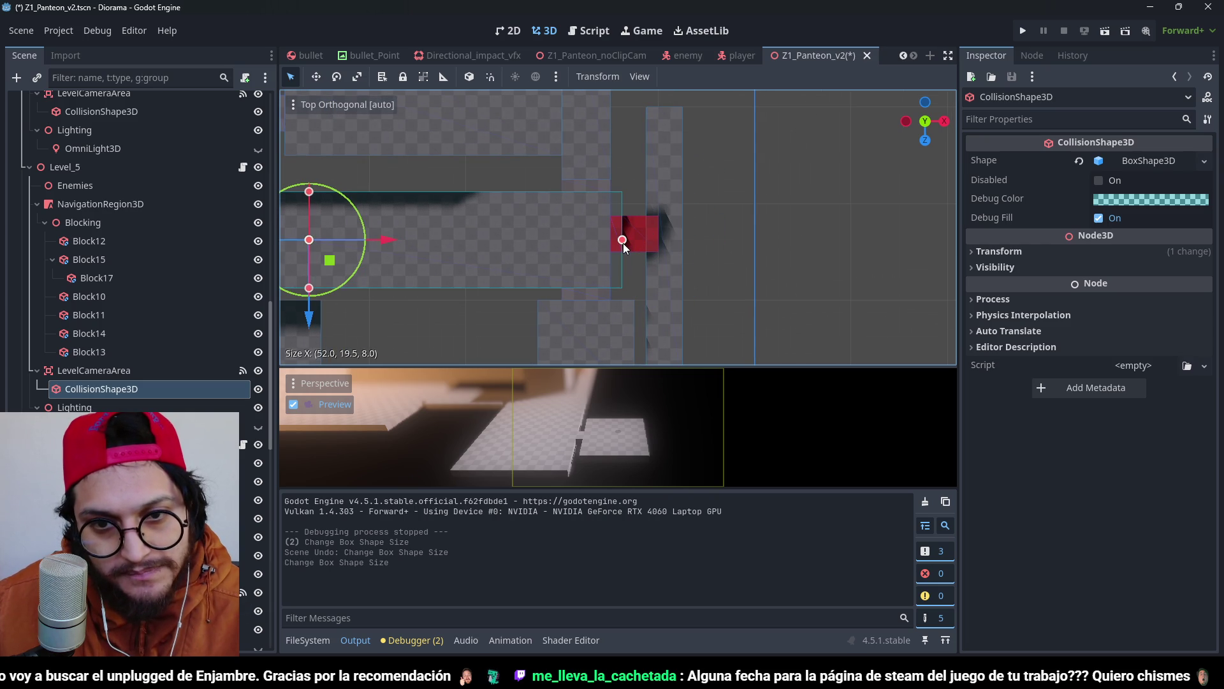
drag(623, 243, 611, 243)
Save the Z1_Panteon_v2 scene and select the Block12 strip.
key(ctrl+s)
scroll(663, 230, up, 1)
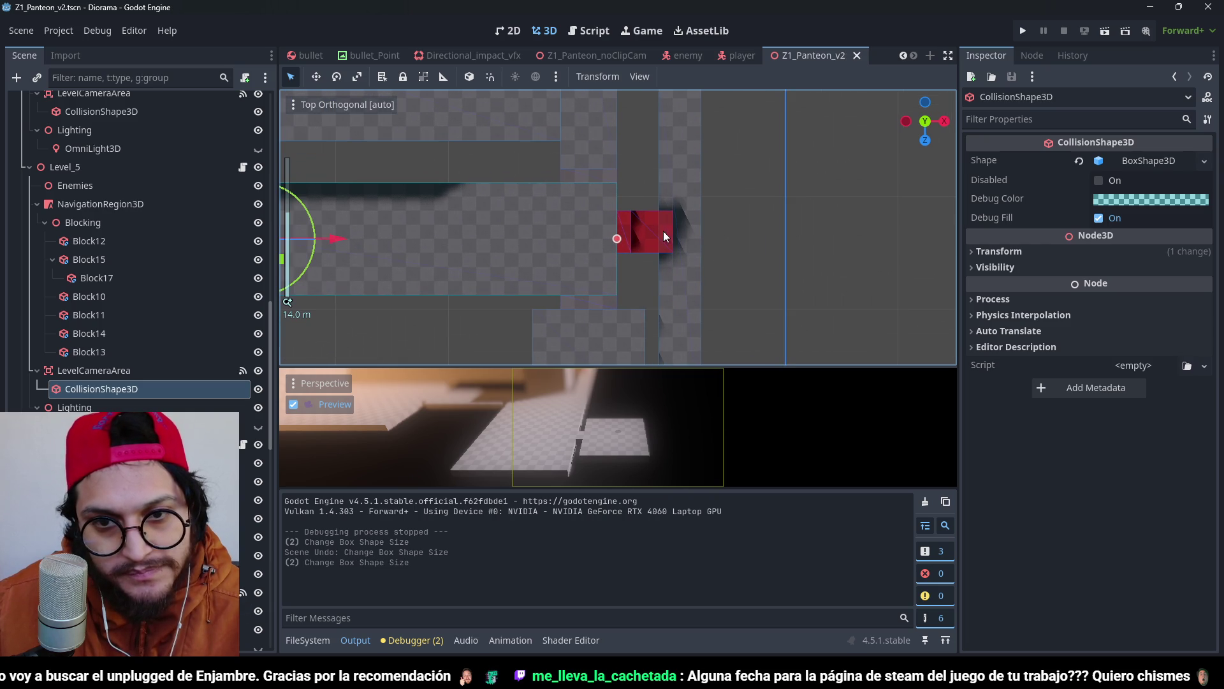
click(699, 200)
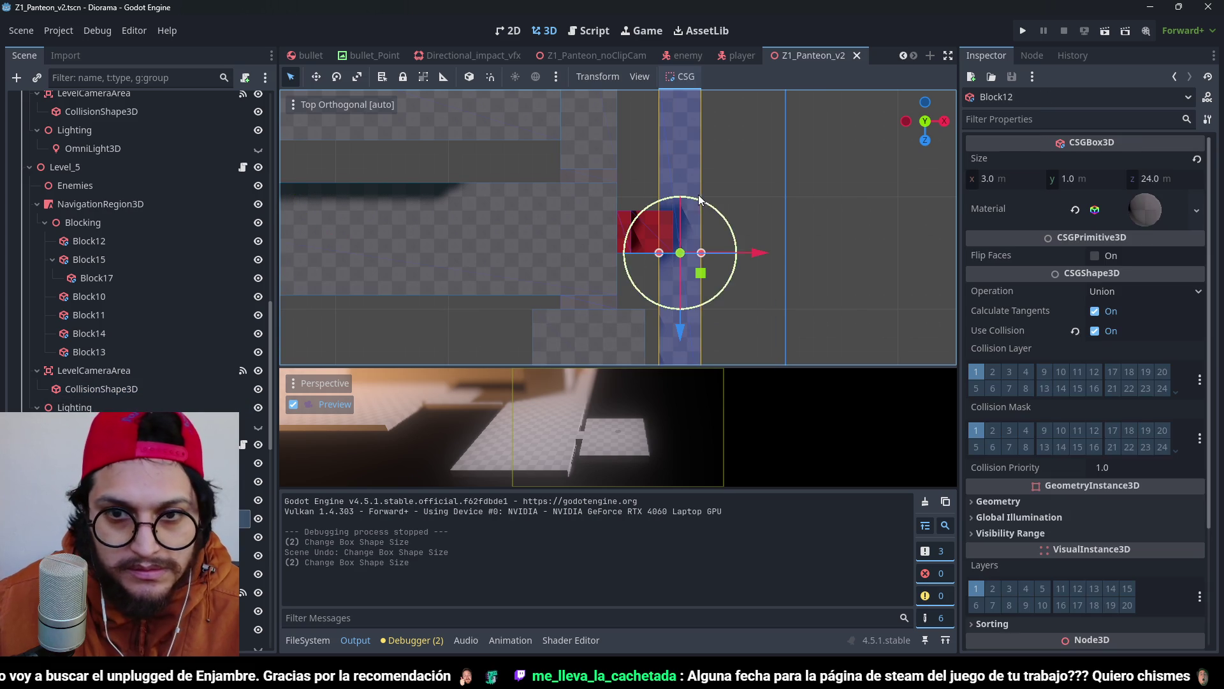
Duplicate the CollisionShape3D beside the red block and widen the copy.
click(115, 490)
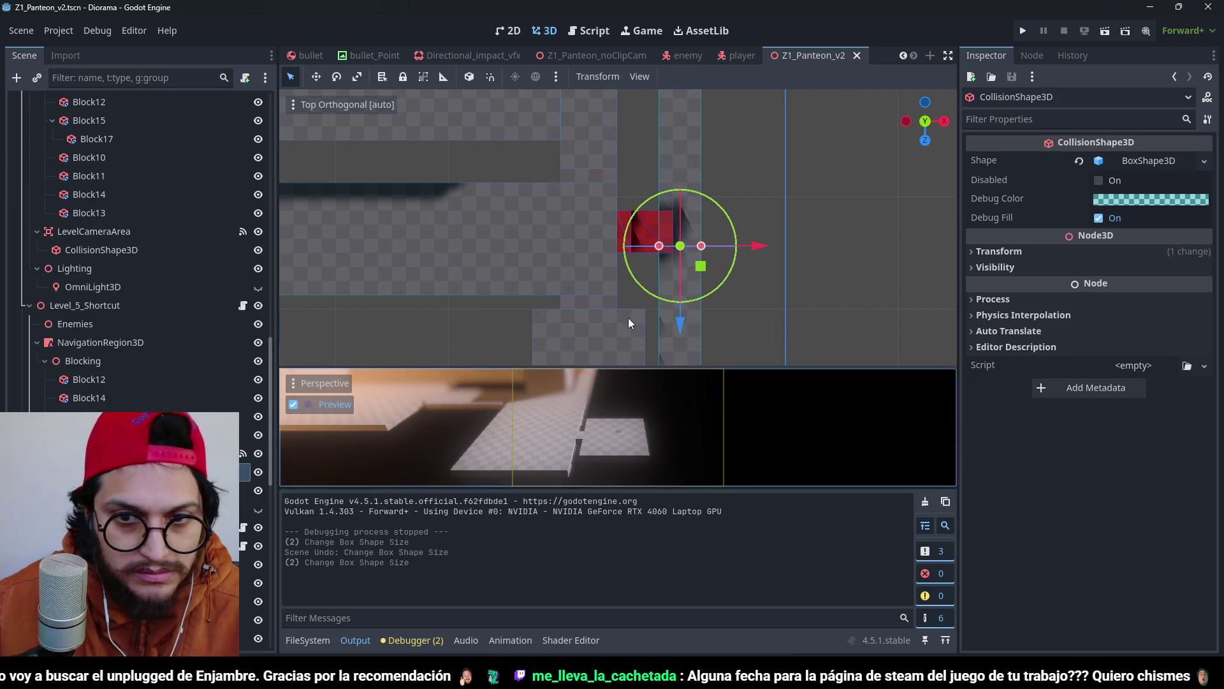
scroll(679, 235, up, 2)
key(ctrl+d)
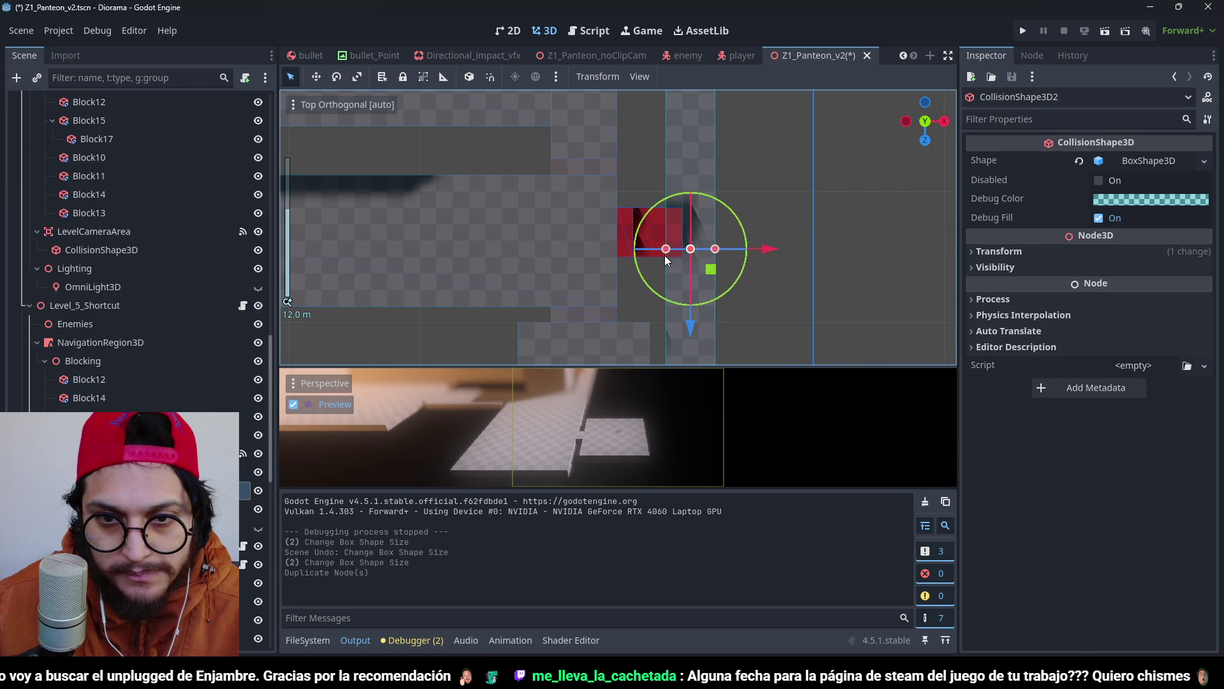
drag(652, 258, 638, 258)
scroll(674, 269, down, 6)
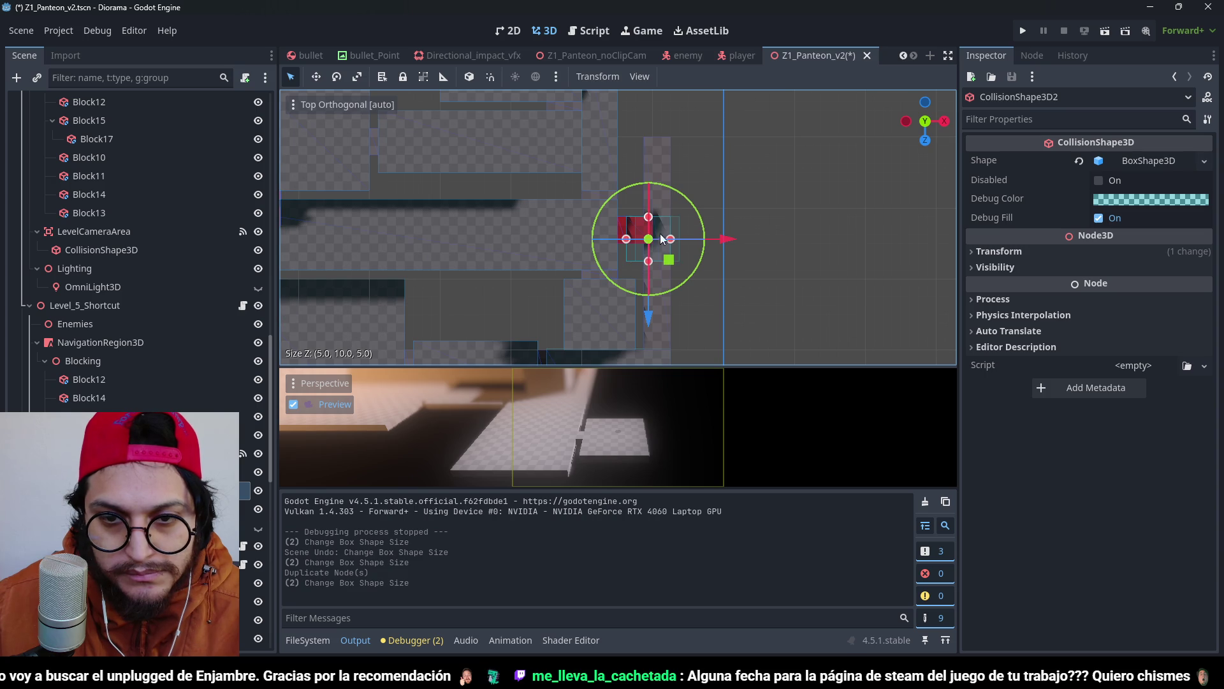
scroll(663, 240, up, 4)
scroll(843, 223, down, 4)
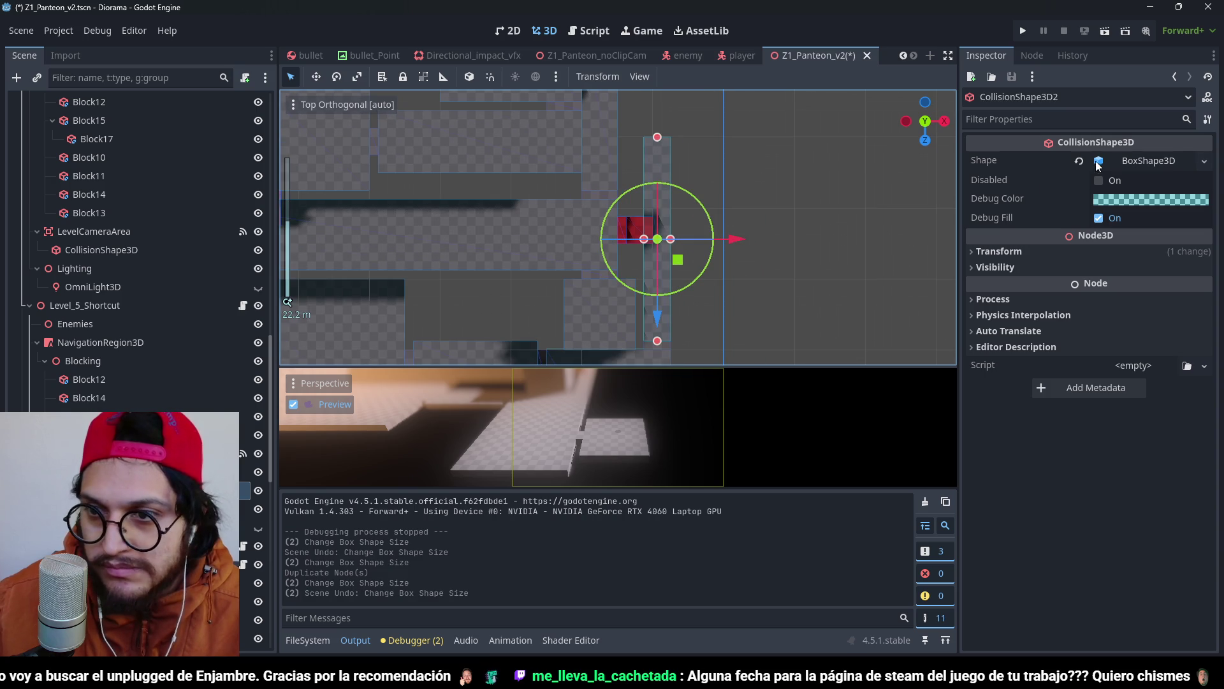
Make the copy's BoxShape3D unique and shrink it to 1 × 10 × 3.
click(1206, 167)
click(1139, 430)
scroll(670, 110, up, 3)
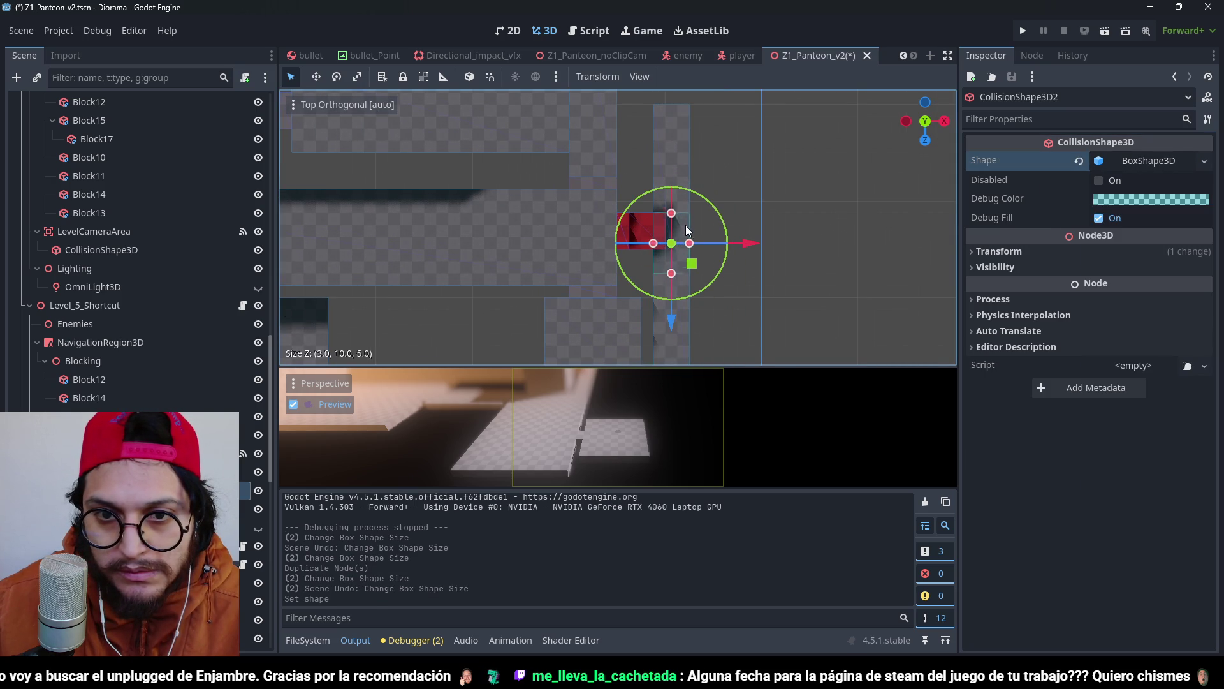
click(674, 218)
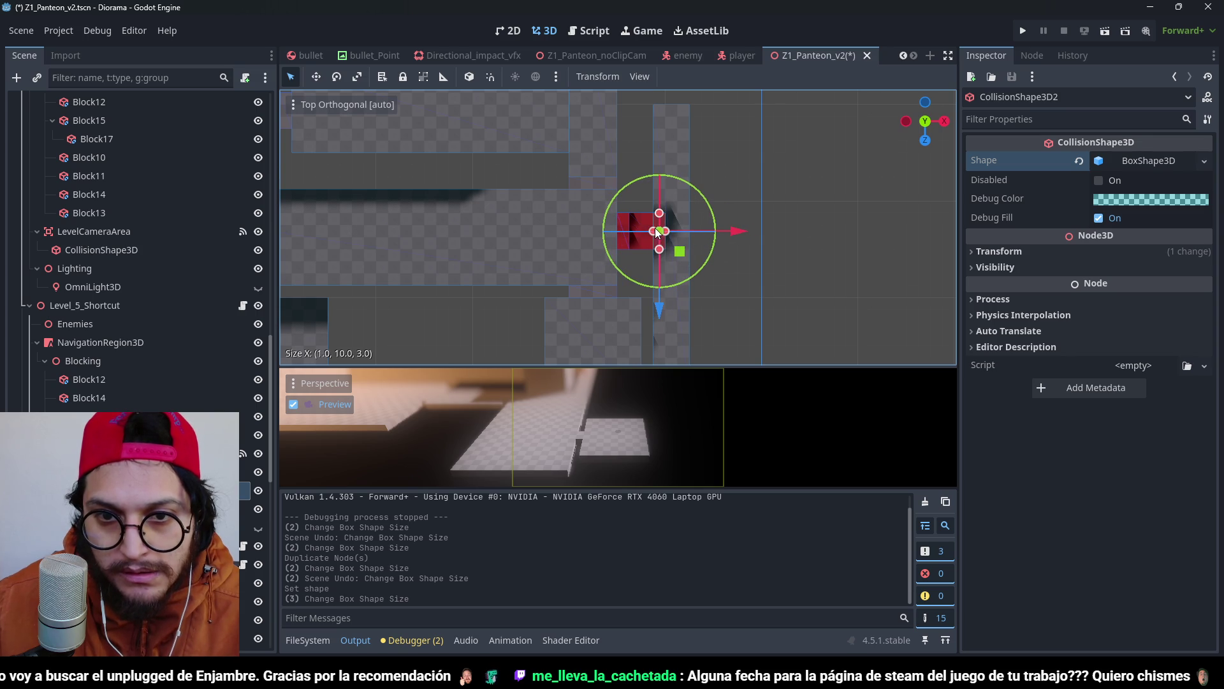
scroll(680, 234, down, 5)
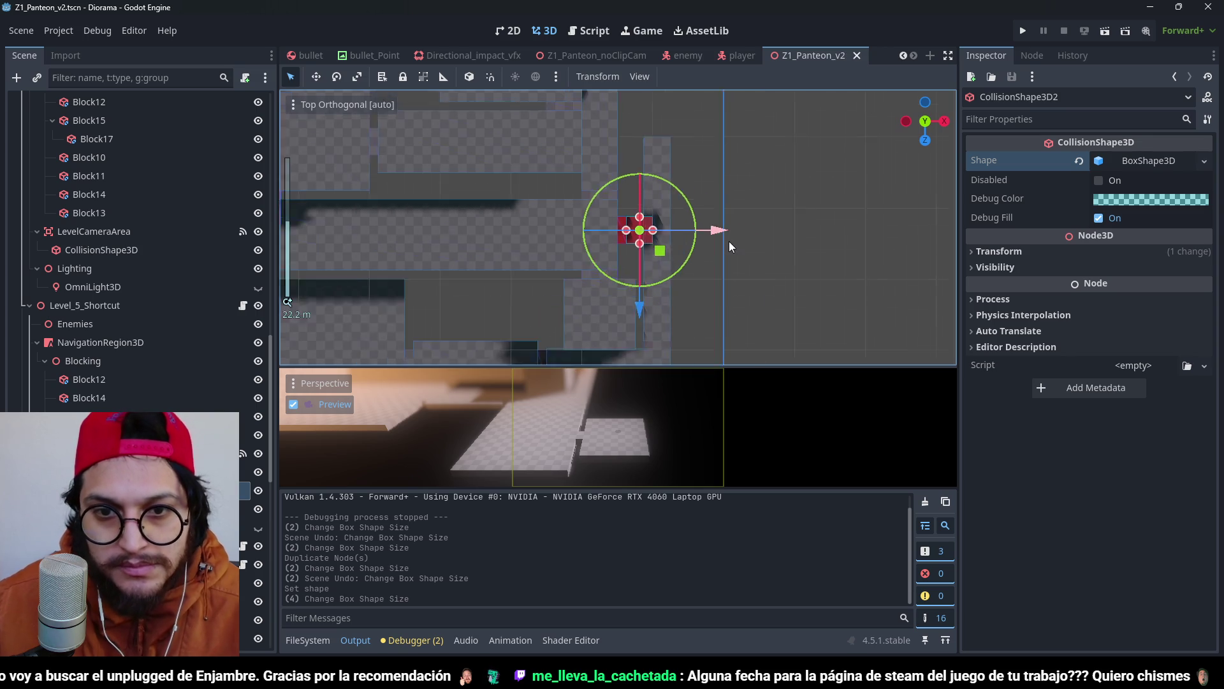
drag(680, 233, 634, 174)
scroll(634, 174, up, 4)
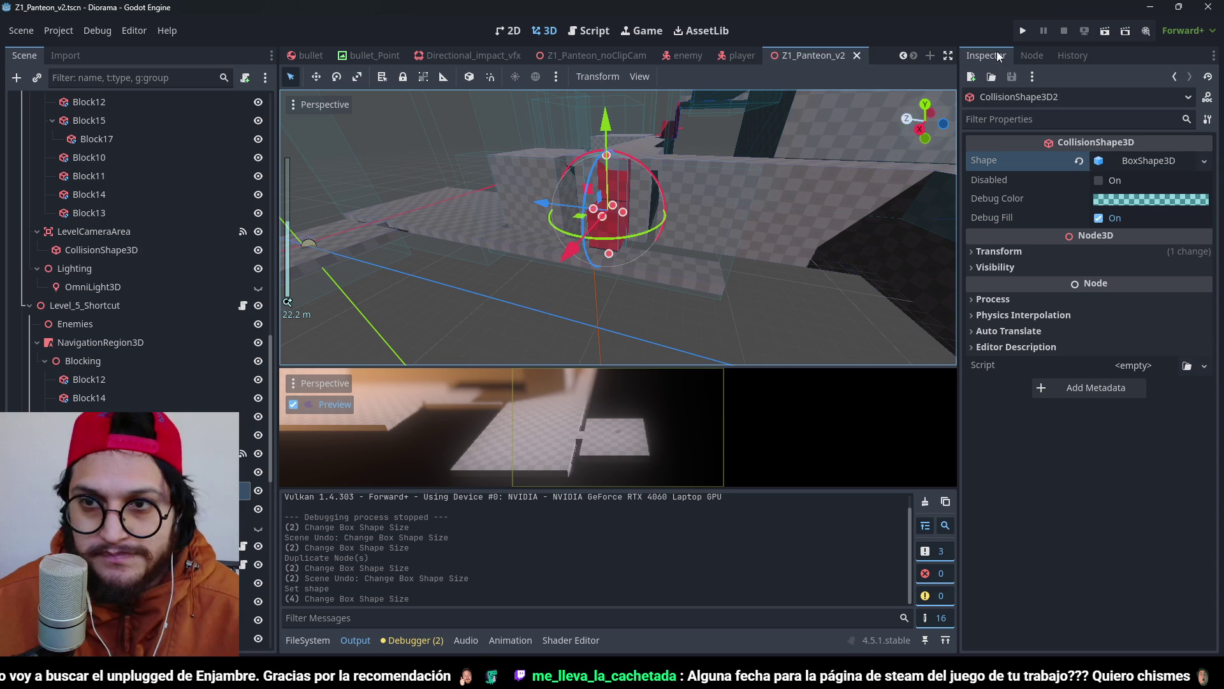
Run a quick play-test of the game and stop it.
click(1025, 31)
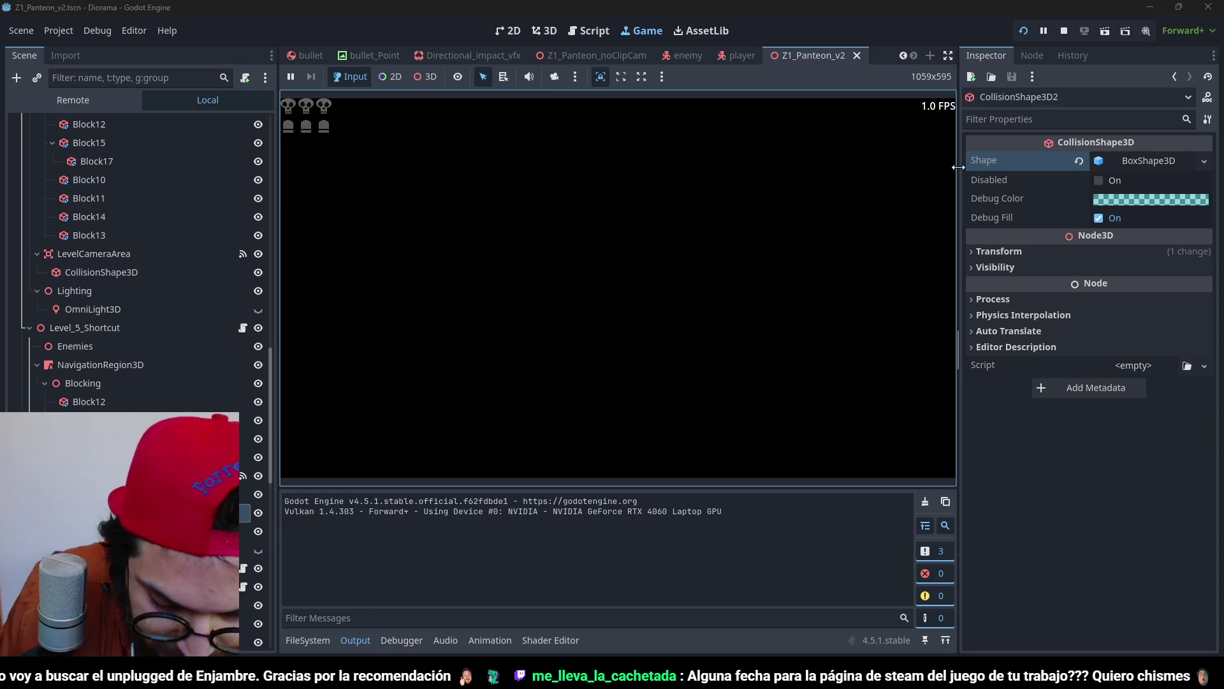
key(F8)
scroll(47, 236, up, 5)
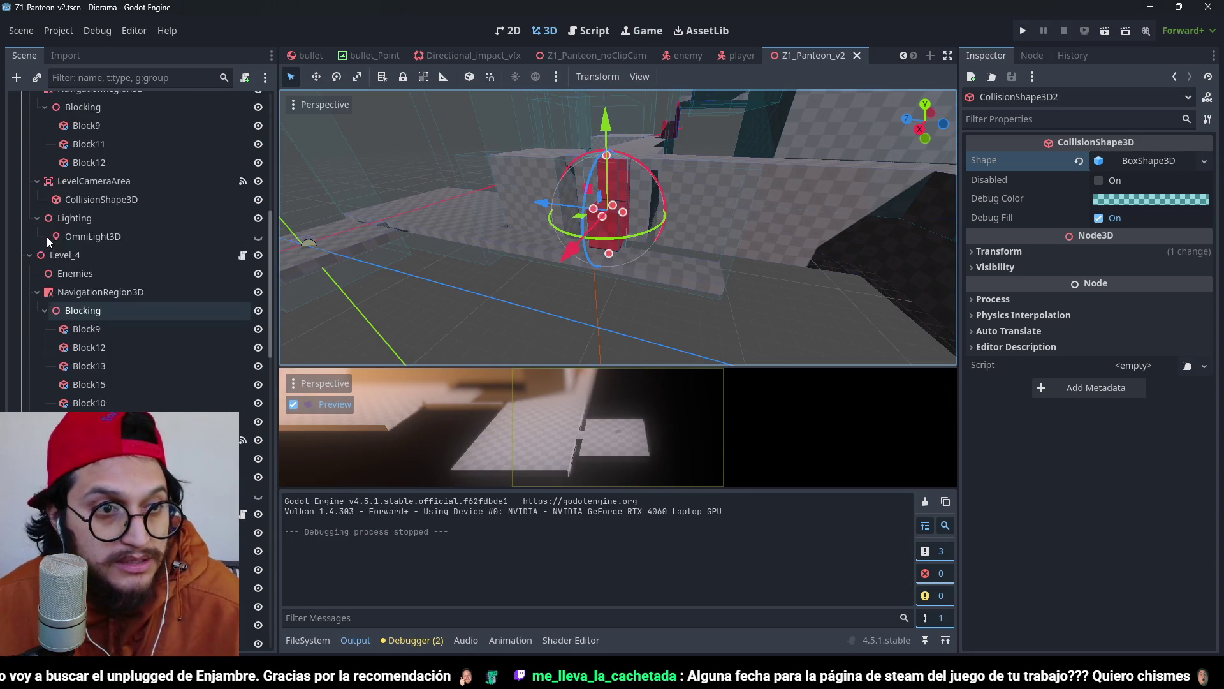
Reset the Player's position to (0,0,0), then run the game and restart it.
click(84, 157)
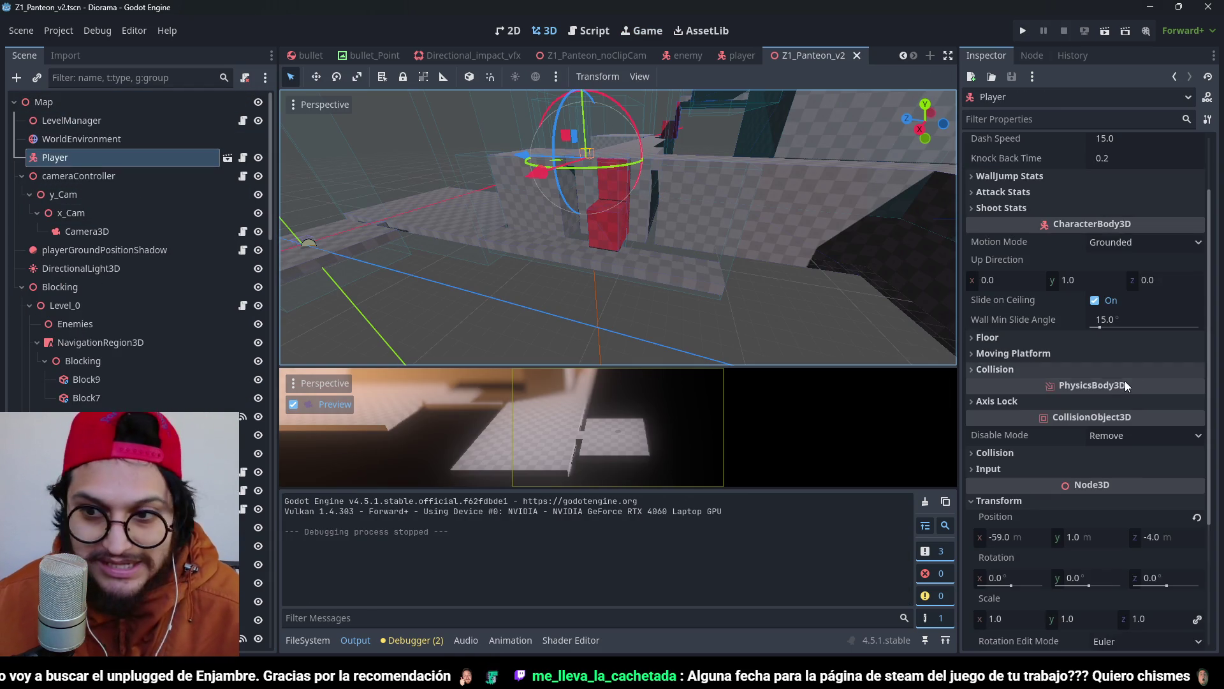
scroll(1208, 521, down, 5)
click(1197, 331)
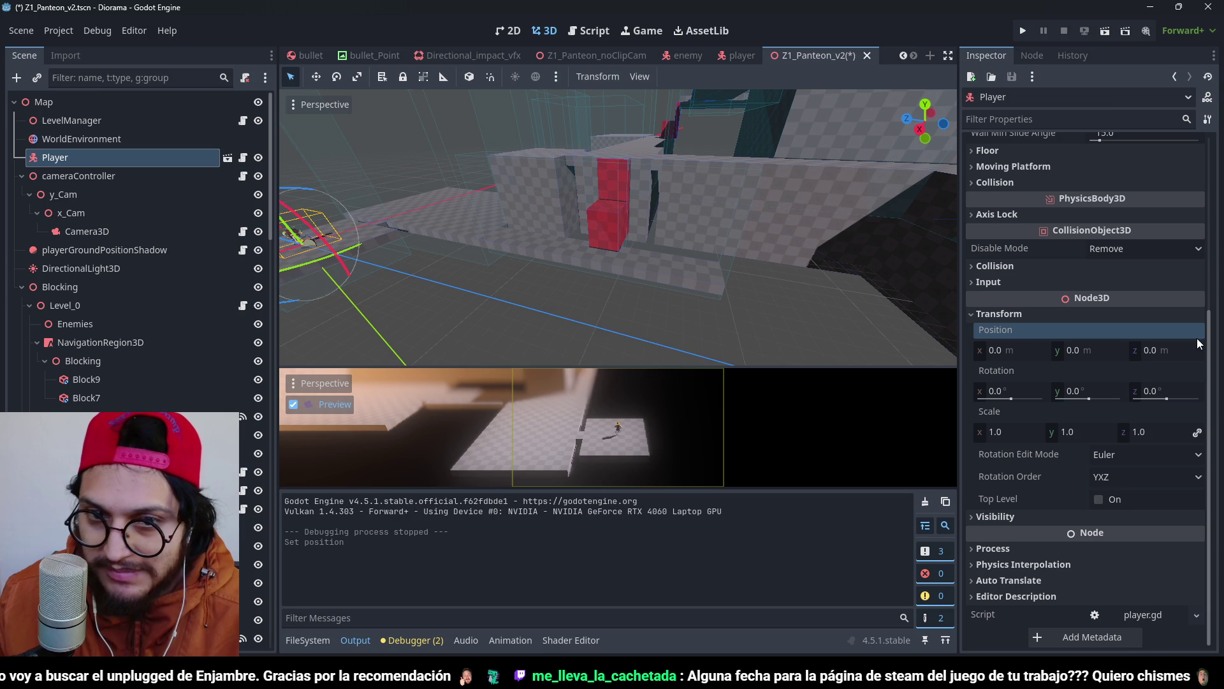
click(1025, 33)
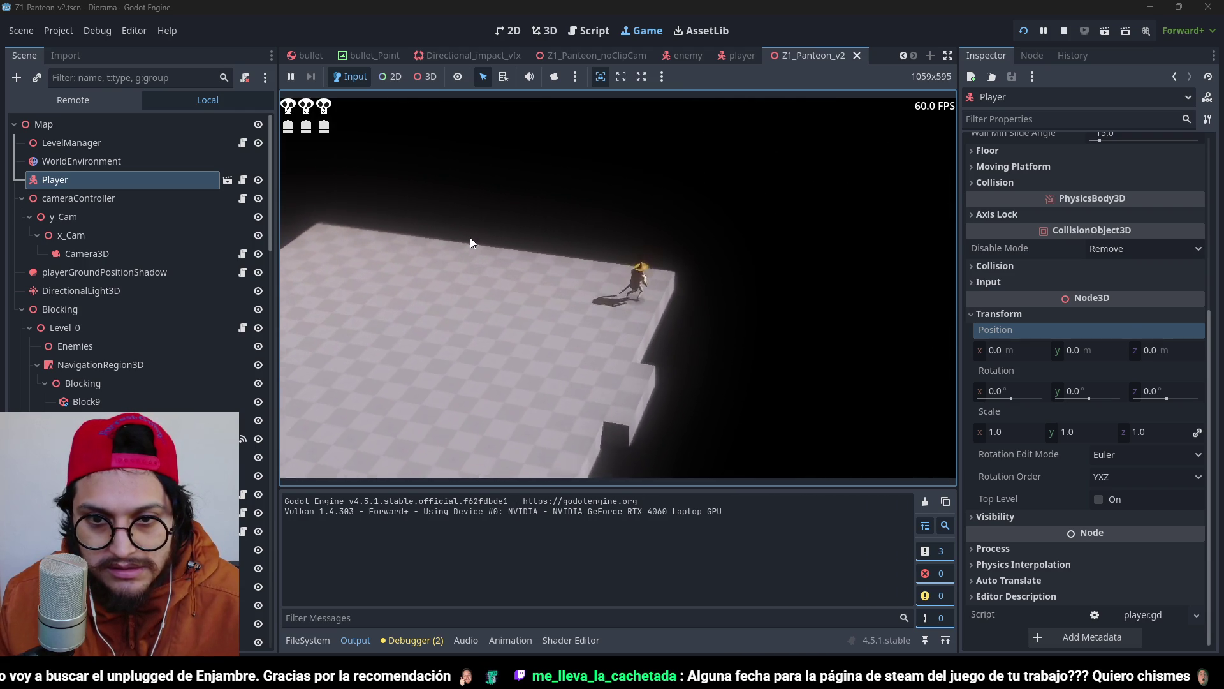
key(F5)
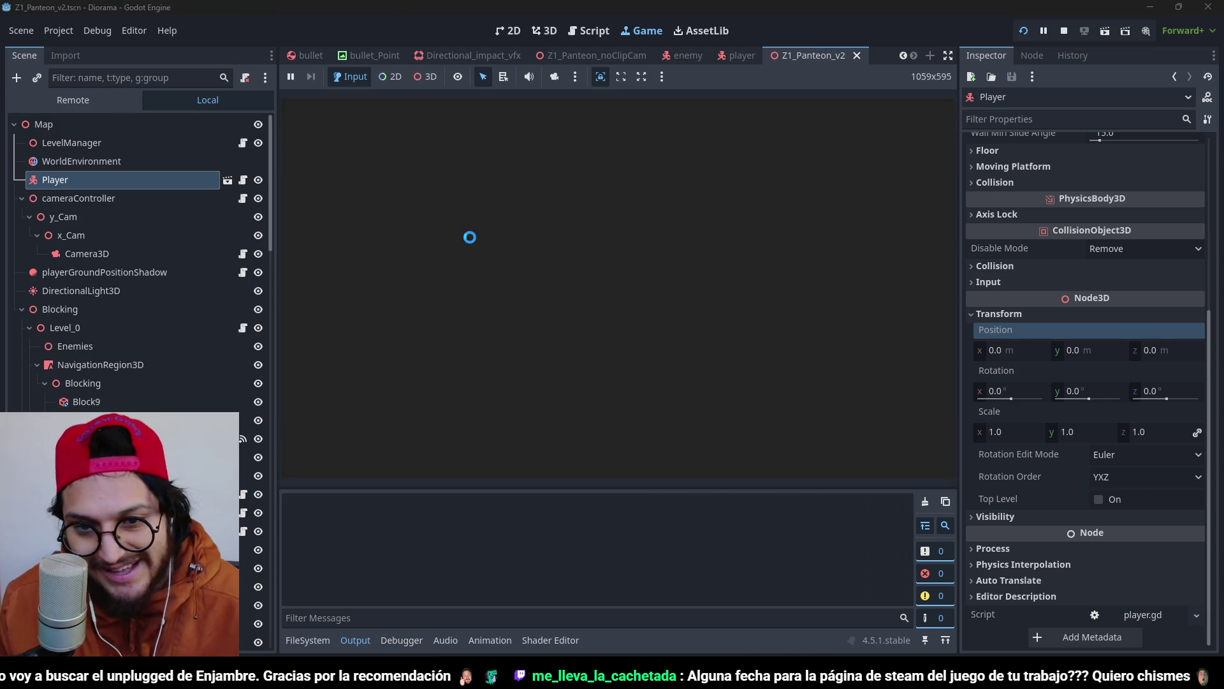